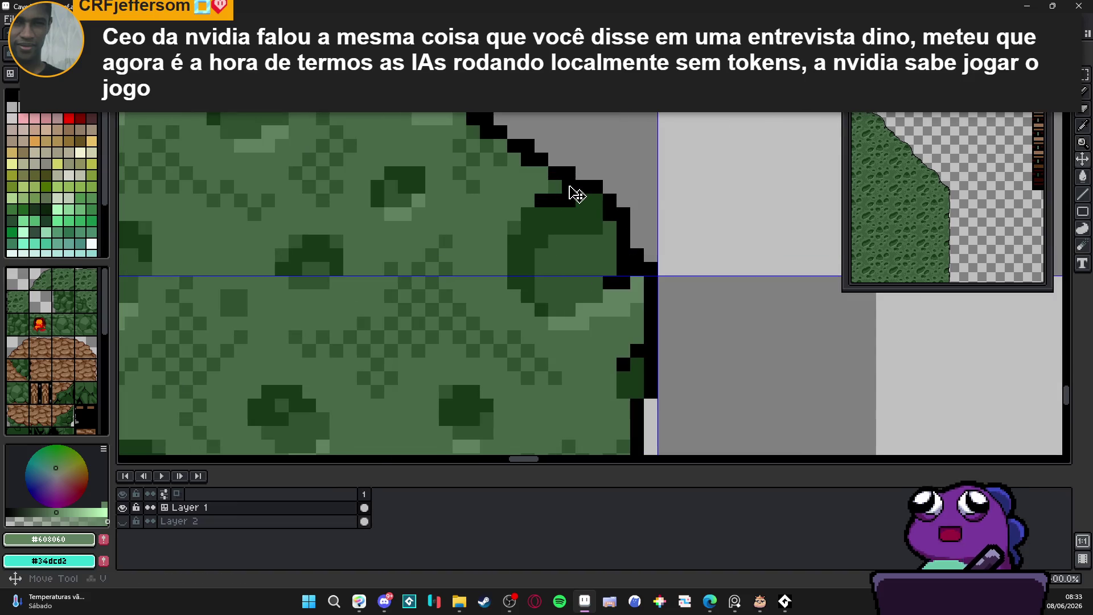
Pick black #000000 as the drawing colour and zoom out over the cliff tiles.
{"action": "left_click", "coordinate": [569, 176], "text": "alt"}
{"action": "scroll", "coordinate": [552, 165], "scroll_direction": "down", "scroll_amount": 2}
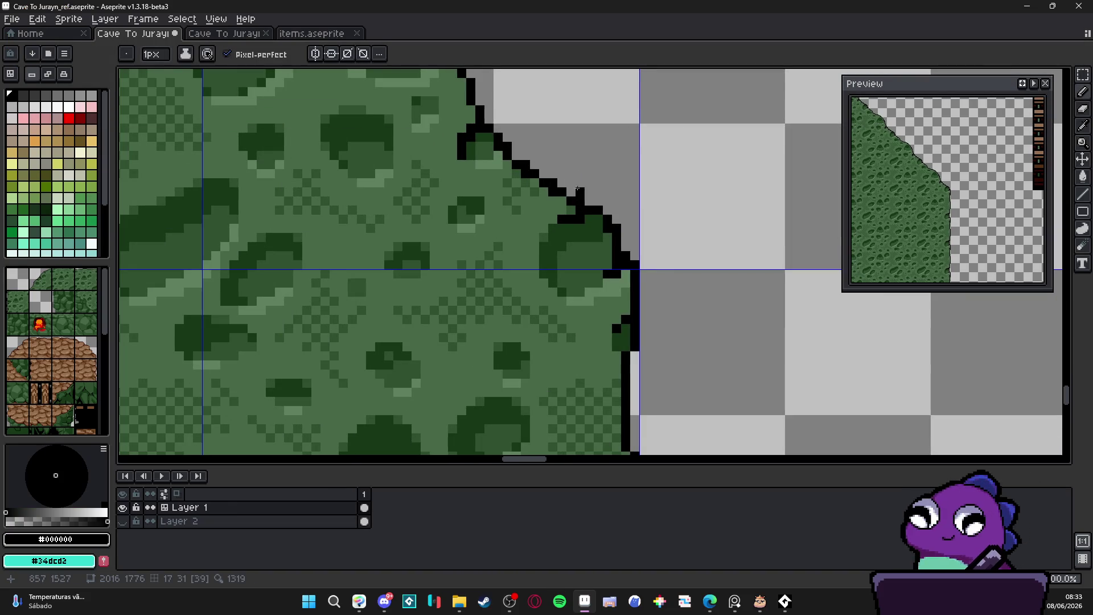
{"action": "scroll", "coordinate": [572, 181], "scroll_direction": "down", "scroll_amount": 3}
{"action": "scroll", "coordinate": [573, 181], "scroll_direction": "down", "scroll_amount": 1}
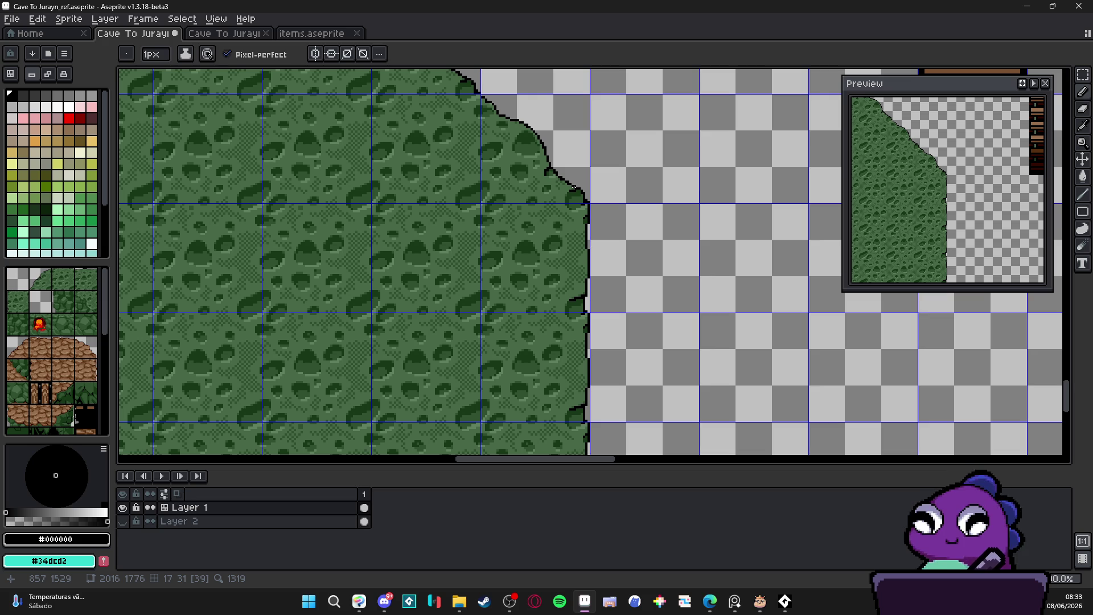
{"action": "scroll", "coordinate": [584, 193], "scroll_direction": "down", "scroll_amount": 1}
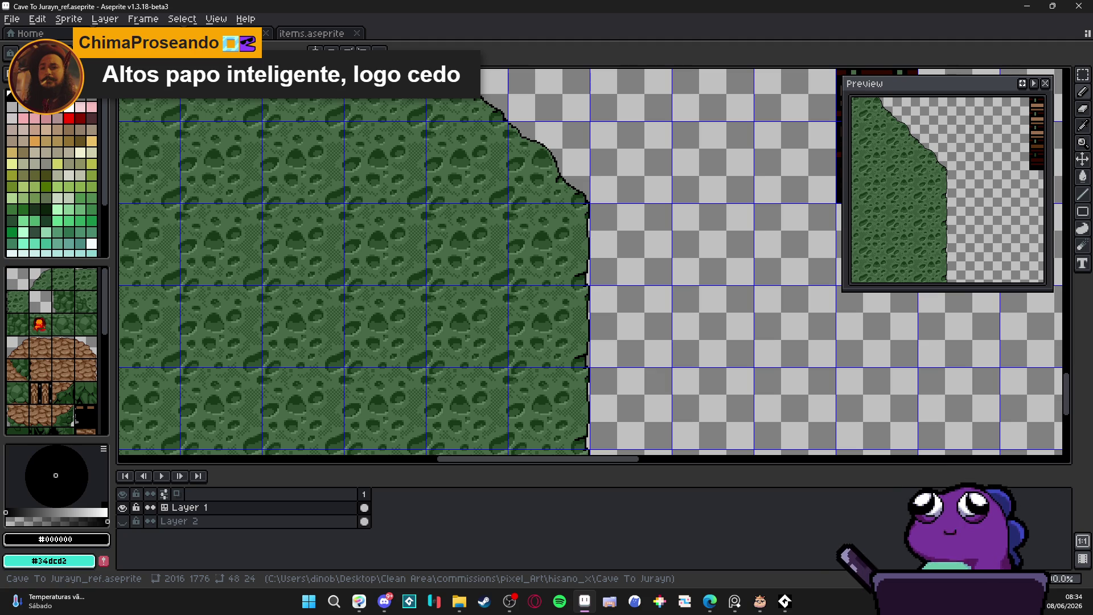
Zoom in and out along the diagonal cliff edge to check the black outline.
{"action": "scroll", "coordinate": [398, 227], "scroll_direction": "down", "scroll_amount": 2}
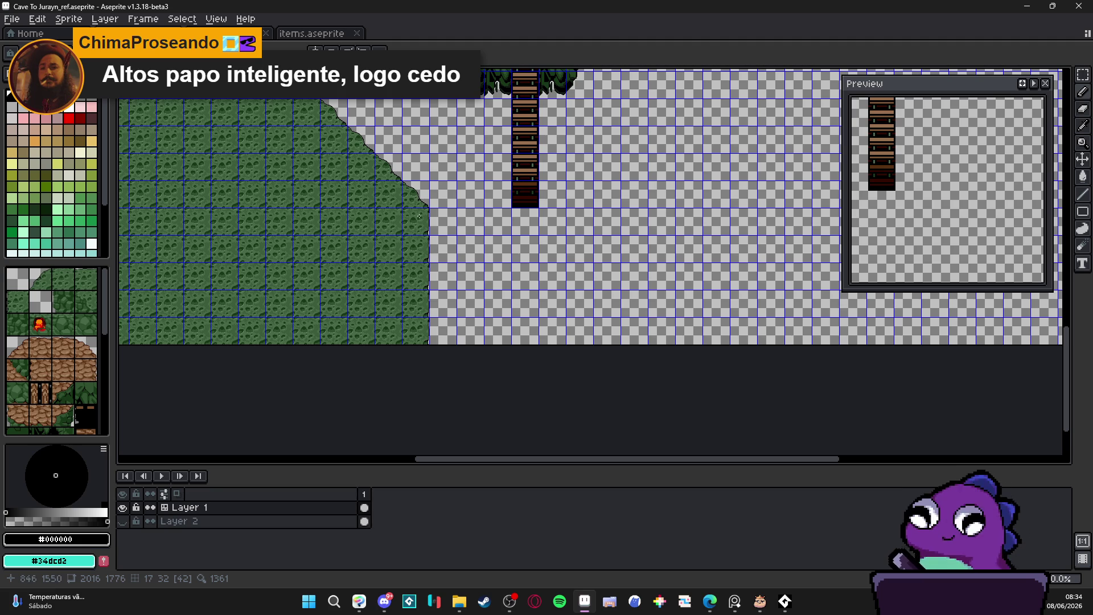
{"action": "scroll", "coordinate": [387, 172], "scroll_direction": "up", "scroll_amount": 2}
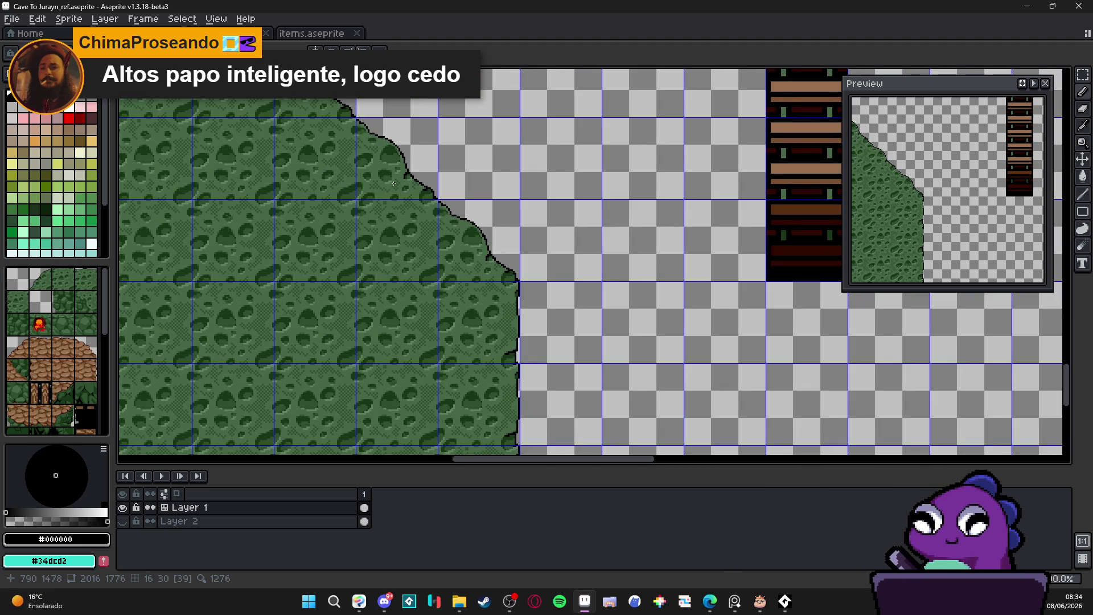
{"action": "scroll", "coordinate": [516, 303], "scroll_direction": "up", "scroll_amount": 1}
{"action": "scroll", "coordinate": [516, 303], "scroll_direction": "up", "scroll_amount": 1}
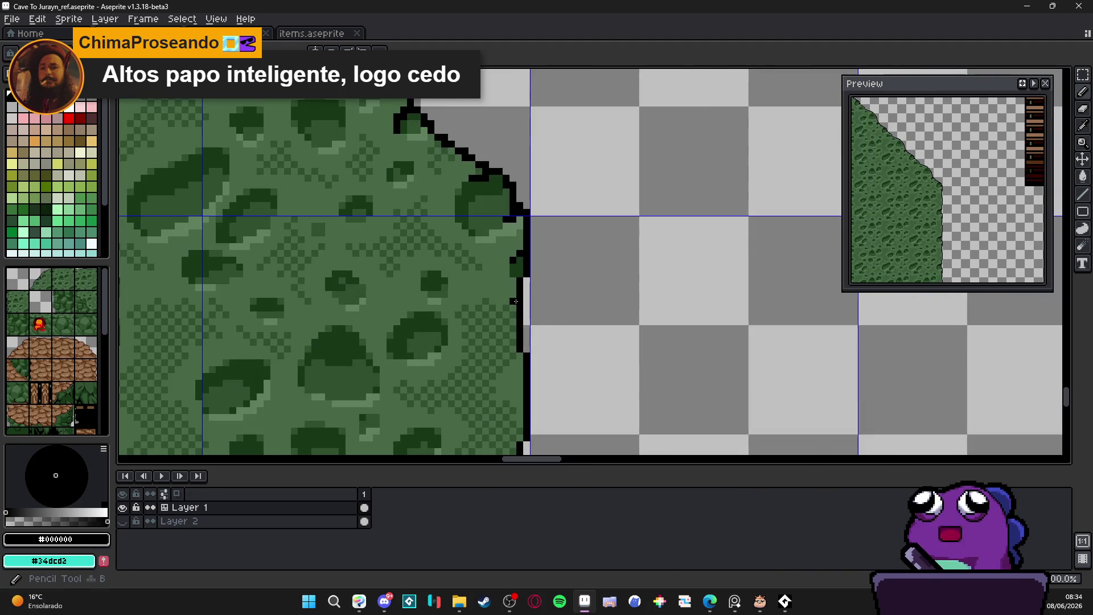
{"action": "scroll", "coordinate": [514, 303], "scroll_direction": "down", "scroll_amount": 2}
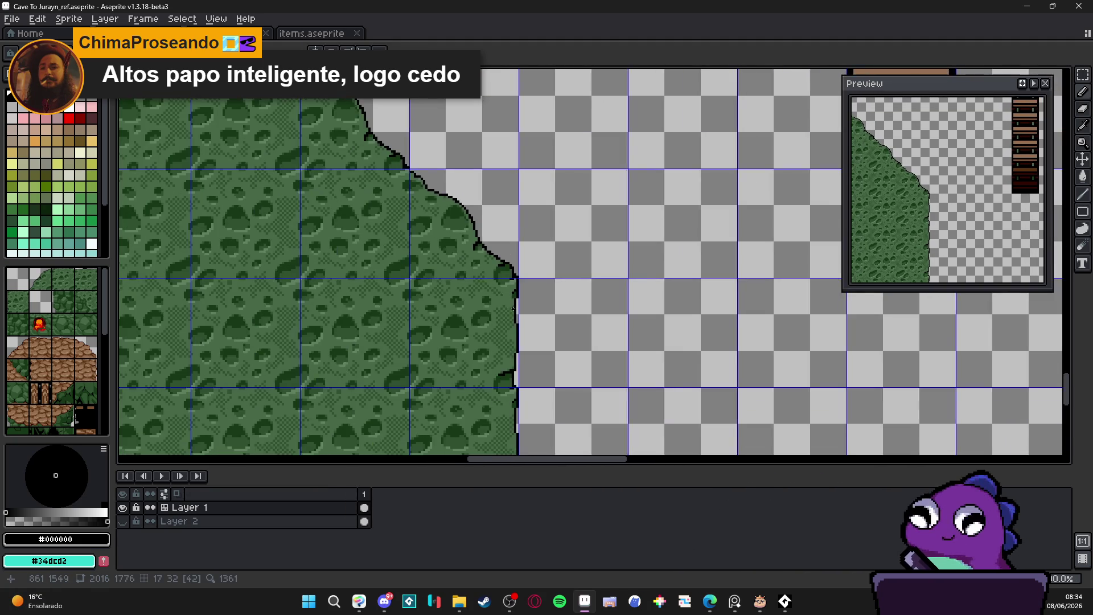
{"action": "scroll", "coordinate": [522, 281], "scroll_direction": "up", "scroll_amount": 3}
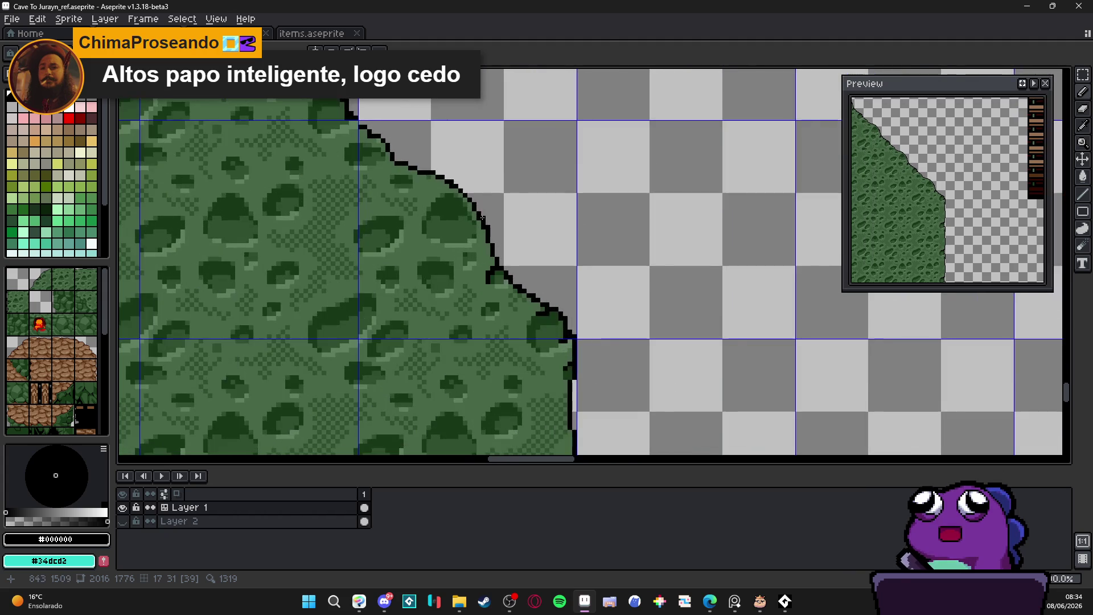
{"action": "scroll", "coordinate": [508, 283], "scroll_direction": "down", "scroll_amount": 2}
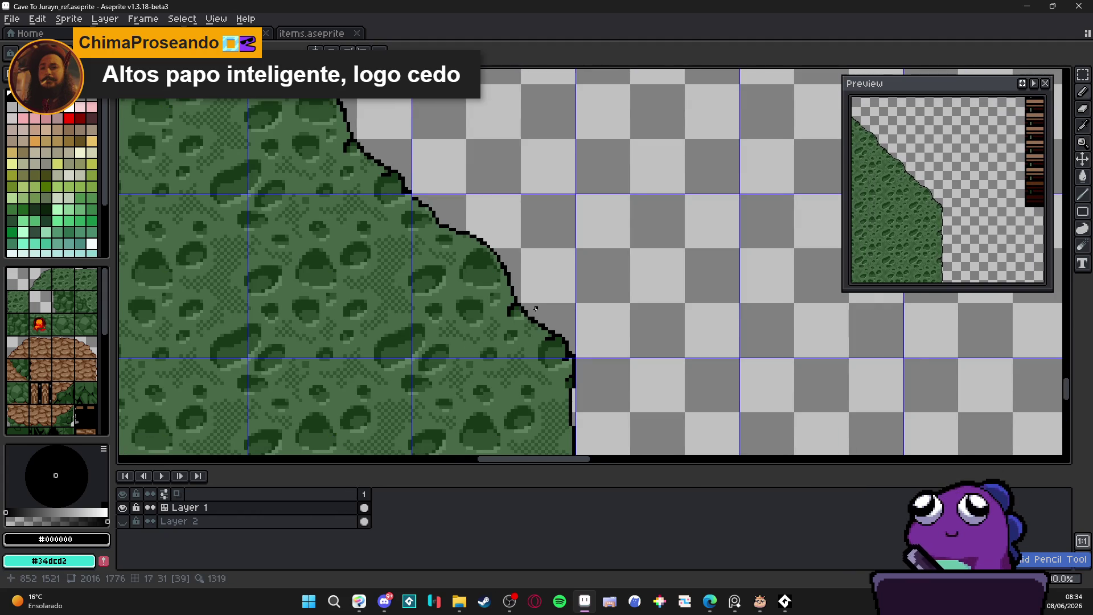
{"action": "scroll", "coordinate": [535, 310], "scroll_direction": "up", "scroll_amount": 3}
{"action": "scroll", "coordinate": [525, 307], "scroll_direction": "down", "scroll_amount": 2}
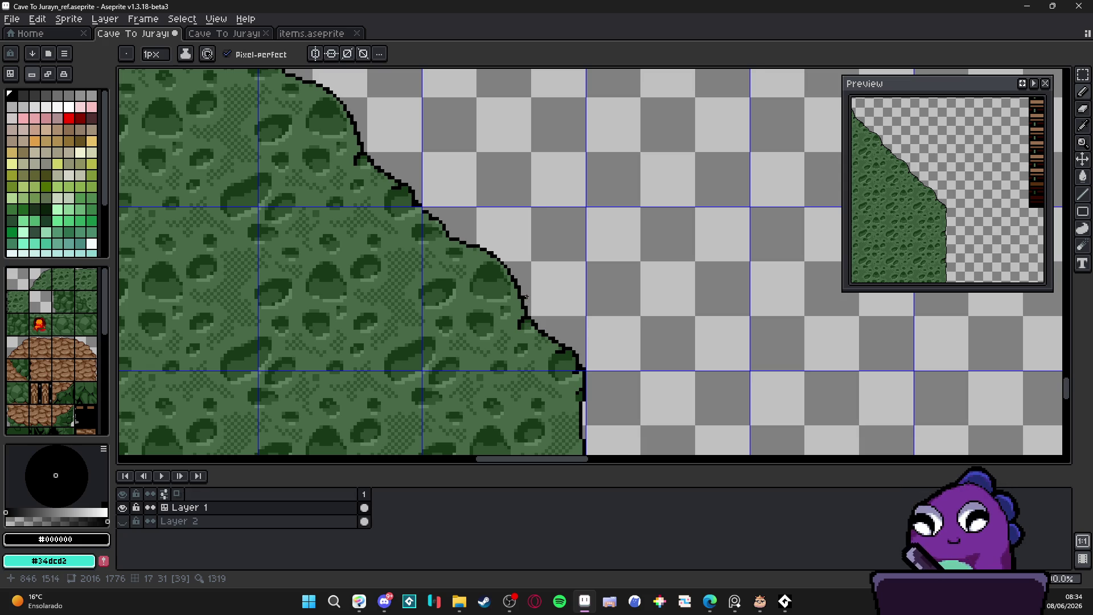
{"action": "scroll", "coordinate": [528, 300], "scroll_direction": "down", "scroll_amount": 1}
{"action": "scroll", "coordinate": [525, 296], "scroll_direction": "down", "scroll_amount": 2}
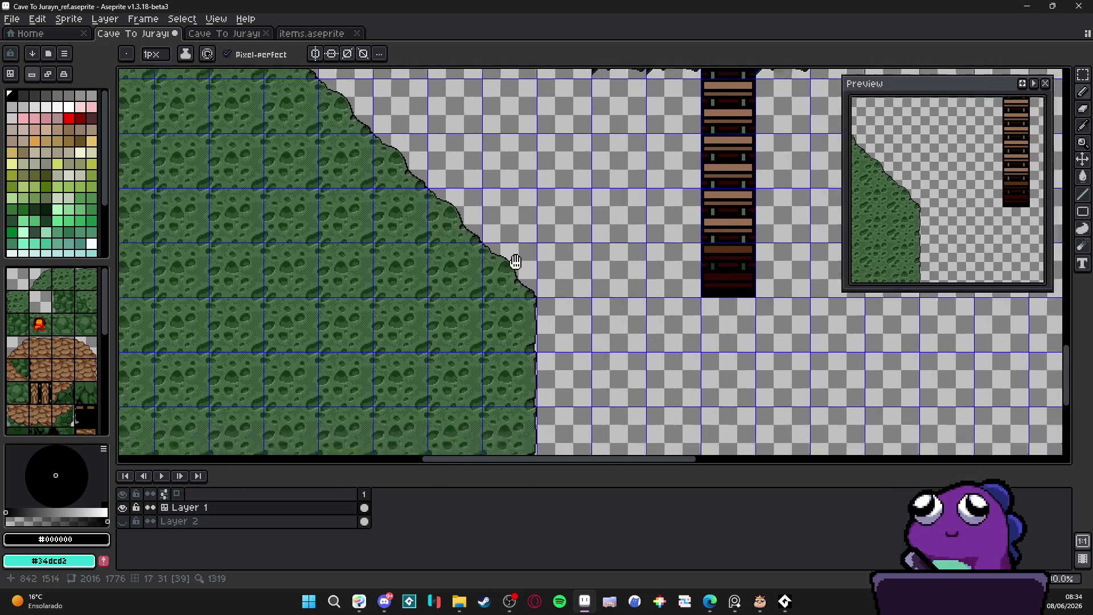
Pan over to the rock platform and ladders and save the level file.
{"action": "mouse_move", "coordinate": [509, 61]}
{"action": "left_mouse_down"}
{"action": "mouse_move", "coordinate": [437, 263]}
{"action": "mouse_move", "coordinate": [415, 390]}
{"action": "mouse_move", "coordinate": [372, 159]}
{"action": "left_mouse_up"}
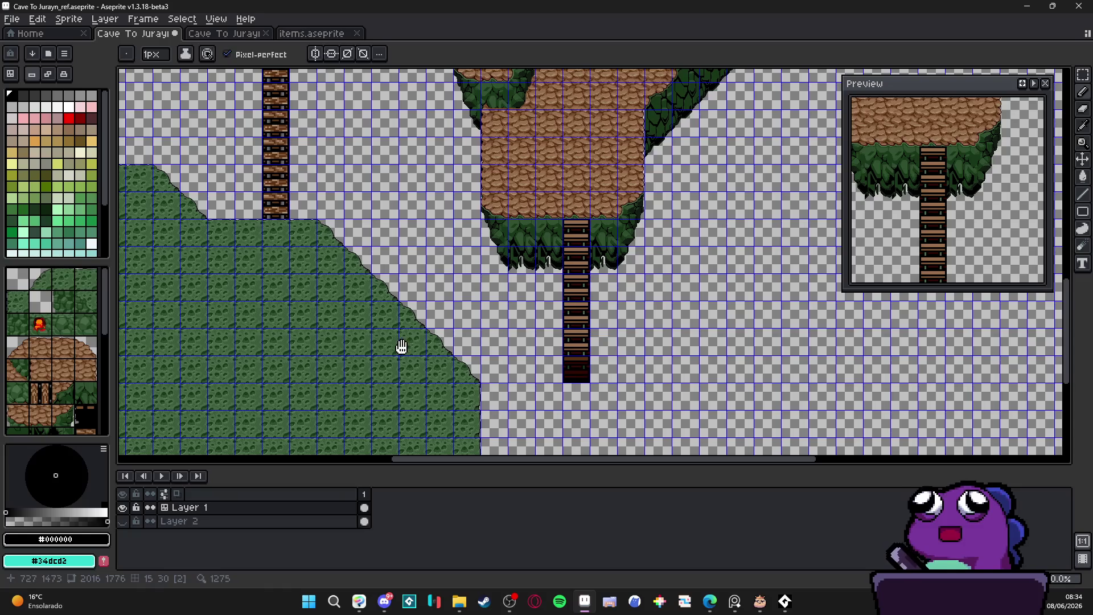
{"action": "scroll", "coordinate": [438, 266], "scroll_direction": "up", "scroll_amount": 3}
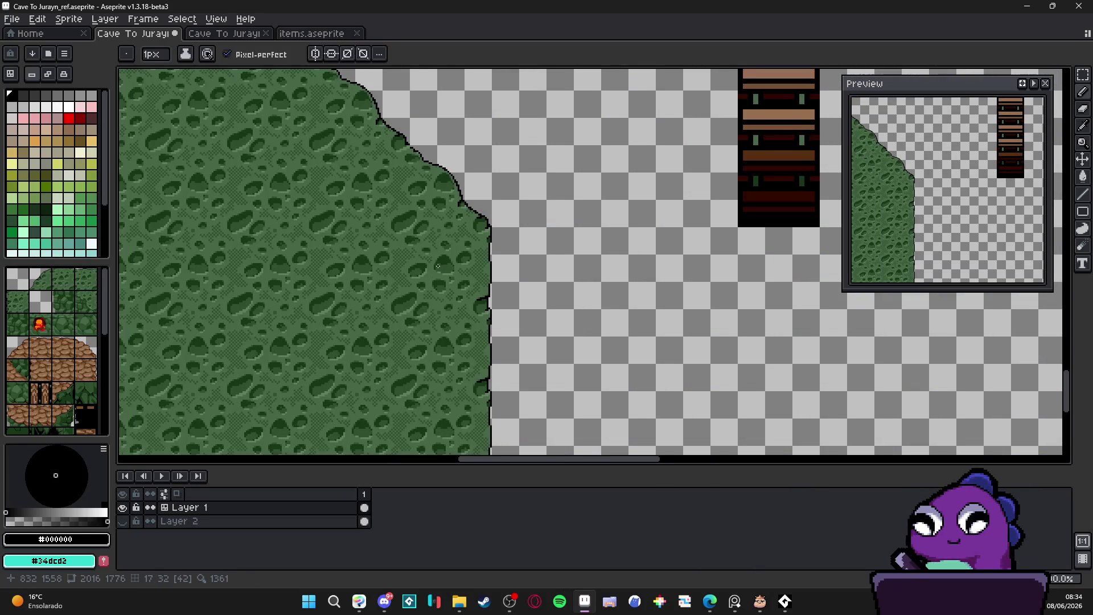
{"action": "left_click_drag", "start_coordinate": [437, 266], "coordinate": [447, 268]}
{"action": "key", "text": "ctrl+s"}
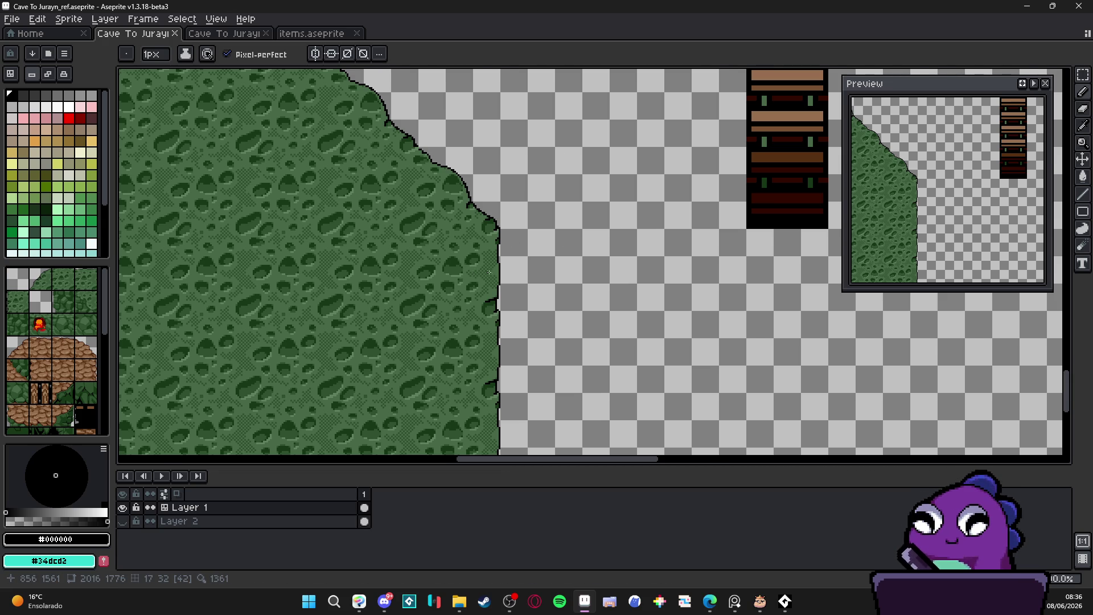
Bring the upper platforms and bridge into view and briefly toggle the lava background layer.
{"action": "scroll", "coordinate": [475, 273], "scroll_direction": "down", "scroll_amount": 3}
{"action": "scroll", "coordinate": [492, 306], "scroll_direction": "up", "scroll_amount": 1}
{"action": "left_click_drag", "start_coordinate": [370, 70], "coordinate": [424, 278]}
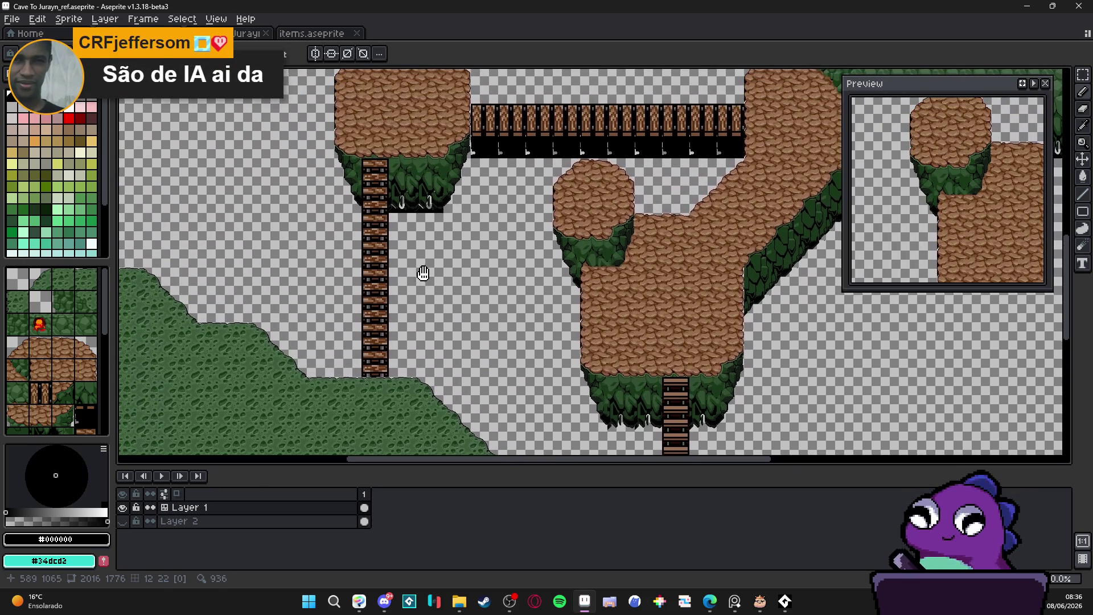
{"action": "left_click", "coordinate": [123, 521]}
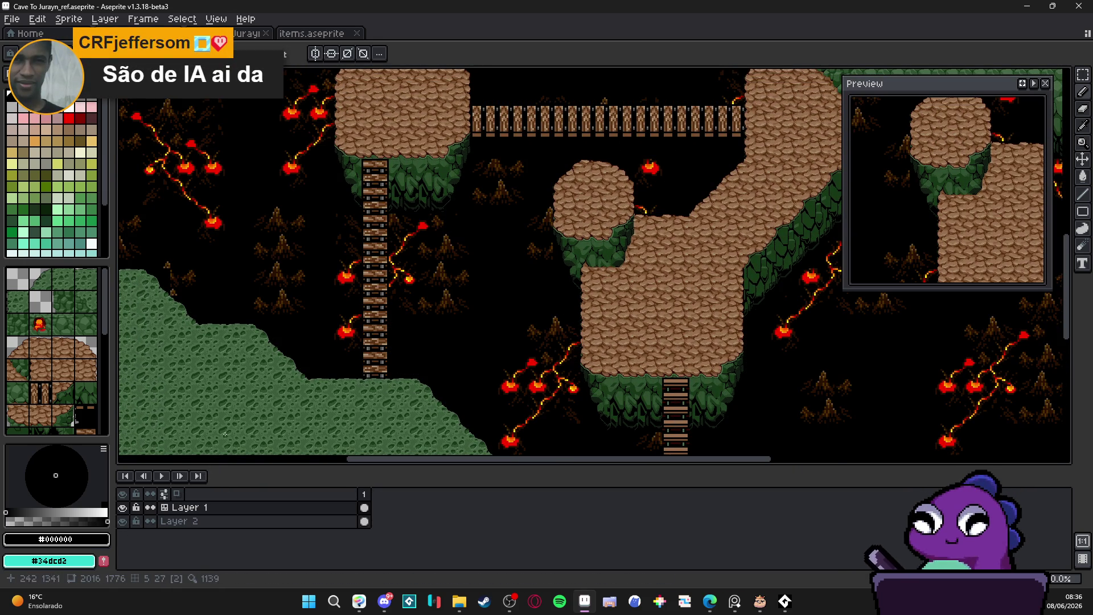
{"action": "left_click", "coordinate": [122, 521]}
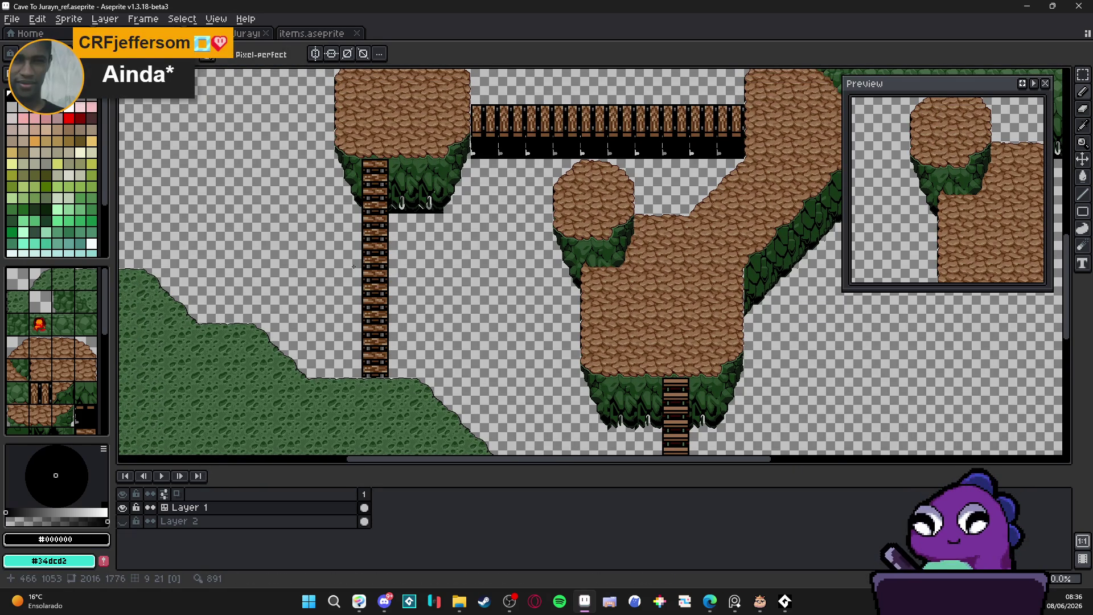
Save the level and show the tile grid over the platforms.
{"action": "left_click_drag", "start_coordinate": [391, 242], "coordinate": [406, 251]}
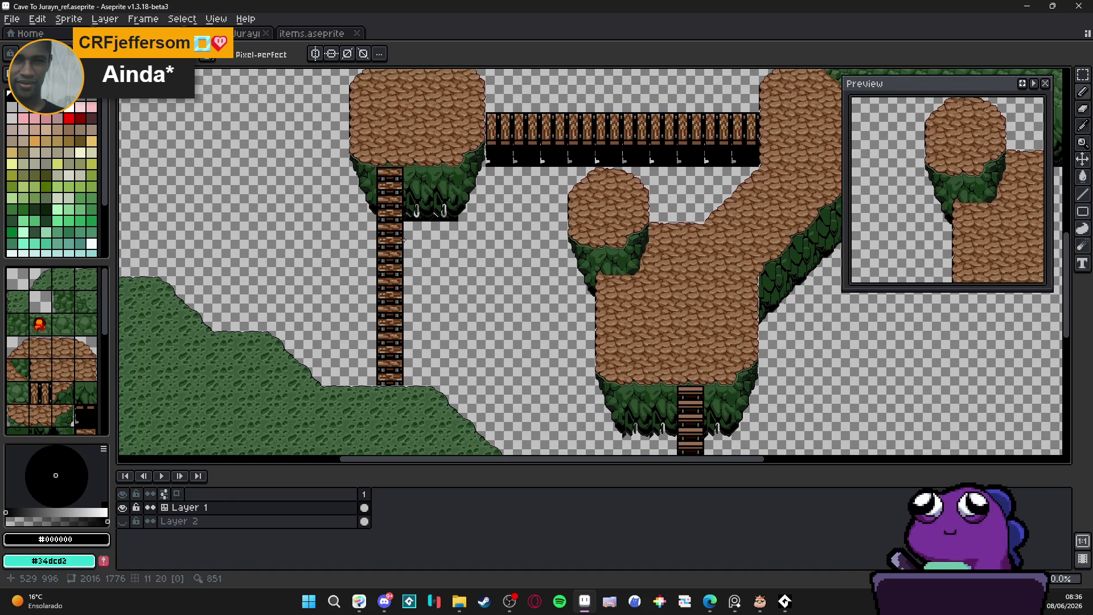
{"action": "key", "text": "ctrl+s"}
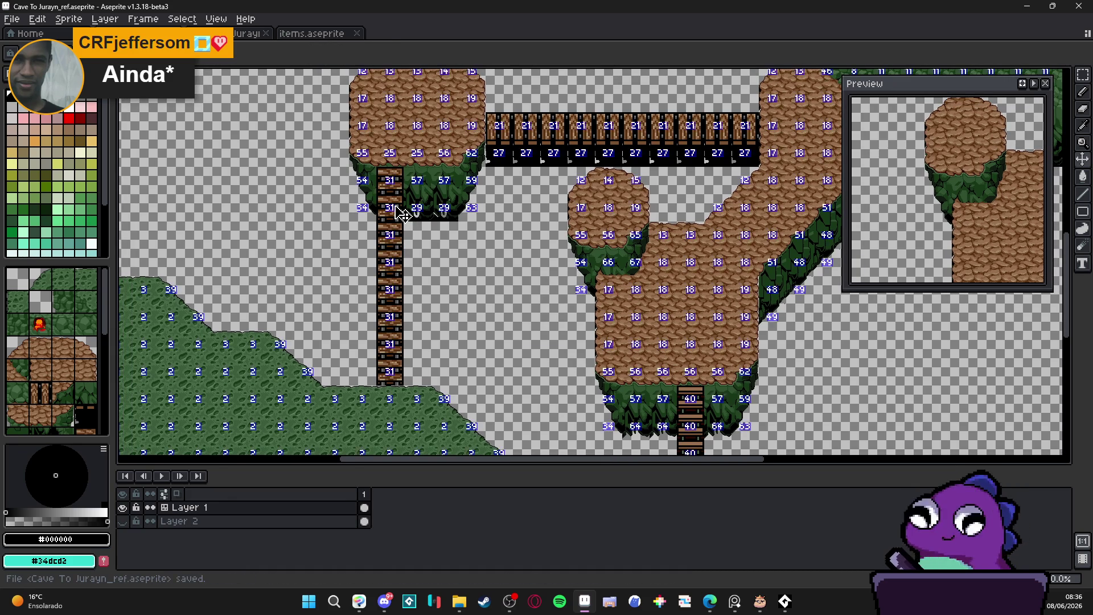
{"action": "key", "text": "ctrl+apostrophe"}
{"action": "key", "text": "m"}
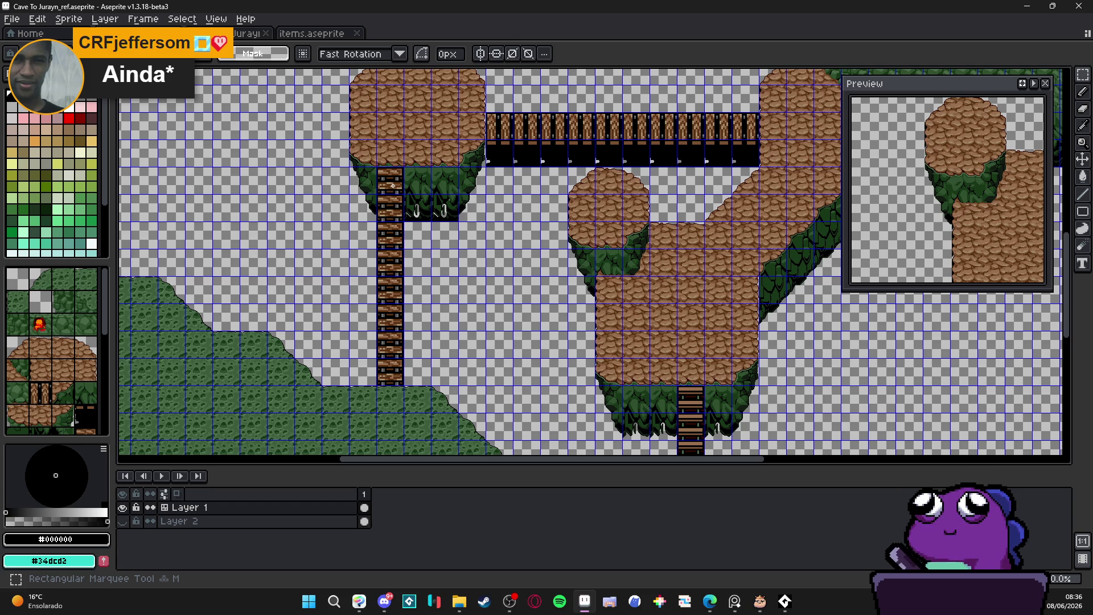
{"action": "key", "text": "Tab"}
{"action": "key", "text": "Tab"}
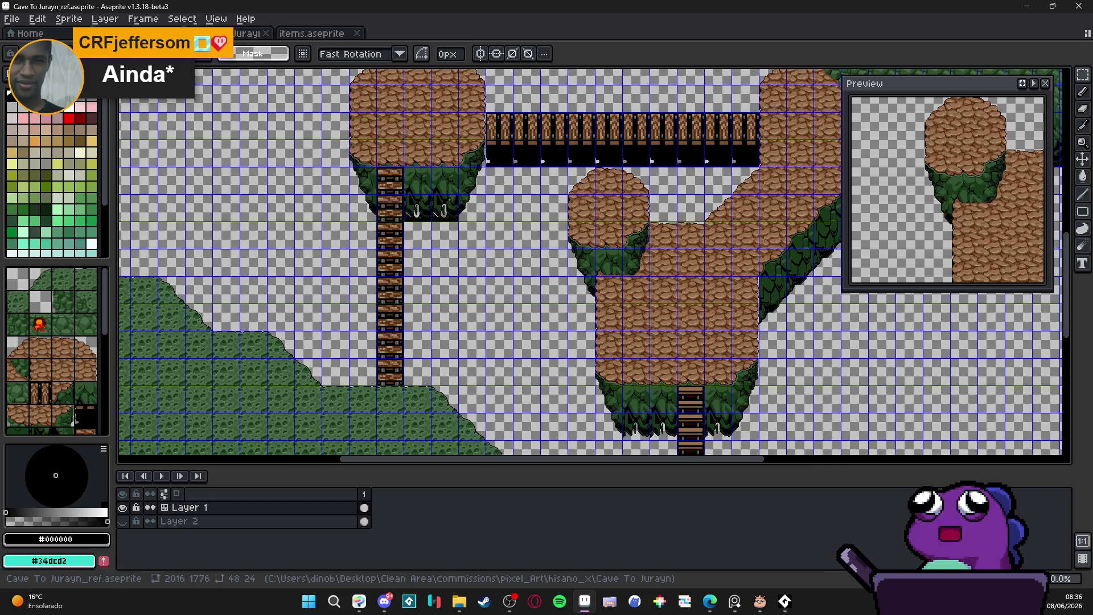
{"action": "key", "text": "alt+Tab"}
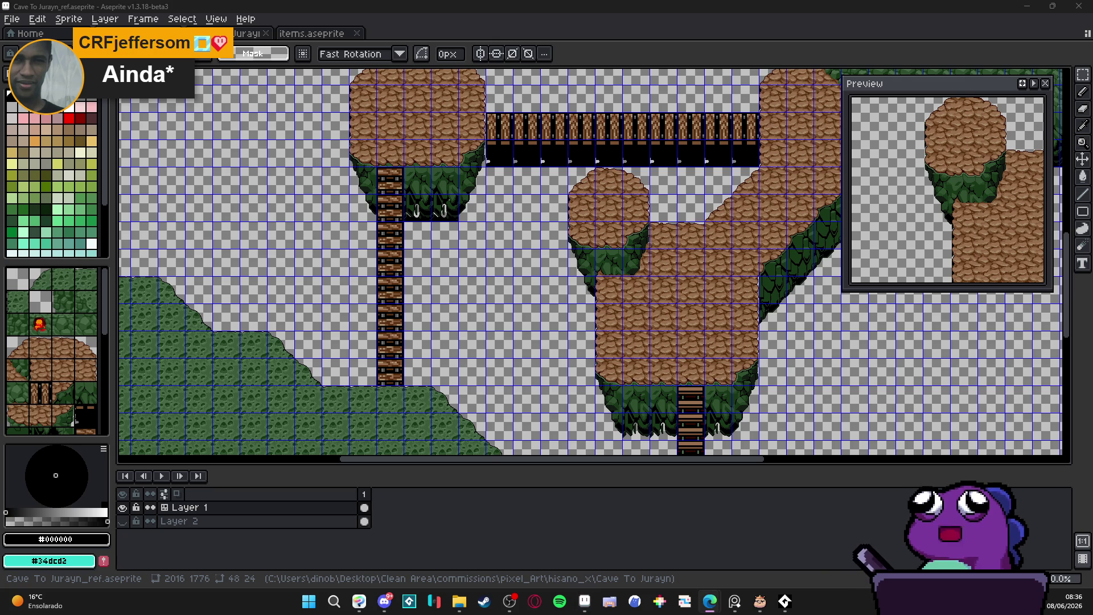
{"action": "scroll", "coordinate": [383, 188], "scroll_direction": "up", "scroll_amount": 2}
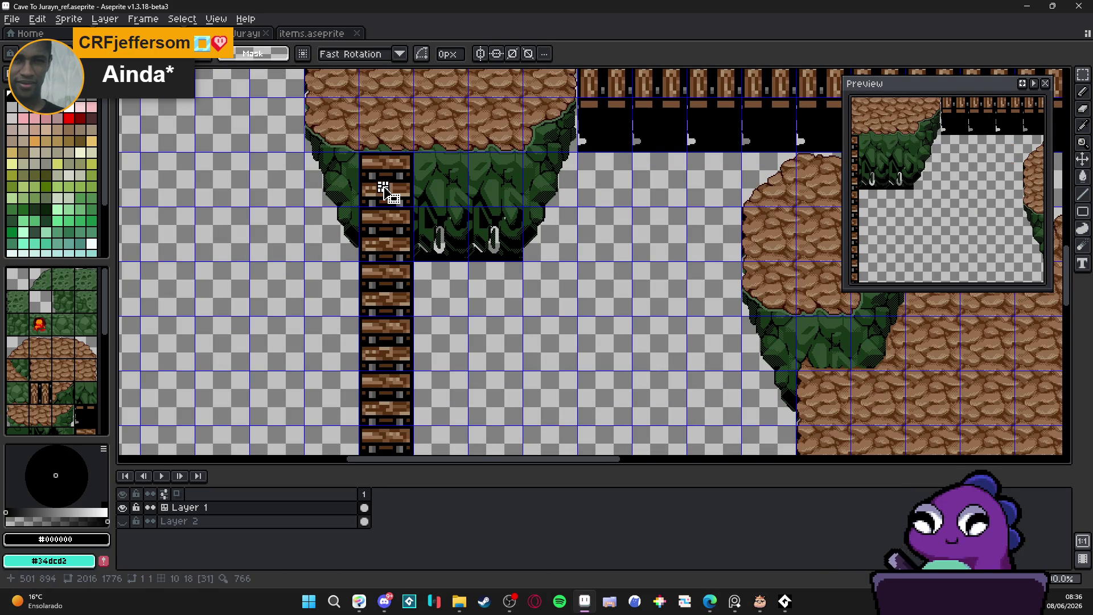
{"action": "key", "text": "ctrl"}
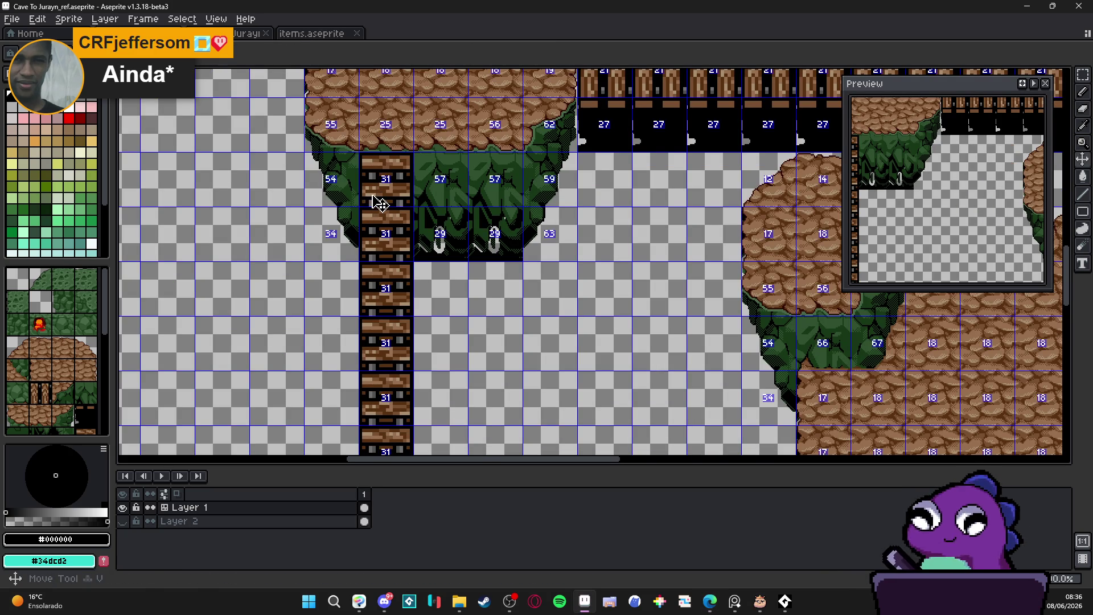
{"action": "left_click", "coordinate": [372, 194]}
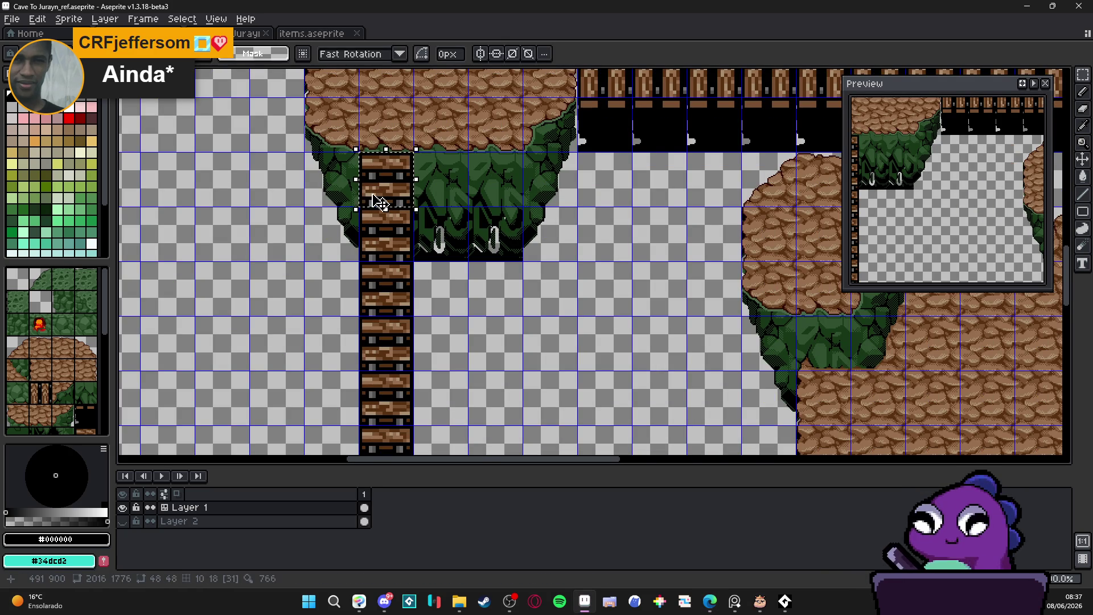
{"action": "left_click", "coordinate": [393, 231]}
{"action": "scroll", "coordinate": [394, 234], "scroll_direction": "down", "scroll_amount": 1}
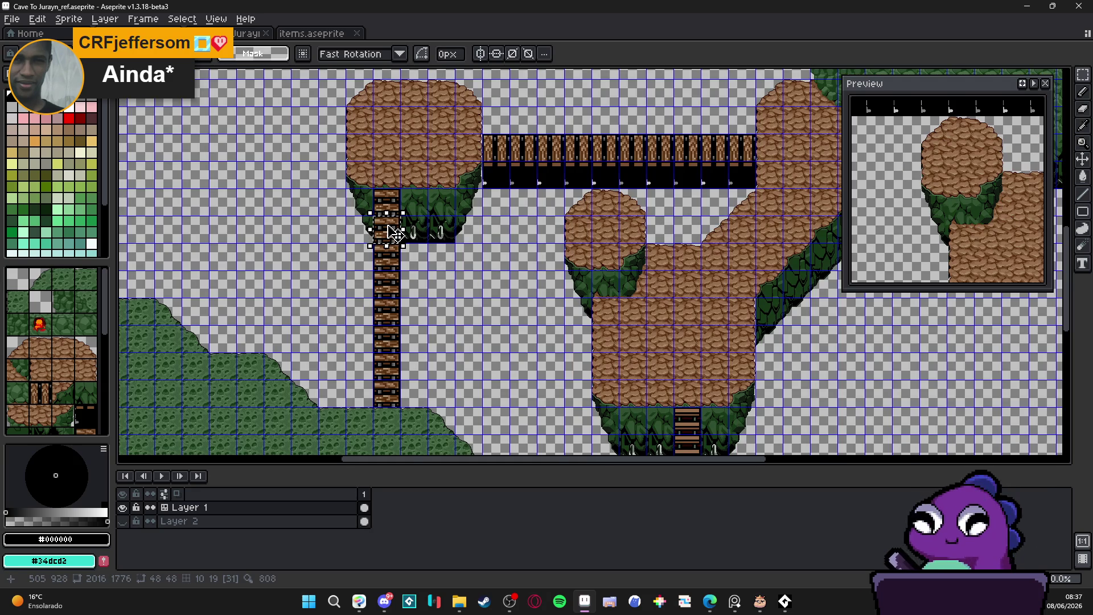
{"action": "scroll", "coordinate": [395, 233], "scroll_direction": "up", "scroll_amount": 2}
{"action": "left_click", "coordinate": [386, 251]}
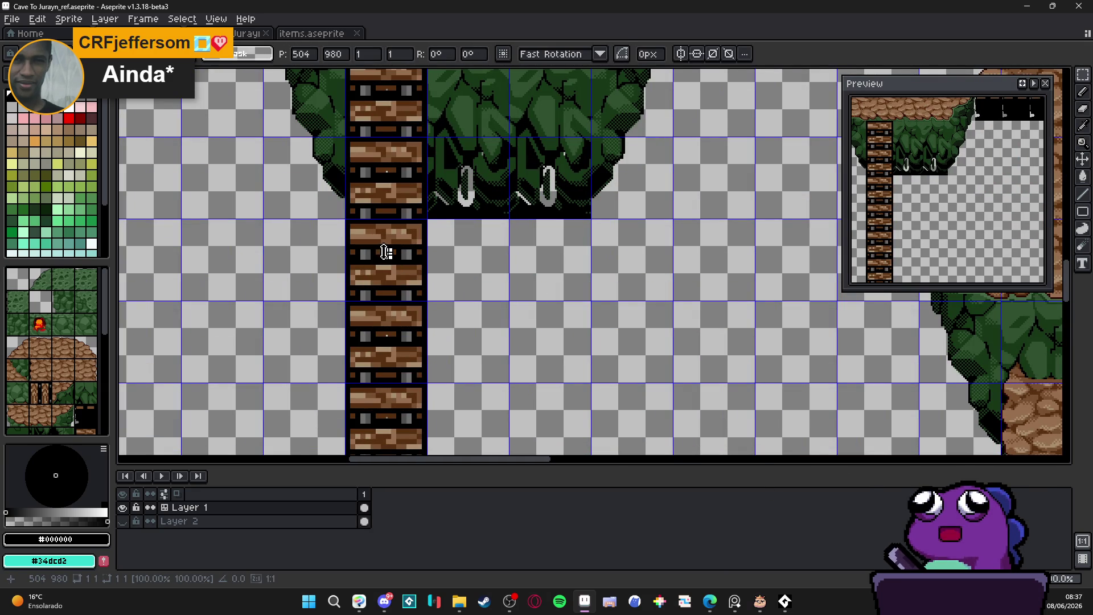
{"action": "key", "text": "Return"}
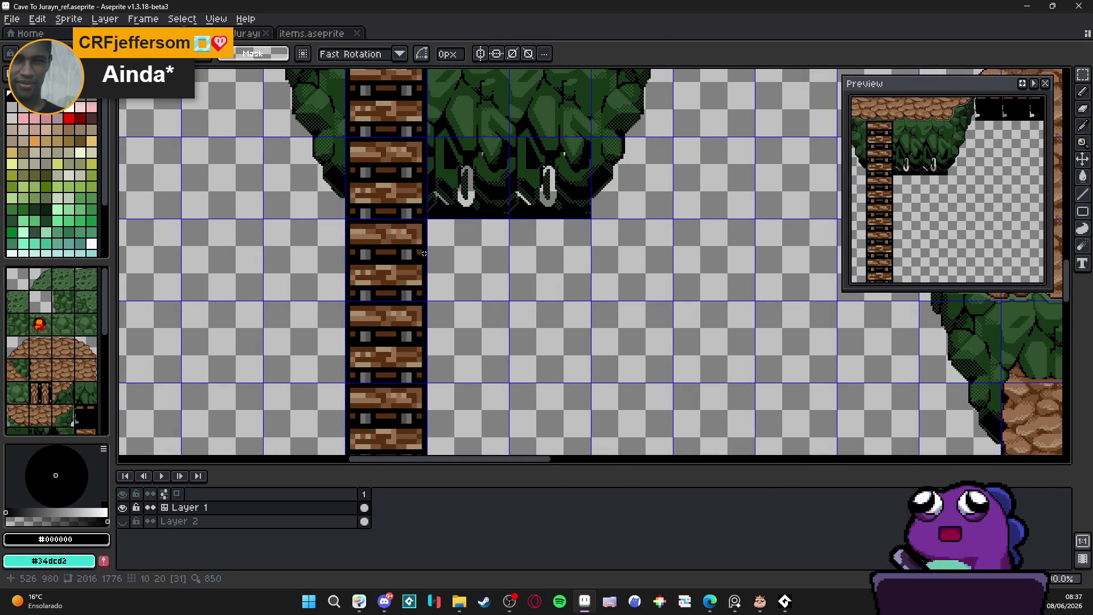
{"action": "scroll", "coordinate": [410, 197], "scroll_direction": "down", "scroll_amount": 1}
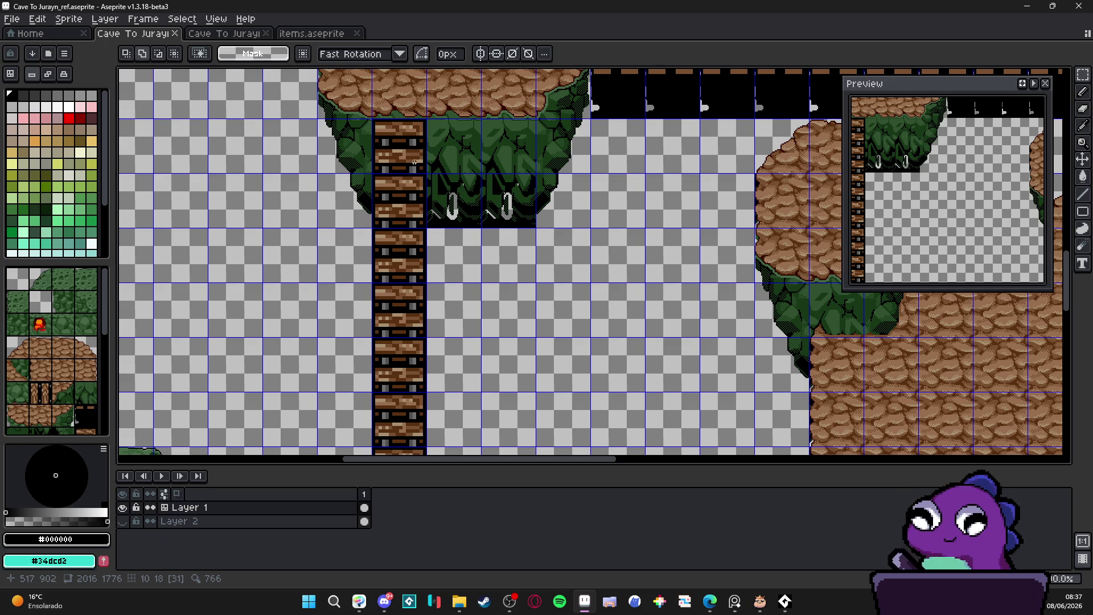
{"action": "key", "text": "Tab"}
{"action": "key", "text": "Tab"}
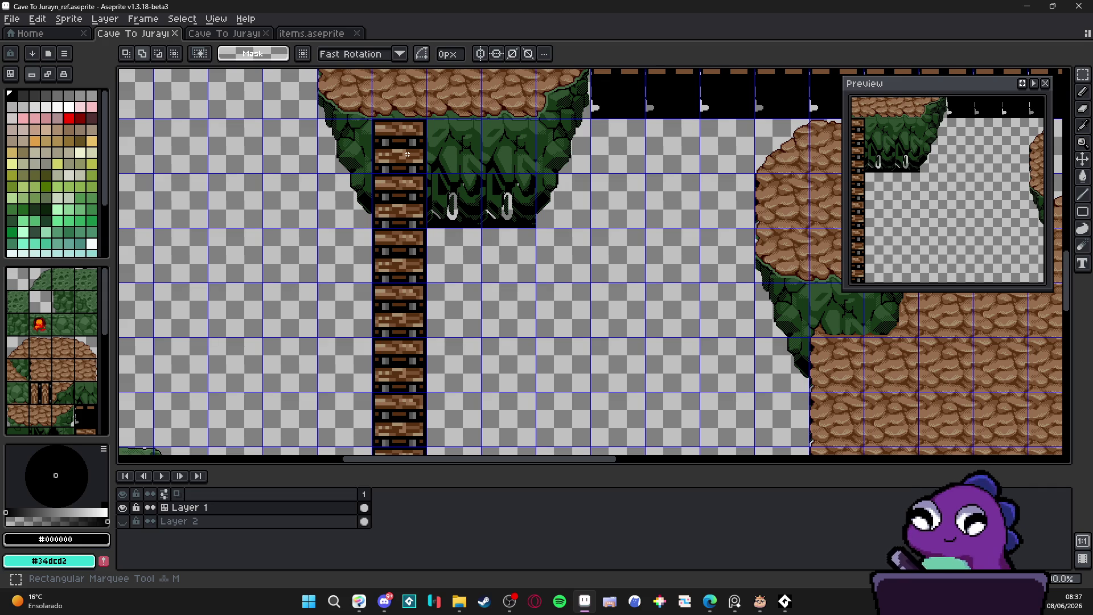
{"action": "scroll", "coordinate": [447, 284], "scroll_direction": "down", "scroll_amount": 3}
{"action": "scroll", "coordinate": [447, 284], "scroll_direction": "up", "scroll_amount": 1}
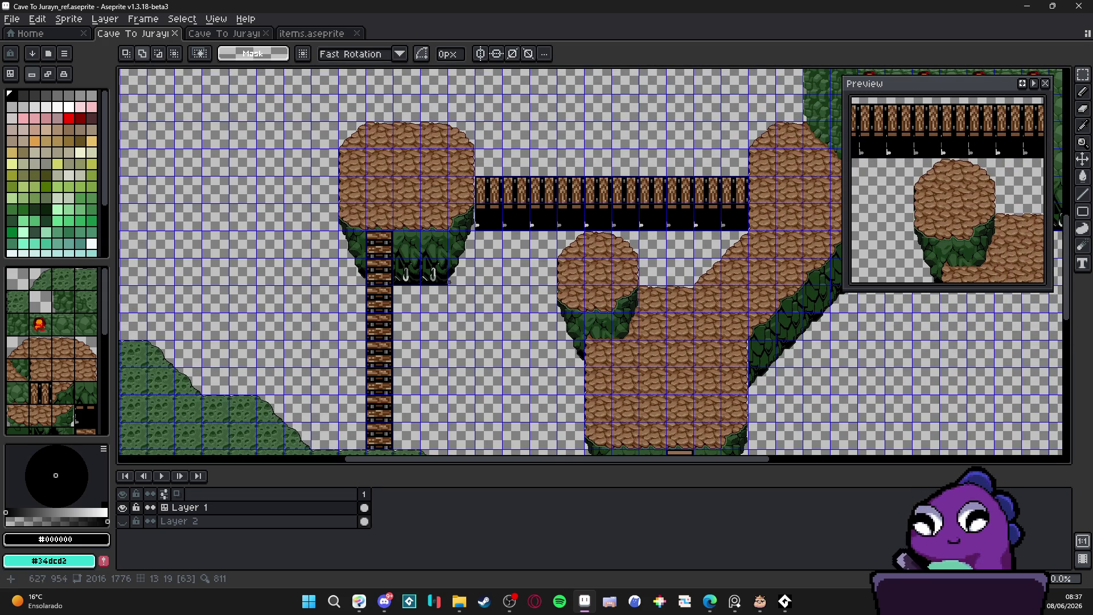
{"action": "scroll", "coordinate": [388, 254], "scroll_direction": "up", "scroll_amount": 1}
{"action": "key", "text": "v"}
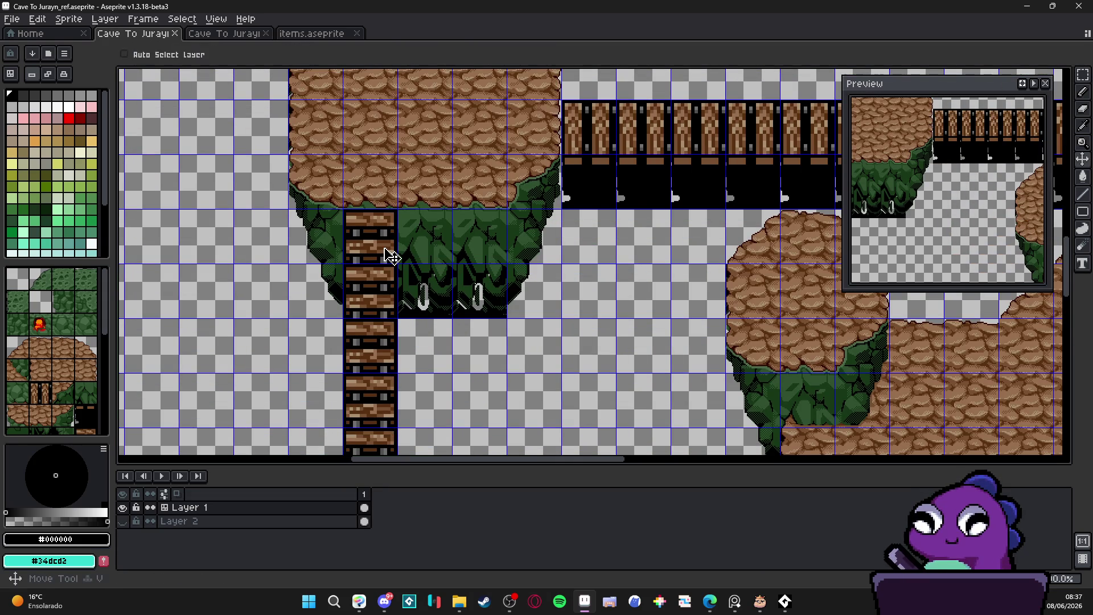
{"action": "key", "text": "m"}
{"action": "left_click", "coordinate": [386, 251]}
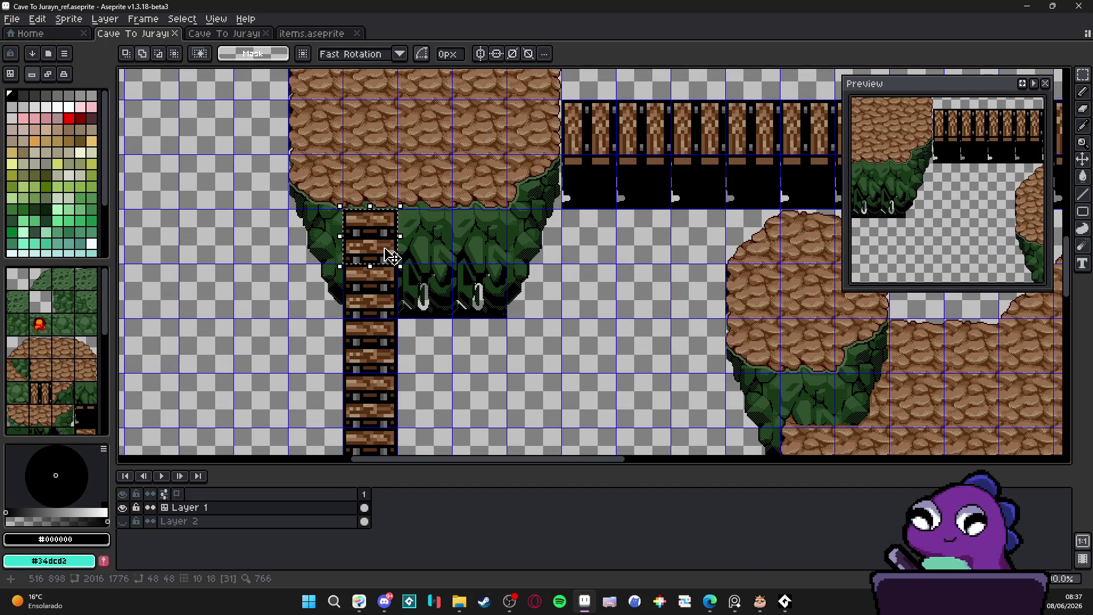
{"action": "left_click_drag", "start_coordinate": [373, 240], "coordinate": [398, 210]}
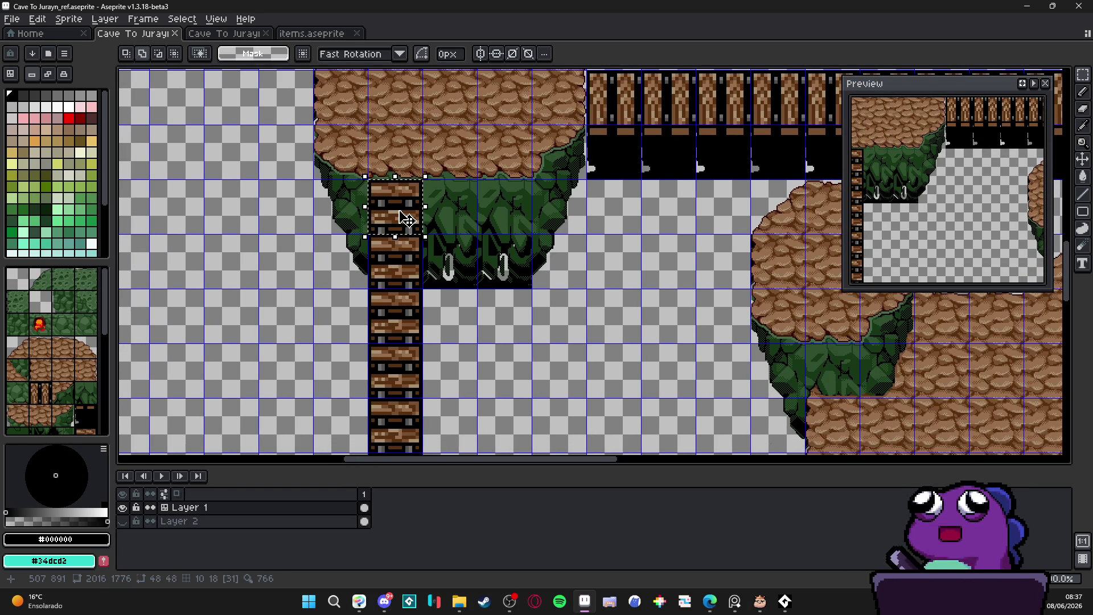
{"action": "key", "text": "Delete"}
{"action": "scroll", "coordinate": [407, 219], "scroll_direction": "down", "scroll_amount": 2}
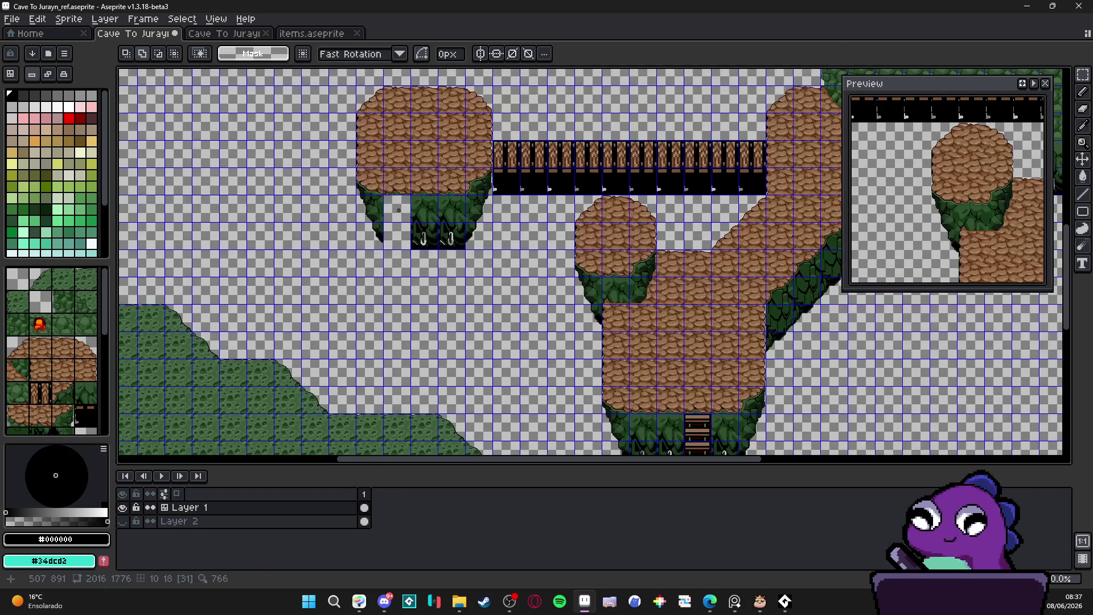
{"action": "key", "text": "ctrl+z"}
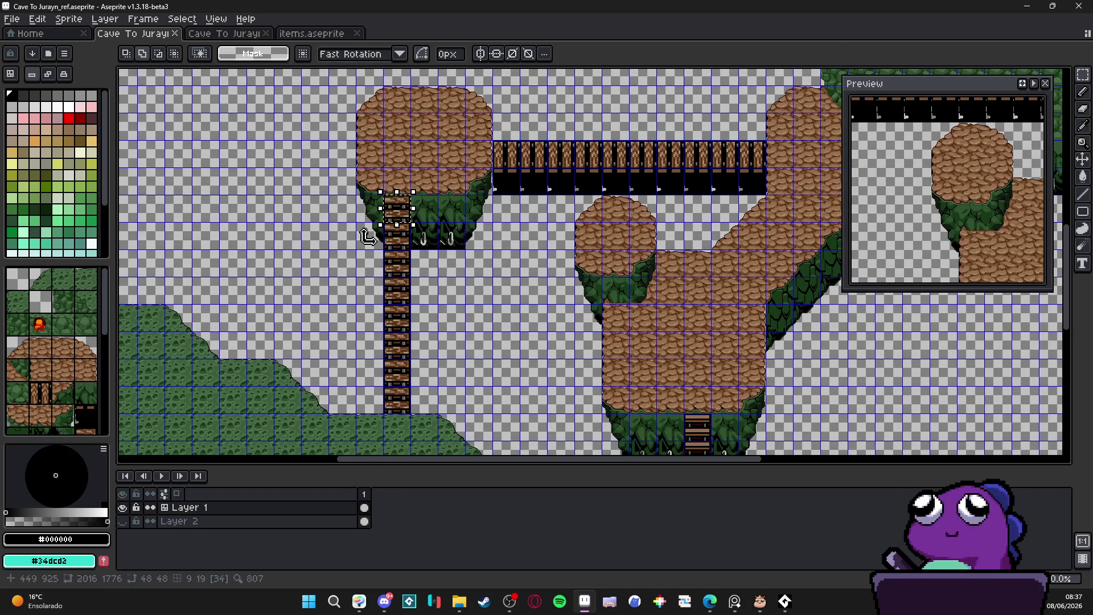
{"action": "left_click", "coordinate": [459, 602]}
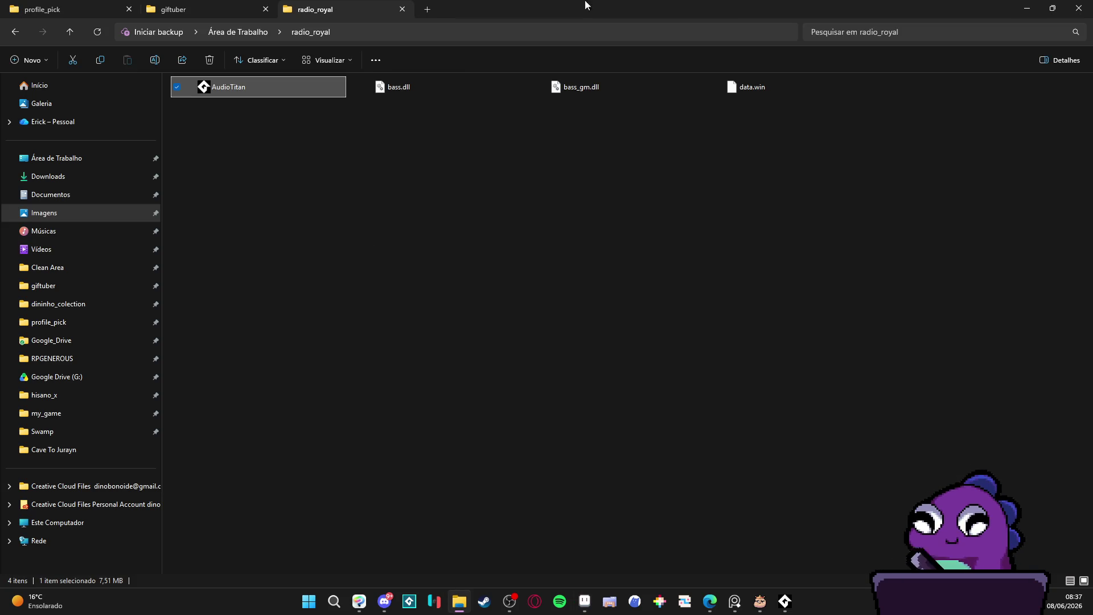
In a new Explorer tab, open Área de Trabalho > Clean Area.
{"action": "left_click", "coordinate": [428, 10]}
{"action": "left_click", "coordinate": [104, 159]}
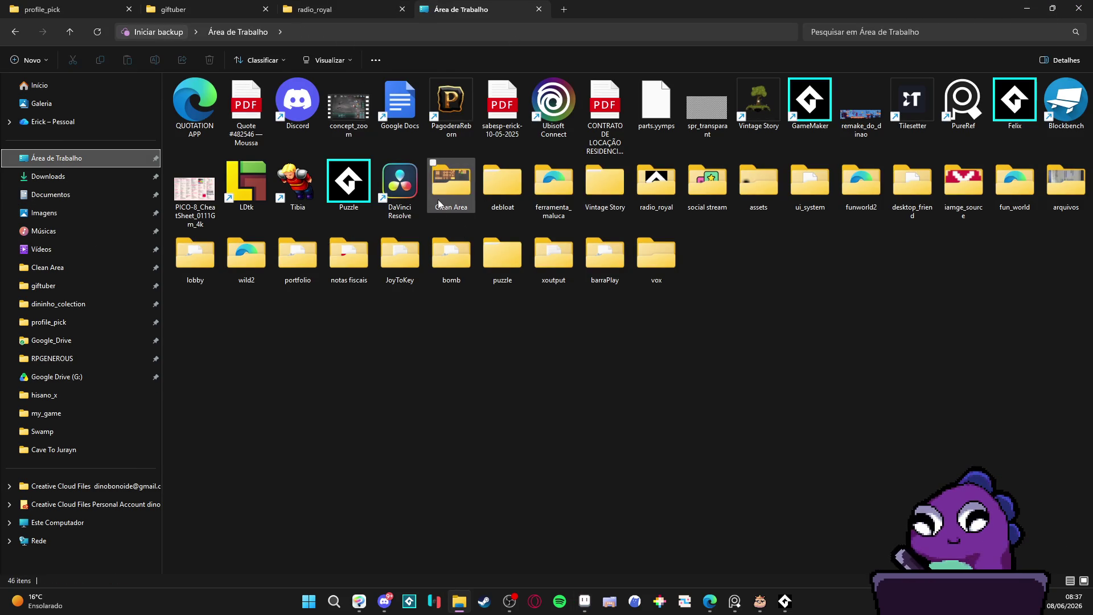
{"action": "left_click", "coordinate": [442, 194]}
{"action": "double_click", "coordinate": [442, 195]}
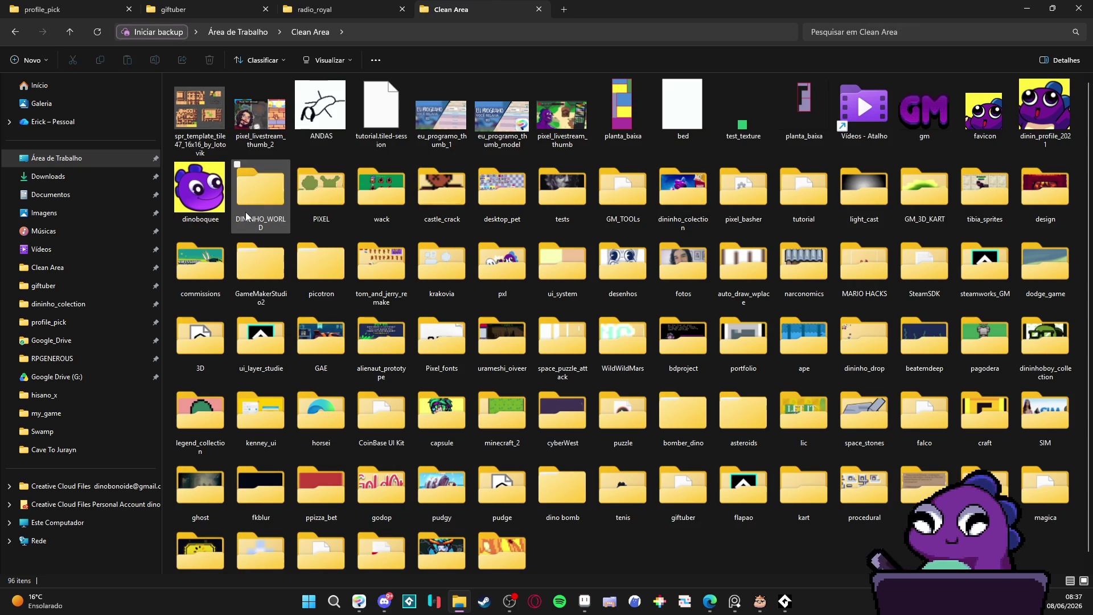
{"action": "left_click", "coordinate": [16, 32]}
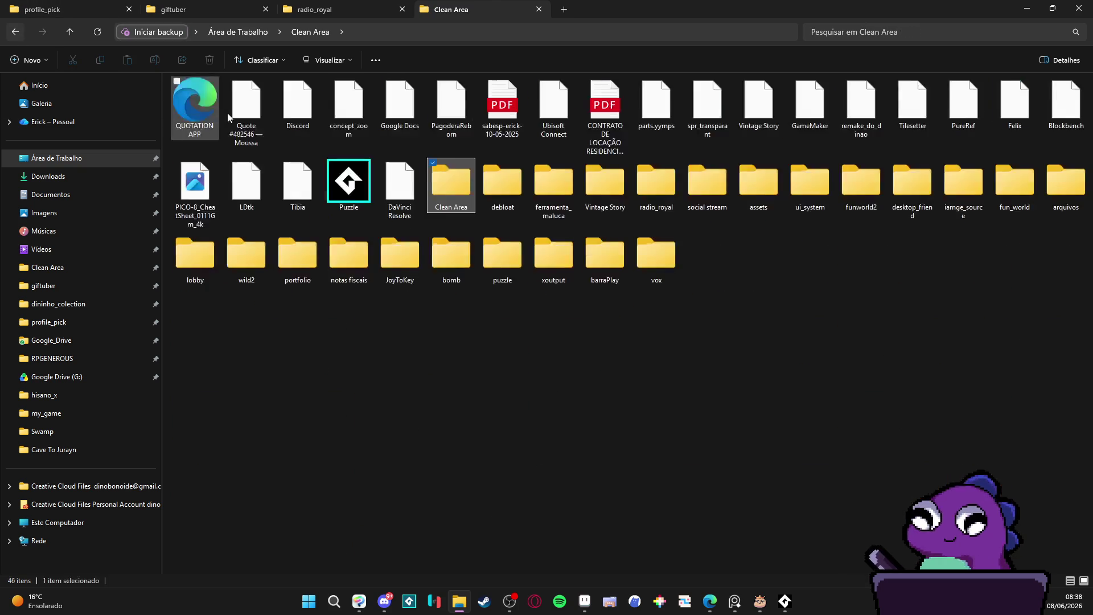
{"action": "double_click", "coordinate": [460, 195]}
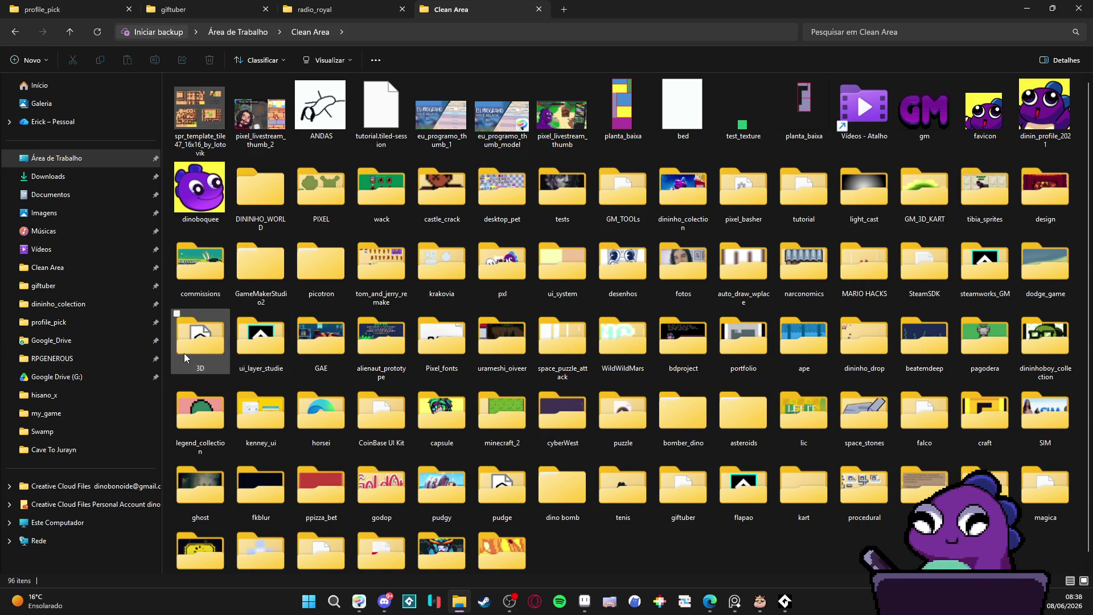
Jump to Cave To Jurayn, go up to hisano_x, and return to items.aseprite in Aseprite.
{"action": "left_click", "coordinate": [103, 449]}
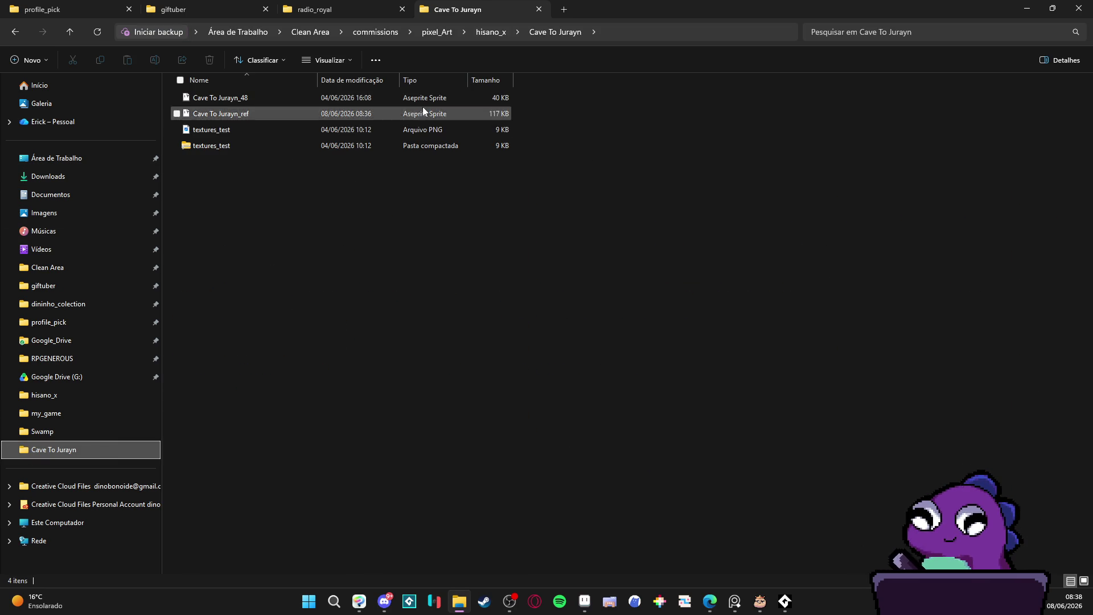
{"action": "key", "text": "alt+Up"}
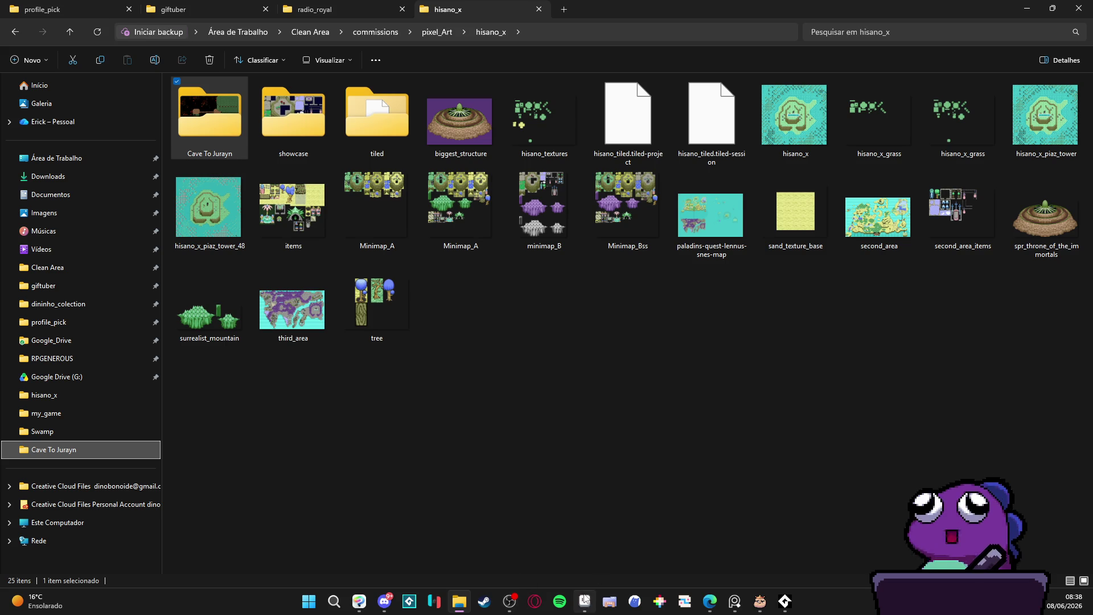
{"action": "left_click", "coordinate": [585, 599]}
{"action": "left_click", "coordinate": [336, 33]}
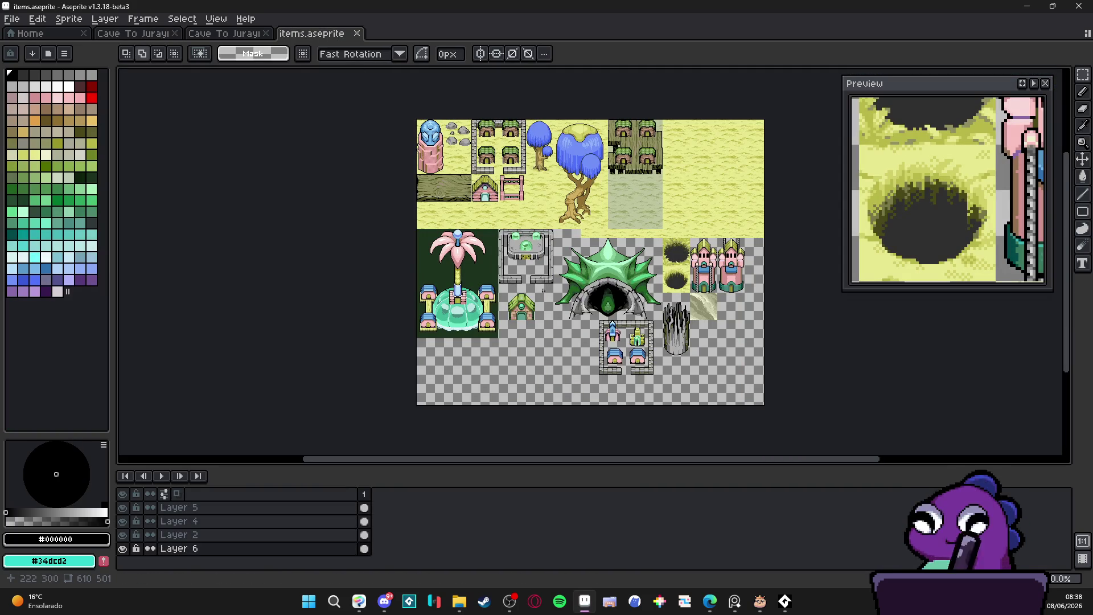
{"action": "scroll", "coordinate": [437, 198], "scroll_direction": "up", "scroll_amount": 3}
{"action": "key", "text": "ctrl+apostrophe"}
{"action": "scroll", "coordinate": [427, 218], "scroll_direction": "up", "scroll_amount": 1}
{"action": "key", "text": "v"}
{"action": "left_click", "coordinate": [408, 217], "text": "ctrl"}
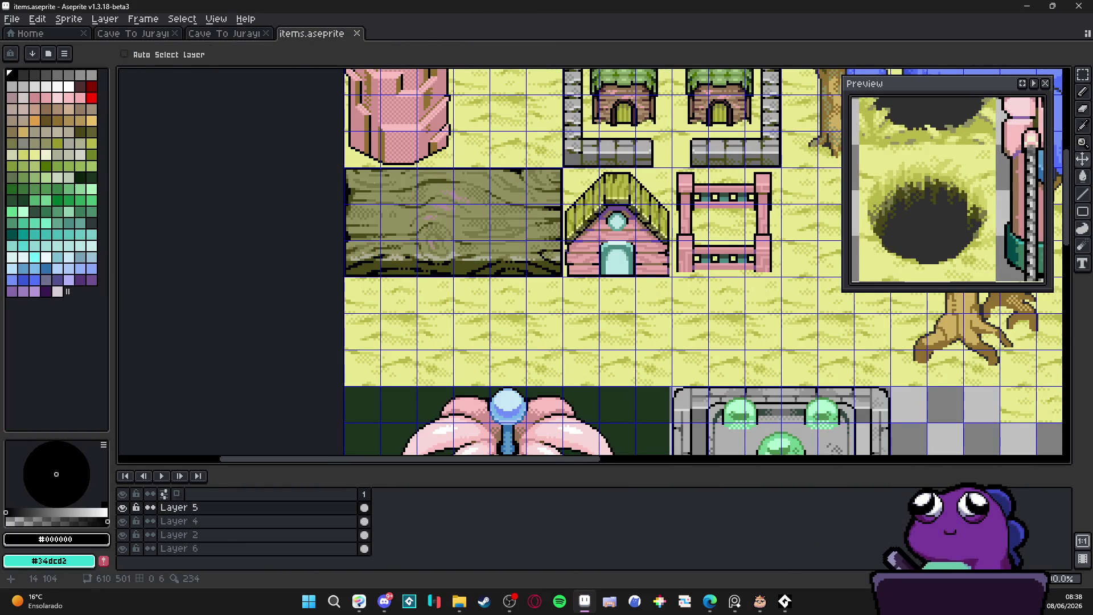
{"action": "key", "text": "m"}
{"action": "mouse_move", "coordinate": [358, 174]}
{"action": "left_mouse_down"}
{"action": "mouse_move", "coordinate": [495, 258]}
{"action": "mouse_move", "coordinate": [558, 268]}
{"action": "left_mouse_up"}
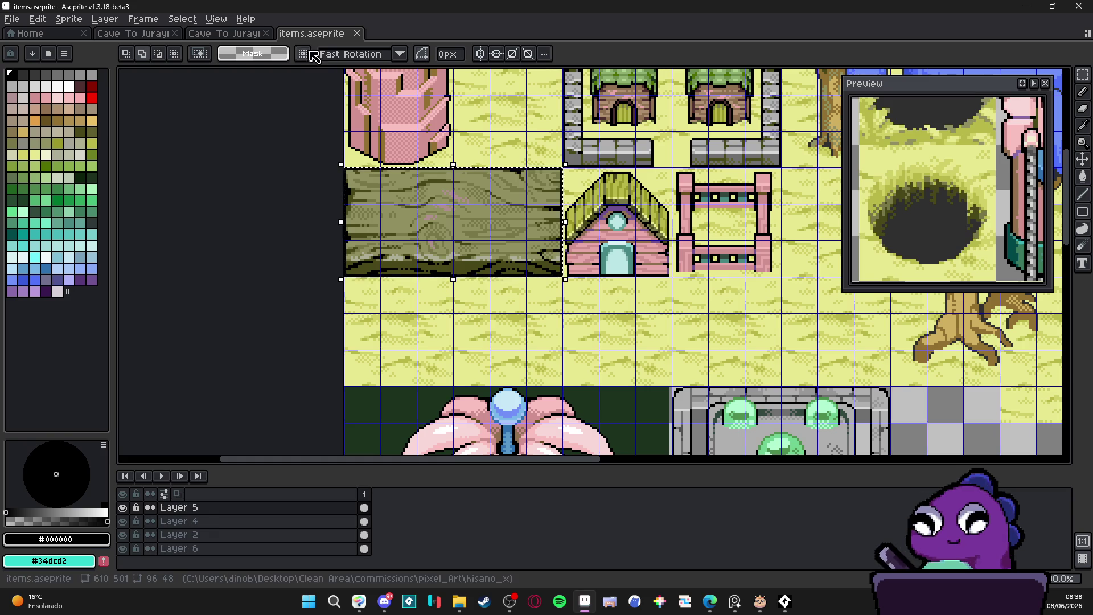
{"action": "left_click", "coordinate": [223, 33]}
{"action": "left_click", "coordinate": [137, 33]}
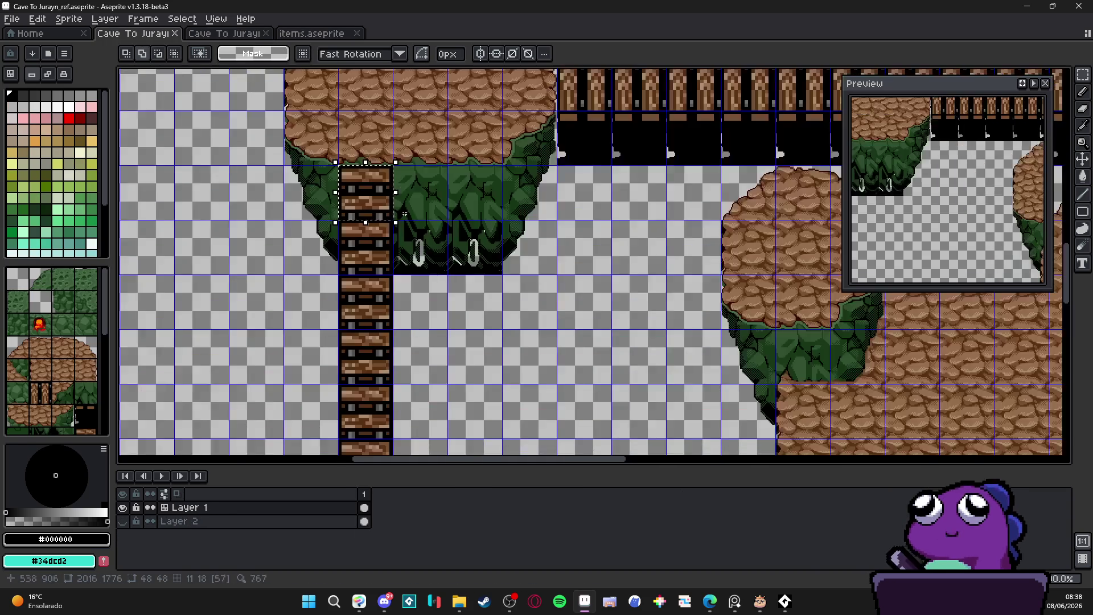
{"action": "key", "text": "ctrl+v"}
{"action": "scroll", "coordinate": [418, 222], "scroll_direction": "up", "scroll_amount": 2}
{"action": "key", "text": "Escape"}
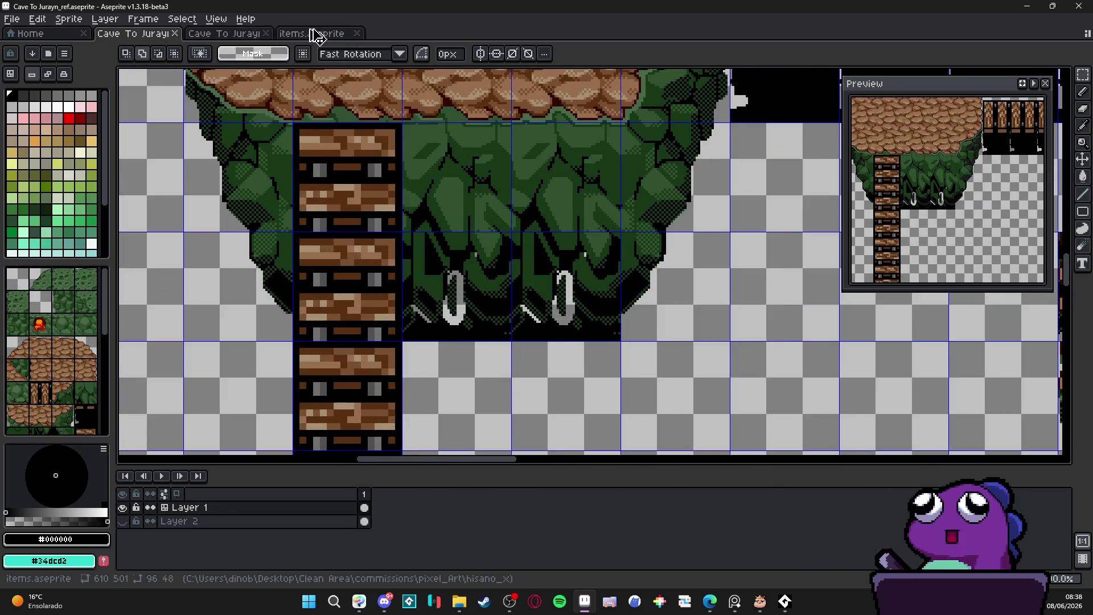
{"action": "left_click", "coordinate": [322, 34]}
{"action": "scroll", "coordinate": [484, 227], "scroll_direction": "down", "scroll_amount": 4}
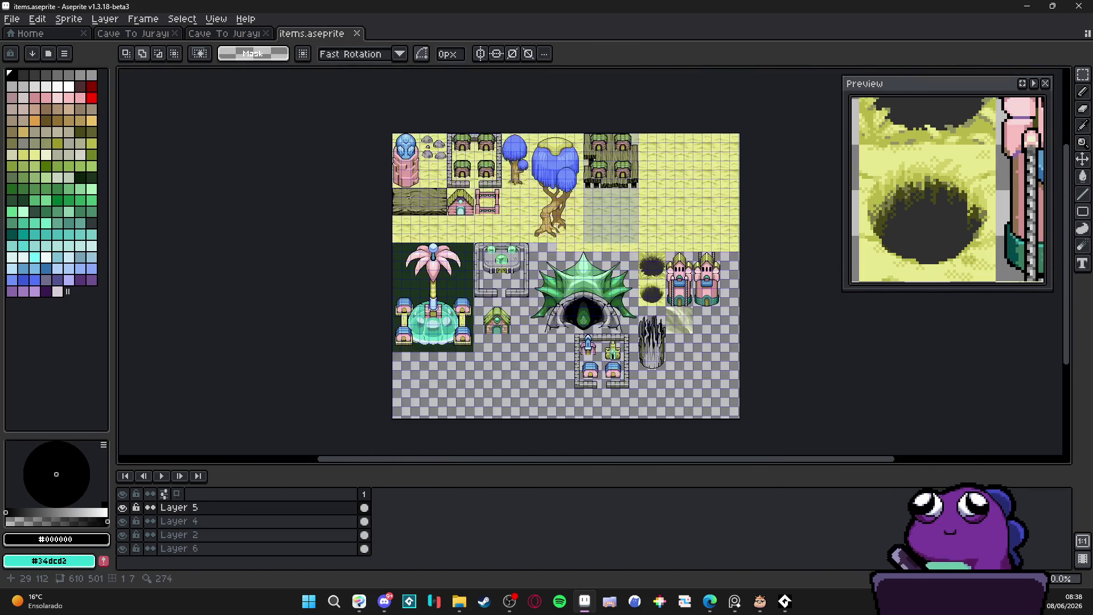
{"action": "scroll", "coordinate": [484, 217], "scroll_direction": "up", "scroll_amount": 2}
{"action": "left_click_drag", "start_coordinate": [513, 176], "coordinate": [486, 206]}
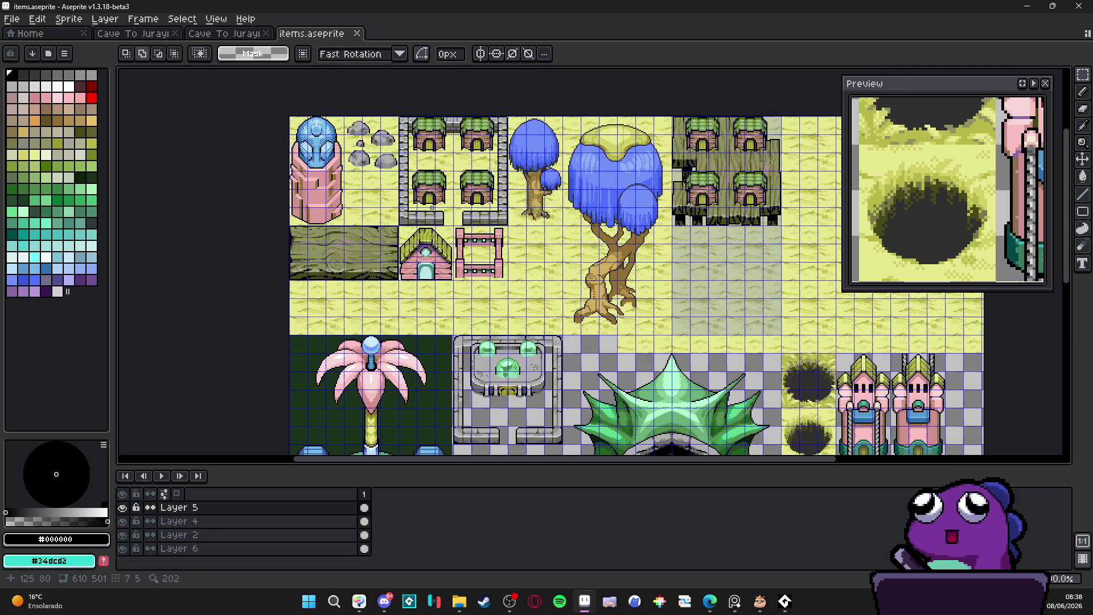
{"action": "scroll", "coordinate": [450, 231], "scroll_direction": "down", "scroll_amount": 1}
{"action": "left_click_drag", "start_coordinate": [522, 305], "coordinate": [539, 249]}
{"action": "scroll", "coordinate": [539, 249], "scroll_direction": "up", "scroll_amount": 1}
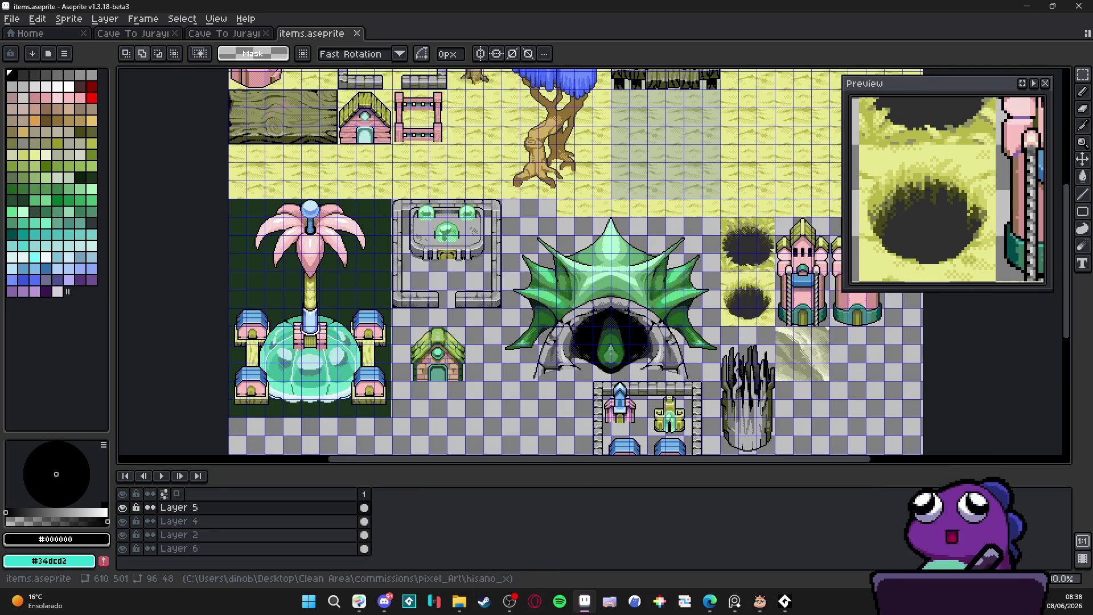
{"action": "left_click", "coordinate": [459, 601]}
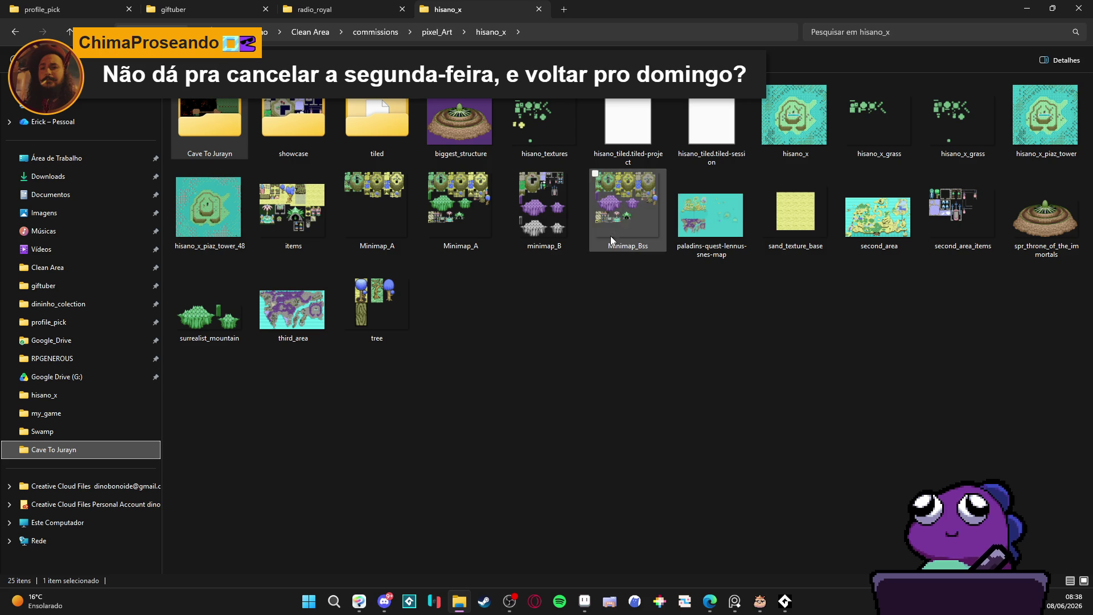
Open Minimap_Bss.png from the hisano_x folder in the image viewer.
{"action": "left_click", "coordinate": [645, 208]}
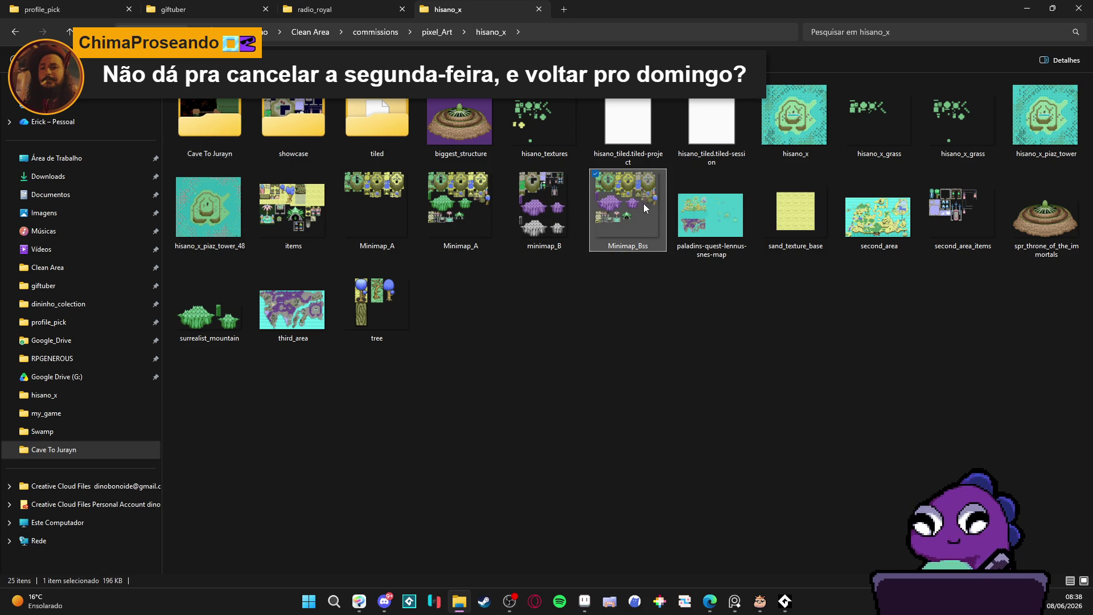
{"action": "double_click", "coordinate": [646, 208]}
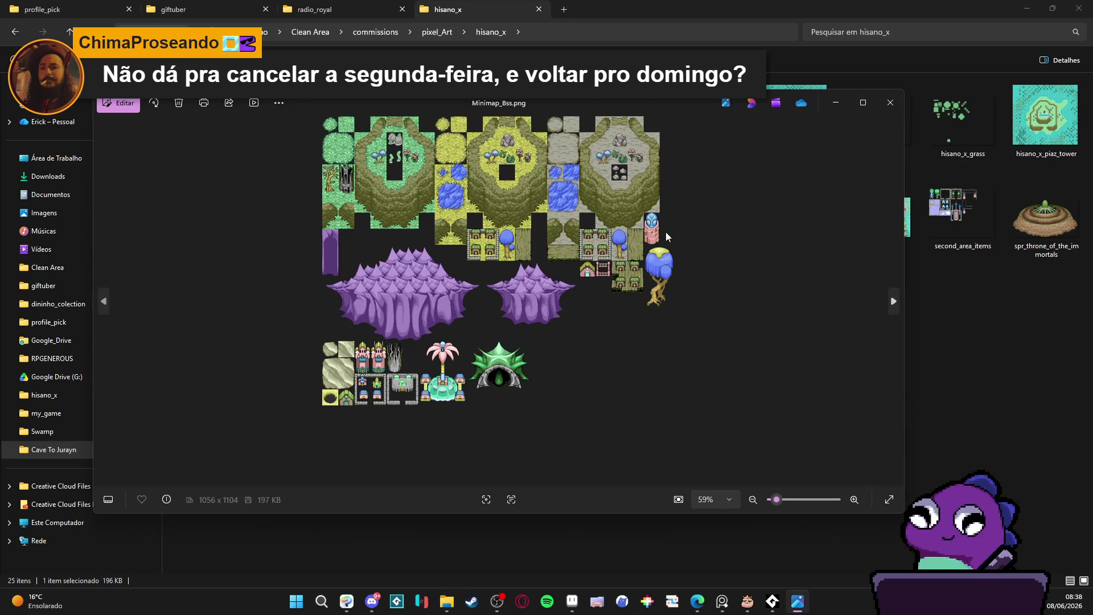
{"action": "scroll", "coordinate": [602, 266], "scroll_direction": "up", "scroll_amount": 3}
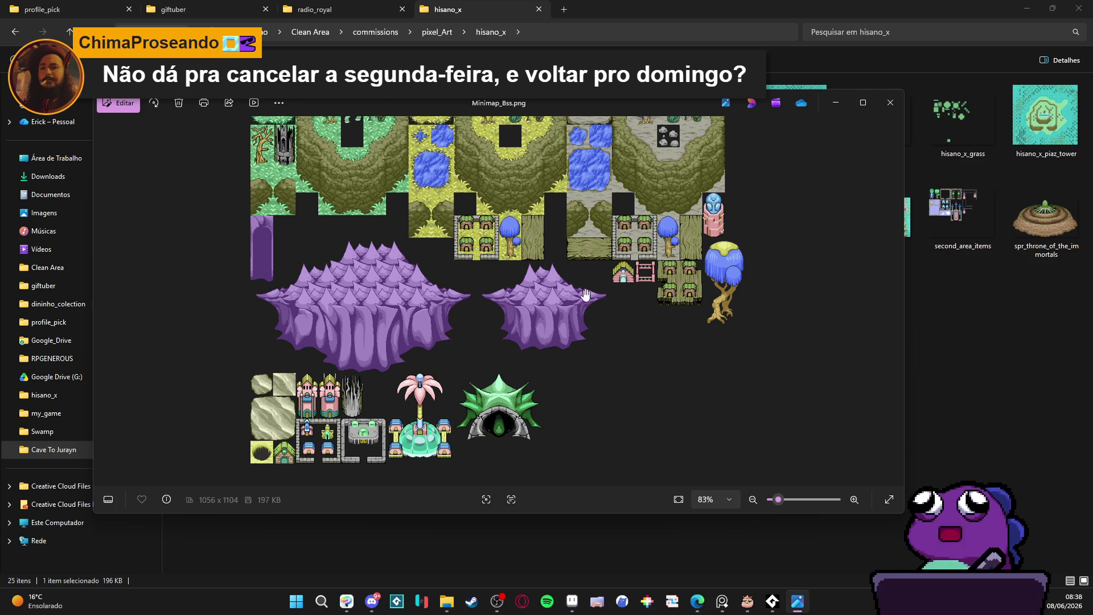
{"action": "scroll", "coordinate": [646, 274], "scroll_direction": "down", "scroll_amount": 4}
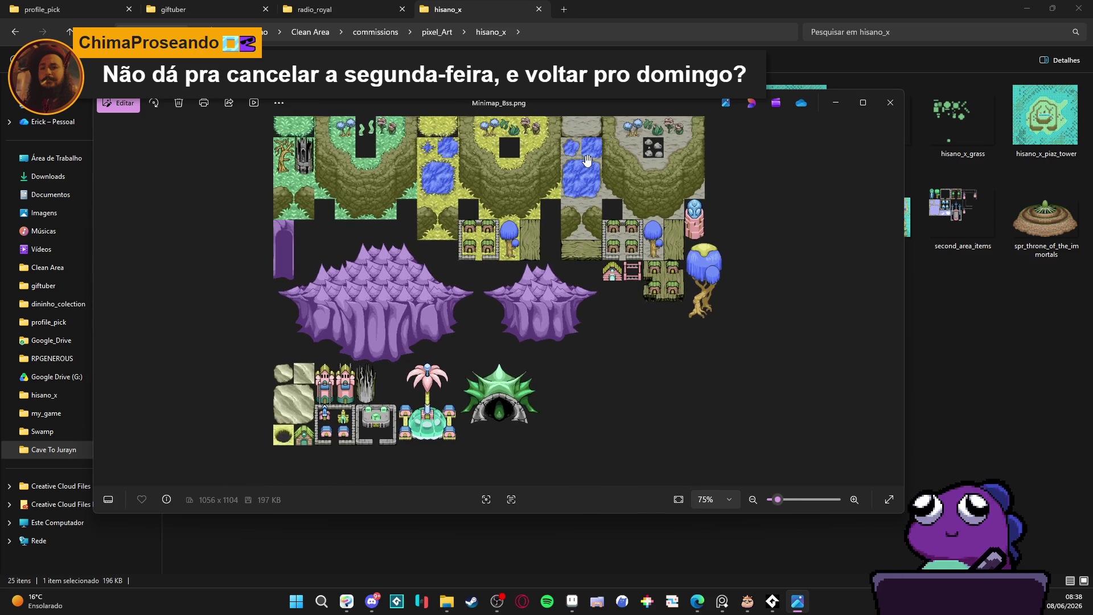
{"action": "left_click_drag", "start_coordinate": [596, 187], "coordinate": [590, 229]}
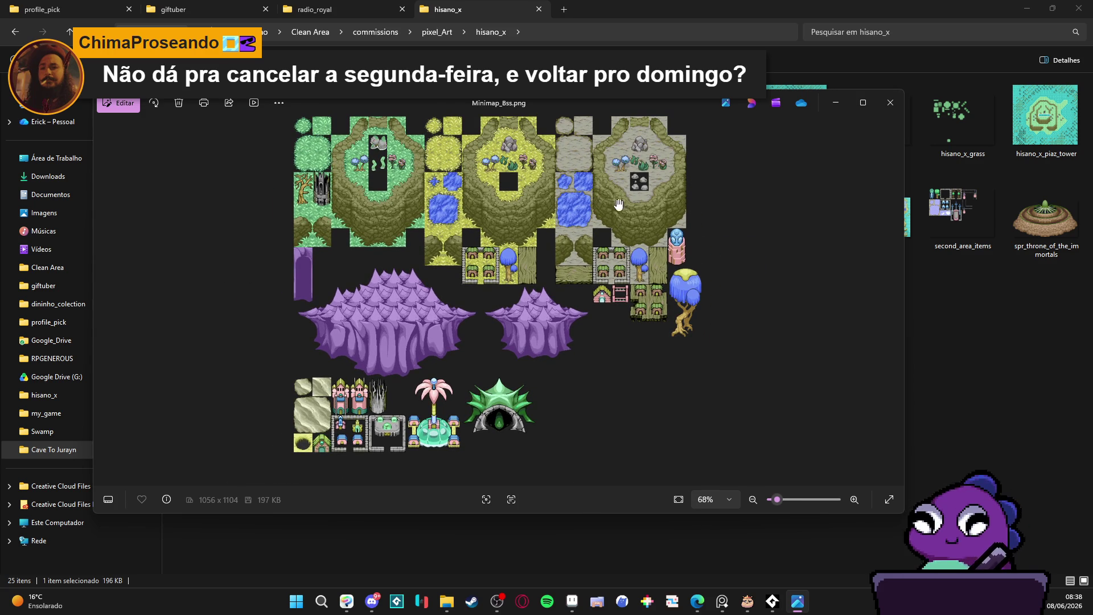
{"action": "left_click_drag", "start_coordinate": [511, 304], "coordinate": [510, 251]}
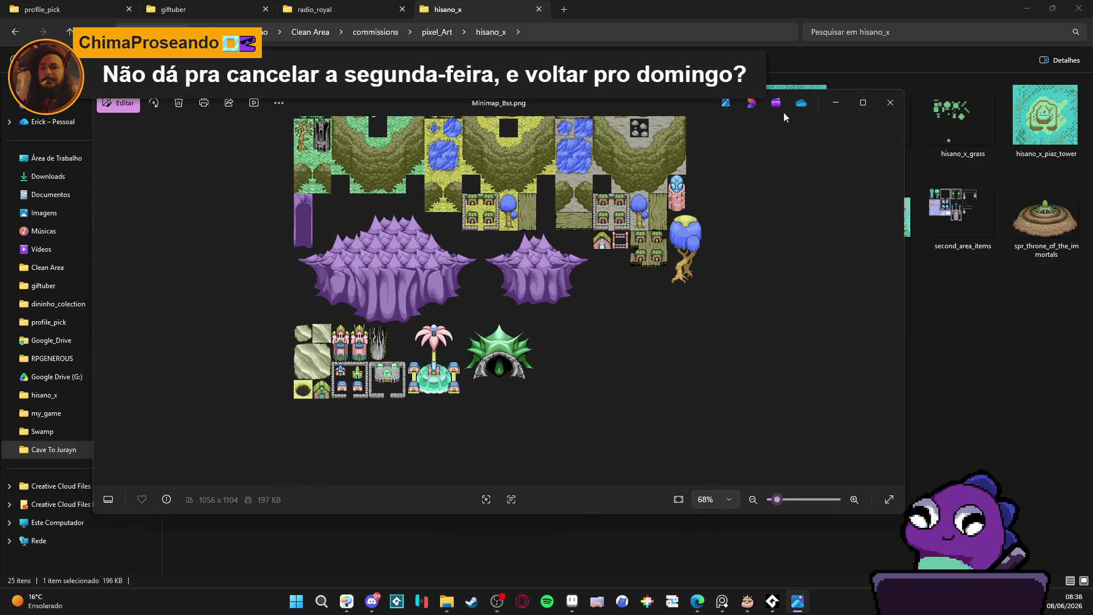
{"action": "left_click", "coordinate": [892, 103]}
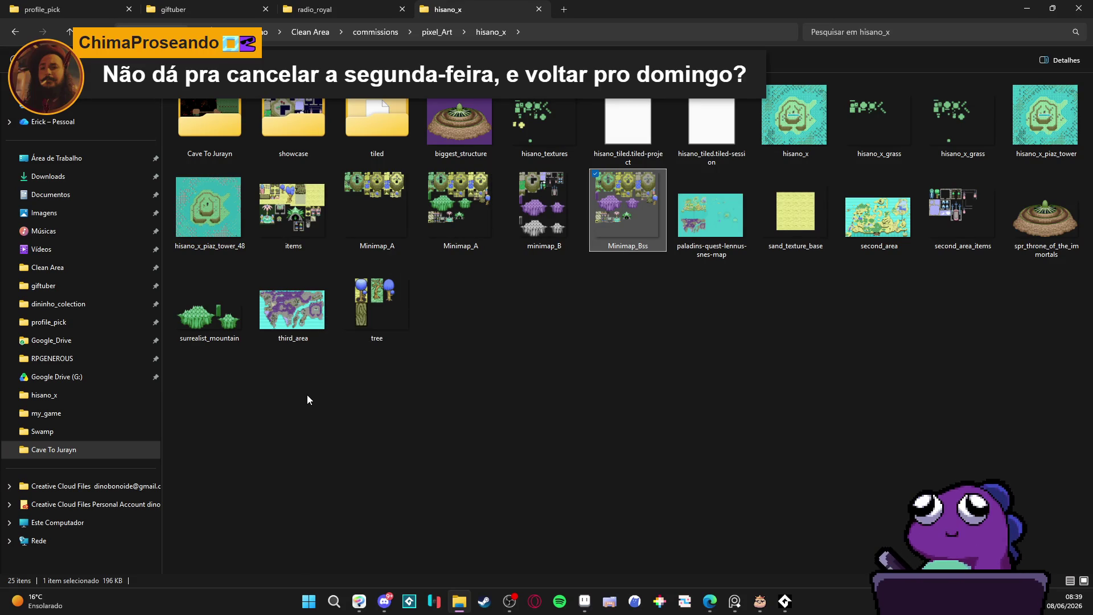
{"action": "left_click", "coordinate": [1028, 9]}
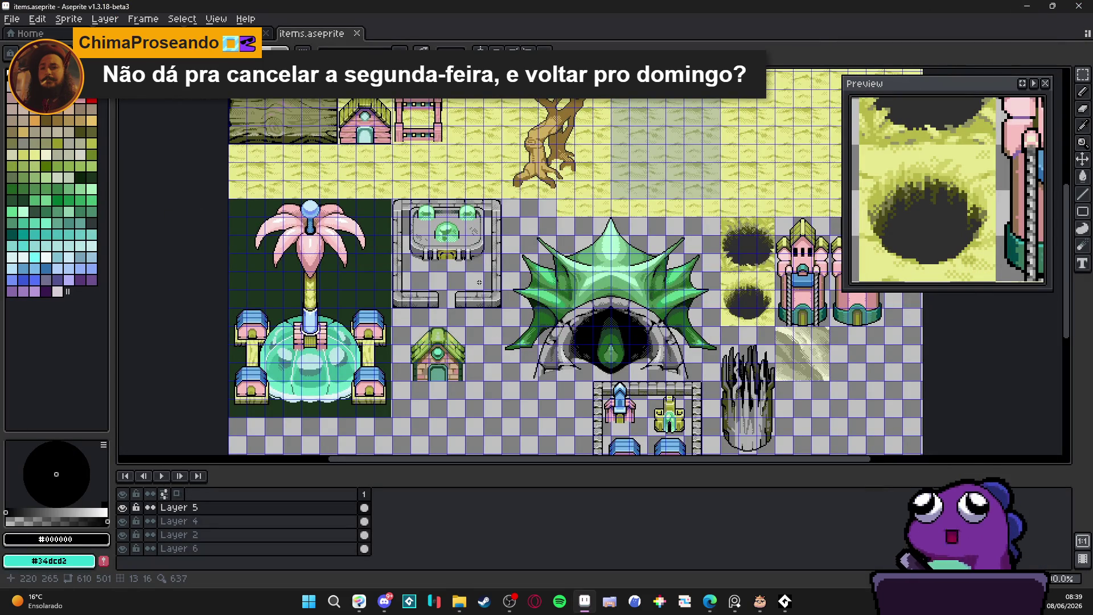
Detach items.aseprite into a floating window and pan around the reference sheet.
{"action": "mouse_move", "coordinate": [319, 33]}
{"action": "left_mouse_down"}
{"action": "mouse_move", "coordinate": [32, 271]}
{"action": "mouse_move", "coordinate": [170, 279]}
{"action": "left_mouse_up"}
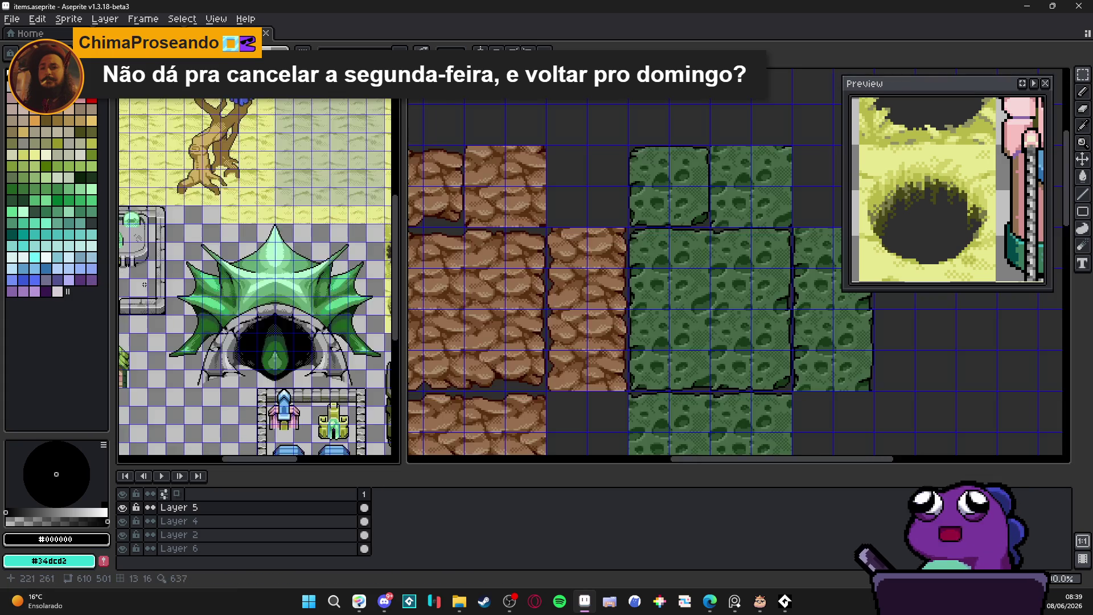
{"action": "mouse_move", "coordinate": [251, 312]}
{"action": "left_mouse_down"}
{"action": "mouse_move", "coordinate": [336, 296]}
{"action": "mouse_move", "coordinate": [163, 338]}
{"action": "left_mouse_up"}
{"action": "scroll", "coordinate": [170, 331], "scroll_direction": "right", "scroll_amount": 10}
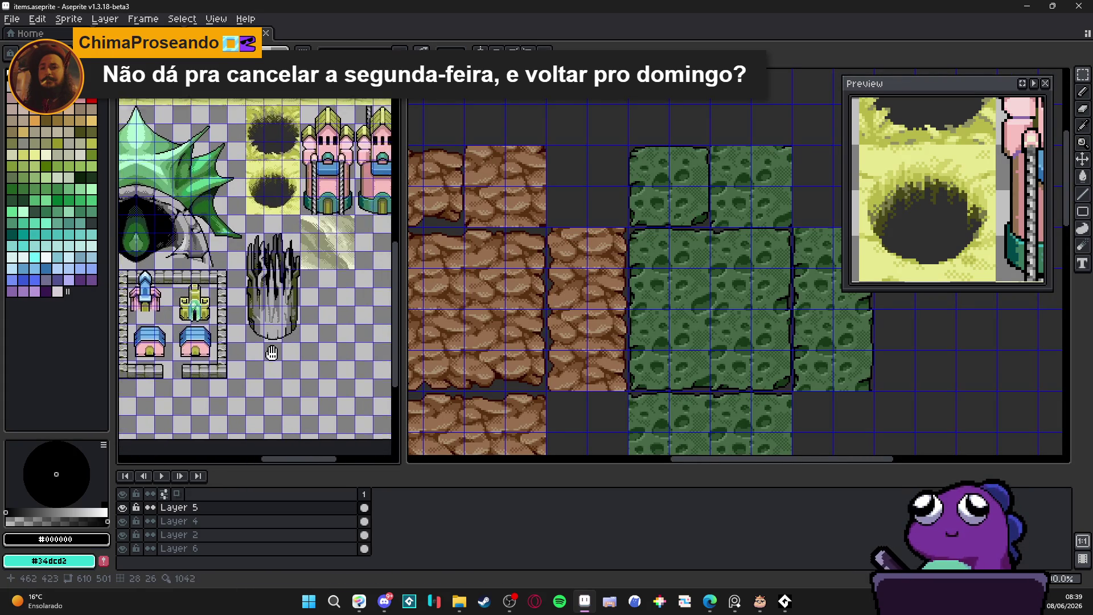
{"action": "scroll", "coordinate": [290, 342], "scroll_direction": "up", "scroll_amount": 10}
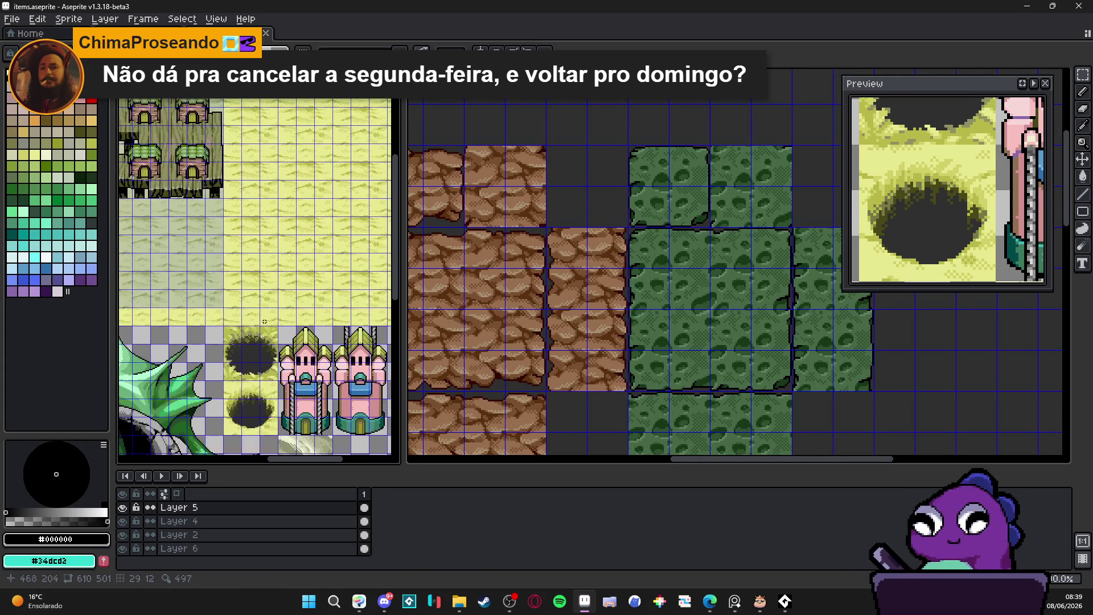
Switch to the Cave To Jurayn_ref tilemap and pan to the ladder and platforms.
{"action": "left_click", "coordinate": [534, 317]}
{"action": "mouse_move", "coordinate": [534, 317]}
{"action": "left_mouse_down"}
{"action": "mouse_move", "coordinate": [566, 292]}
{"action": "mouse_move", "coordinate": [590, 204]}
{"action": "left_mouse_up"}
{"action": "key", "text": "ctrl+Tab"}
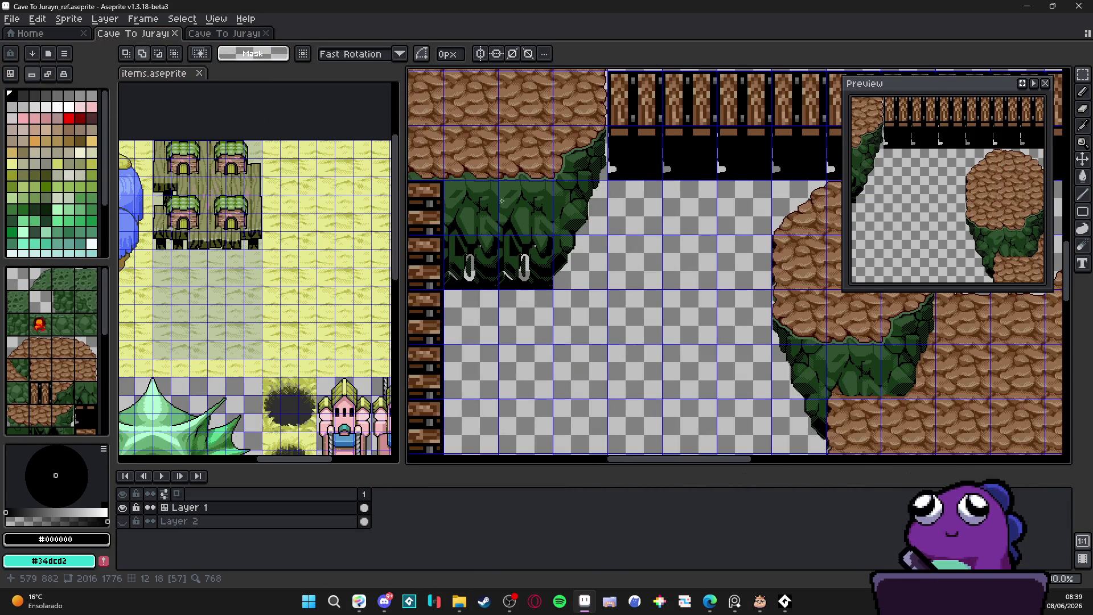
{"action": "mouse_move", "coordinate": [502, 201]}
{"action": "left_mouse_down"}
{"action": "mouse_move", "coordinate": [548, 278]}
{"action": "mouse_move", "coordinate": [570, 243]}
{"action": "left_mouse_up"}
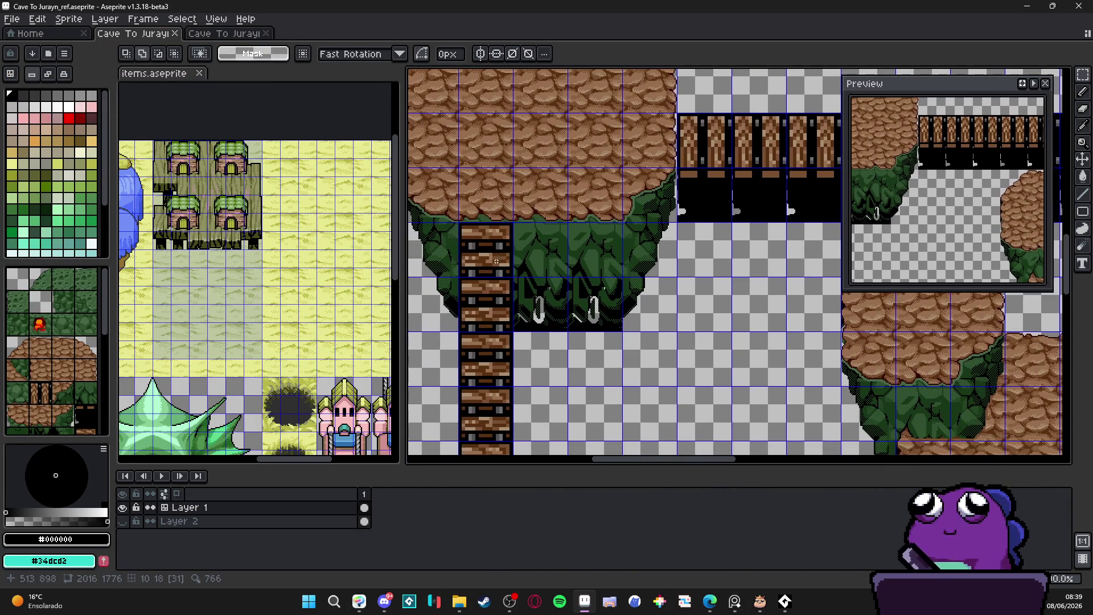
Adjust the items sheet view and zoom the cave canvas in on the ladder.
{"action": "left_click_drag", "start_coordinate": [215, 255], "coordinate": [280, 195]}
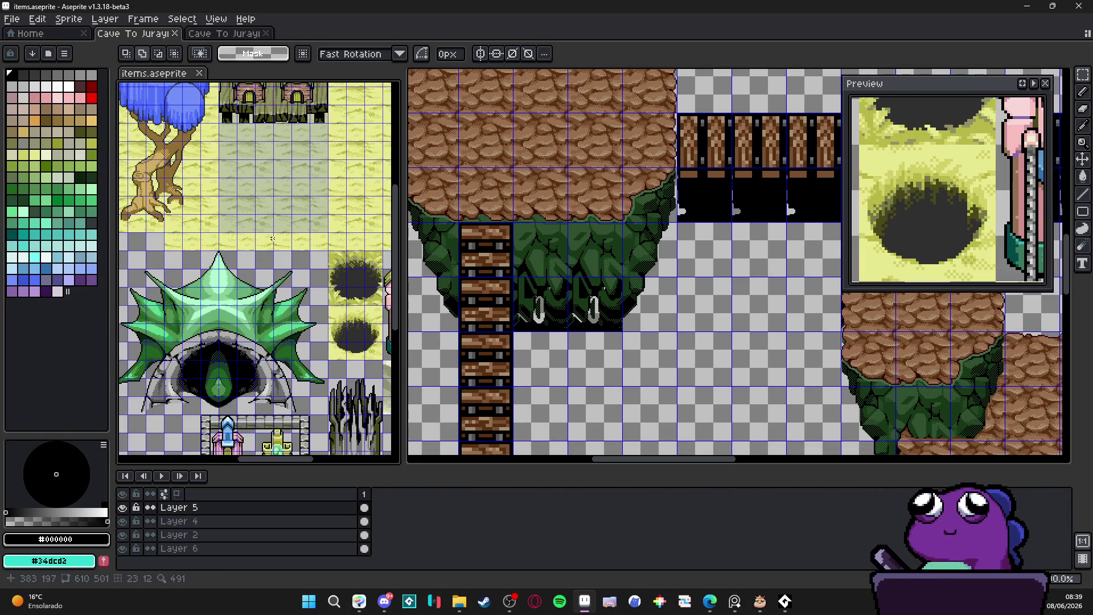
{"action": "scroll", "coordinate": [272, 239], "scroll_direction": "down", "scroll_amount": 5}
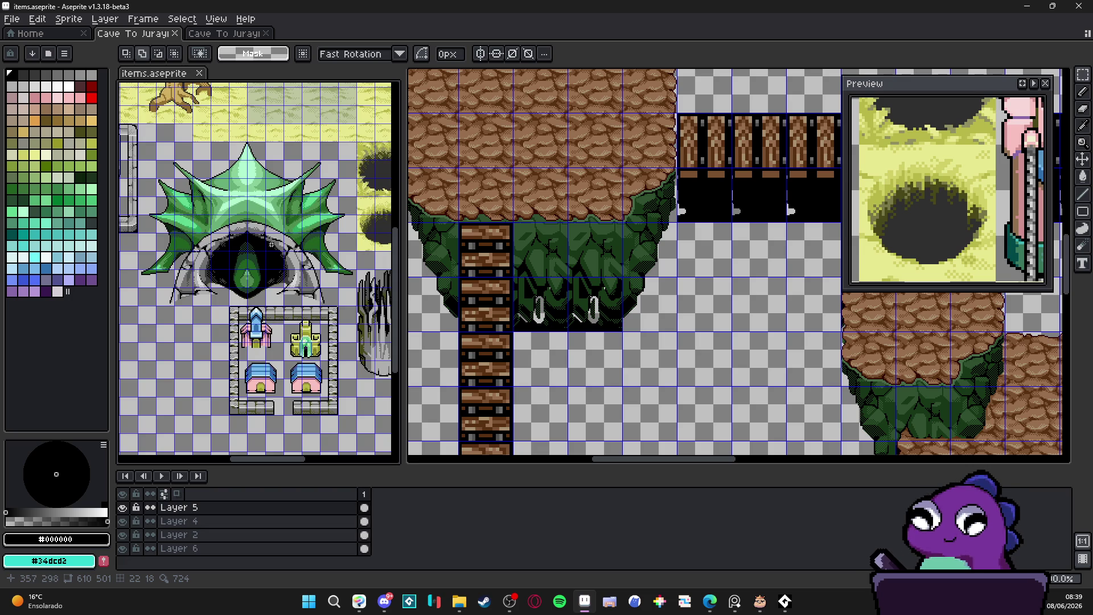
{"action": "scroll", "coordinate": [272, 245], "scroll_direction": "down", "scroll_amount": 3}
{"action": "scroll", "coordinate": [200, 200], "scroll_direction": "up", "scroll_amount": 3}
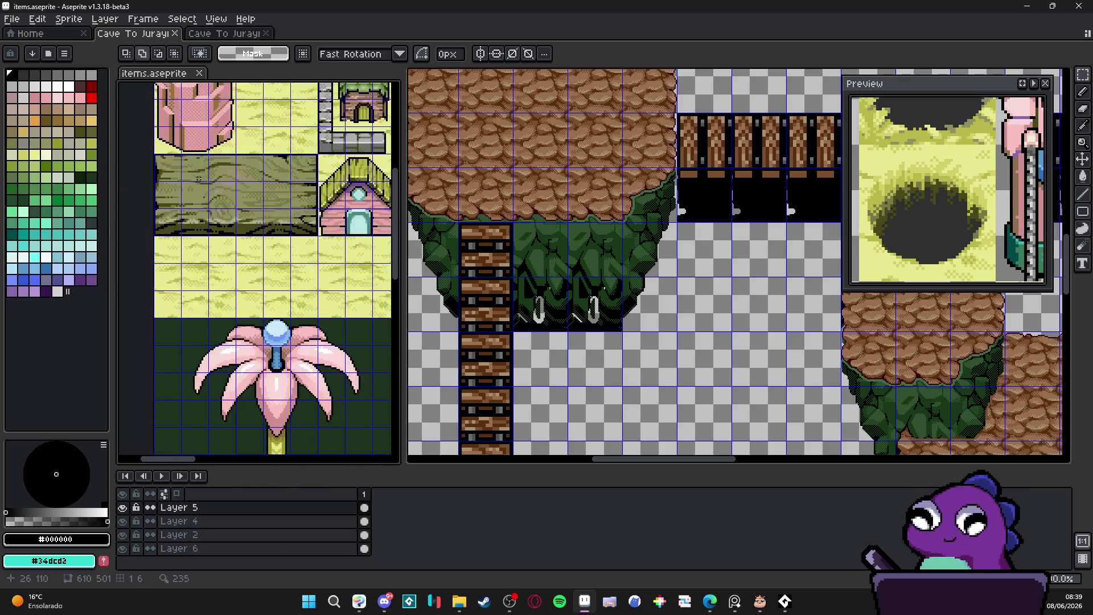
{"action": "scroll", "coordinate": [256, 256], "scroll_direction": "up", "scroll_amount": 2}
{"action": "left_click", "coordinate": [740, 256]}
{"action": "scroll", "coordinate": [579, 249], "scroll_direction": "up", "scroll_amount": 2}
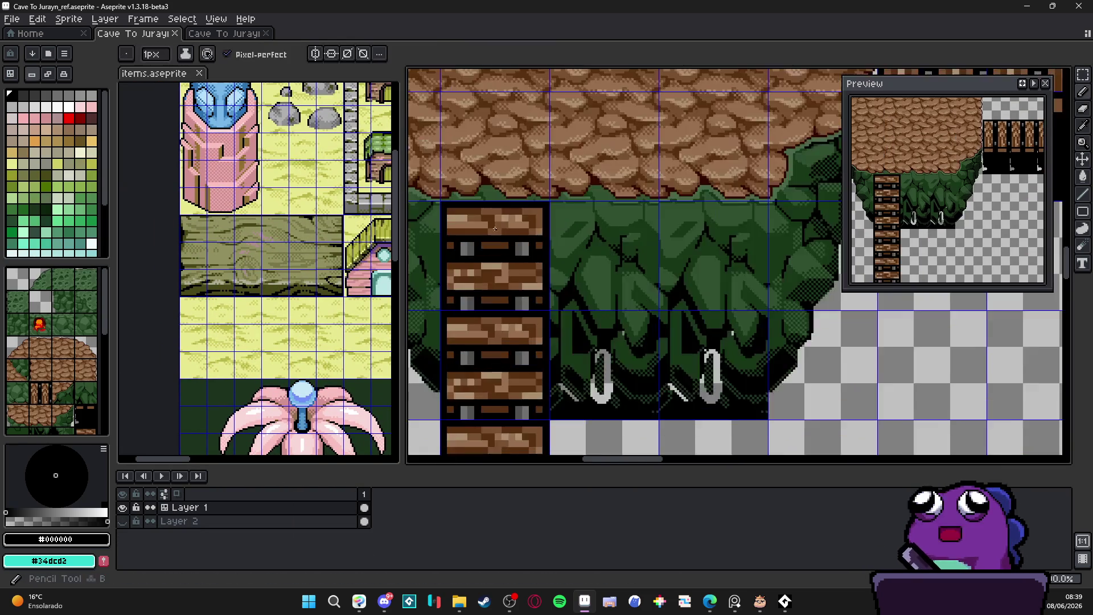
Sample the plank brown #785030 as drawing colour and select the Rectangle tool.
{"action": "key", "text": "b"}
{"action": "left_click", "coordinate": [580, 249], "text": "alt"}
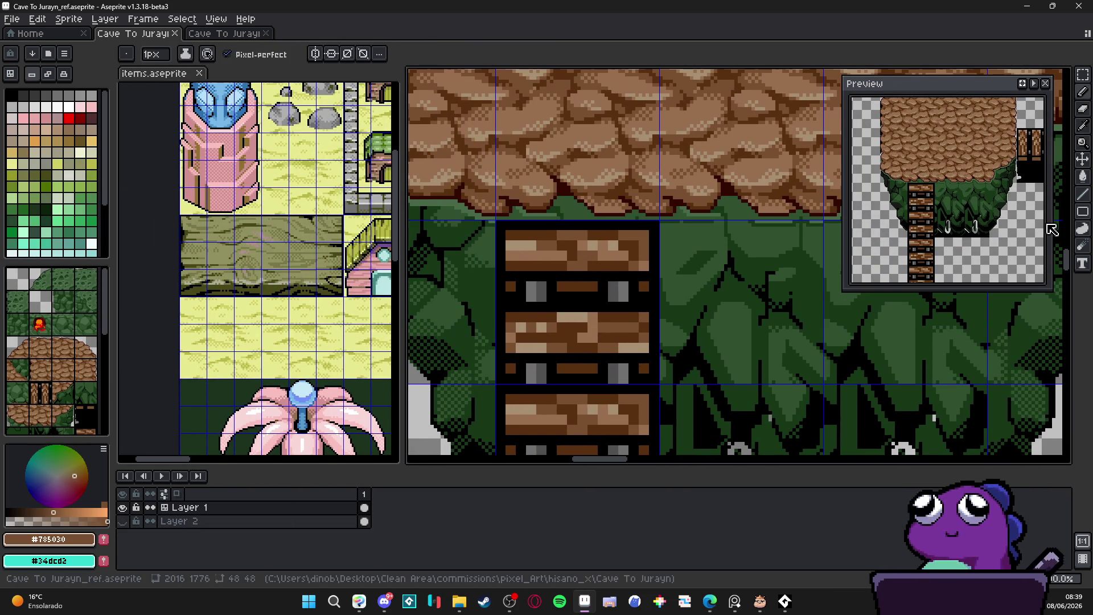
{"action": "left_click", "coordinate": [1083, 211]}
{"action": "scroll", "coordinate": [501, 236], "scroll_direction": "up", "scroll_amount": 1}
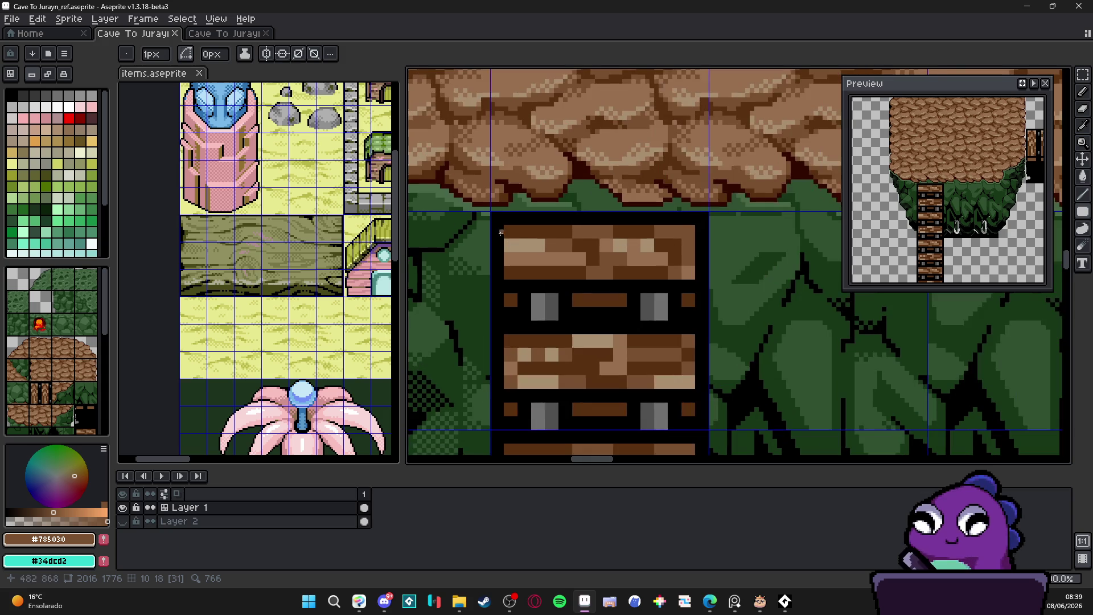
{"action": "scroll", "coordinate": [507, 228], "scroll_direction": "down", "scroll_amount": 2}
{"action": "scroll", "coordinate": [513, 228], "scroll_direction": "down", "scroll_amount": 2}
{"action": "scroll", "coordinate": [517, 227], "scroll_direction": "up", "scroll_amount": 3}
{"action": "scroll", "coordinate": [517, 227], "scroll_direction": "up", "scroll_amount": 2}
Draw a brown rectangle over the top plank, then undo it.
{"action": "left_click_drag", "start_coordinate": [494, 191], "coordinate": [796, 292]}
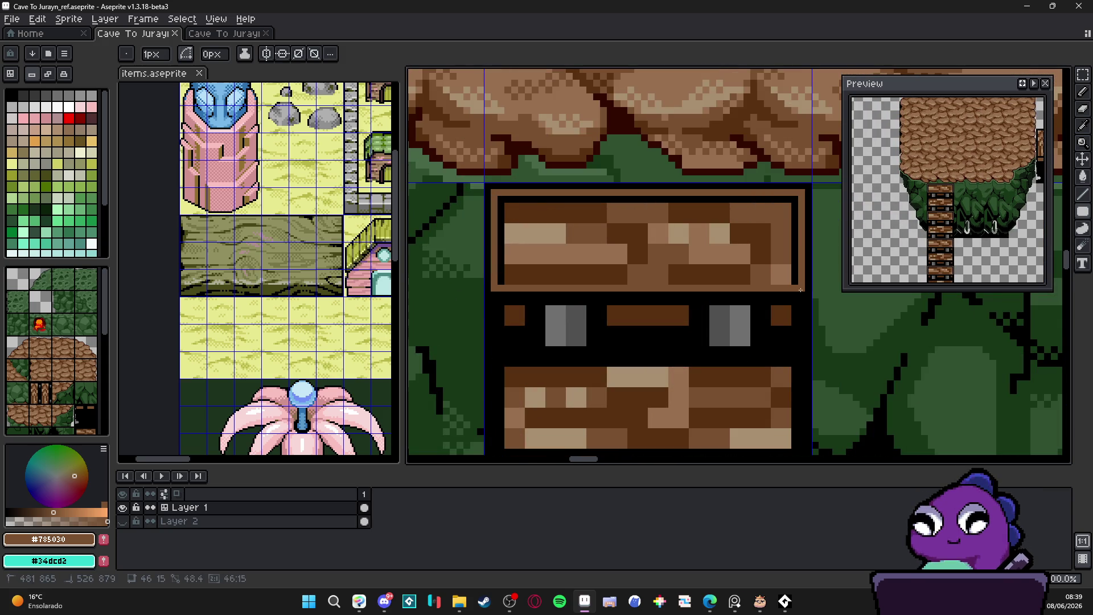
{"action": "left_click_drag", "start_coordinate": [802, 290], "coordinate": [801, 290]}
{"action": "scroll", "coordinate": [655, 233], "scroll_direction": "down", "scroll_amount": 3}
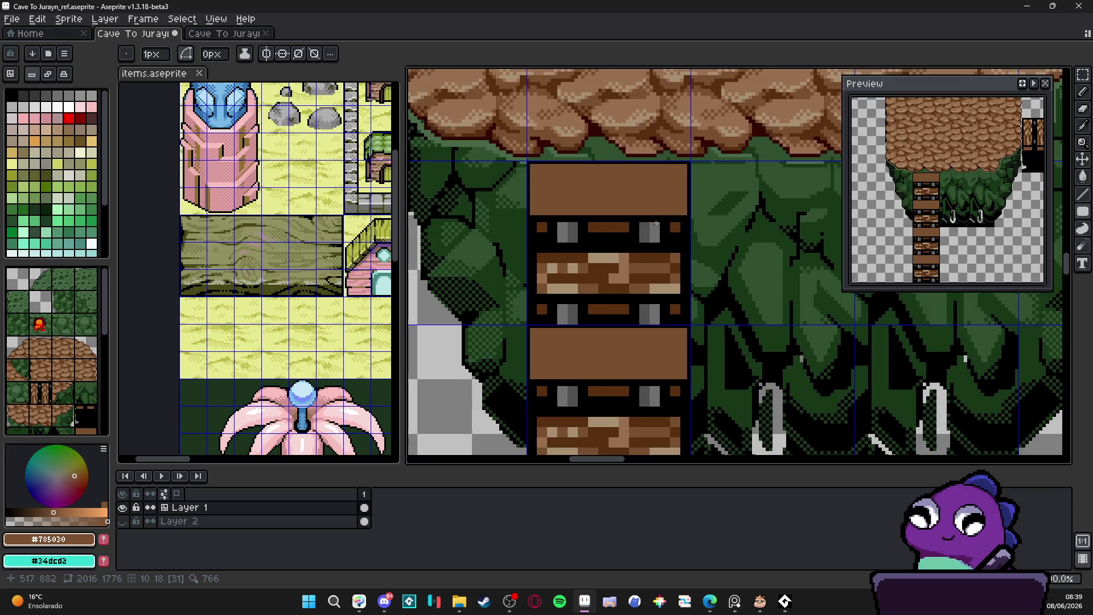
{"action": "scroll", "coordinate": [656, 223], "scroll_direction": "down", "scroll_amount": 5}
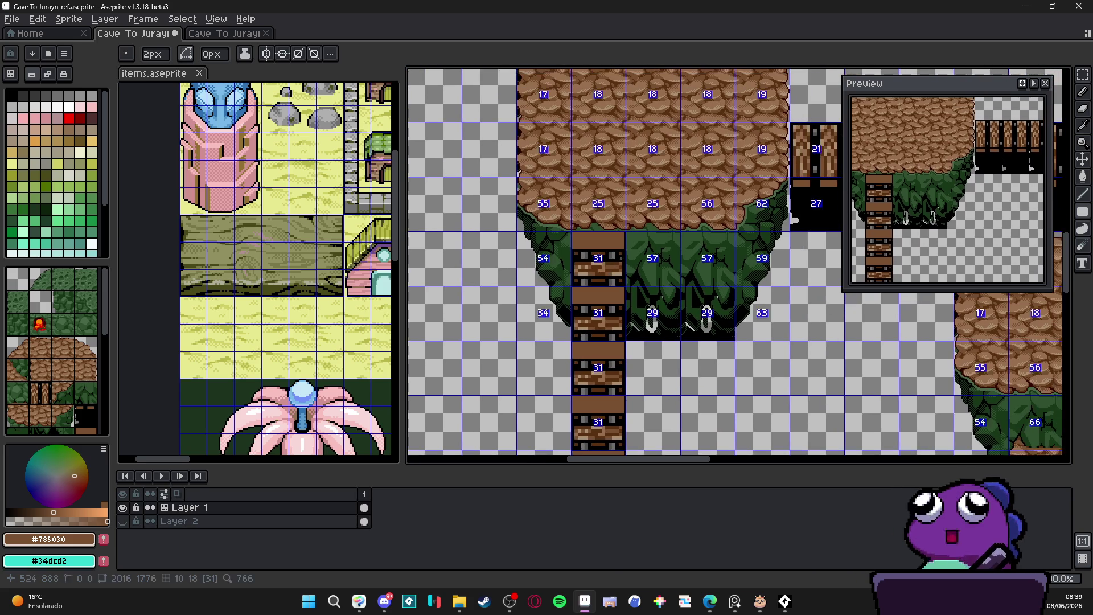
{"action": "key", "text": "ctrl+z"}
Fill the top ladder tile with a flat brown rectangle, then marquee-select one ladder tile.
{"action": "scroll", "coordinate": [622, 259], "scroll_direction": "up", "scroll_amount": 3}
{"action": "scroll", "coordinate": [153, 54], "scroll_direction": "up", "scroll_amount": 1}
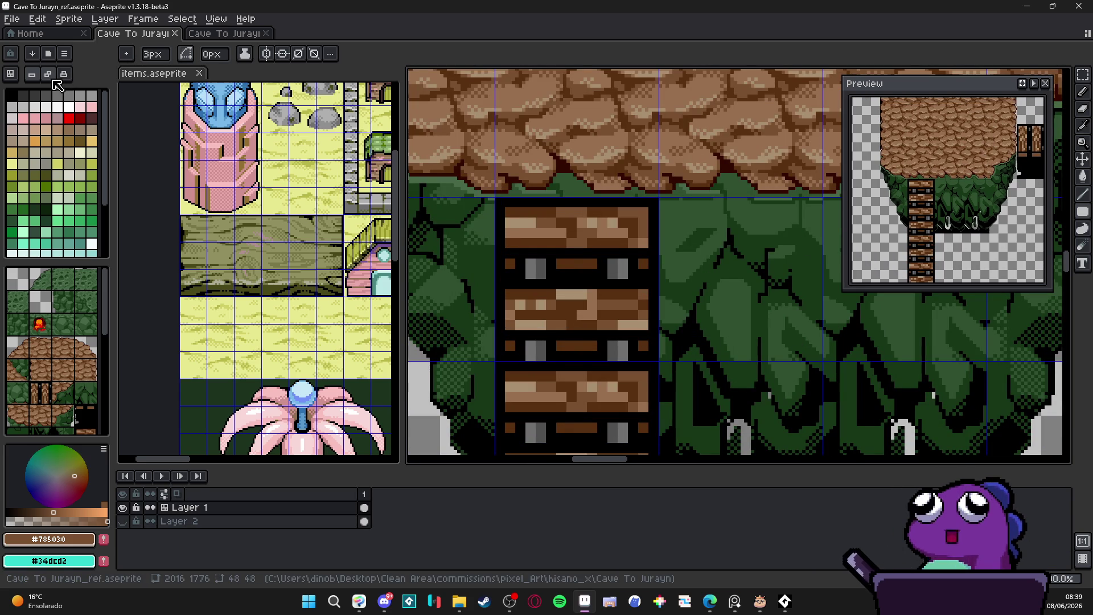
{"action": "key", "text": "minus"}
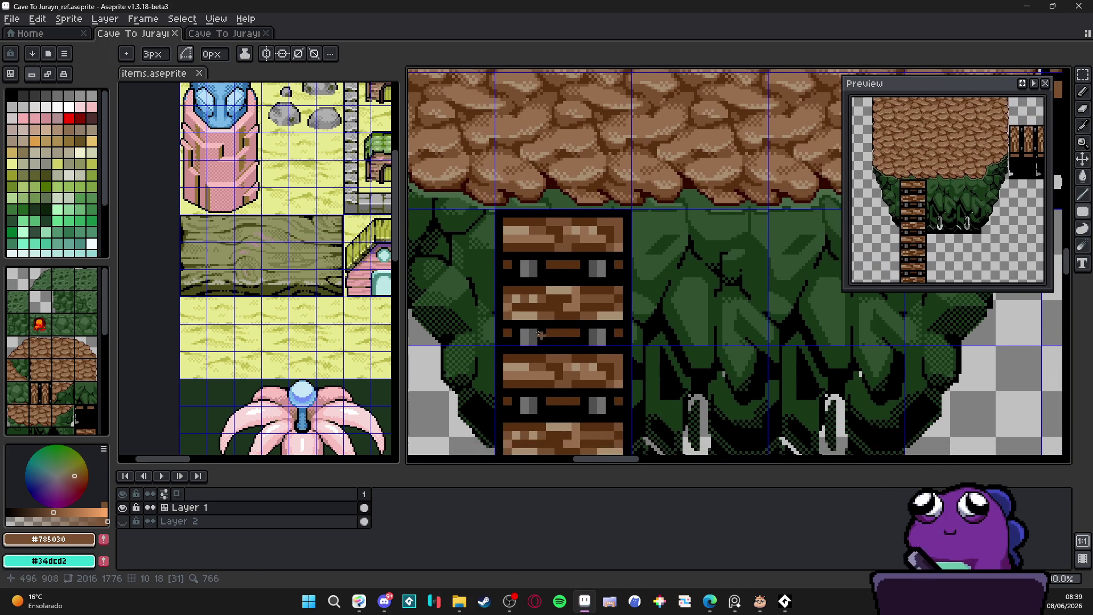
{"action": "key", "text": "u"}
{"action": "mouse_move", "coordinate": [504, 222]}
{"action": "left_mouse_down"}
{"action": "mouse_move", "coordinate": [628, 327]}
{"action": "mouse_move", "coordinate": [628, 345]}
{"action": "left_mouse_up"}
{"action": "scroll", "coordinate": [626, 345], "scroll_direction": "down", "scroll_amount": 4}
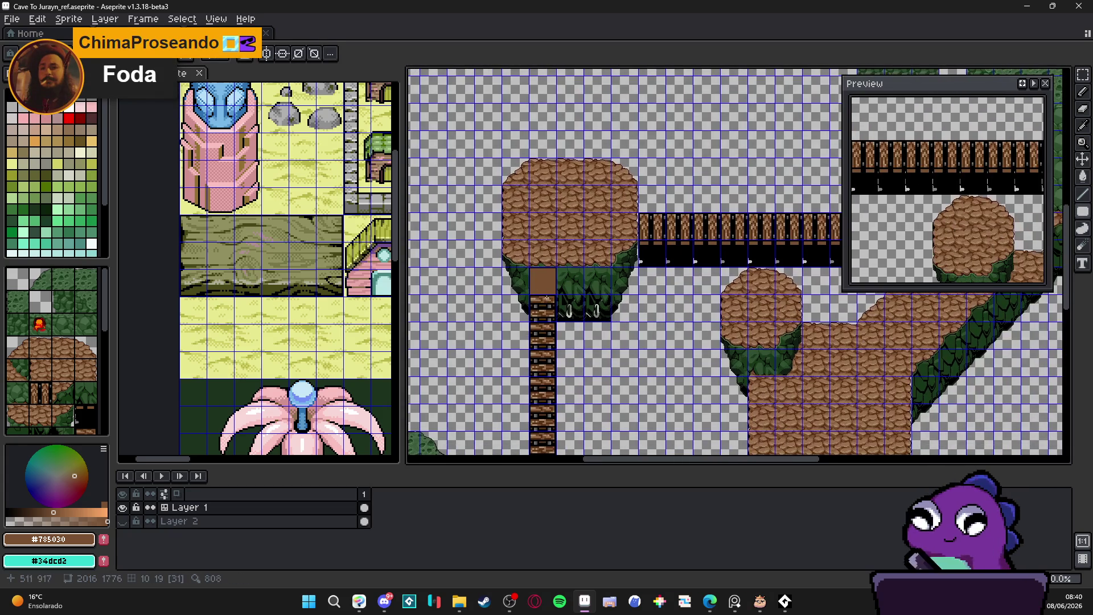
{"action": "scroll", "coordinate": [550, 214], "scroll_direction": "down", "scroll_amount": 3}
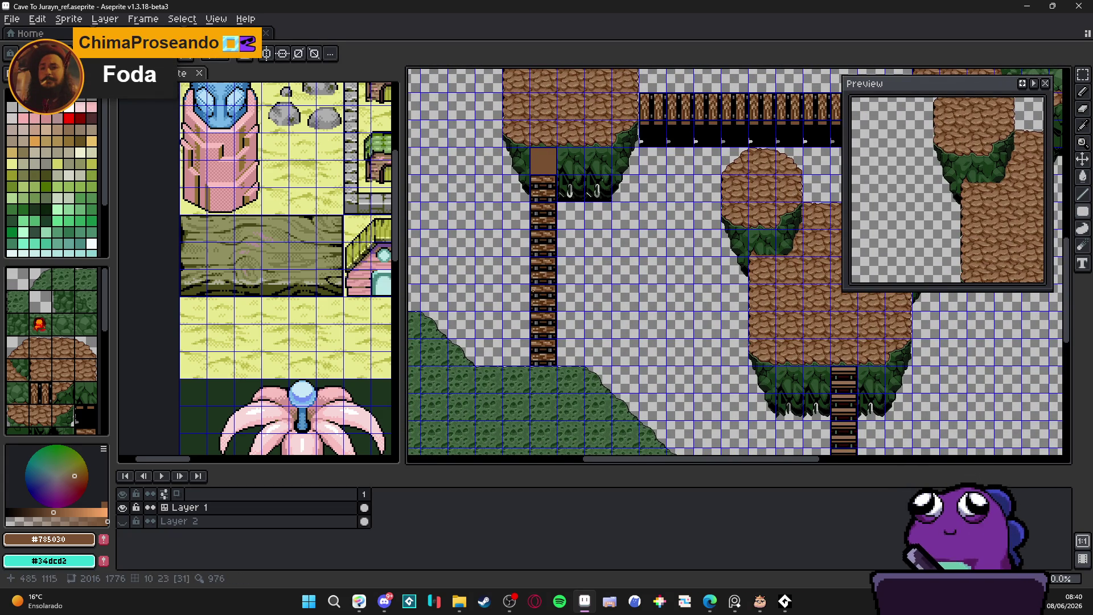
{"action": "scroll", "coordinate": [542, 218], "scroll_direction": "up", "scroll_amount": 3}
{"action": "key", "text": "m"}
{"action": "mouse_move", "coordinate": [542, 221]}
{"action": "left_mouse_down"}
{"action": "mouse_move", "coordinate": [550, 230]}
{"action": "mouse_move", "coordinate": [458, 226]}
{"action": "left_mouse_up"}
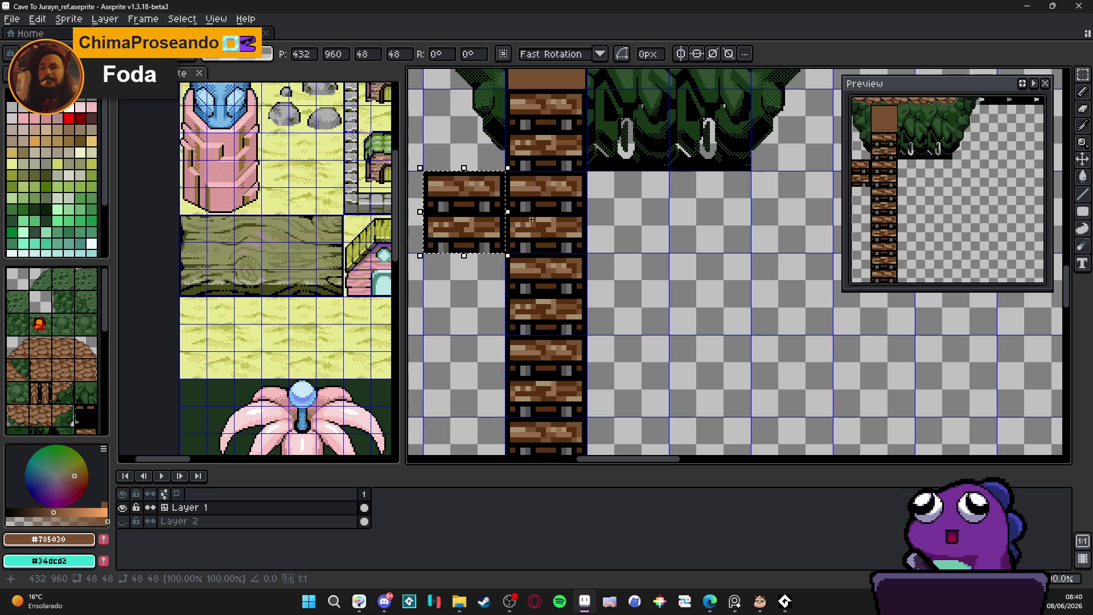
Commit the copied ladder tile, re-sample the tile brown, then undo the change.
{"action": "key", "text": "Return"}
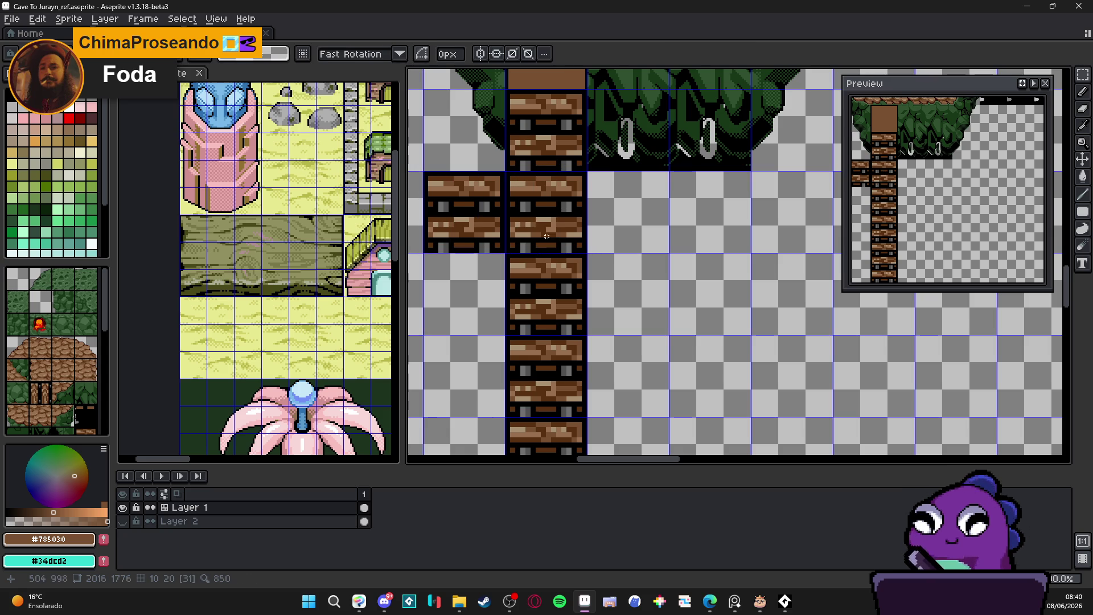
{"action": "scroll", "coordinate": [557, 243], "scroll_direction": "down", "scroll_amount": 1}
{"action": "key", "text": "b"}
{"action": "left_click", "coordinate": [68, 164]}
{"action": "left_click", "coordinate": [551, 122], "text": "alt"}
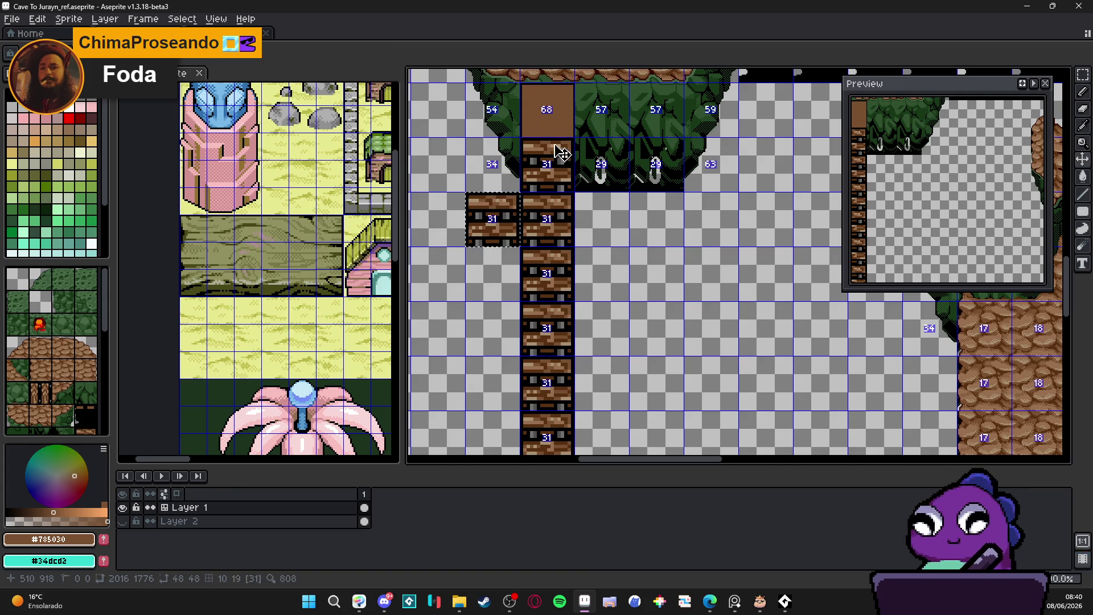
{"action": "key", "text": "ctrl+z"}
{"action": "key", "text": "ctrl+z"}
Redraw a filled brown rectangle across the ladder top.
{"action": "scroll", "coordinate": [550, 106], "scroll_direction": "up", "scroll_amount": 2}
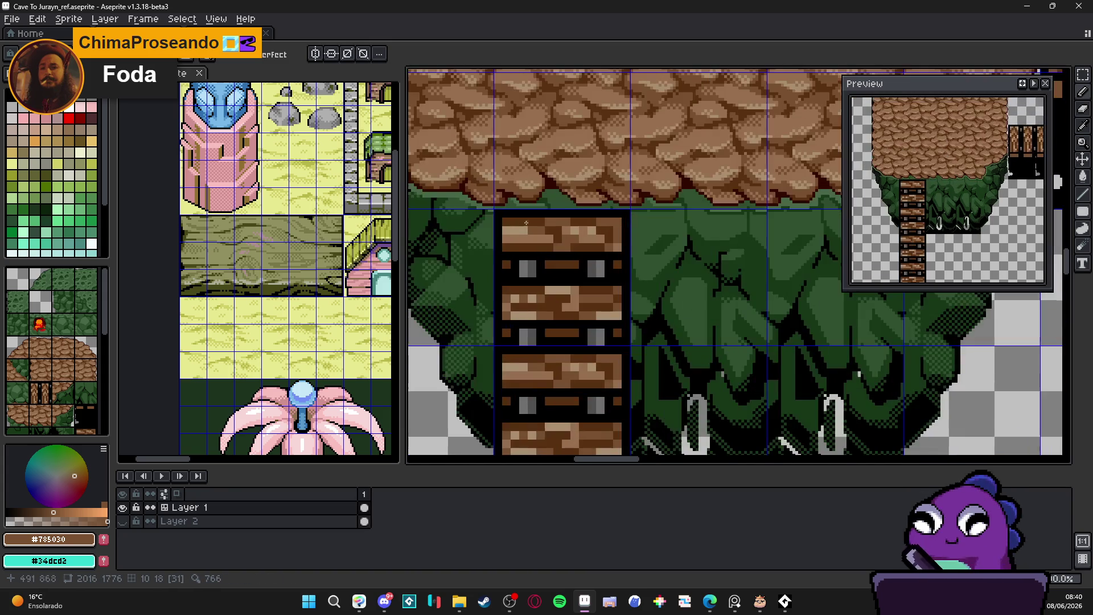
{"action": "scroll", "coordinate": [504, 220], "scroll_direction": "up", "scroll_amount": 1}
{"action": "scroll", "coordinate": [504, 221], "scroll_direction": "up", "scroll_amount": 1}
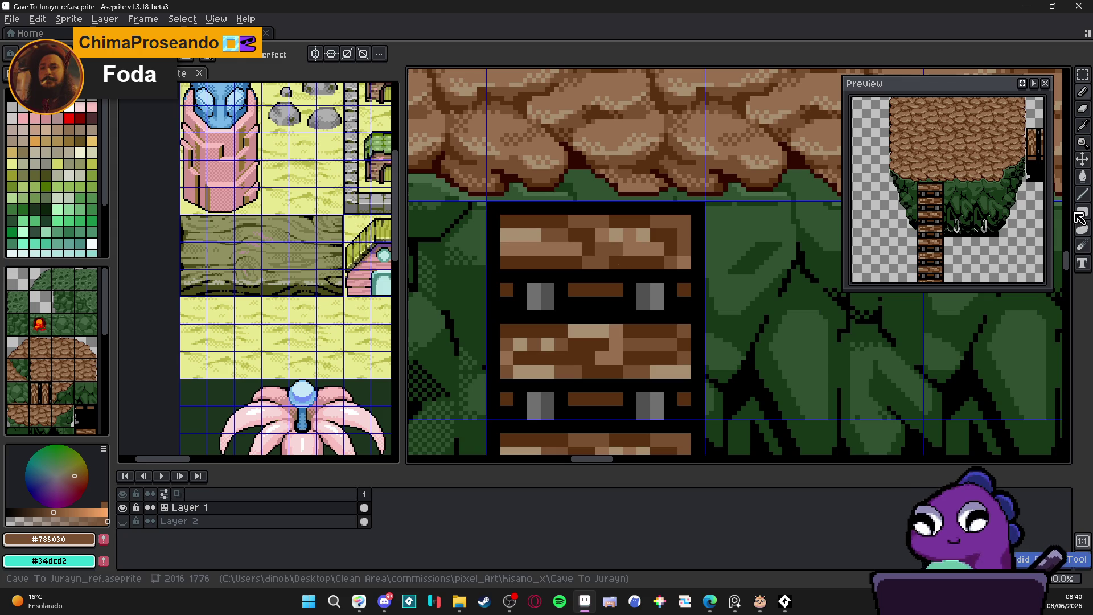
{"action": "key", "text": "u"}
{"action": "mouse_move", "coordinate": [496, 213]}
{"action": "left_mouse_down"}
{"action": "mouse_move", "coordinate": [662, 282]}
{"action": "mouse_move", "coordinate": [695, 276]}
{"action": "left_mouse_up"}
{"action": "scroll", "coordinate": [580, 272], "scroll_direction": "down", "scroll_amount": 3}
{"action": "scroll", "coordinate": [581, 271], "scroll_direction": "down", "scroll_amount": 1}
{"action": "scroll", "coordinate": [581, 271], "scroll_direction": "up", "scroll_amount": 1}
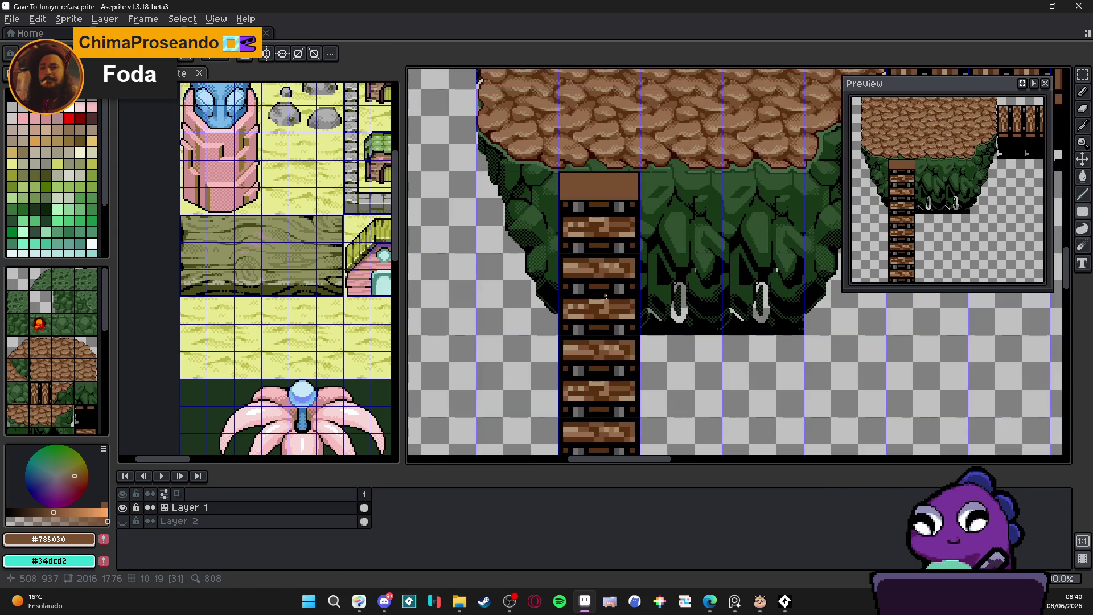
Copy a ladder tile one tile left and one down, then deselect.
{"action": "key", "text": "m"}
{"action": "left_click", "coordinate": [607, 299]}
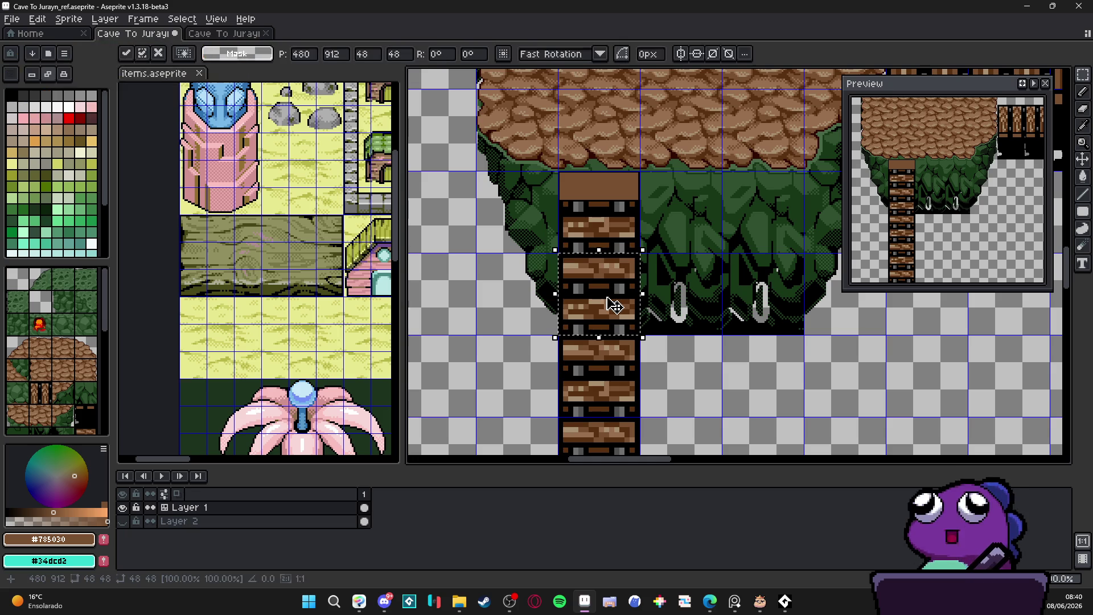
{"action": "key", "text": "Left"}
{"action": "key", "text": "Left"}
{"action": "key", "text": "Left"}
{"action": "key", "text": "Down"}
{"action": "key", "text": "Down"}
{"action": "key", "text": "Down"}
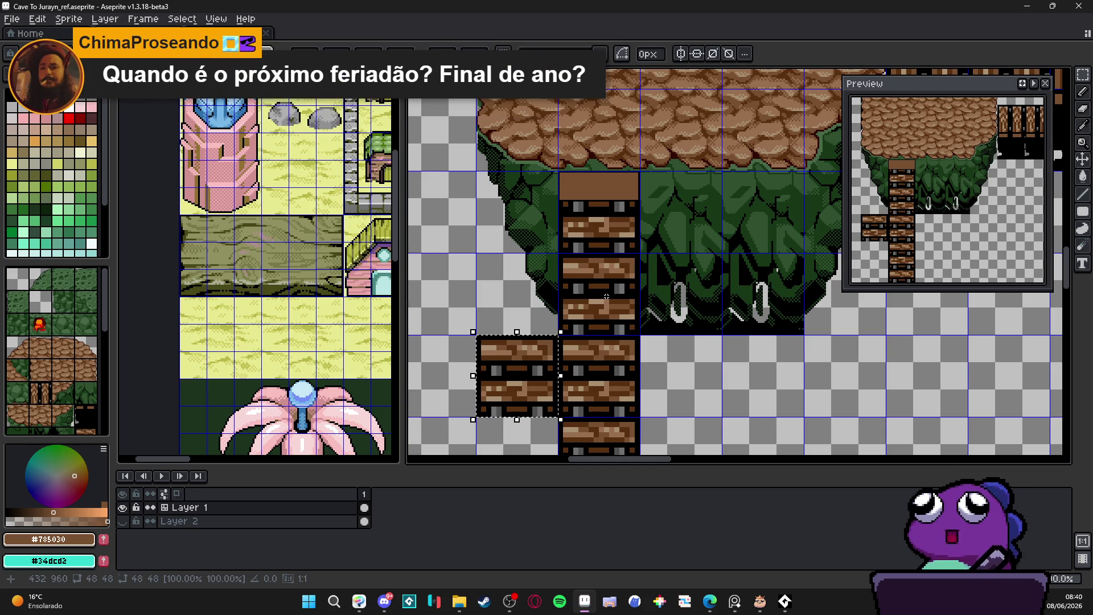
{"action": "key", "text": "ctrl+d"}
Stamp the ladder-top tile from the tileset onto the ladder.
{"action": "left_click", "coordinate": [85, 333]}
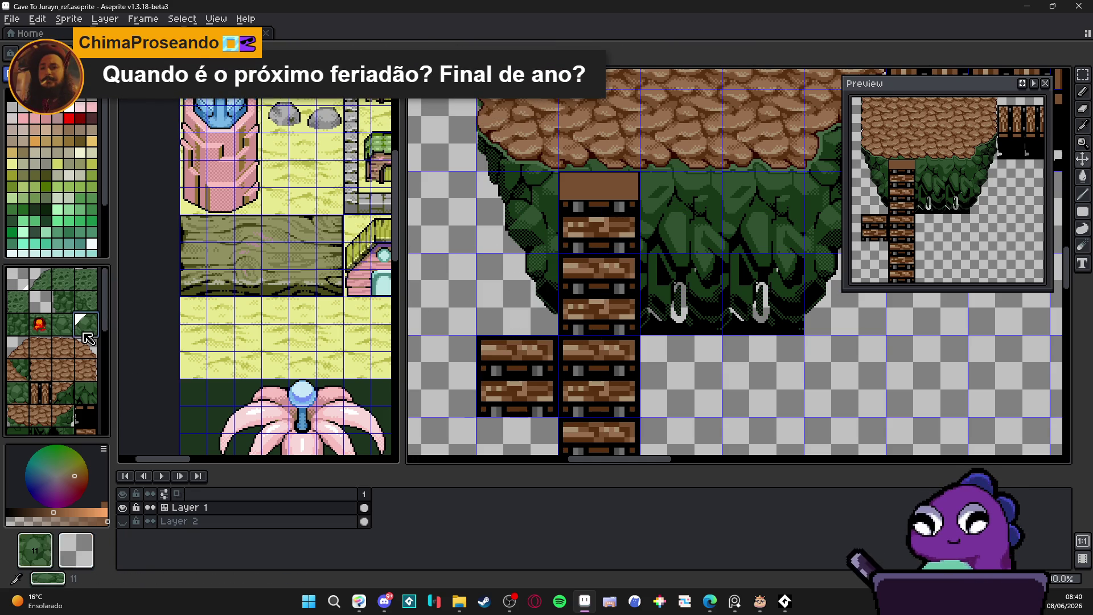
{"action": "scroll", "coordinate": [88, 338], "scroll_direction": "down", "scroll_amount": 3}
{"action": "left_click", "coordinate": [17, 424]}
{"action": "scroll", "coordinate": [576, 173], "scroll_direction": "down", "scroll_amount": 3}
{"action": "left_click", "coordinate": [576, 173]}
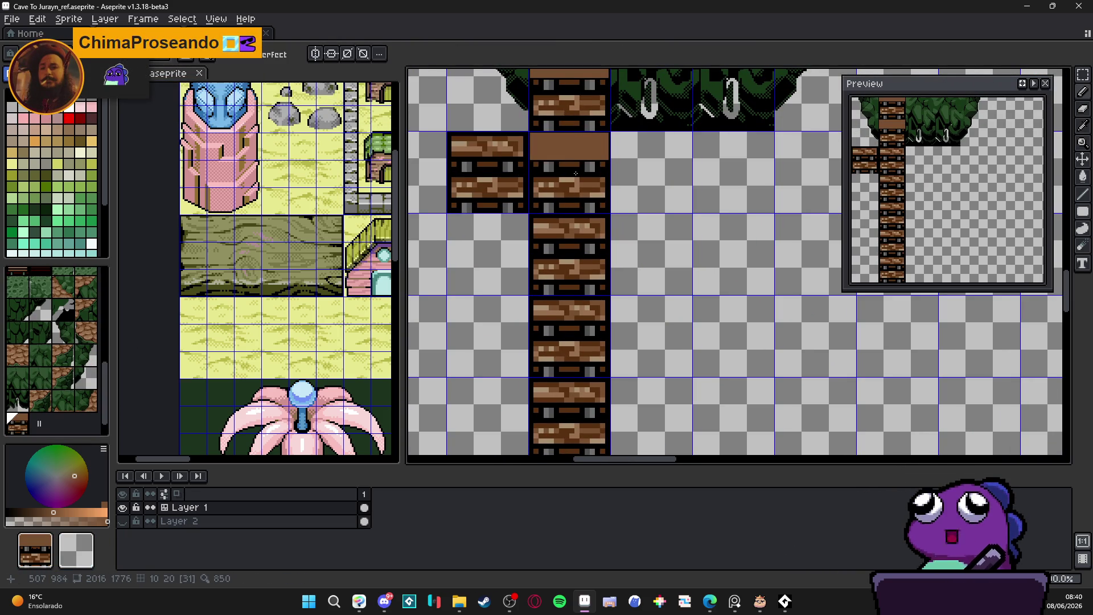
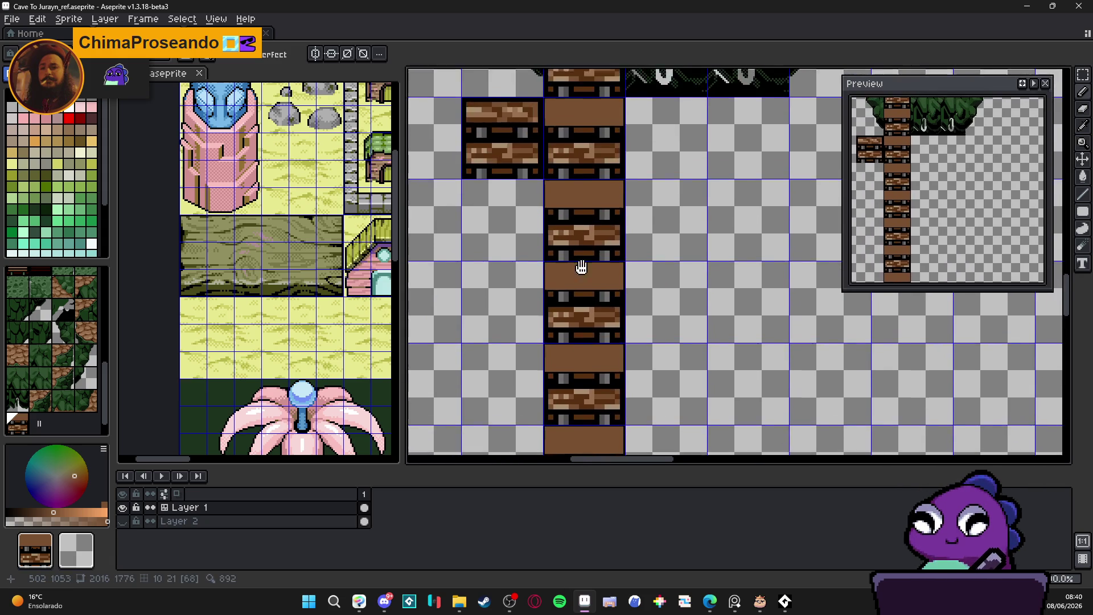
Center the ladder below the leafy cliff, eyedrop brown #785030, and choose the Rectangle tool.
{"action": "left_click_drag", "start_coordinate": [581, 253], "coordinate": [590, 326]}
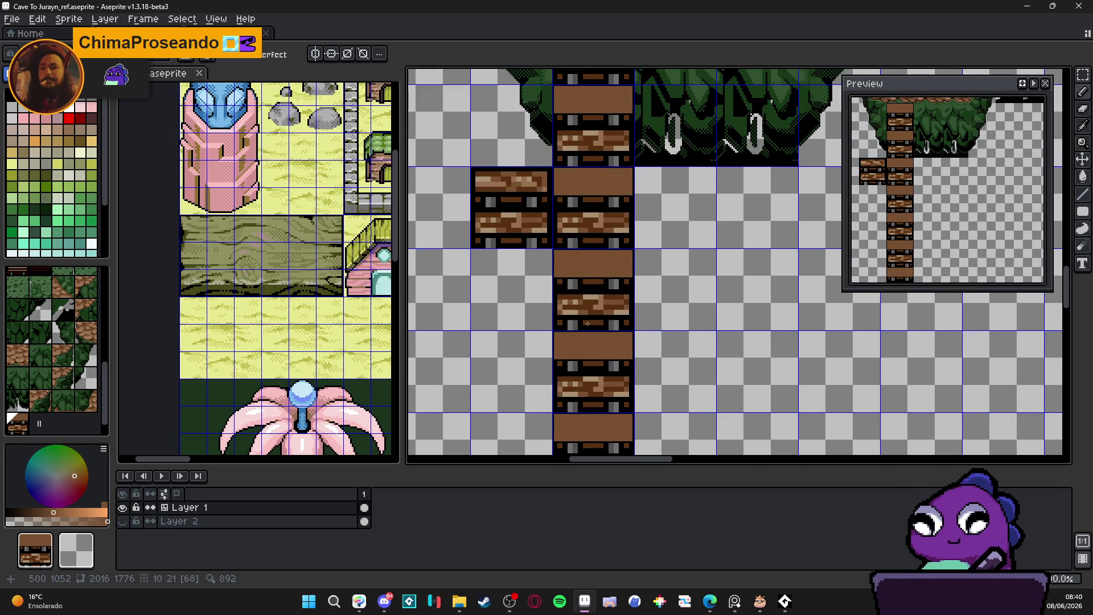
{"action": "left_click", "coordinate": [34, 197]}
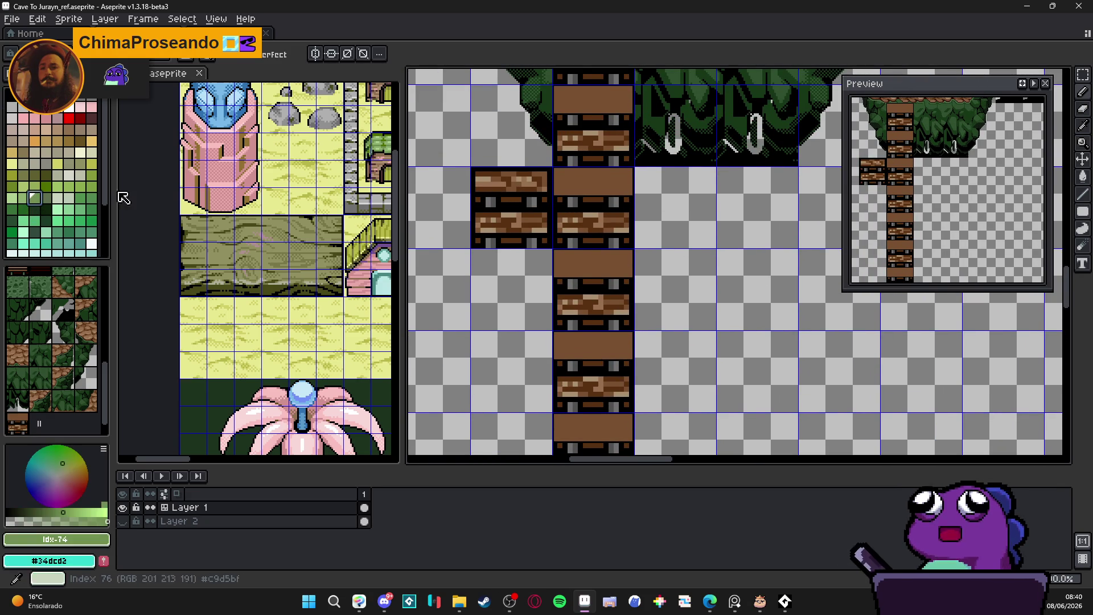
{"action": "scroll", "coordinate": [577, 182], "scroll_direction": "up", "scroll_amount": 1}
{"action": "left_click_drag", "start_coordinate": [577, 182], "coordinate": [550, 353]}
{"action": "scroll", "coordinate": [562, 188], "scroll_direction": "up", "scroll_amount": 1}
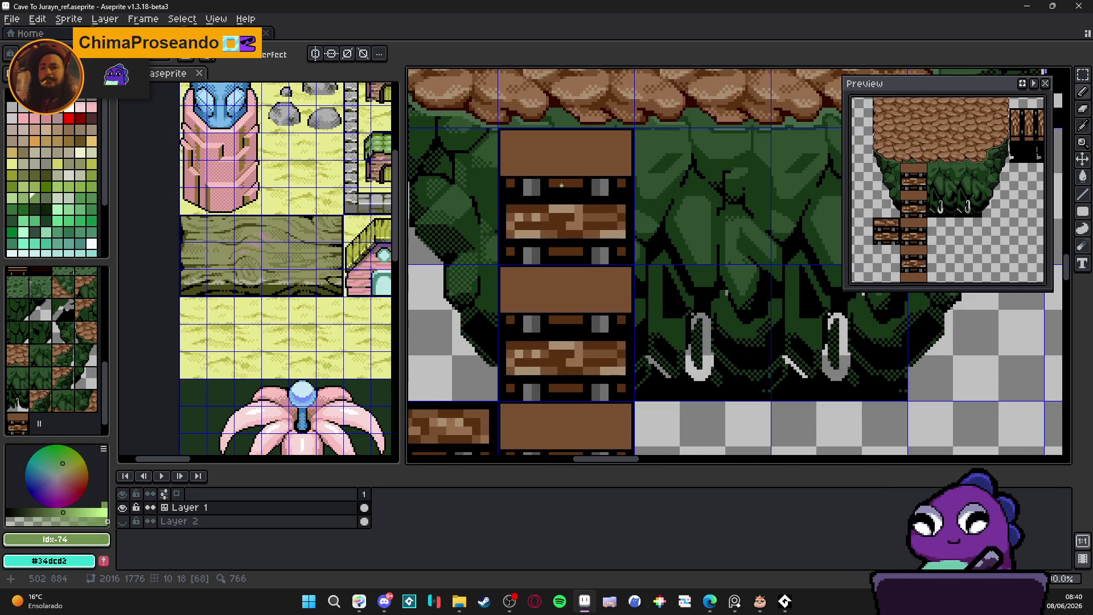
{"action": "mouse_move", "coordinate": [561, 187]}
{"action": "left_mouse_down"}
{"action": "mouse_move", "coordinate": [610, 134]}
{"action": "mouse_move", "coordinate": [596, 163]}
{"action": "left_mouse_up"}
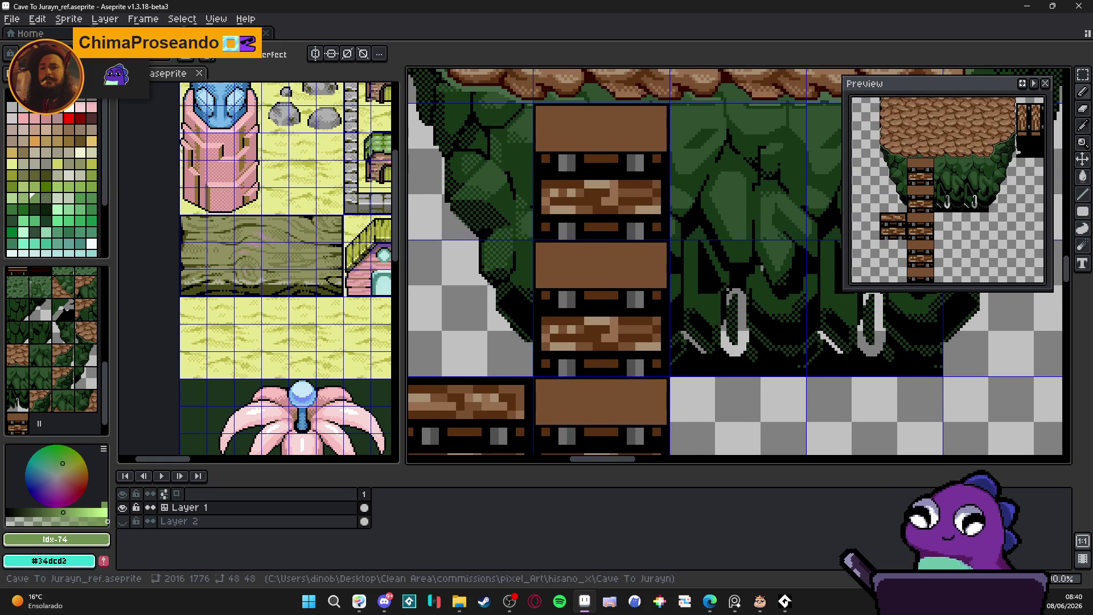
{"action": "left_click", "coordinate": [601, 125], "text": "alt"}
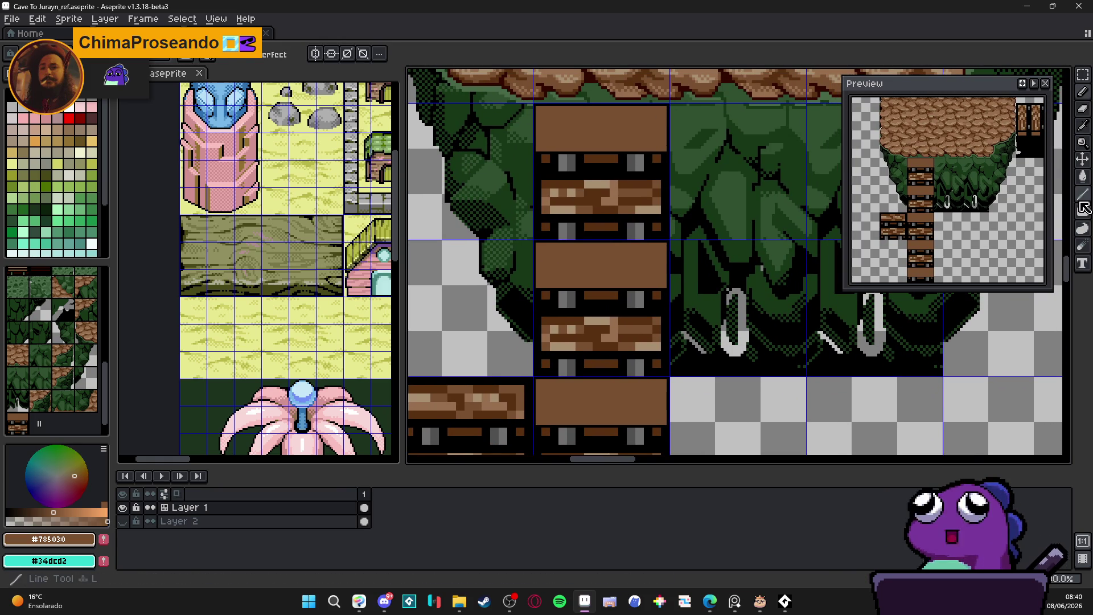
{"action": "left_click", "coordinate": [1082, 211]}
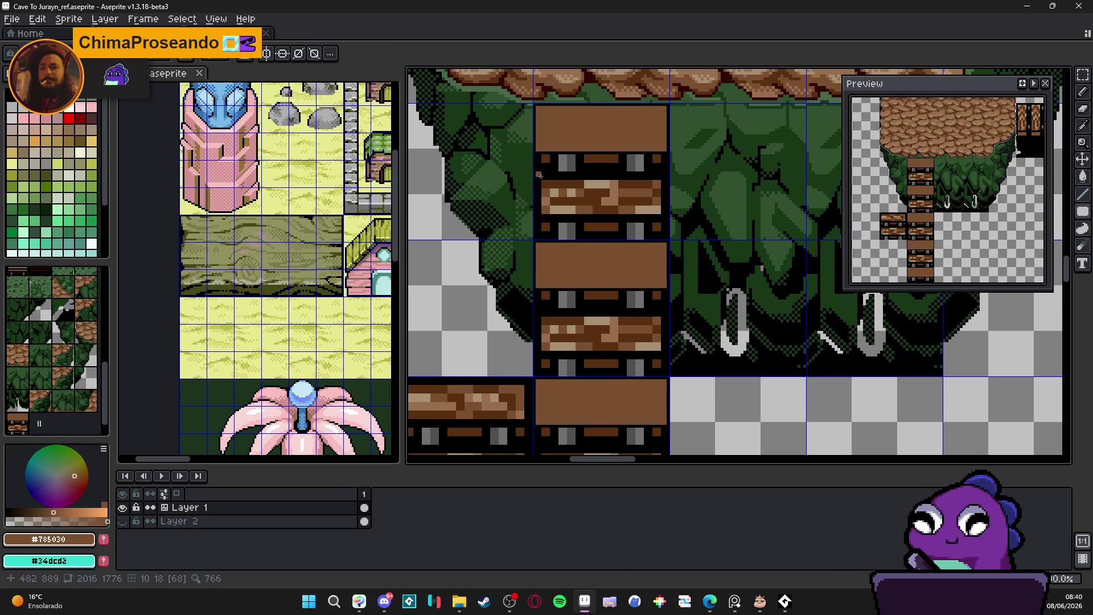
{"action": "scroll", "coordinate": [541, 175], "scroll_direction": "up", "scroll_amount": 2}
Draw a brown rectangle on the top rung and flatten both bolts into solid #707070 grey blocks.
{"action": "mouse_move", "coordinate": [542, 178]}
{"action": "left_mouse_down"}
{"action": "mouse_move", "coordinate": [661, 231]}
{"action": "mouse_move", "coordinate": [732, 211]}
{"action": "mouse_move", "coordinate": [736, 243]}
{"action": "left_mouse_up"}
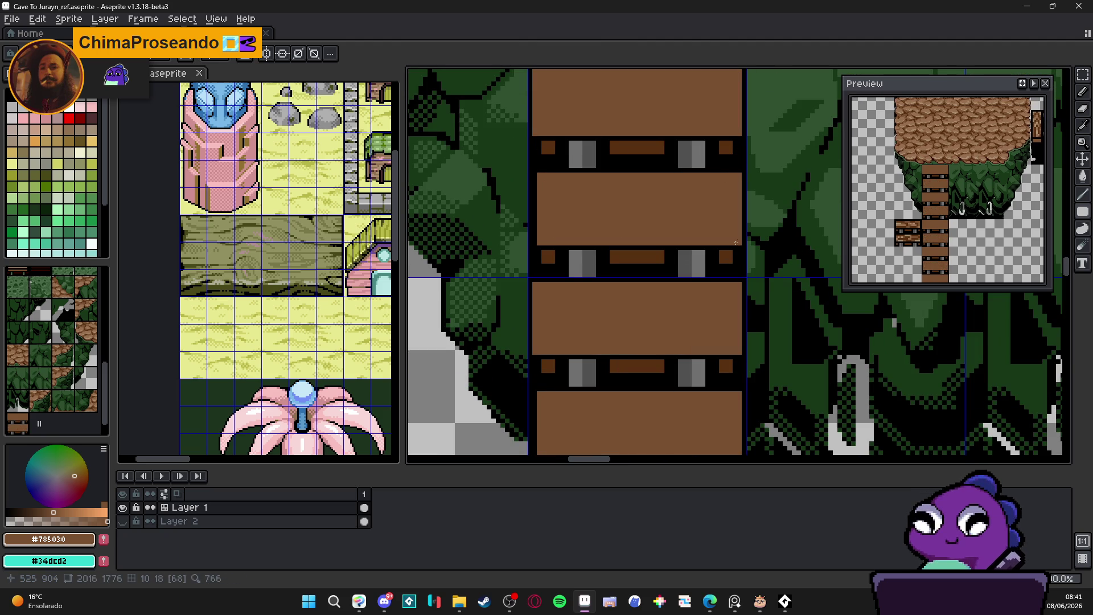
{"action": "scroll", "coordinate": [715, 199], "scroll_direction": "up", "scroll_amount": 2}
{"action": "scroll", "coordinate": [655, 210], "scroll_direction": "up", "scroll_amount": 1}
{"action": "left_click", "coordinate": [655, 209], "text": "alt"}
{"action": "left_click", "coordinate": [675, 208]}
{"action": "mouse_move", "coordinate": [676, 208]}
{"action": "left_mouse_down"}
{"action": "mouse_move", "coordinate": [618, 227]}
{"action": "mouse_move", "coordinate": [637, 219]}
{"action": "left_mouse_up"}
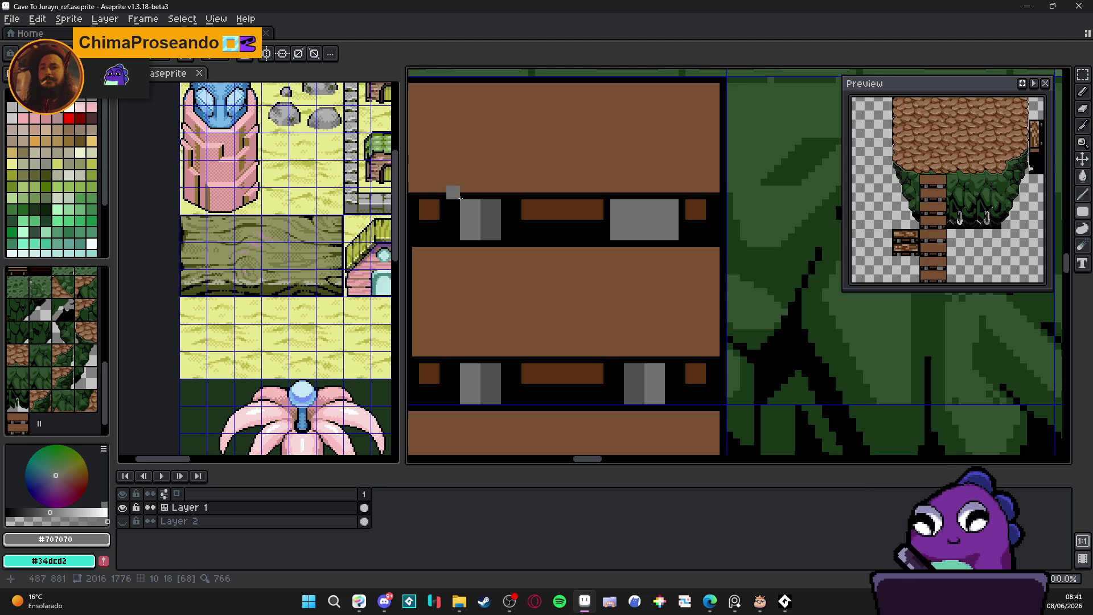
{"action": "mouse_move", "coordinate": [506, 211]}
{"action": "left_mouse_down"}
{"action": "mouse_move", "coordinate": [502, 228]}
{"action": "mouse_move", "coordinate": [450, 230]}
{"action": "mouse_move", "coordinate": [455, 220]}
{"action": "mouse_move", "coordinate": [490, 220]}
{"action": "left_mouse_up"}
Fill the gaps under the middle and right blocks with dark brown #583010.
{"action": "left_click_drag", "start_coordinate": [466, 237], "coordinate": [553, 253]}
{"action": "left_click", "coordinate": [637, 228], "text": "alt"}
{"action": "left_click", "coordinate": [609, 256]}
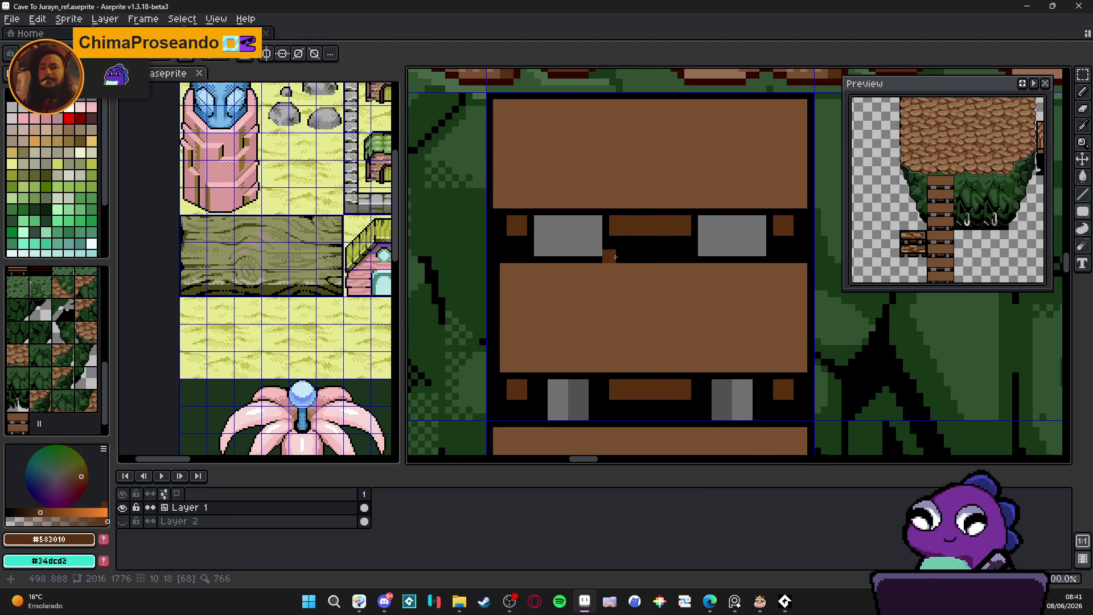
{"action": "key", "text": "ctrl+z"}
{"action": "mouse_move", "coordinate": [688, 242]}
{"action": "left_mouse_down"}
{"action": "mouse_move", "coordinate": [621, 242]}
{"action": "mouse_move", "coordinate": [683, 252]}
{"action": "left_mouse_up"}
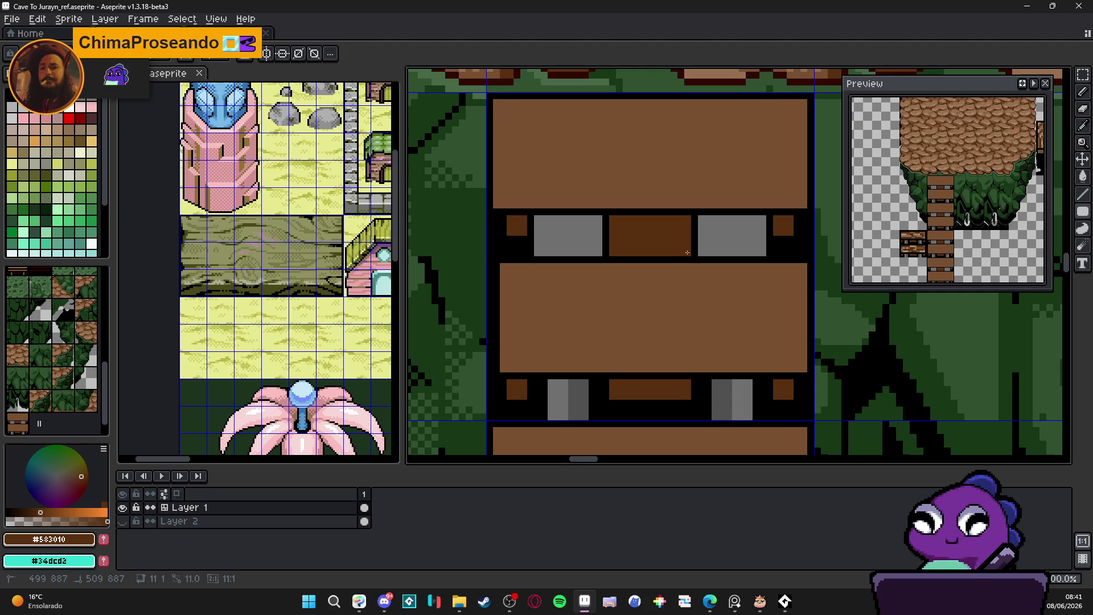
{"action": "left_click_drag", "start_coordinate": [782, 253], "coordinate": [783, 246]}
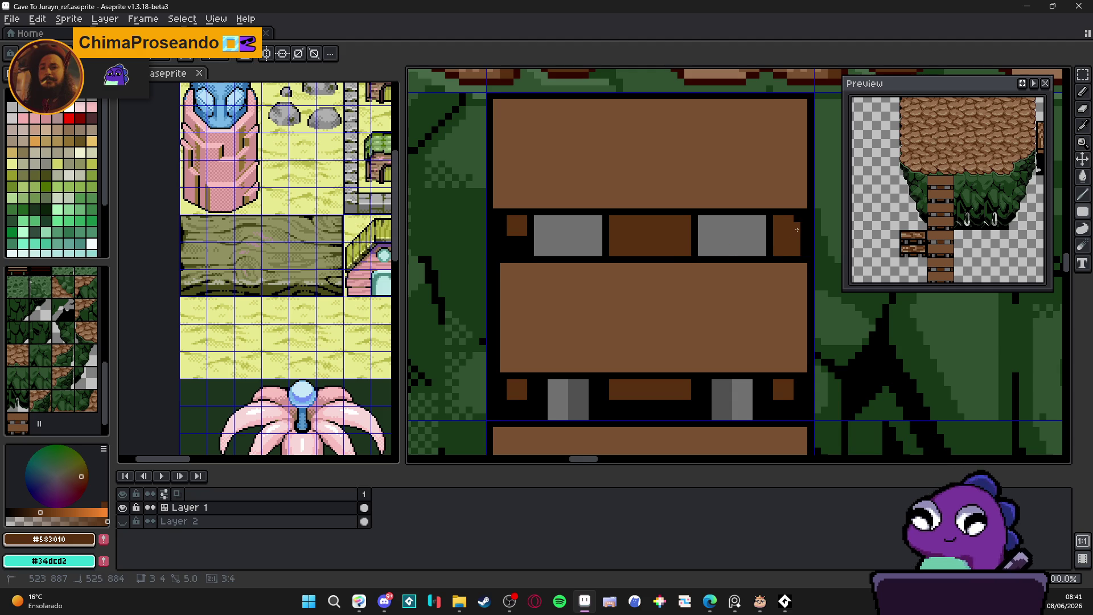
Enlarge the left dark brown block into a rectangle and extend the right block to its edge.
{"action": "left_click", "coordinate": [534, 236]}
{"action": "left_click_drag", "start_coordinate": [524, 250], "coordinate": [511, 225]}
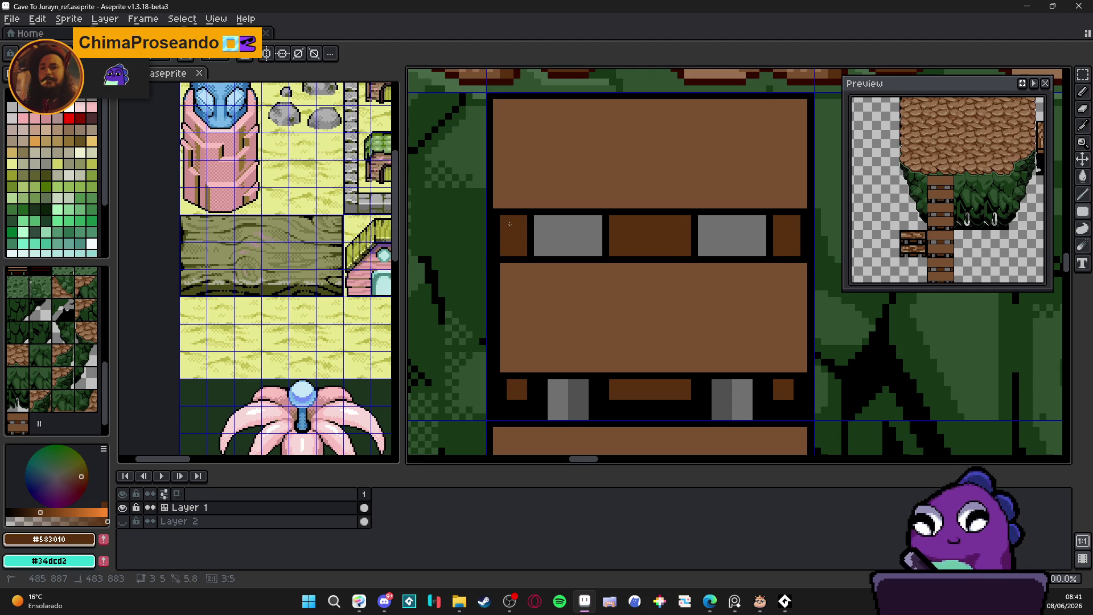
{"action": "left_click_drag", "start_coordinate": [803, 226], "coordinate": [804, 251]}
{"action": "left_click", "coordinate": [578, 229]}
{"action": "left_click", "coordinate": [506, 230]}
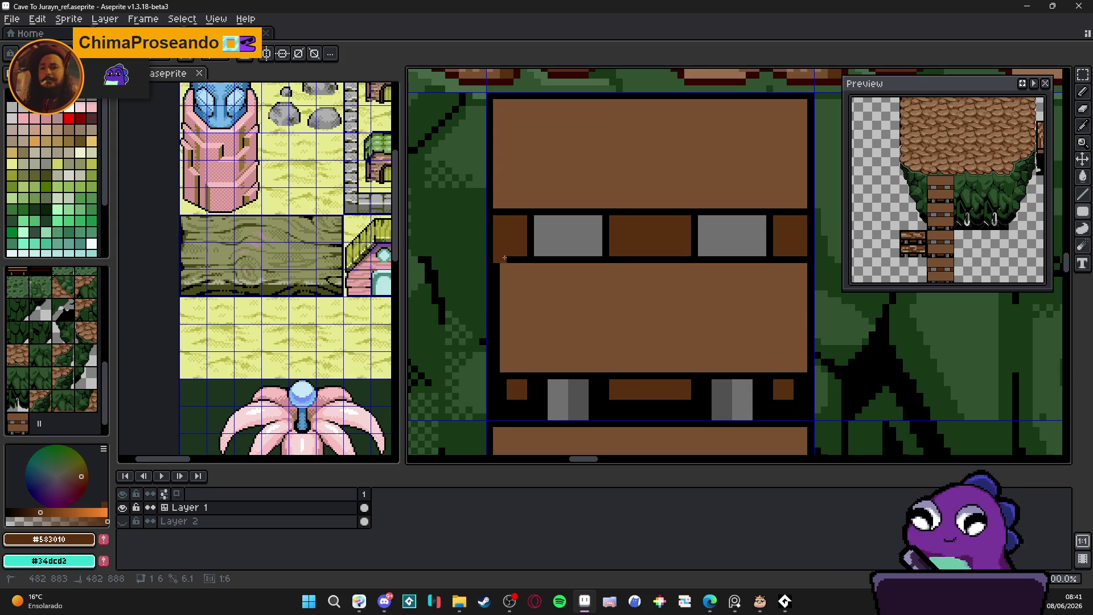
{"action": "scroll", "coordinate": [505, 255], "scroll_direction": "down", "scroll_amount": 2}
{"action": "left_click_drag", "start_coordinate": [522, 279], "coordinate": [520, 227]}
{"action": "scroll", "coordinate": [520, 227], "scroll_direction": "down", "scroll_amount": 1}
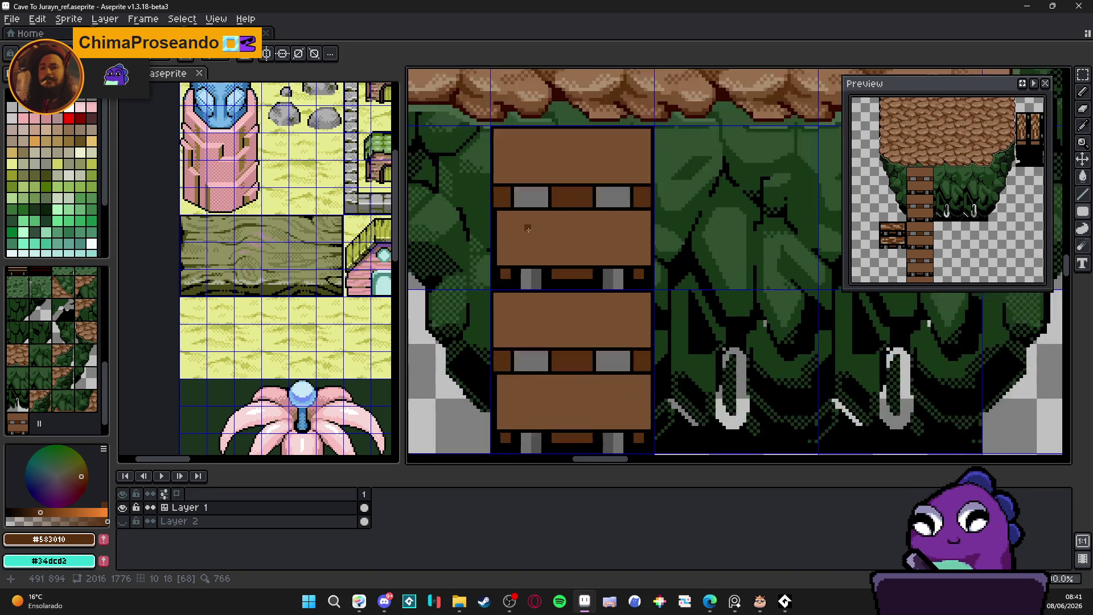
Paint brown strips down from the left block and beside the small brown square.
{"action": "scroll", "coordinate": [520, 231], "scroll_direction": "up", "scroll_amount": 3}
{"action": "scroll", "coordinate": [495, 309], "scroll_direction": "up", "scroll_amount": 1}
{"action": "mouse_move", "coordinate": [503, 310]}
{"action": "left_mouse_down"}
{"action": "mouse_move", "coordinate": [503, 373]}
{"action": "mouse_move", "coordinate": [567, 325]}
{"action": "left_mouse_up"}
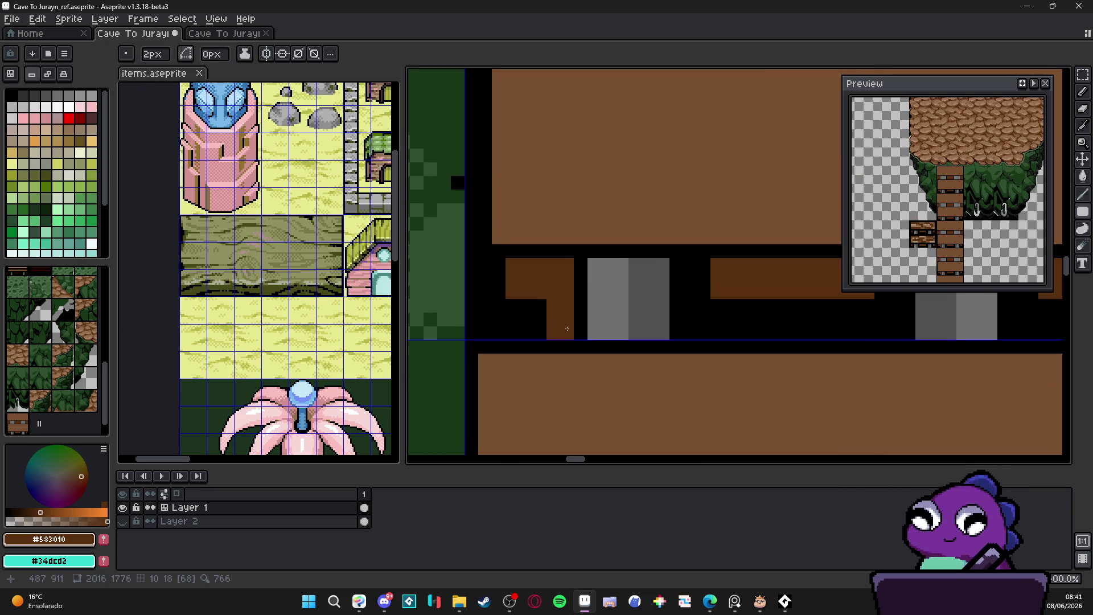
{"action": "scroll", "coordinate": [512, 259], "scroll_direction": "down", "scroll_amount": 1}
{"action": "mouse_move", "coordinate": [511, 259]}
{"action": "left_mouse_down"}
{"action": "mouse_move", "coordinate": [453, 312]}
{"action": "mouse_move", "coordinate": [587, 281]}
{"action": "left_mouse_up"}
{"action": "scroll", "coordinate": [963, 262], "scroll_direction": "up", "scroll_amount": 3}
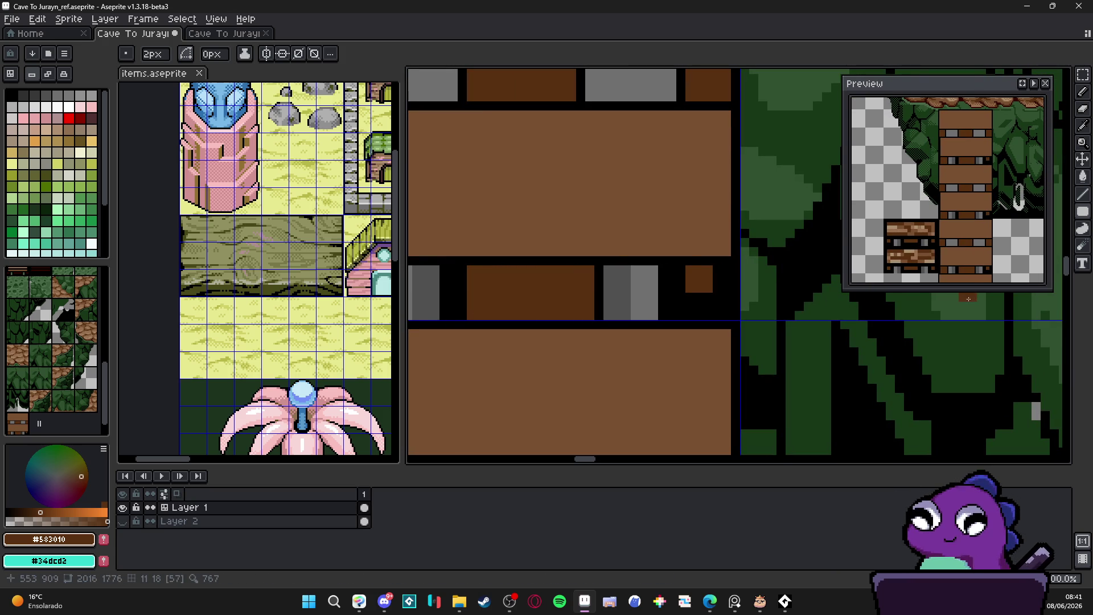
{"action": "left_click_drag", "start_coordinate": [971, 291], "coordinate": [974, 463]}
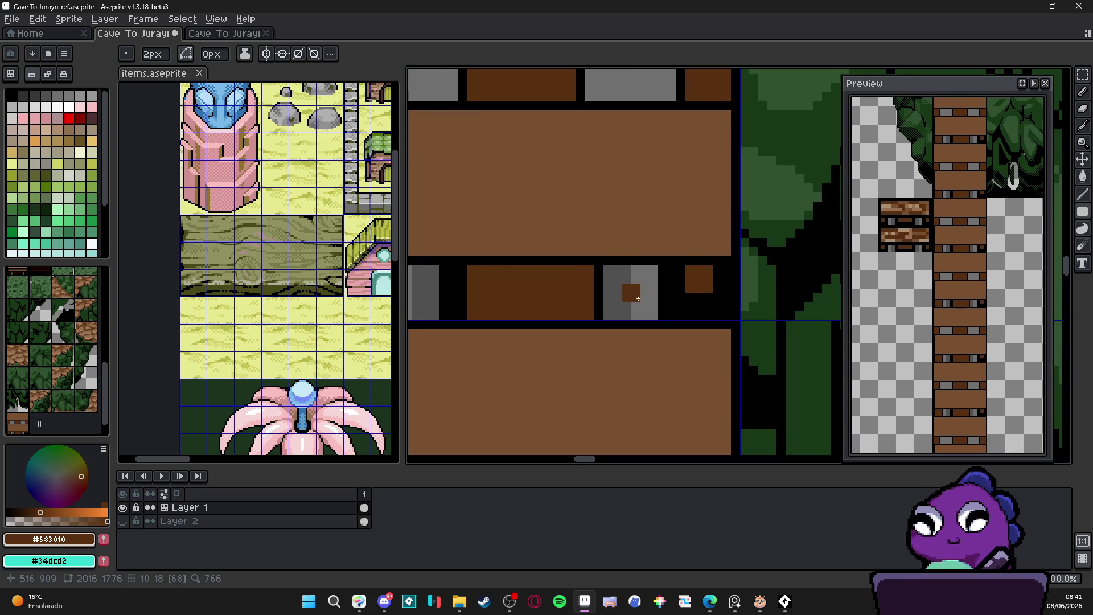
{"action": "scroll", "coordinate": [712, 280], "scroll_direction": "up", "scroll_amount": 1}
{"action": "mouse_move", "coordinate": [715, 282]}
{"action": "left_mouse_down"}
{"action": "mouse_move", "coordinate": [724, 279]}
{"action": "mouse_move", "coordinate": [661, 342]}
{"action": "mouse_move", "coordinate": [683, 319]}
{"action": "mouse_move", "coordinate": [632, 328]}
{"action": "left_mouse_up"}
{"action": "scroll", "coordinate": [696, 340], "scroll_direction": "down", "scroll_amount": 3}
{"action": "scroll", "coordinate": [598, 340], "scroll_direction": "up", "scroll_amount": 2}
Repaint the two-tone bolt as one uniform #707070 grey block.
{"action": "left_click", "coordinate": [539, 313], "text": "alt"}
{"action": "mouse_move", "coordinate": [539, 313]}
{"action": "left_mouse_down"}
{"action": "mouse_move", "coordinate": [570, 341]}
{"action": "mouse_move", "coordinate": [575, 330]}
{"action": "left_mouse_up"}
{"action": "scroll", "coordinate": [712, 356], "scroll_direction": "right", "scroll_amount": 1}
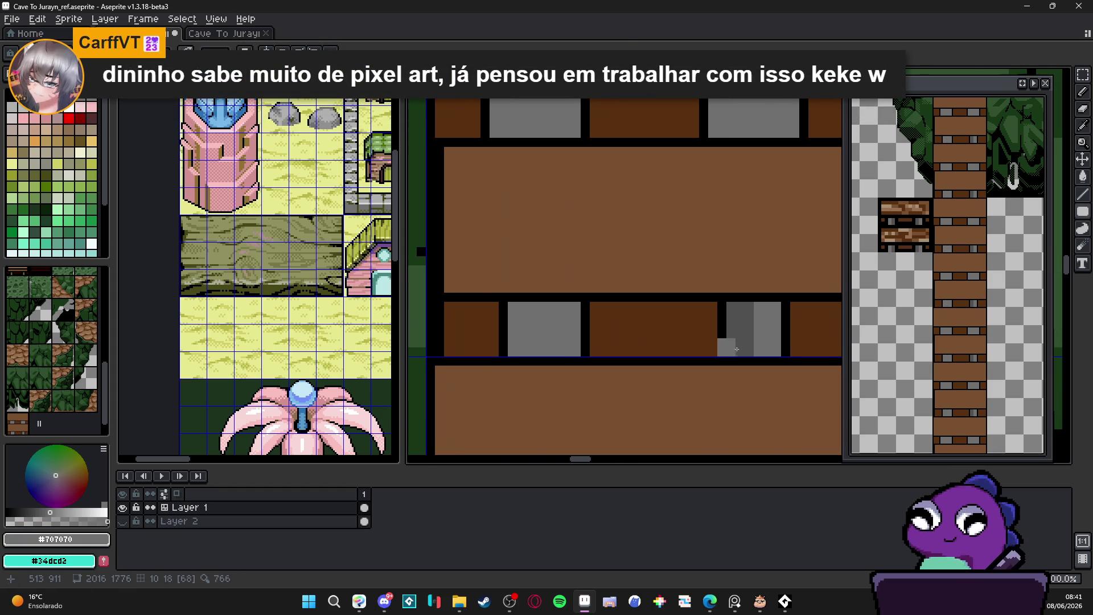
{"action": "scroll", "coordinate": [711, 359], "scroll_direction": "right", "scroll_amount": 1}
{"action": "scroll", "coordinate": [695, 327], "scroll_direction": "up", "scroll_amount": 1}
{"action": "mouse_move", "coordinate": [693, 325]}
{"action": "left_mouse_down"}
{"action": "mouse_move", "coordinate": [683, 330]}
{"action": "mouse_move", "coordinate": [735, 342]}
{"action": "mouse_move", "coordinate": [734, 372]}
{"action": "left_mouse_up"}
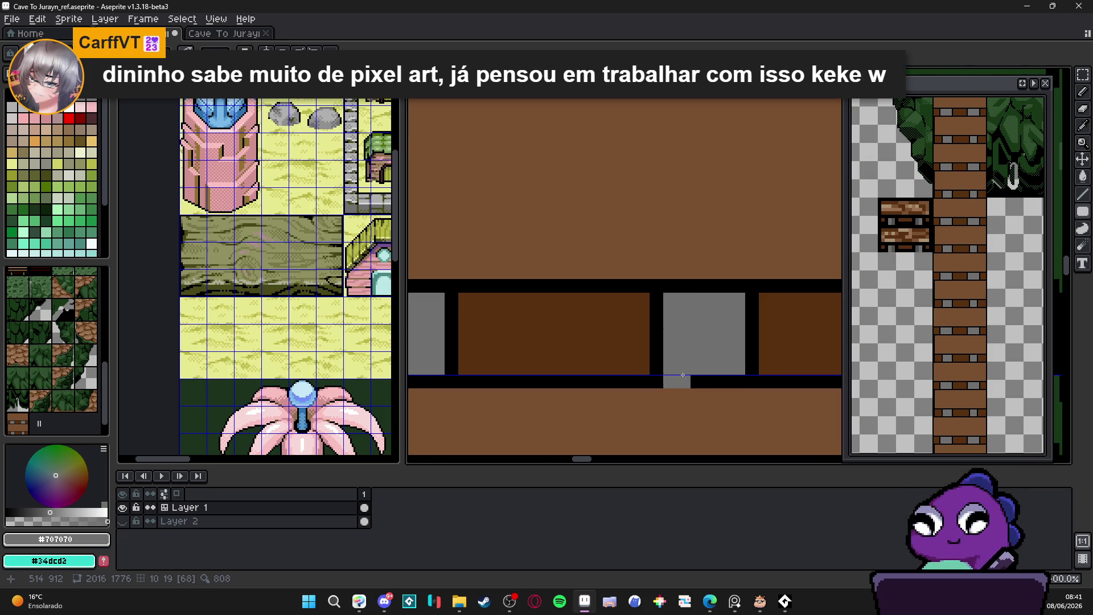
{"action": "scroll", "coordinate": [667, 368], "scroll_direction": "down", "scroll_amount": 2}
Outline the bolt's right side in black and fill the notch beside it with grey.
{"action": "left_click_drag", "start_coordinate": [559, 340], "coordinate": [506, 391]}
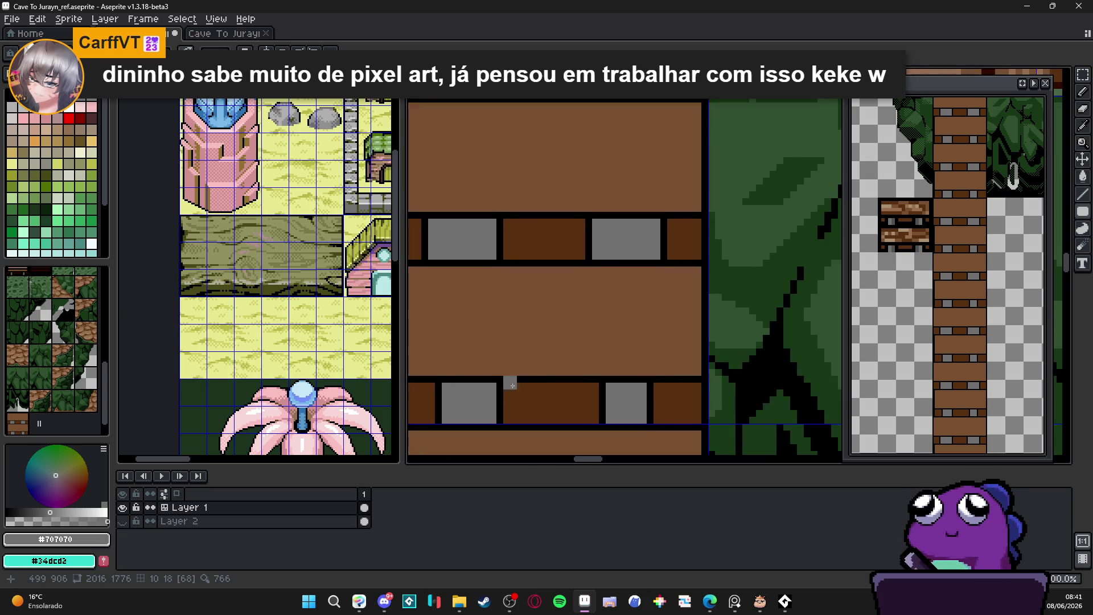
{"action": "scroll", "coordinate": [653, 399], "scroll_direction": "up", "scroll_amount": 2}
{"action": "left_click", "coordinate": [647, 401], "text": "alt"}
{"action": "left_click_drag", "start_coordinate": [661, 371], "coordinate": [668, 438]}
{"action": "left_click", "coordinate": [632, 427], "text": "alt"}
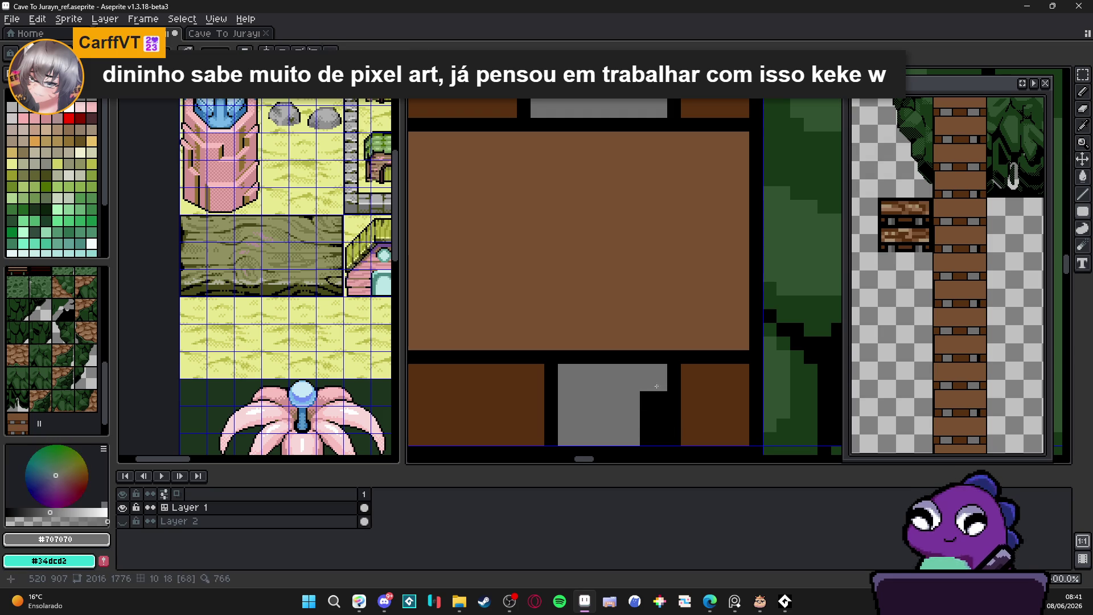
{"action": "left_click_drag", "start_coordinate": [657, 386], "coordinate": [649, 442]}
{"action": "scroll", "coordinate": [599, 402], "scroll_direction": "down", "scroll_amount": 1}
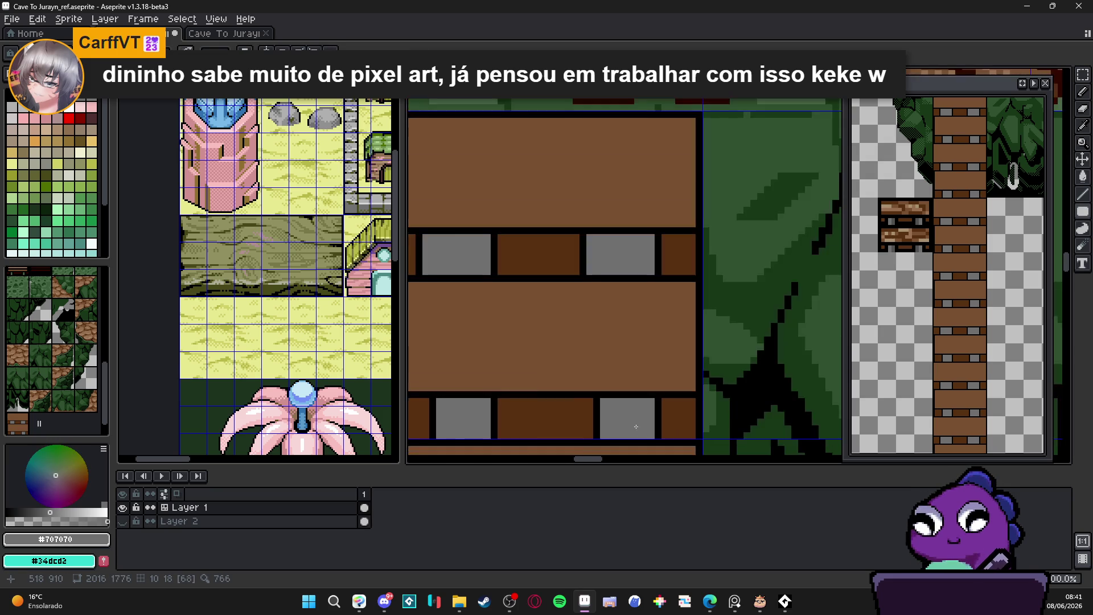
{"action": "scroll", "coordinate": [598, 402], "scroll_direction": "up", "scroll_amount": 1}
Add black blocks left of the strip and in the notch, filling the strip beside the bolt grey.
{"action": "left_click", "coordinate": [572, 407], "text": "alt"}
{"action": "left_click_drag", "start_coordinate": [557, 382], "coordinate": [557, 403]}
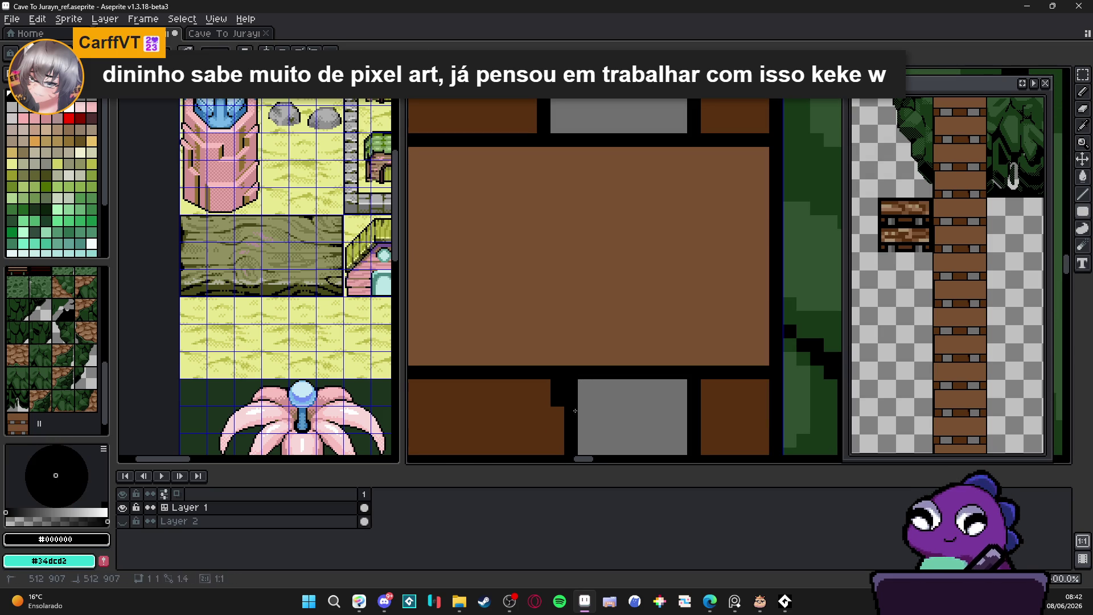
{"action": "left_click", "coordinate": [581, 447], "text": "alt"}
{"action": "left_click_drag", "start_coordinate": [571, 450], "coordinate": [571, 425]}
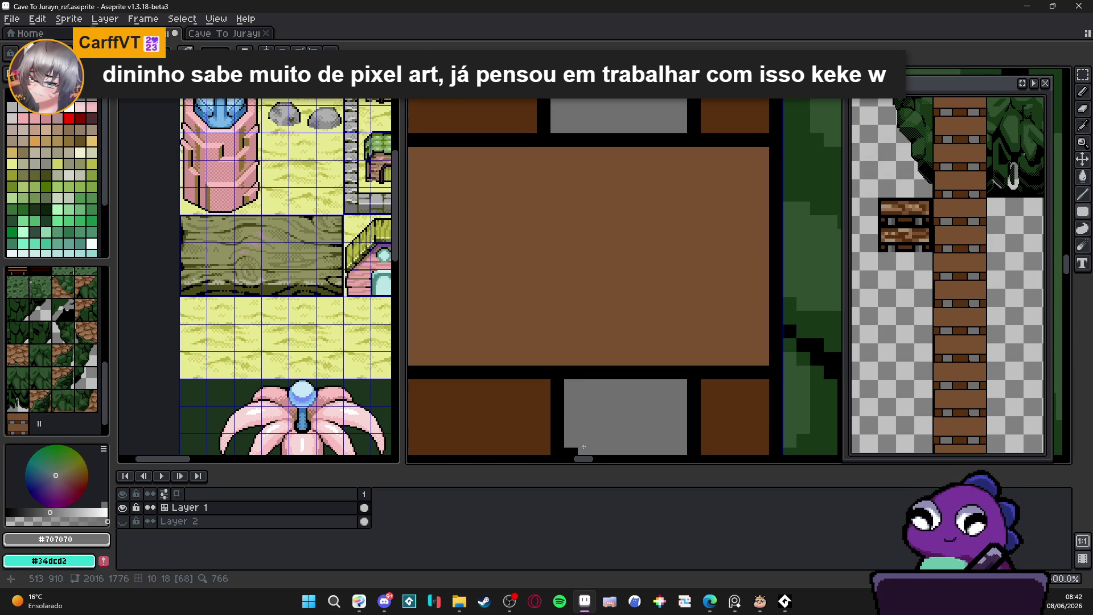
{"action": "scroll", "coordinate": [639, 367], "scroll_direction": "down", "scroll_amount": 1}
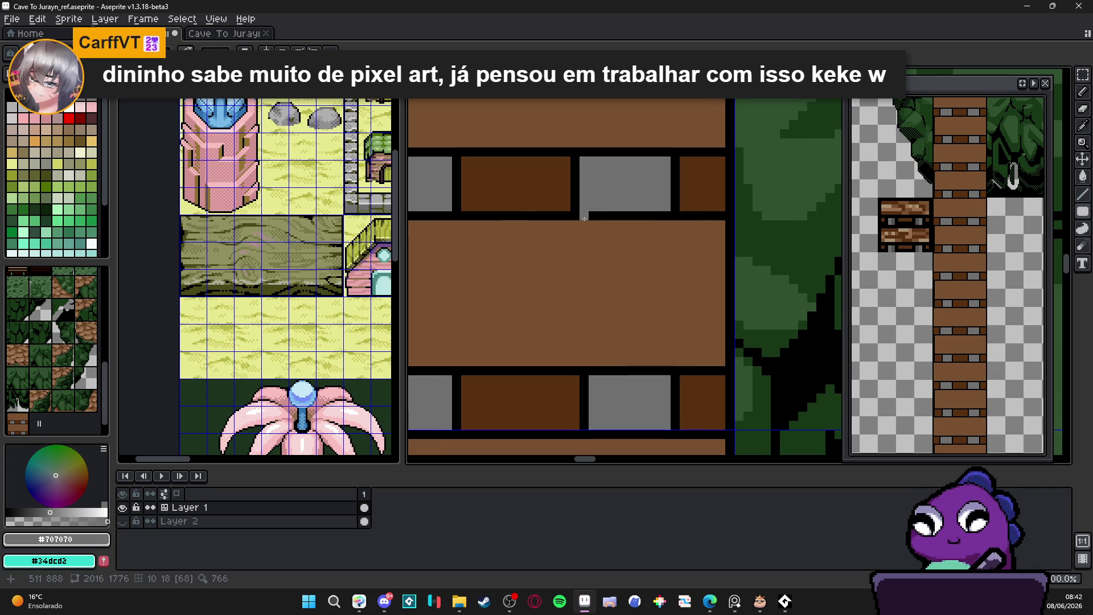
{"action": "left_click", "coordinate": [574, 205], "text": "alt"}
{"action": "left_click", "coordinate": [557, 444]}
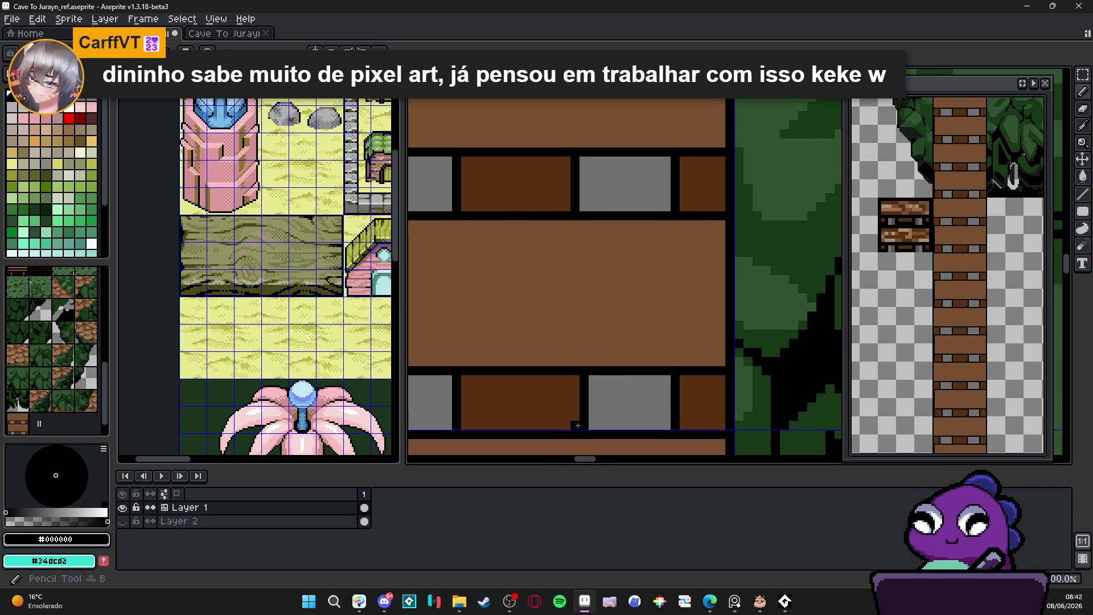
{"action": "left_click_drag", "start_coordinate": [572, 402], "coordinate": [583, 386]}
{"action": "left_click", "coordinate": [586, 385], "text": "alt"}
Draw a black edge along the lower-left bolt and fill the dark gap beside it with grey.
{"action": "scroll", "coordinate": [520, 395], "scroll_direction": "down", "scroll_amount": 2}
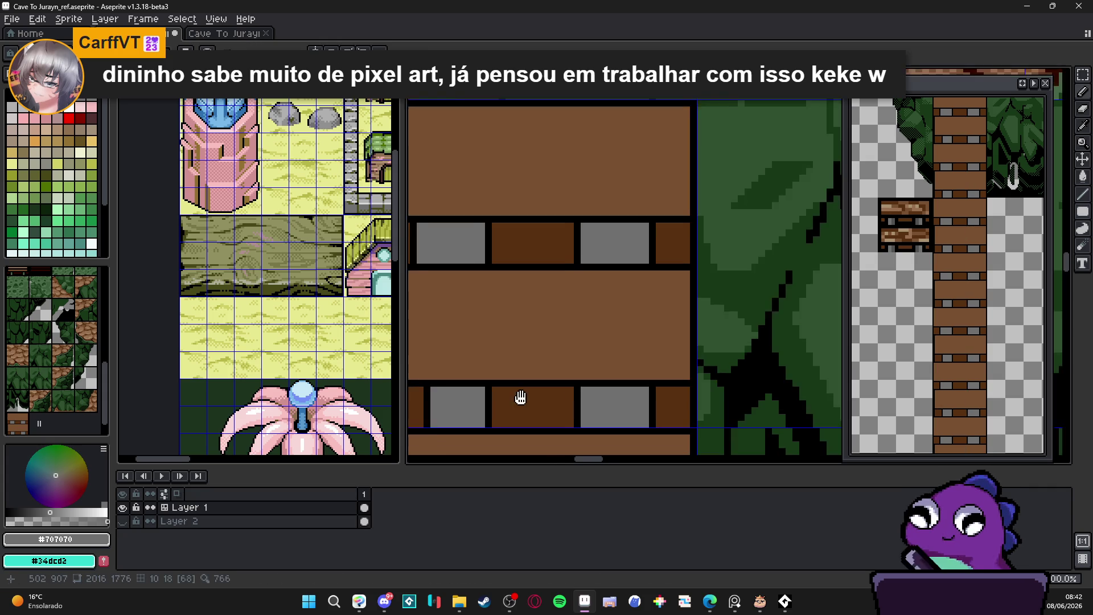
{"action": "scroll", "coordinate": [496, 371], "scroll_direction": "up", "scroll_amount": 2}
{"action": "left_click", "coordinate": [479, 179], "text": "alt"}
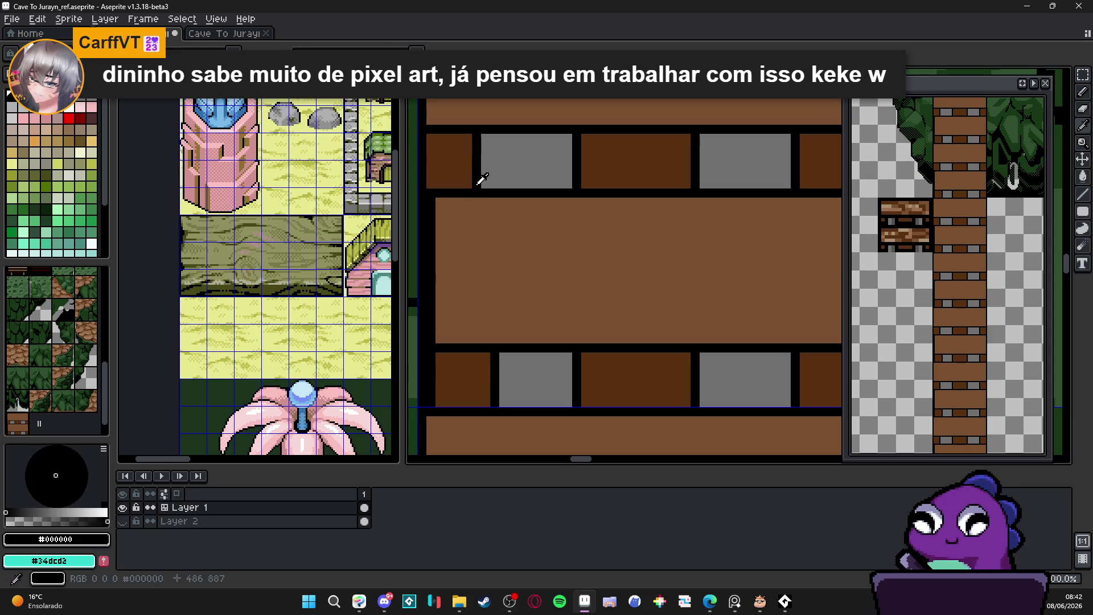
{"action": "left_click", "coordinate": [476, 403]}
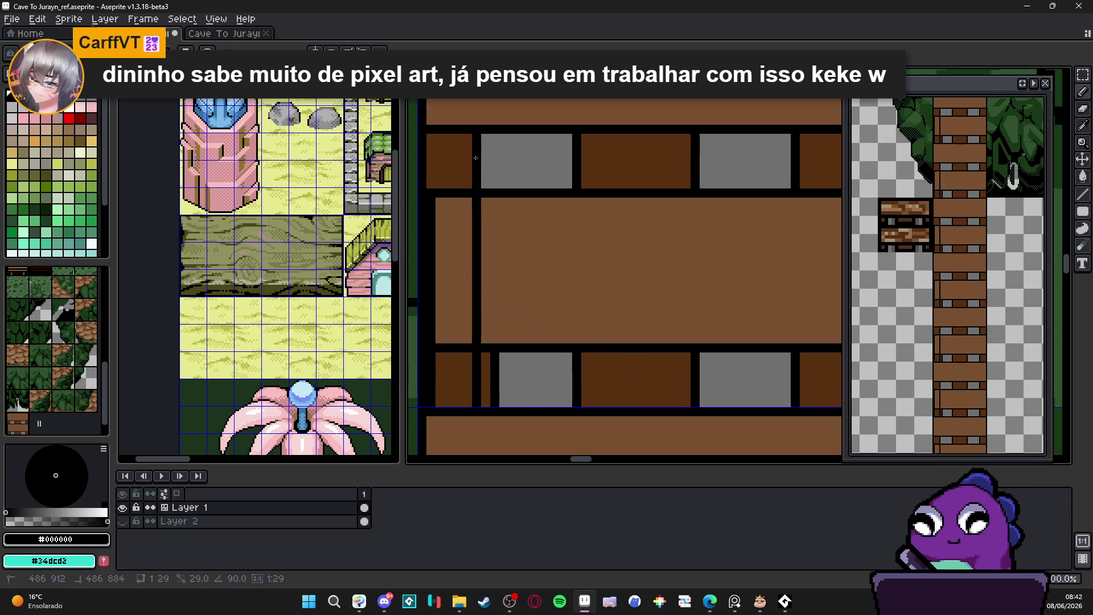
{"action": "left_click", "coordinate": [477, 357], "text": "shift"}
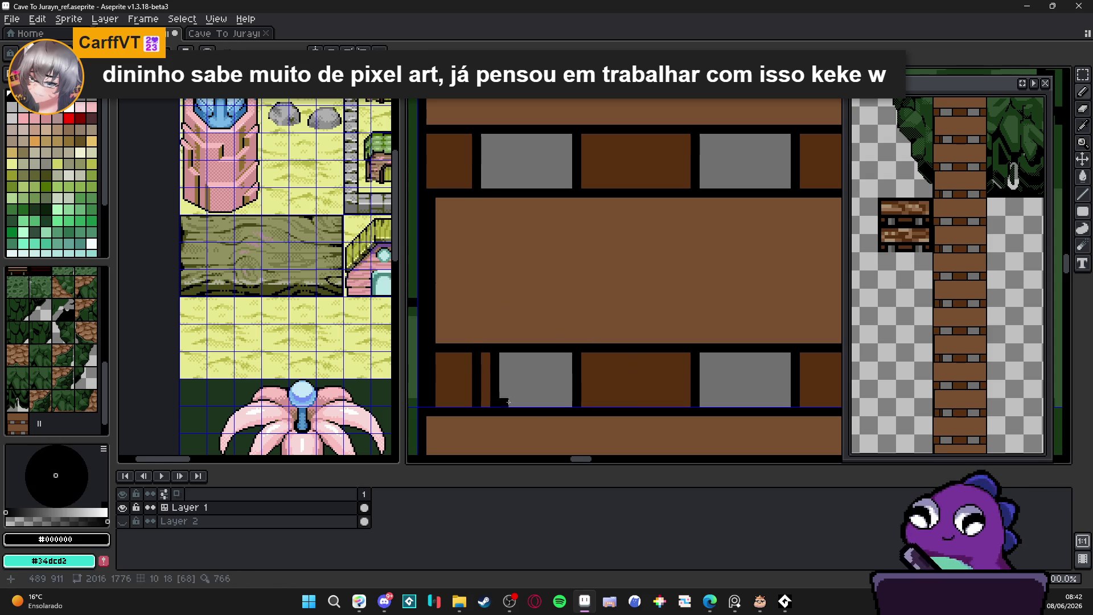
{"action": "left_click", "coordinate": [504, 403], "text": "alt"}
{"action": "mouse_move", "coordinate": [486, 393]}
{"action": "left_mouse_down"}
{"action": "mouse_move", "coordinate": [493, 407]}
{"action": "mouse_move", "coordinate": [490, 354]}
{"action": "left_mouse_up"}
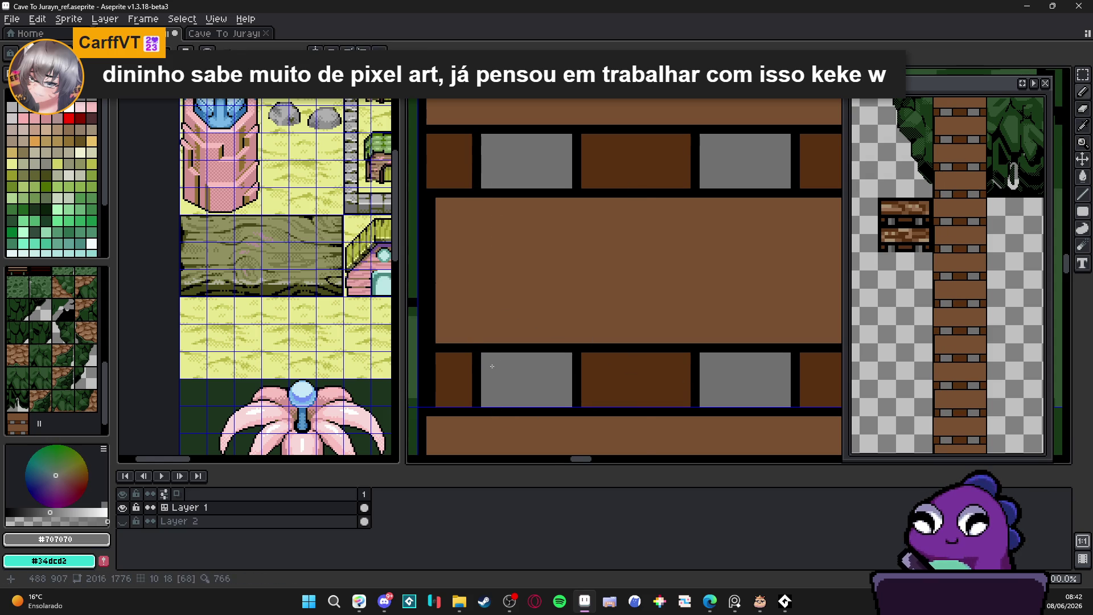
{"action": "scroll", "coordinate": [492, 376], "scroll_direction": "down", "scroll_amount": 2}
{"action": "scroll", "coordinate": [495, 372], "scroll_direction": "down", "scroll_amount": 2}
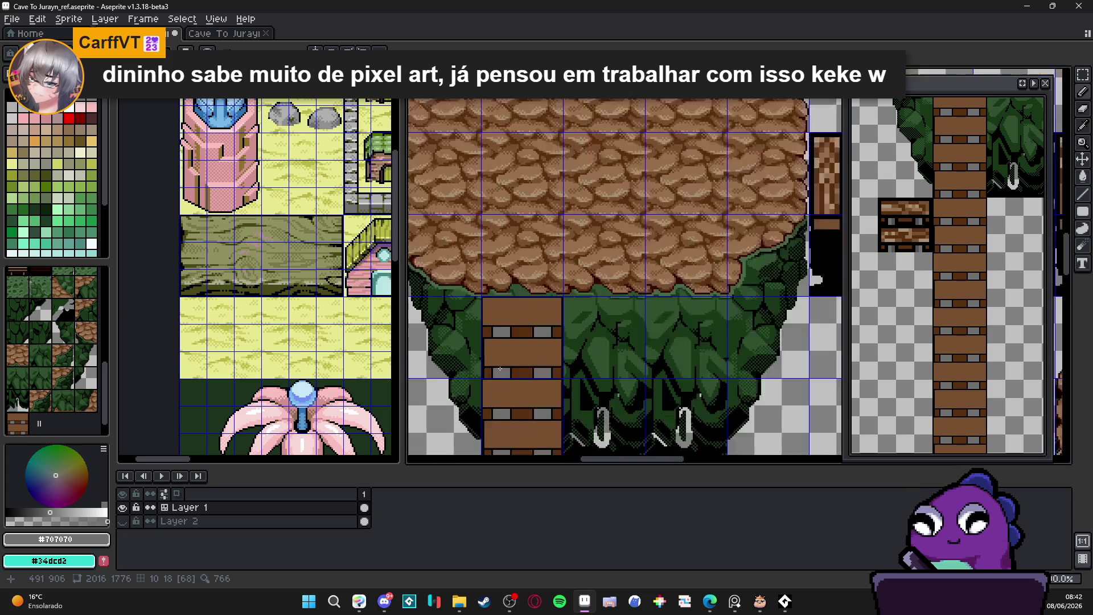
{"action": "scroll", "coordinate": [498, 373], "scroll_direction": "up", "scroll_amount": 3}
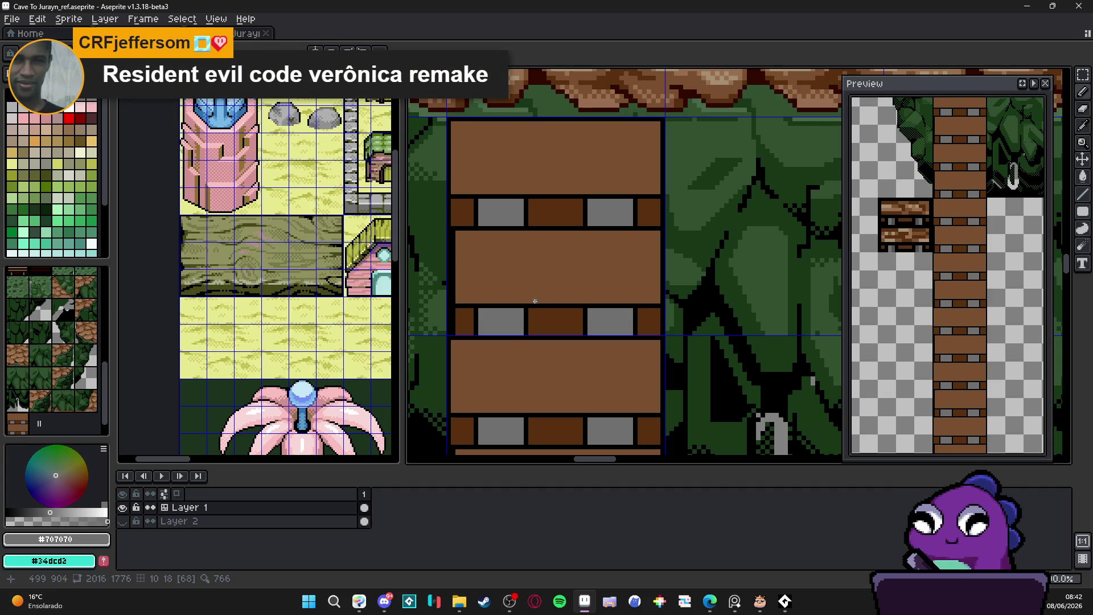
{"action": "scroll", "coordinate": [520, 274], "scroll_direction": "down", "scroll_amount": 3}
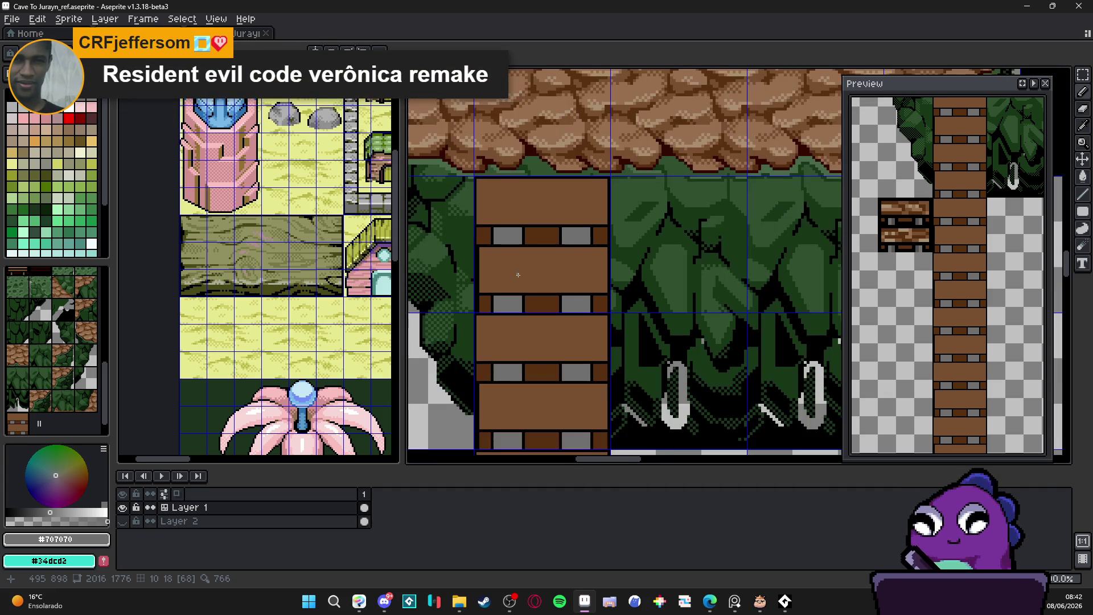
{"action": "scroll", "coordinate": [513, 281], "scroll_direction": "down", "scroll_amount": 1}
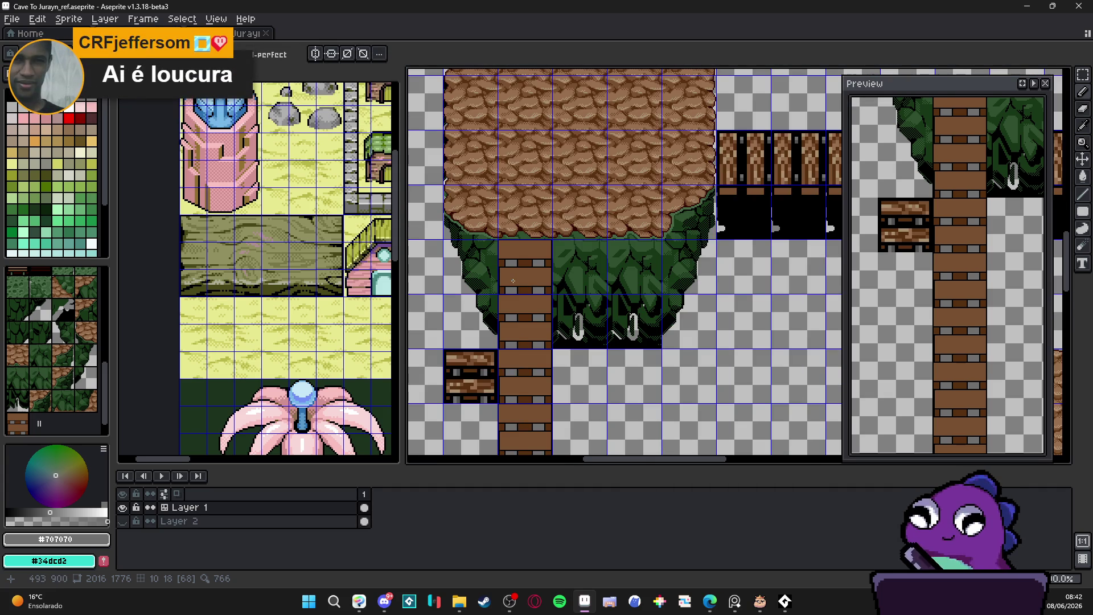
{"action": "scroll", "coordinate": [511, 283], "scroll_direction": "up", "scroll_amount": 3}
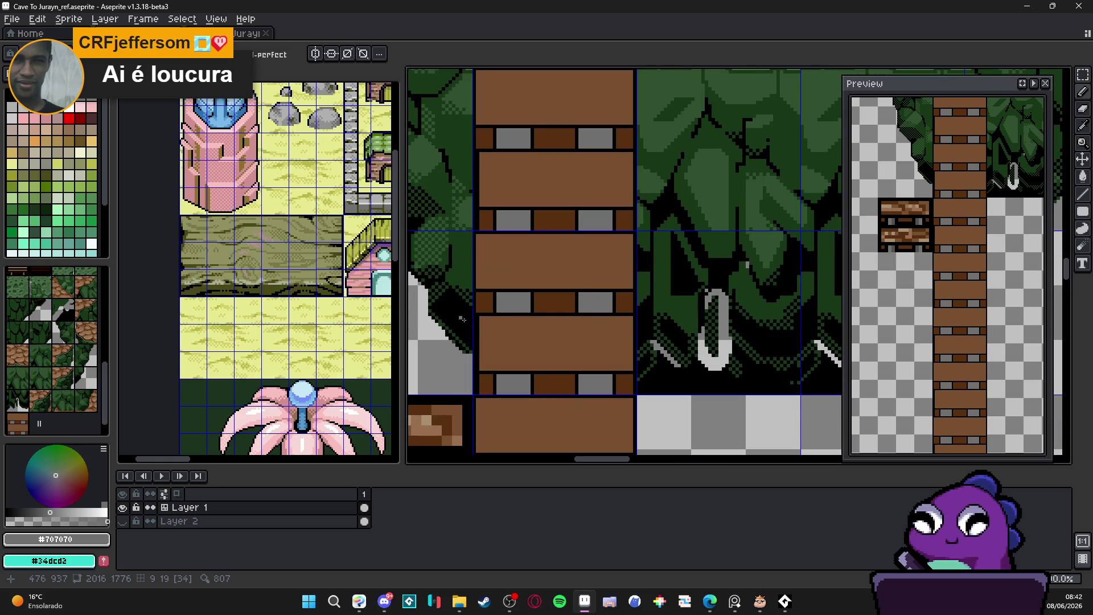
{"action": "scroll", "coordinate": [506, 311], "scroll_direction": "down", "scroll_amount": 2}
{"action": "scroll", "coordinate": [501, 336], "scroll_direction": "up", "scroll_amount": 2}
{"action": "key", "text": "i"}
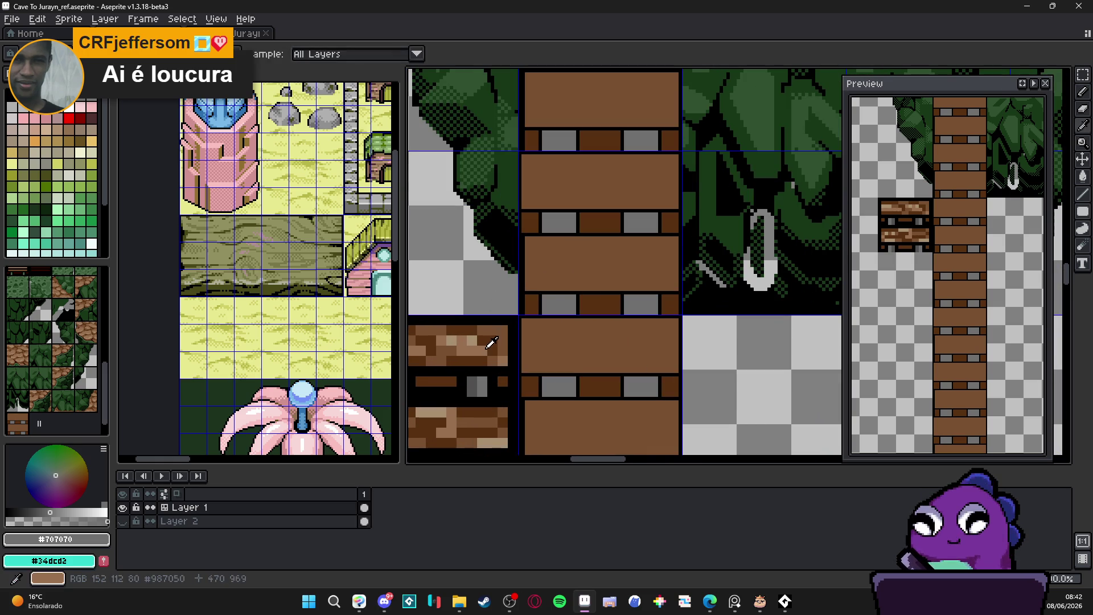
Repaint the rung's left column light brown #785030 with a dark #583010 edge down its side.
{"action": "left_click", "coordinate": [500, 343]}
{"action": "key", "text": "b"}
{"action": "scroll", "coordinate": [574, 277], "scroll_direction": "up", "scroll_amount": 2}
{"action": "left_click_drag", "start_coordinate": [559, 278], "coordinate": [520, 271]}
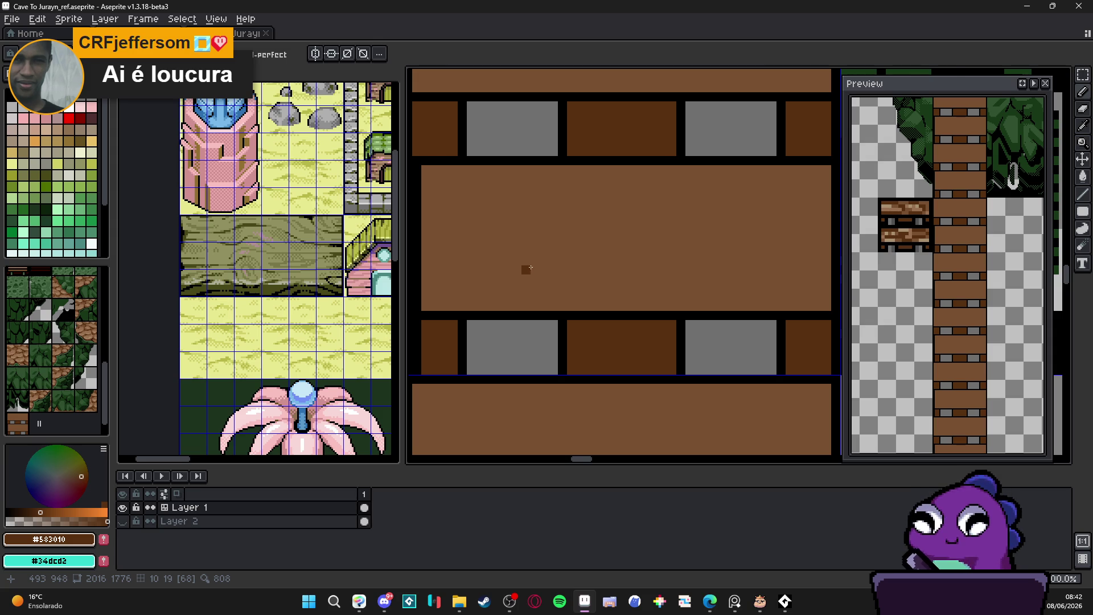
{"action": "scroll", "coordinate": [532, 269], "scroll_direction": "down", "scroll_amount": 2}
{"action": "scroll", "coordinate": [542, 264], "scroll_direction": "up", "scroll_amount": 1}
{"action": "mouse_move", "coordinate": [434, 296]}
{"action": "left_mouse_down"}
{"action": "mouse_move", "coordinate": [529, 299]}
{"action": "mouse_move", "coordinate": [507, 306]}
{"action": "left_mouse_up"}
{"action": "key", "text": "v"}
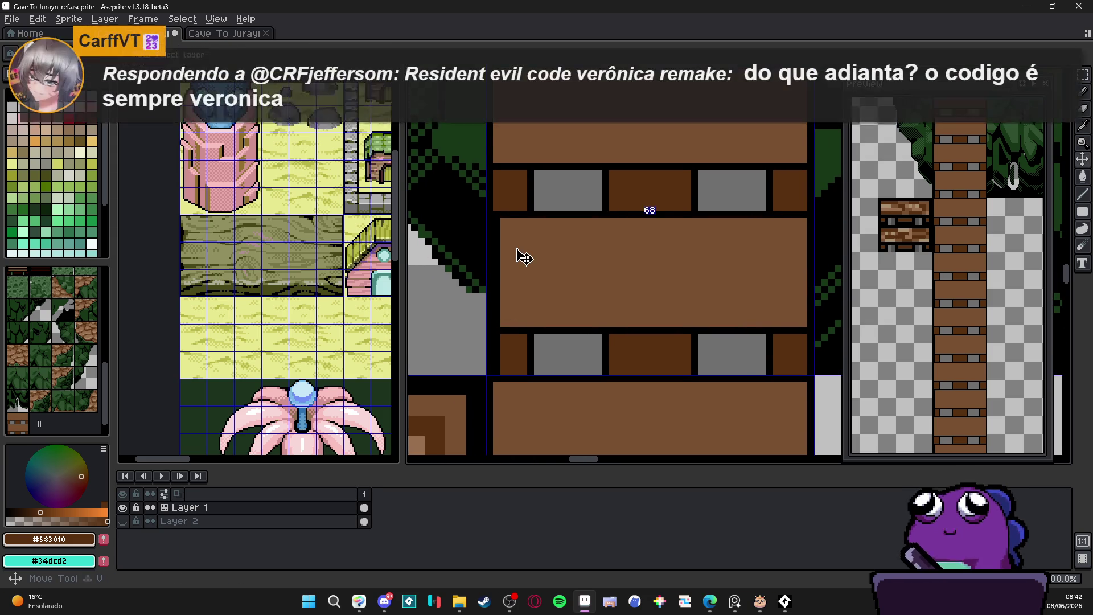
{"action": "left_click", "coordinate": [500, 216], "text": "alt"}
{"action": "left_click_drag", "start_coordinate": [497, 221], "coordinate": [496, 326]}
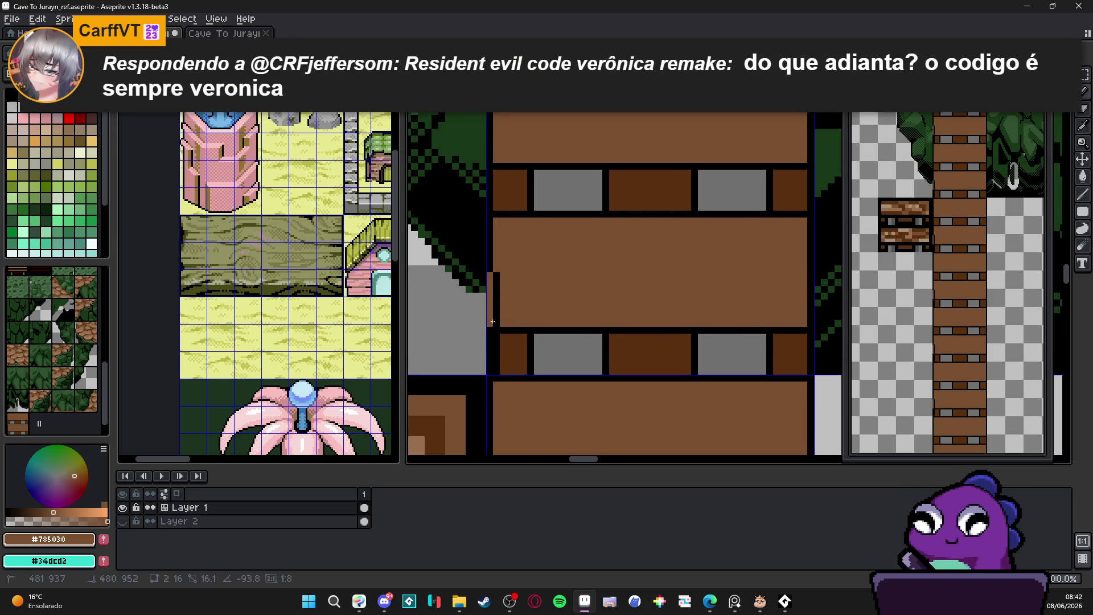
{"action": "left_click", "coordinate": [500, 339], "text": "alt"}
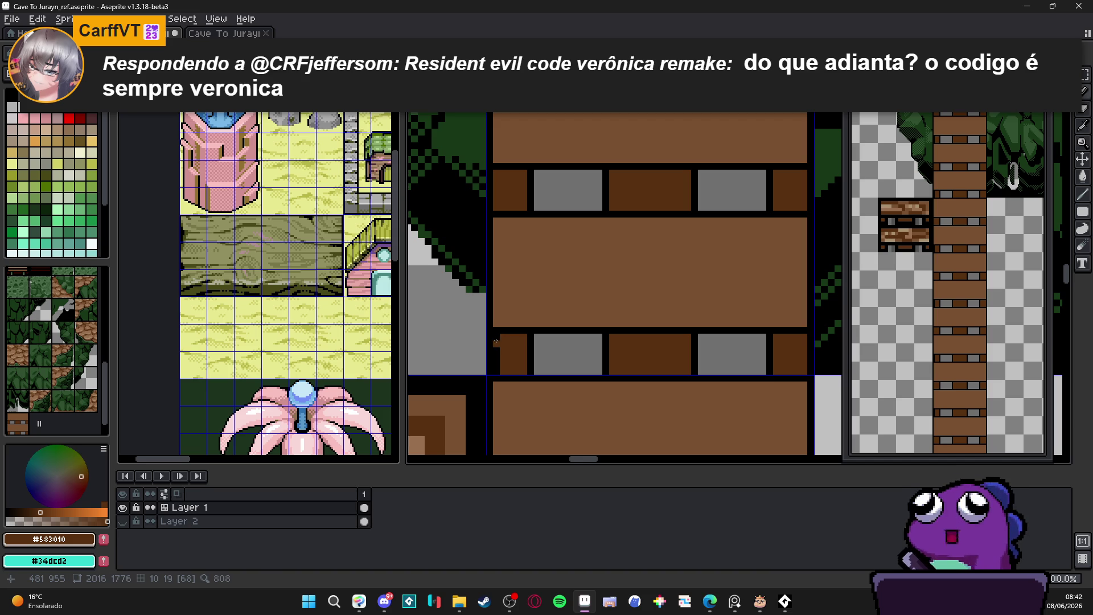
{"action": "left_click_drag", "start_coordinate": [492, 343], "coordinate": [493, 372]}
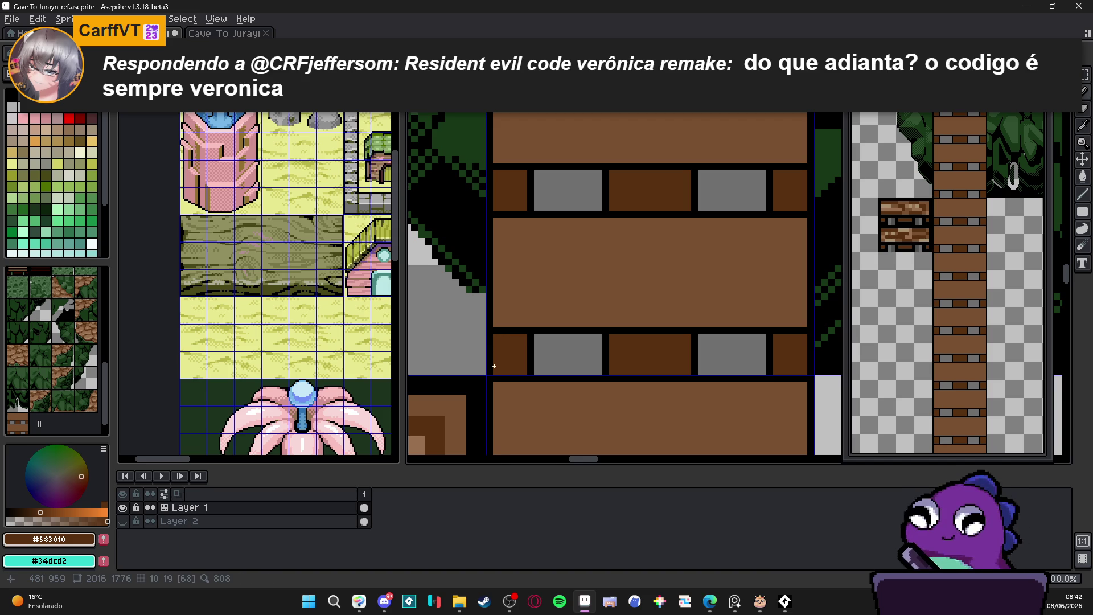
Cover the top row of the first rung's bolts and the dark pixels above them with brown.
{"action": "scroll", "coordinate": [516, 321], "scroll_direction": "down", "scroll_amount": 2}
{"action": "scroll", "coordinate": [524, 251], "scroll_direction": "up", "scroll_amount": 2}
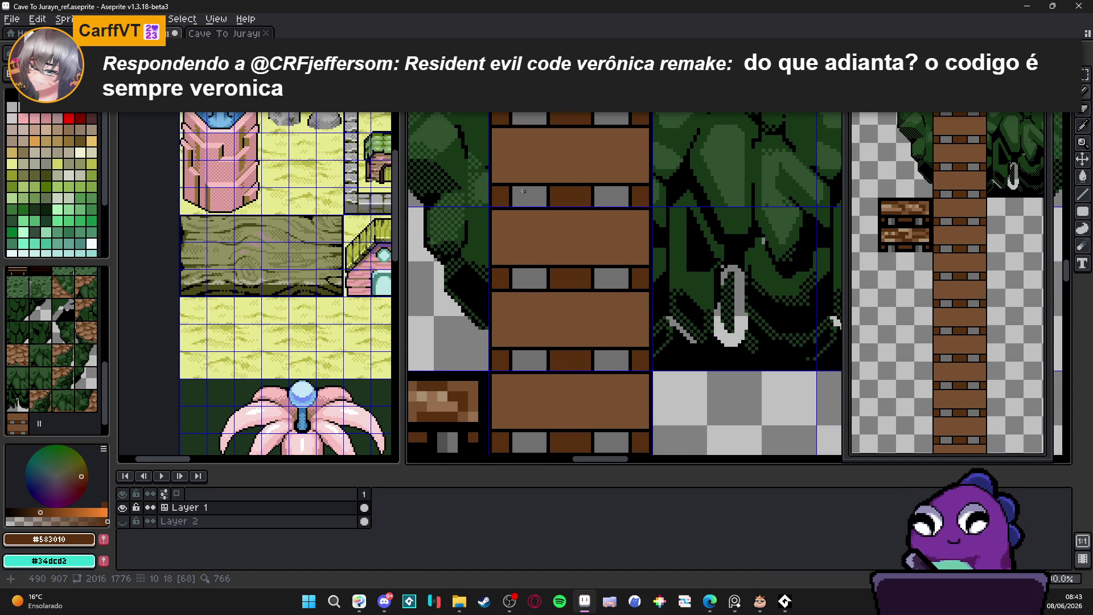
{"action": "scroll", "coordinate": [514, 188], "scroll_direction": "up", "scroll_amount": 2}
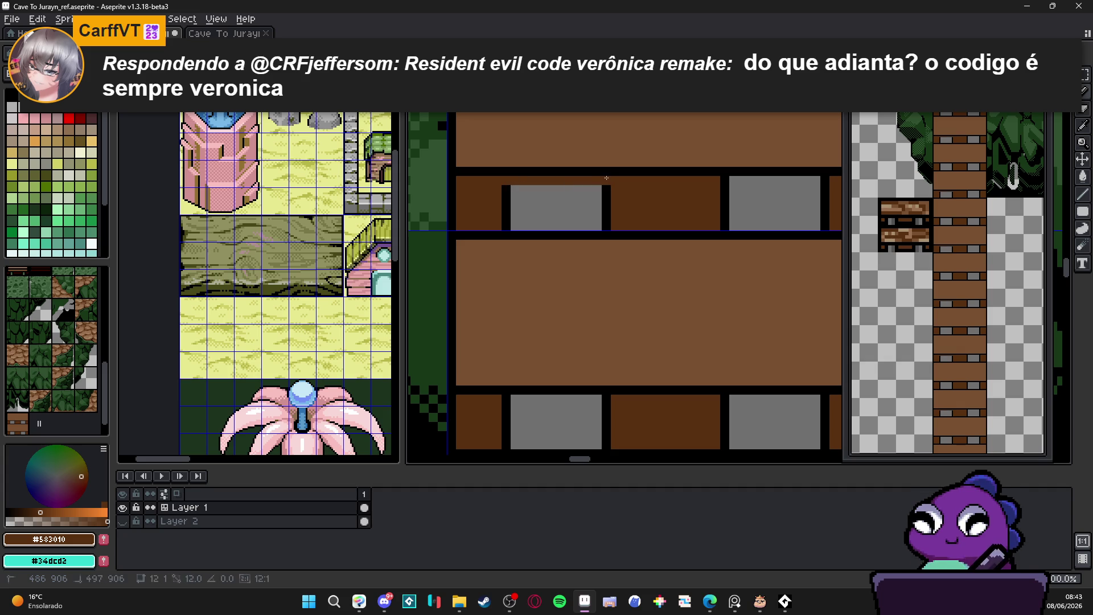
{"action": "mouse_move", "coordinate": [712, 193]}
{"action": "left_mouse_down"}
{"action": "mouse_move", "coordinate": [825, 193]}
{"action": "mouse_move", "coordinate": [805, 194]}
{"action": "left_mouse_up"}
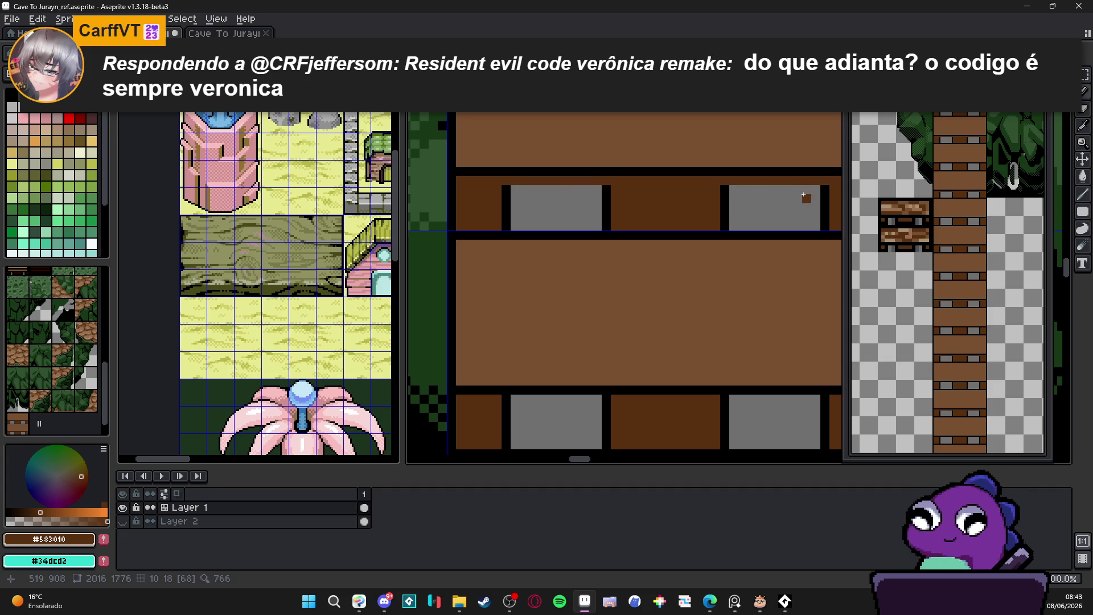
{"action": "left_click_drag", "start_coordinate": [726, 191], "coordinate": [609, 194]}
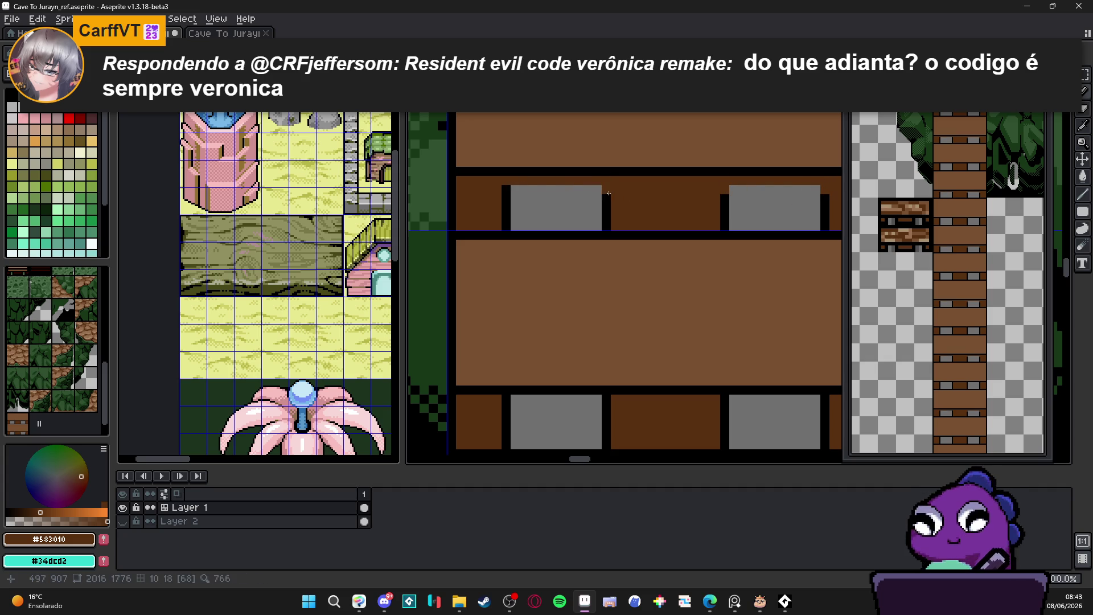
{"action": "left_click", "coordinate": [503, 193]}
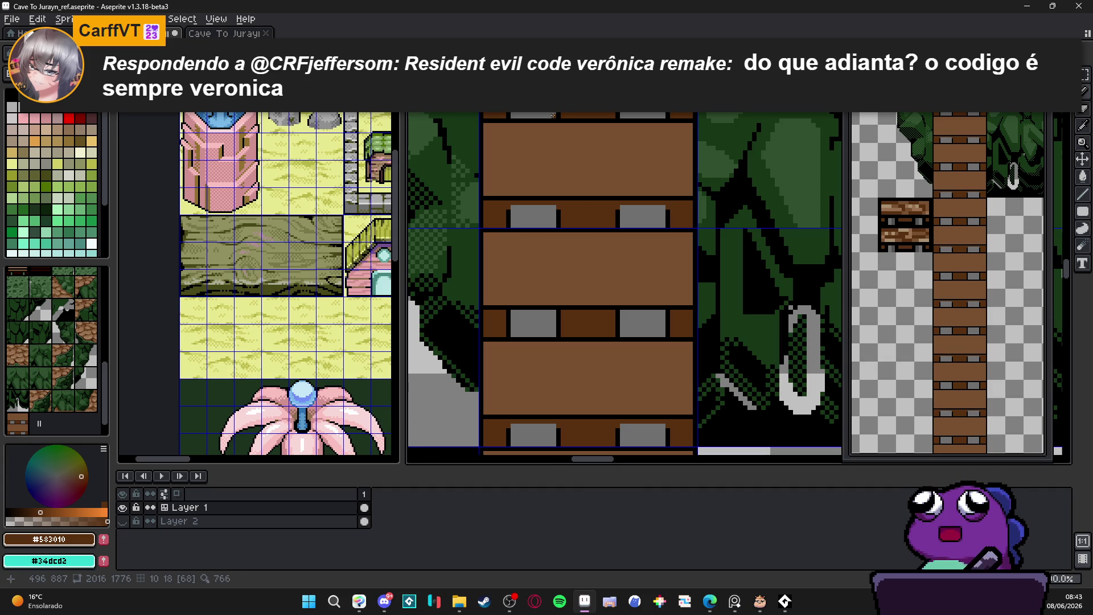
Paint brown over the next rung's bolt top row and the pillar tops beside it.
{"action": "scroll", "coordinate": [510, 206], "scroll_direction": "up", "scroll_amount": 3}
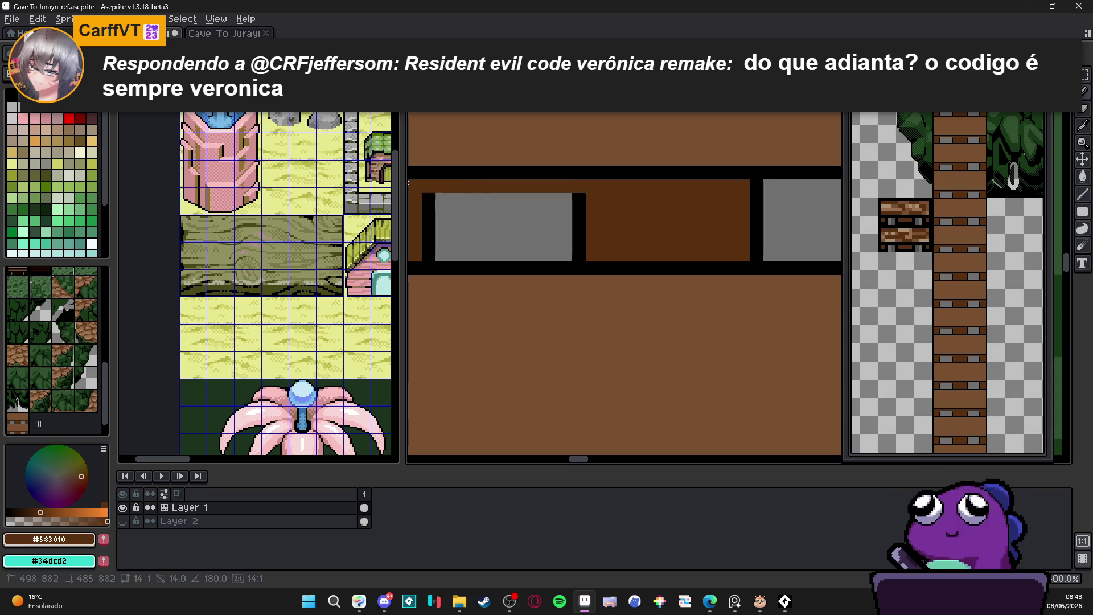
{"action": "mouse_move", "coordinate": [437, 193]}
{"action": "left_mouse_down"}
{"action": "mouse_move", "coordinate": [640, 228]}
{"action": "mouse_move", "coordinate": [791, 225]}
{"action": "left_mouse_up"}
{"action": "left_click", "coordinate": [791, 239]}
{"action": "left_click", "coordinate": [641, 240]}
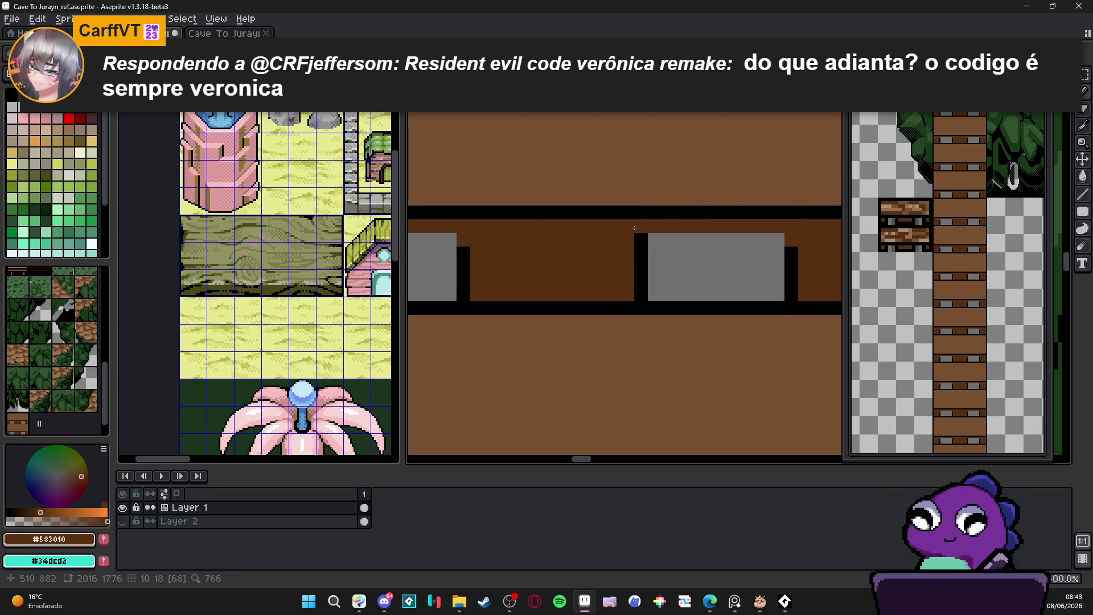
{"action": "scroll", "coordinate": [635, 246], "scroll_direction": "down", "scroll_amount": 1}
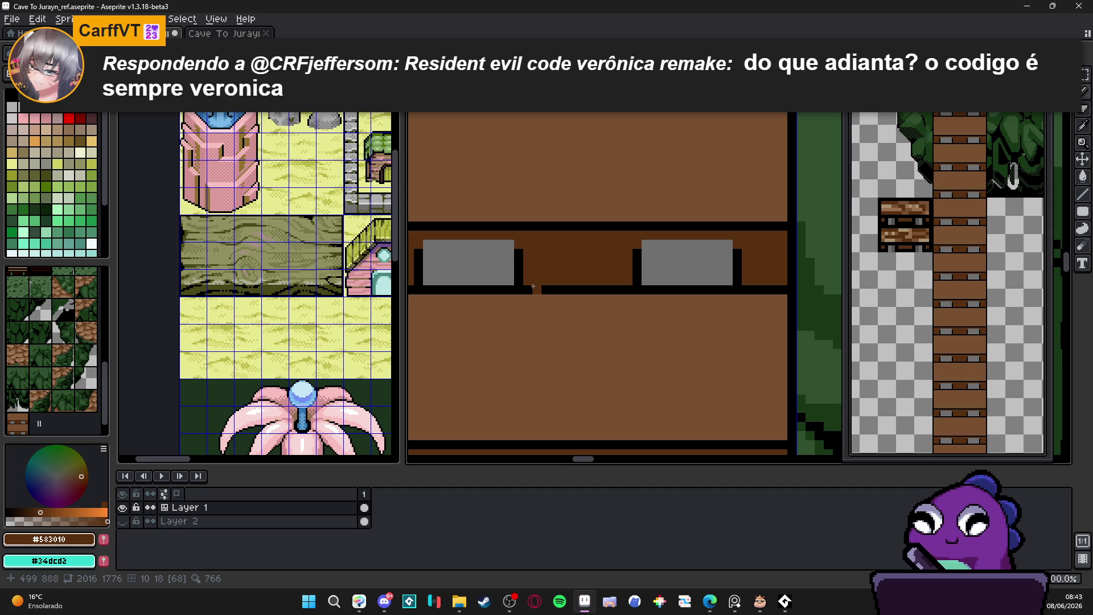
{"action": "scroll", "coordinate": [490, 315], "scroll_direction": "down", "scroll_amount": 3}
Marquee-select the lower-left grey bolt.
{"action": "mouse_move", "coordinate": [490, 314]}
{"action": "left_mouse_down"}
{"action": "mouse_move", "coordinate": [501, 336]}
{"action": "mouse_move", "coordinate": [523, 299]}
{"action": "mouse_move", "coordinate": [509, 314]}
{"action": "left_mouse_up"}
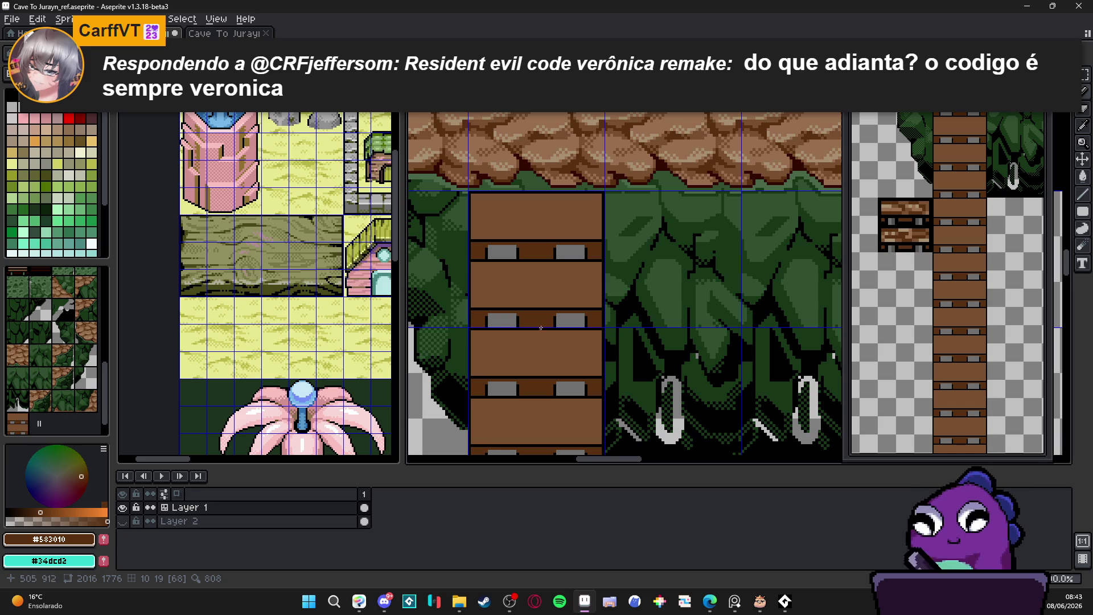
{"action": "scroll", "coordinate": [541, 329], "scroll_direction": "up", "scroll_amount": 2}
{"action": "scroll", "coordinate": [509, 327], "scroll_direction": "up", "scroll_amount": 1}
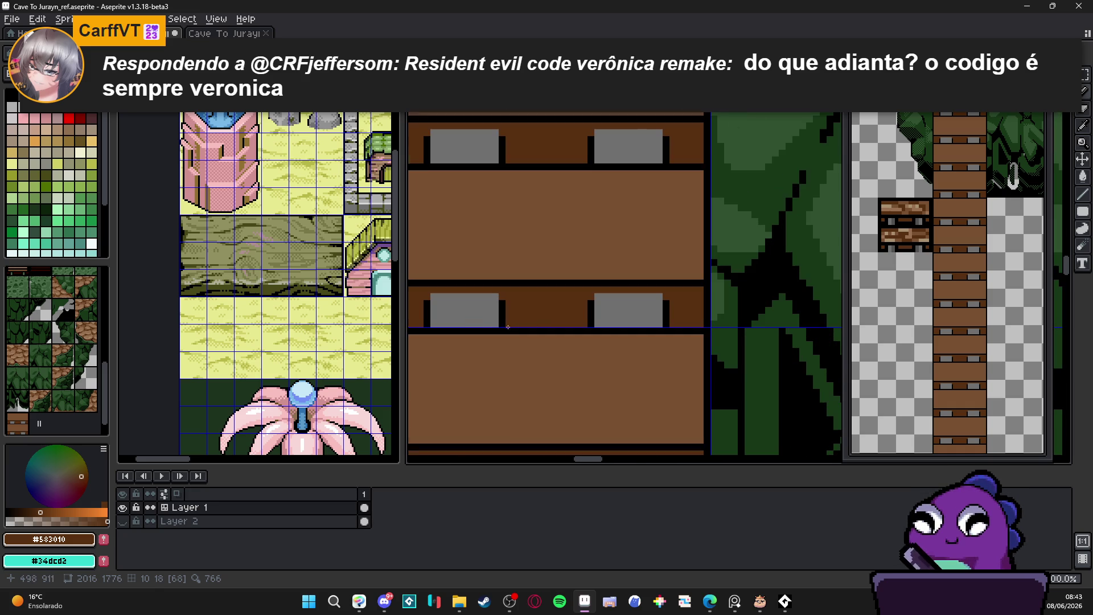
{"action": "mouse_move", "coordinate": [504, 325]}
{"action": "left_mouse_down"}
{"action": "mouse_move", "coordinate": [422, 292]}
{"action": "mouse_move", "coordinate": [621, 311]}
{"action": "left_mouse_up"}
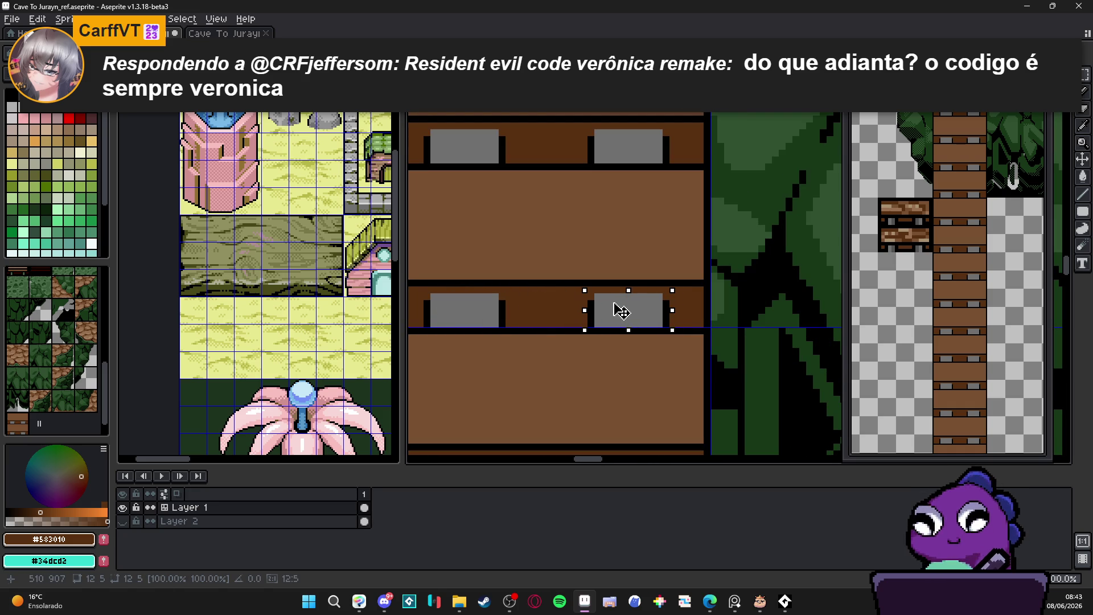
{"action": "scroll", "coordinate": [542, 323], "scroll_direction": "down", "scroll_amount": 3}
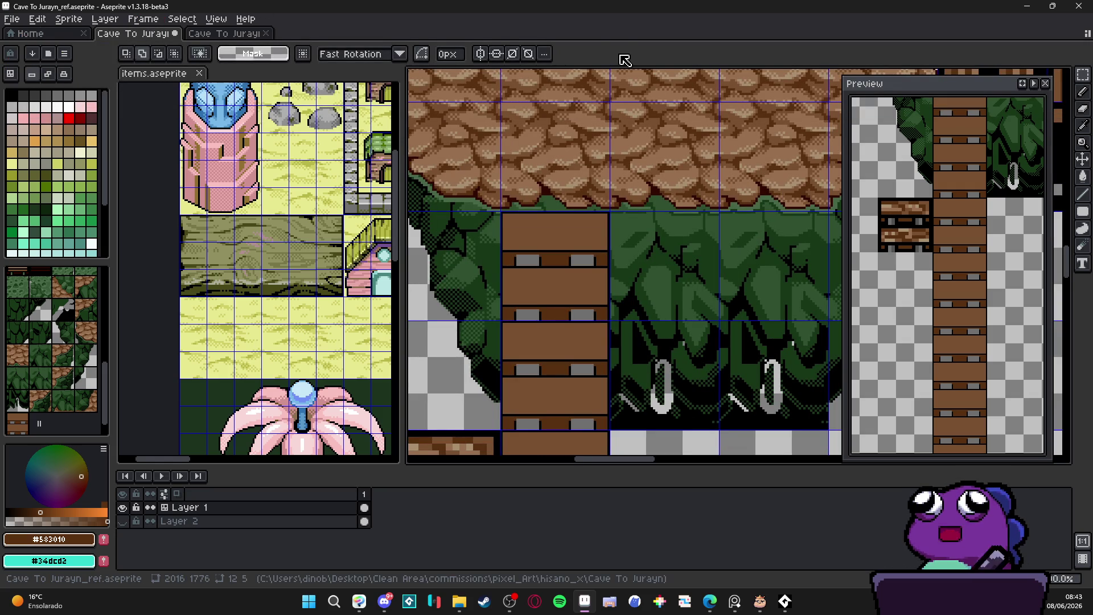
Draw light-brown #987050 highlight lines along the plank's upper and lower edges.
{"action": "scroll", "coordinate": [524, 235], "scroll_direction": "down", "scroll_amount": 3}
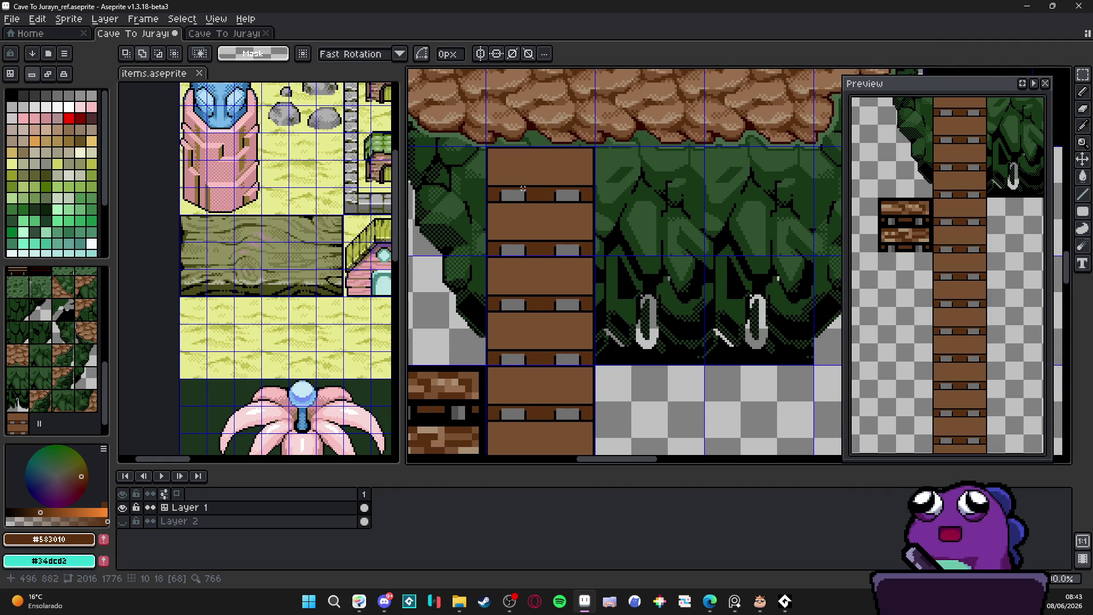
{"action": "scroll", "coordinate": [520, 196], "scroll_direction": "up", "scroll_amount": 5}
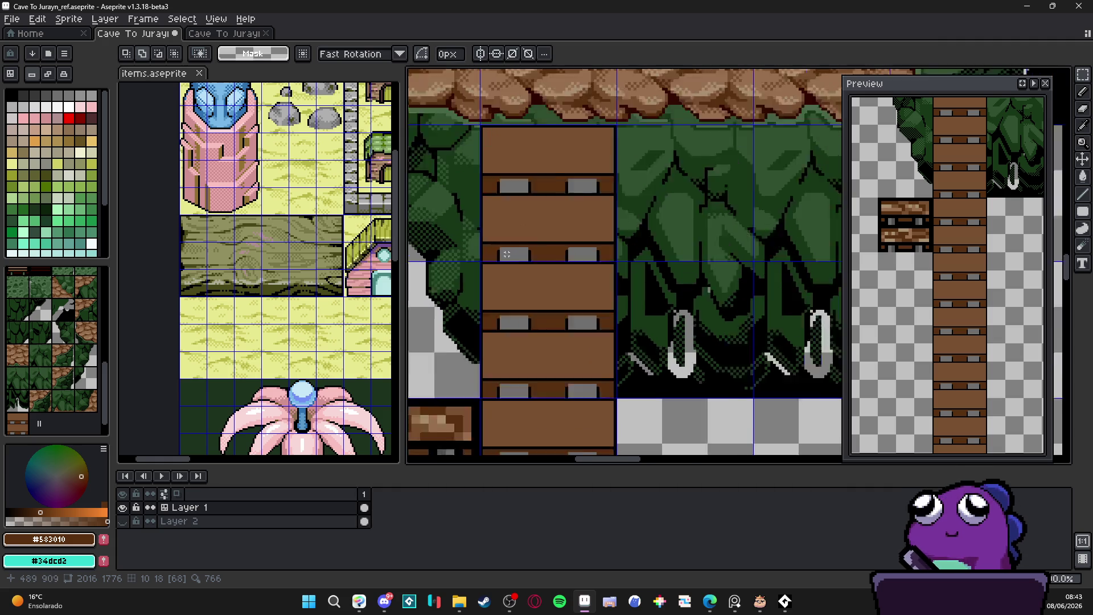
{"action": "key", "text": "b"}
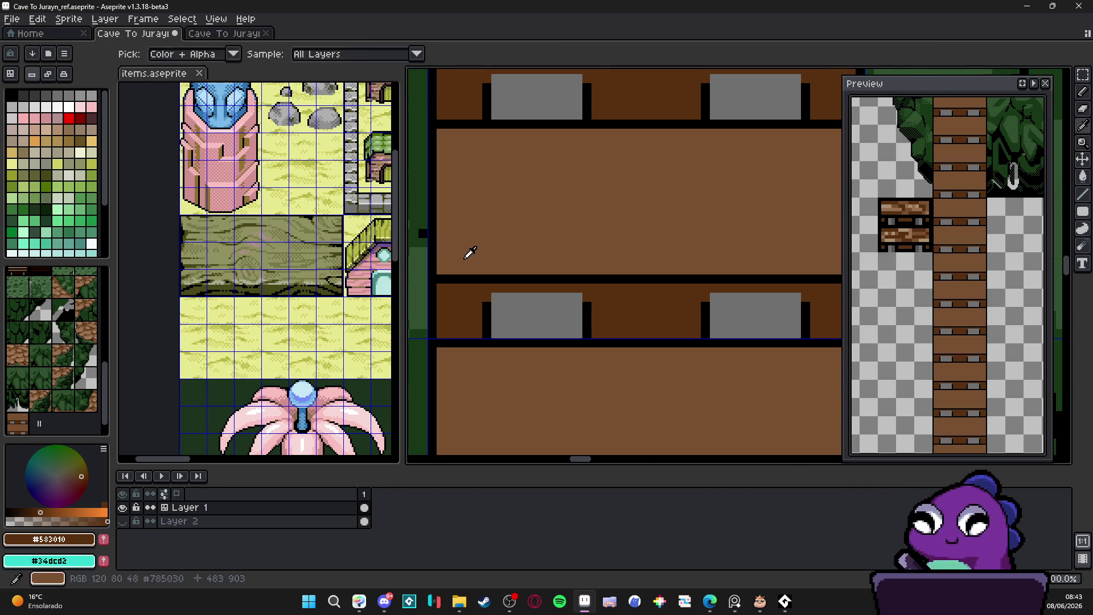
{"action": "left_click", "coordinate": [464, 253], "text": "alt"}
{"action": "scroll", "coordinate": [467, 222], "scroll_direction": "down", "scroll_amount": 2}
{"action": "scroll", "coordinate": [468, 222], "scroll_direction": "up", "scroll_amount": 3}
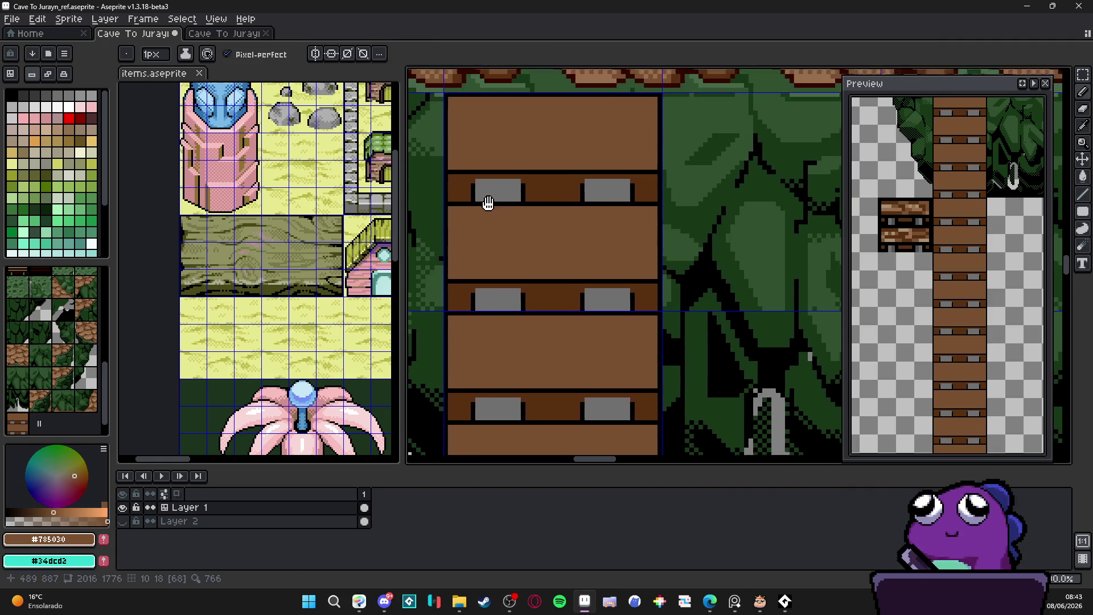
{"action": "scroll", "coordinate": [446, 213], "scroll_direction": "up", "scroll_amount": 1}
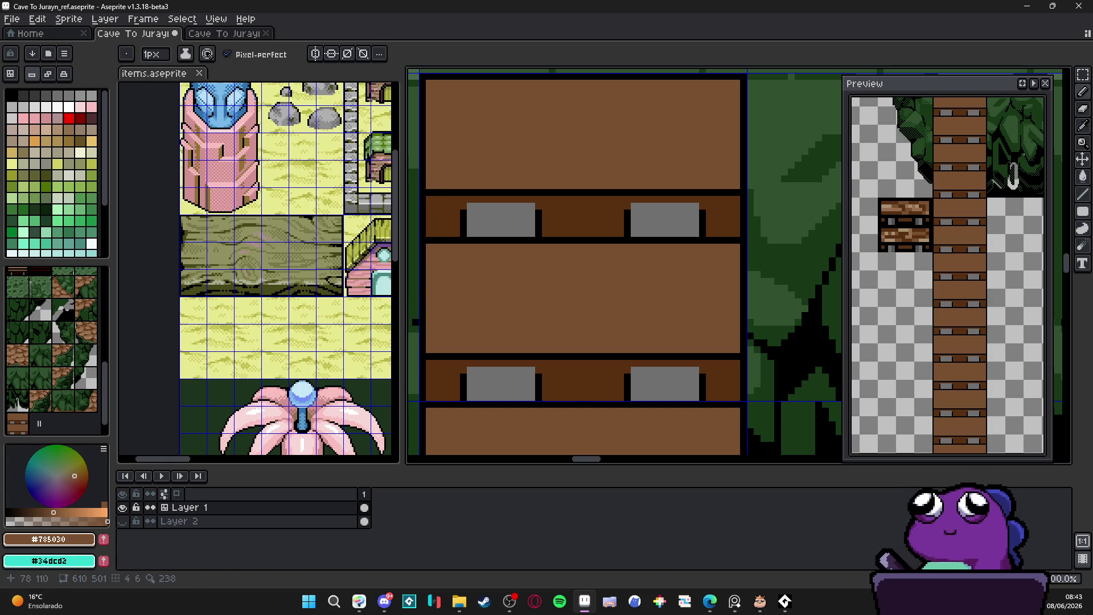
{"action": "scroll", "coordinate": [316, 282], "scroll_direction": "up", "scroll_amount": 2}
{"action": "left_click", "coordinate": [325, 261], "text": "alt"}
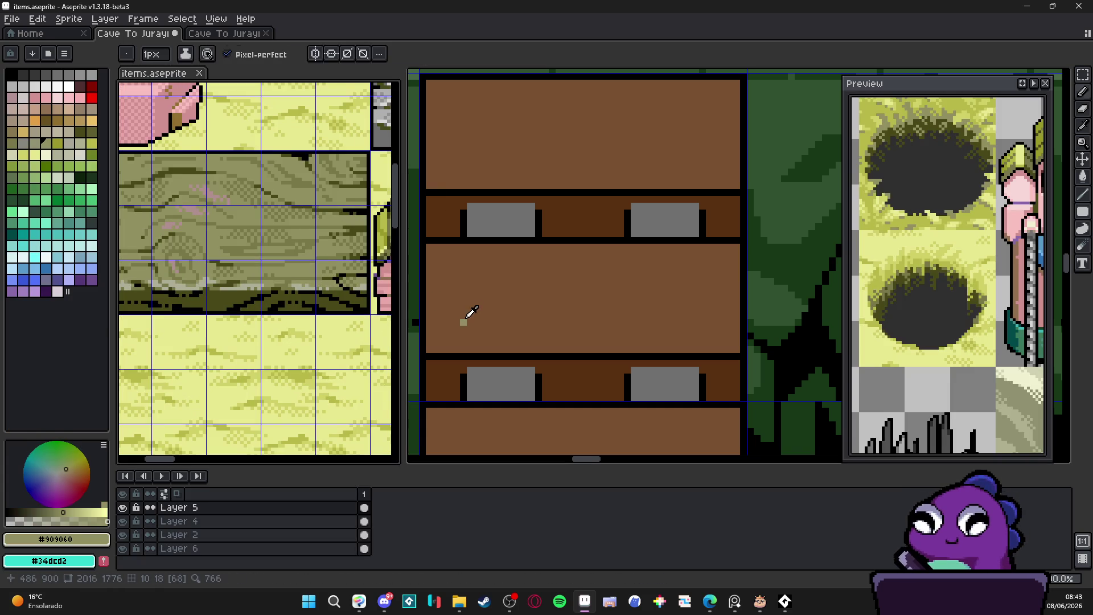
{"action": "scroll", "coordinate": [463, 321], "scroll_direction": "down", "scroll_amount": 3}
{"action": "left_click", "coordinate": [496, 385], "text": "alt"}
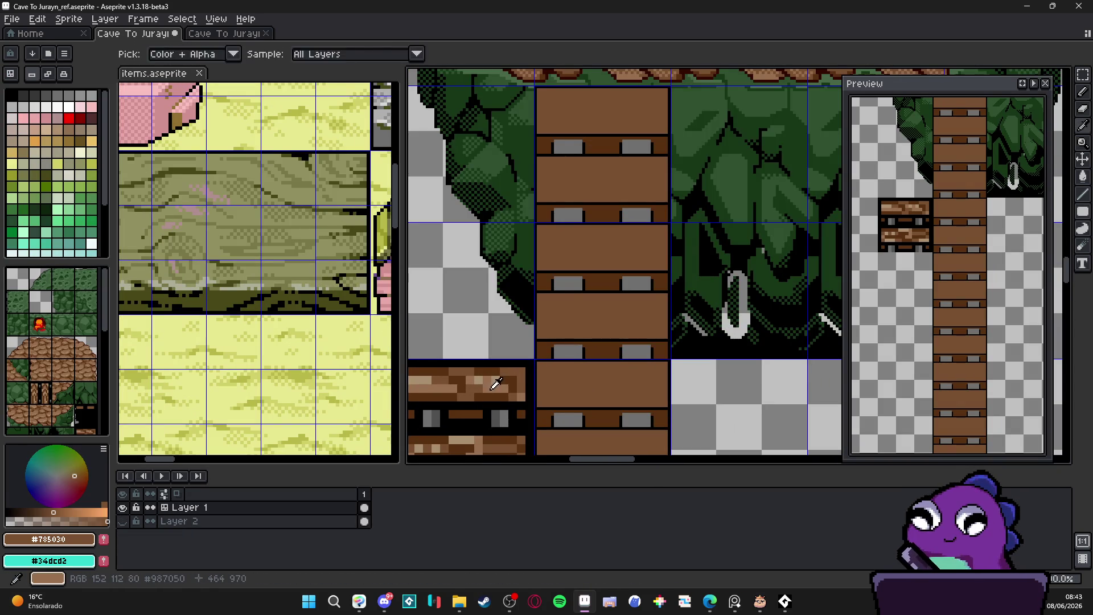
{"action": "left_click", "coordinate": [496, 385], "text": "alt"}
{"action": "scroll", "coordinate": [566, 295], "scroll_direction": "up", "scroll_amount": 2}
{"action": "left_click_drag", "start_coordinate": [458, 279], "coordinate": [646, 280]}
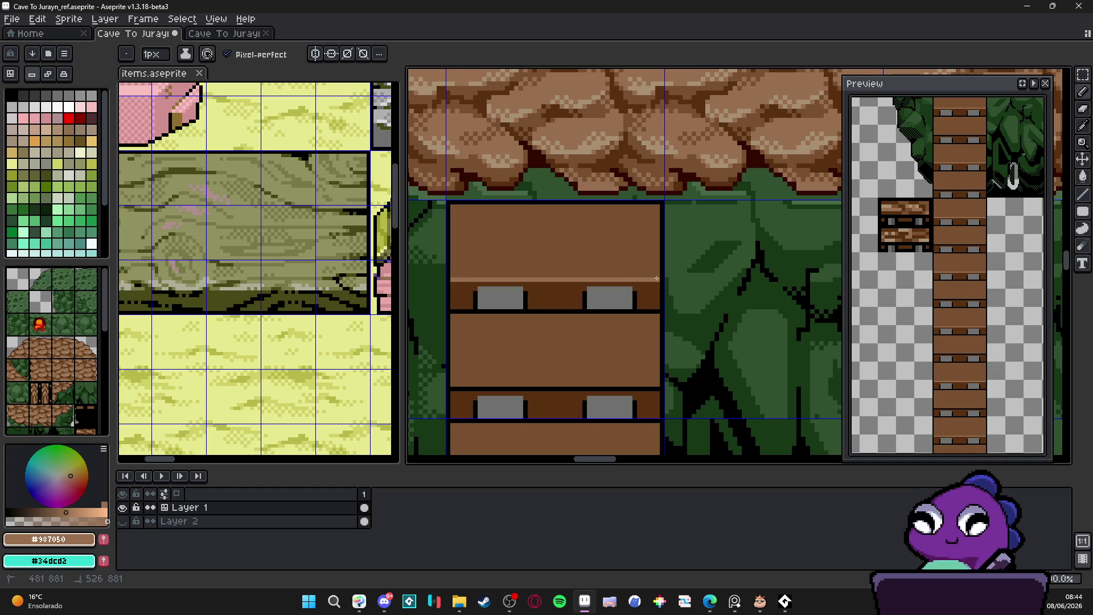
{"action": "mouse_move", "coordinate": [656, 390]}
{"action": "left_mouse_down"}
{"action": "mouse_move", "coordinate": [450, 389]}
{"action": "mouse_move", "coordinate": [489, 315]}
{"action": "left_mouse_up"}
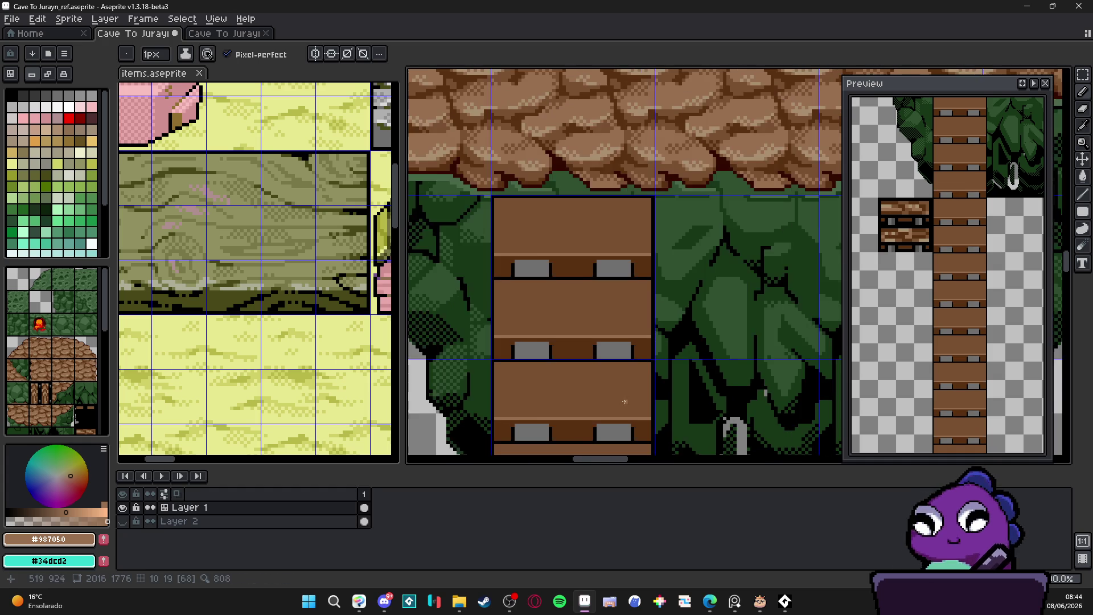
Draw a stepped dark brown #583010 wood-grain stroke across the plank above the bolts.
{"action": "scroll", "coordinate": [529, 251], "scroll_direction": "up", "scroll_amount": 2}
{"action": "left_click", "coordinate": [527, 251], "text": "alt"}
{"action": "left_click_drag", "start_coordinate": [527, 246], "coordinate": [549, 360]}
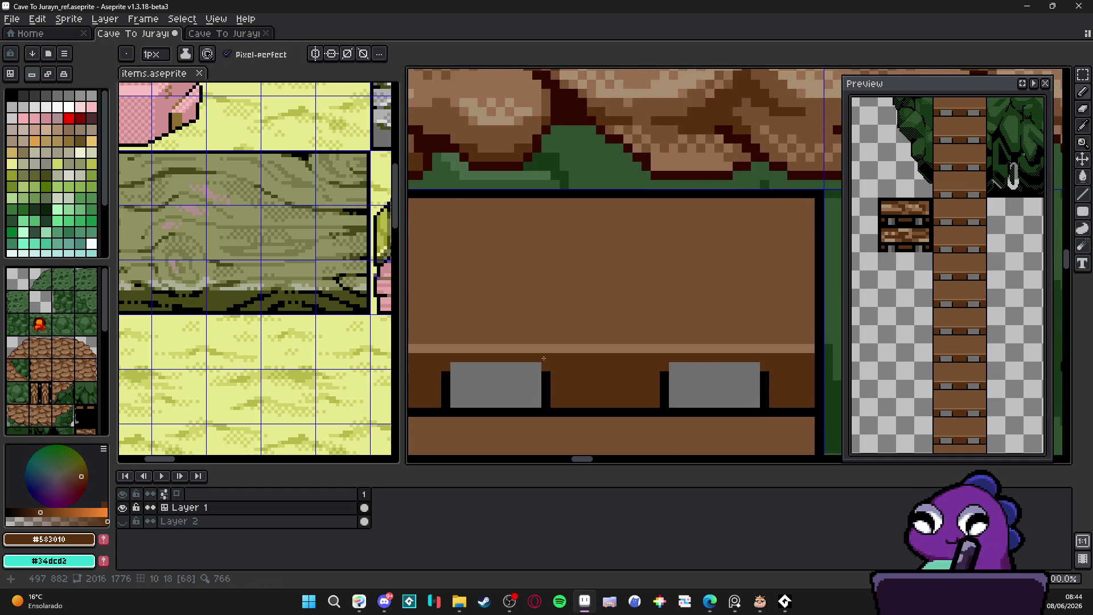
{"action": "scroll", "coordinate": [549, 361], "scroll_direction": "down", "scroll_amount": 4}
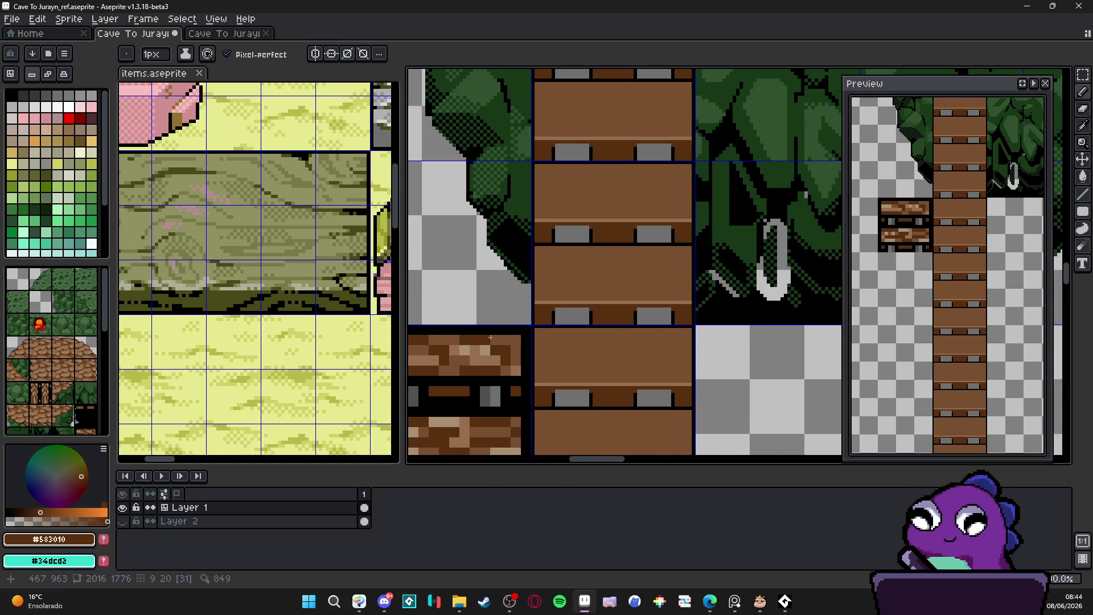
{"action": "scroll", "coordinate": [603, 171], "scroll_direction": "up", "scroll_amount": 2}
{"action": "left_click_drag", "start_coordinate": [464, 281], "coordinate": [424, 330]}
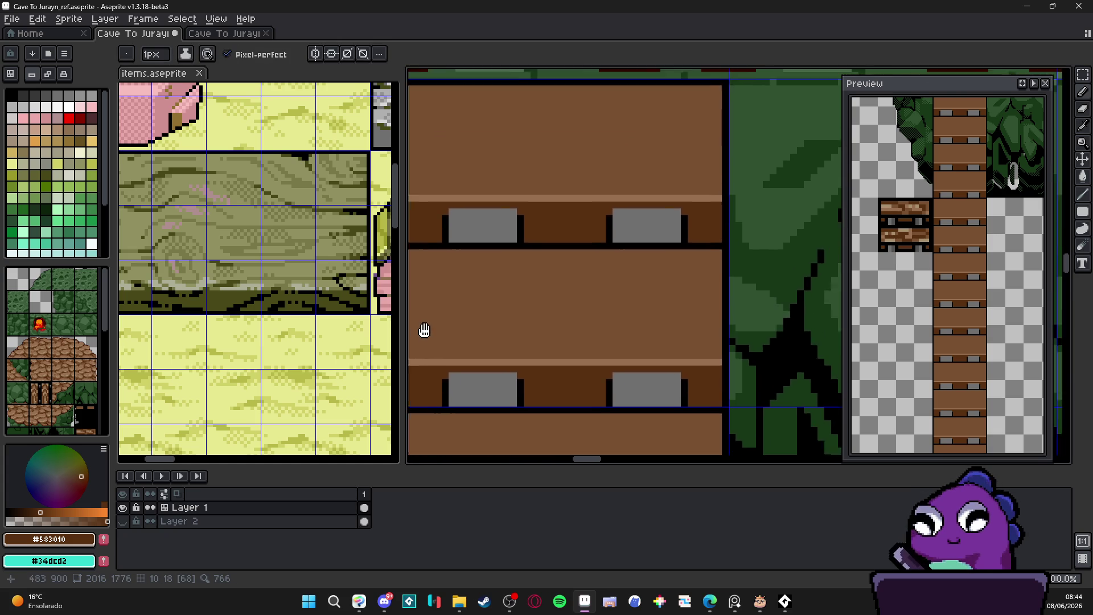
{"action": "scroll", "coordinate": [424, 329], "scroll_direction": "down", "scroll_amount": 1}
{"action": "scroll", "coordinate": [445, 308], "scroll_direction": "up", "scroll_amount": 3}
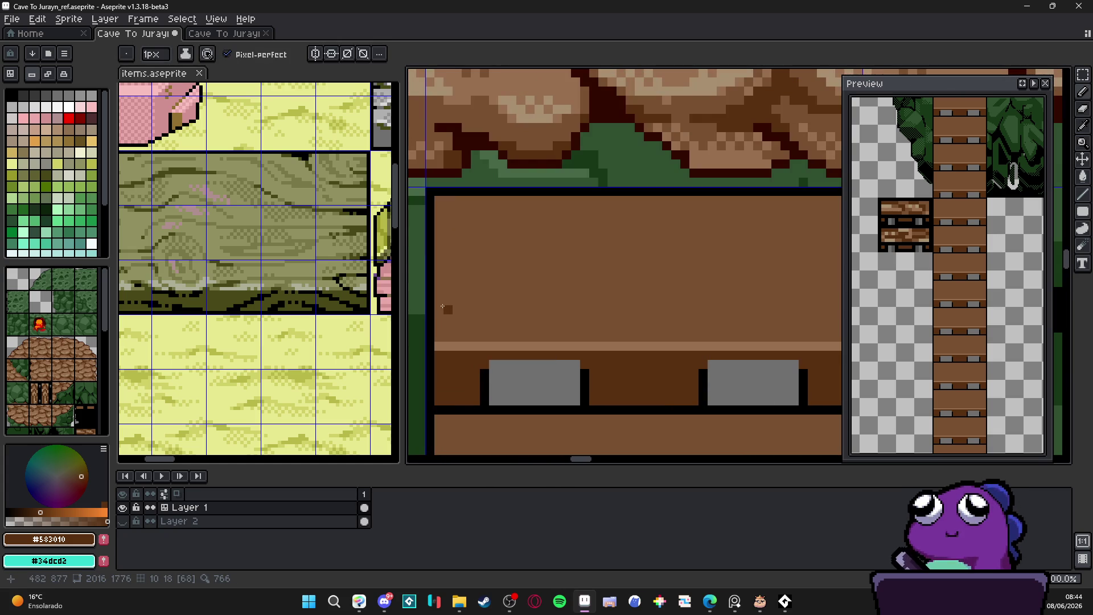
{"action": "mouse_move", "coordinate": [444, 308]}
{"action": "left_mouse_down"}
{"action": "mouse_move", "coordinate": [686, 289]}
{"action": "mouse_move", "coordinate": [685, 311]}
{"action": "mouse_move", "coordinate": [545, 313]}
{"action": "mouse_move", "coordinate": [694, 311]}
{"action": "left_mouse_up"}
Add a short dark segment, then break three gaps into the grain line with base brown #785030.
{"action": "left_click", "coordinate": [685, 301]}
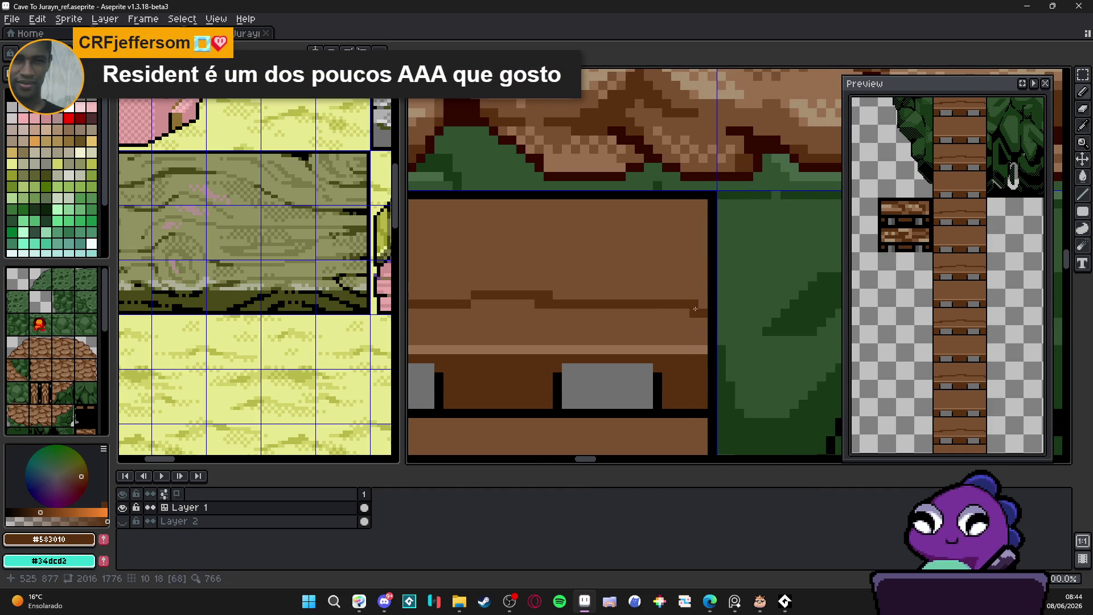
{"action": "left_click", "coordinate": [695, 303], "text": "alt"}
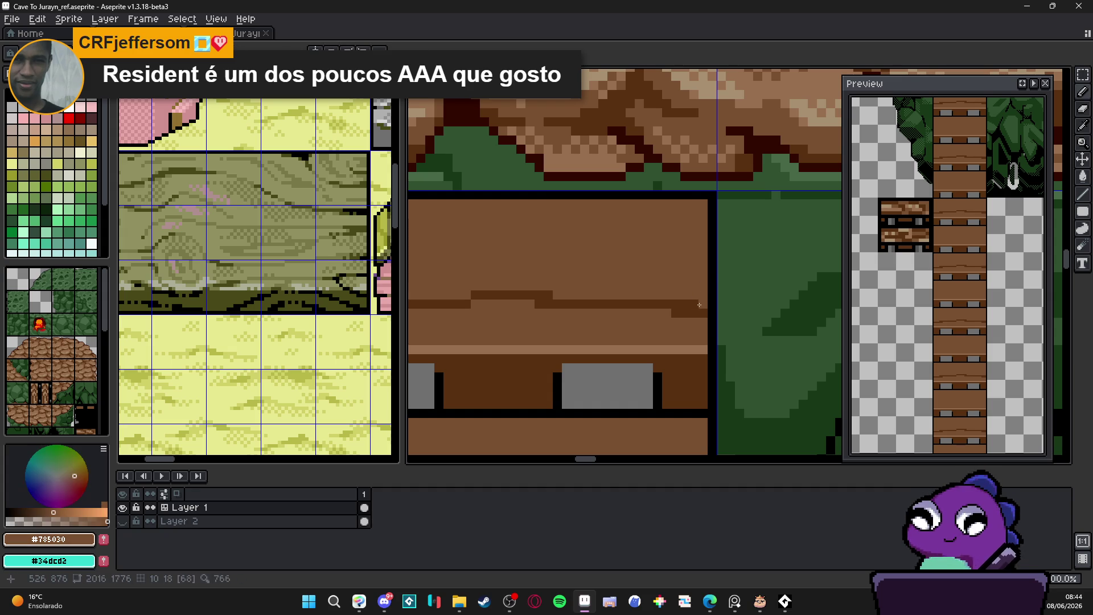
{"action": "left_click", "coordinate": [656, 305], "text": "alt"}
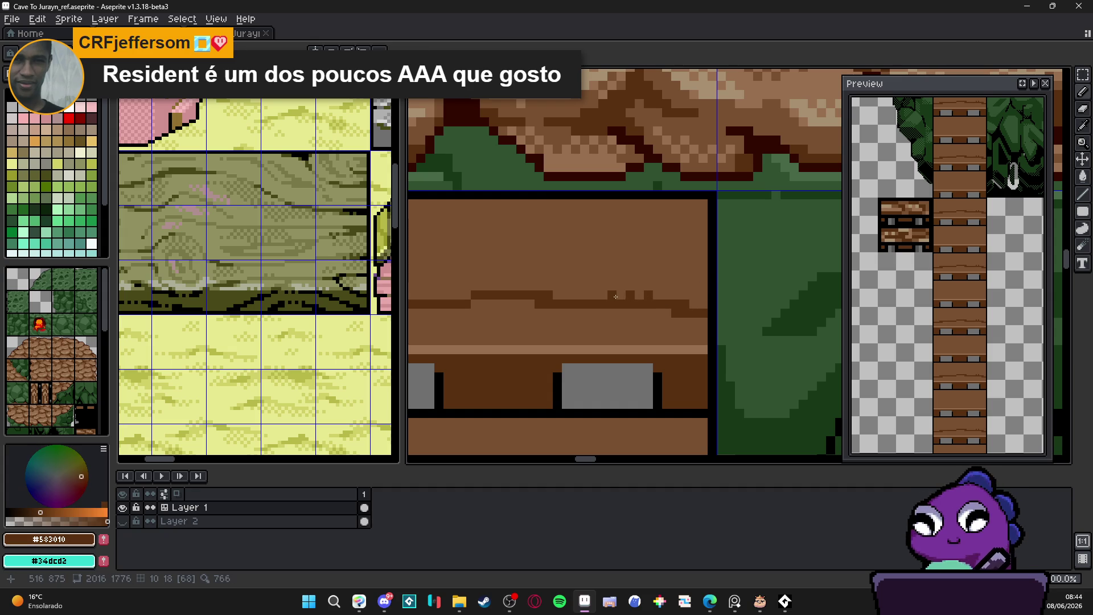
{"action": "scroll", "coordinate": [544, 334], "scroll_direction": "down", "scroll_amount": 3}
{"action": "scroll", "coordinate": [543, 334], "scroll_direction": "up", "scroll_amount": 3}
{"action": "left_click", "coordinate": [576, 317], "text": "alt"}
{"action": "left_click", "coordinate": [575, 298]}
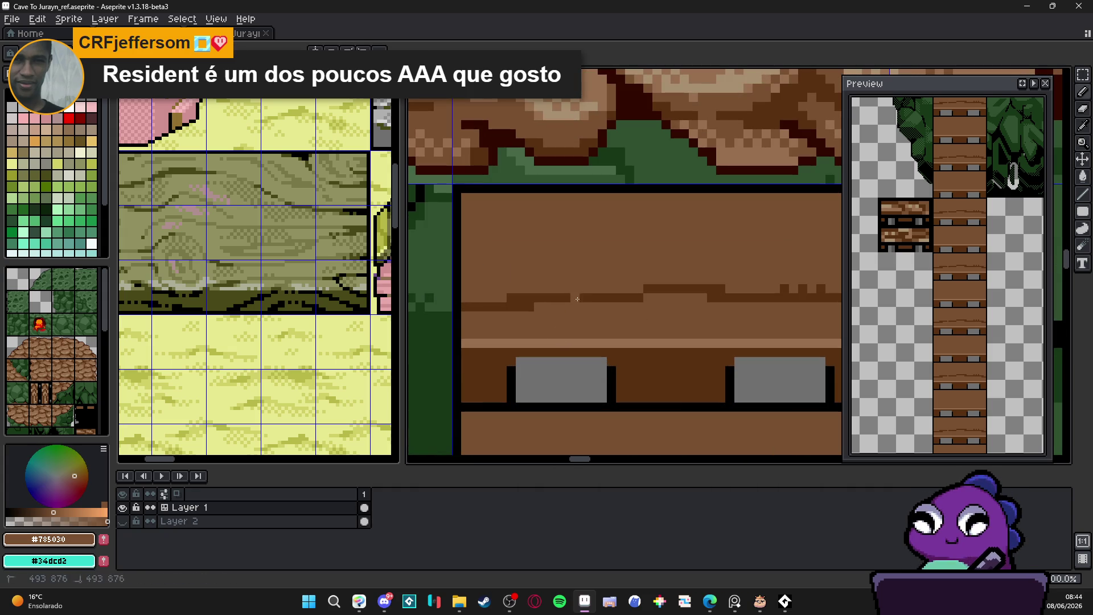
{"action": "left_click", "coordinate": [593, 297]}
{"action": "left_click", "coordinate": [608, 296]}
Draw a stepped #583010 grain line across the plank and add dark pixels along it, undoing a stray dot.
{"action": "left_click", "coordinate": [616, 297], "text": "alt"}
{"action": "scroll", "coordinate": [608, 297], "scroll_direction": "down", "scroll_amount": 2}
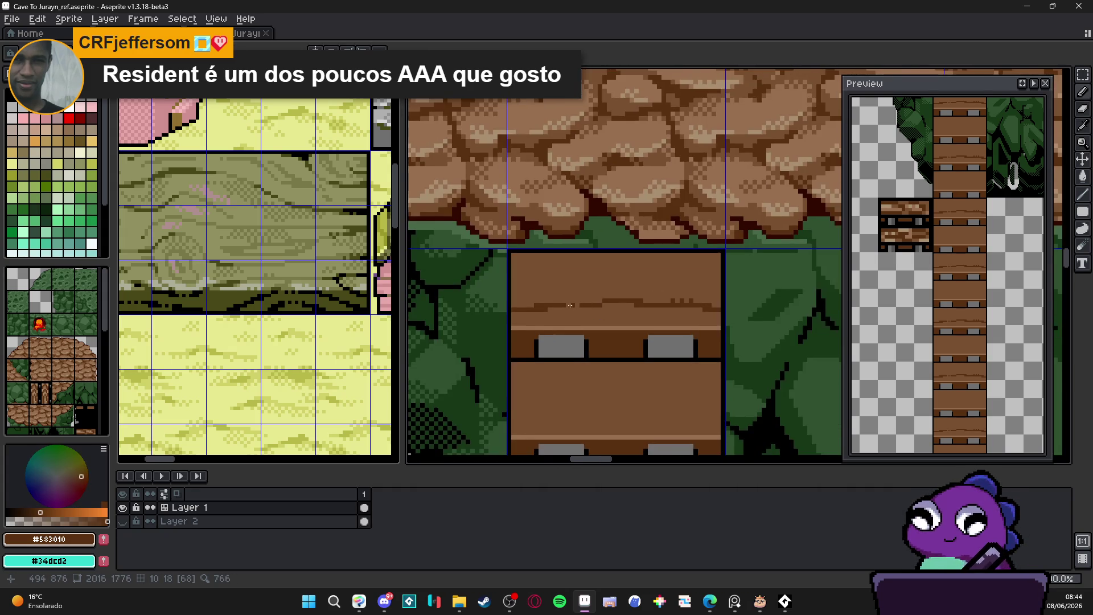
{"action": "scroll", "coordinate": [536, 342], "scroll_direction": "up", "scroll_amount": 3}
{"action": "left_click", "coordinate": [528, 344]}
{"action": "key", "text": "ctrl+z"}
{"action": "left_click_drag", "start_coordinate": [535, 336], "coordinate": [741, 321]}
{"action": "left_click", "coordinate": [768, 322]}
{"action": "left_click", "coordinate": [781, 335]}
{"action": "left_click", "coordinate": [767, 335]}
{"action": "left_click", "coordinate": [754, 336]}
{"action": "left_click", "coordinate": [754, 322]}
{"action": "left_click", "coordinate": [576, 321]}
Draw a diagonal grain stroke up the plank, trim its top end, and add a horizontal grain line.
{"action": "scroll", "coordinate": [584, 327], "scroll_direction": "down", "scroll_amount": 2}
{"action": "scroll", "coordinate": [561, 317], "scroll_direction": "up", "scroll_amount": 1}
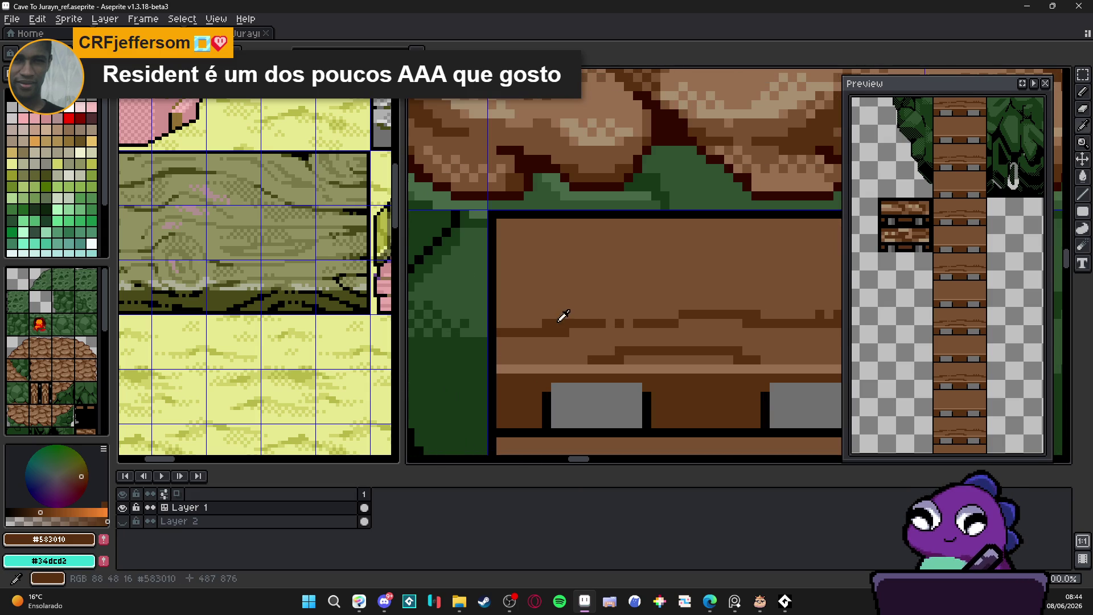
{"action": "scroll", "coordinate": [537, 339], "scroll_direction": "down", "scroll_amount": 1}
{"action": "scroll", "coordinate": [537, 339], "scroll_direction": "up", "scroll_amount": 2}
{"action": "mouse_move", "coordinate": [503, 318]}
{"action": "left_mouse_down"}
{"action": "mouse_move", "coordinate": [572, 311]}
{"action": "mouse_move", "coordinate": [671, 266]}
{"action": "left_mouse_up"}
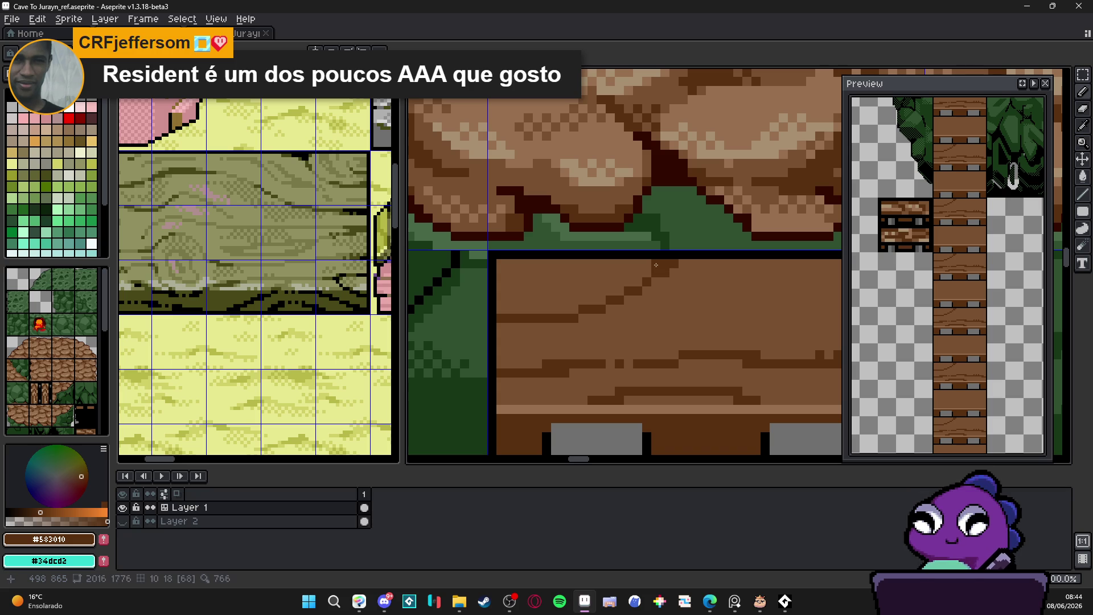
{"action": "left_click", "coordinate": [675, 269], "text": "alt"}
{"action": "left_click", "coordinate": [665, 268]}
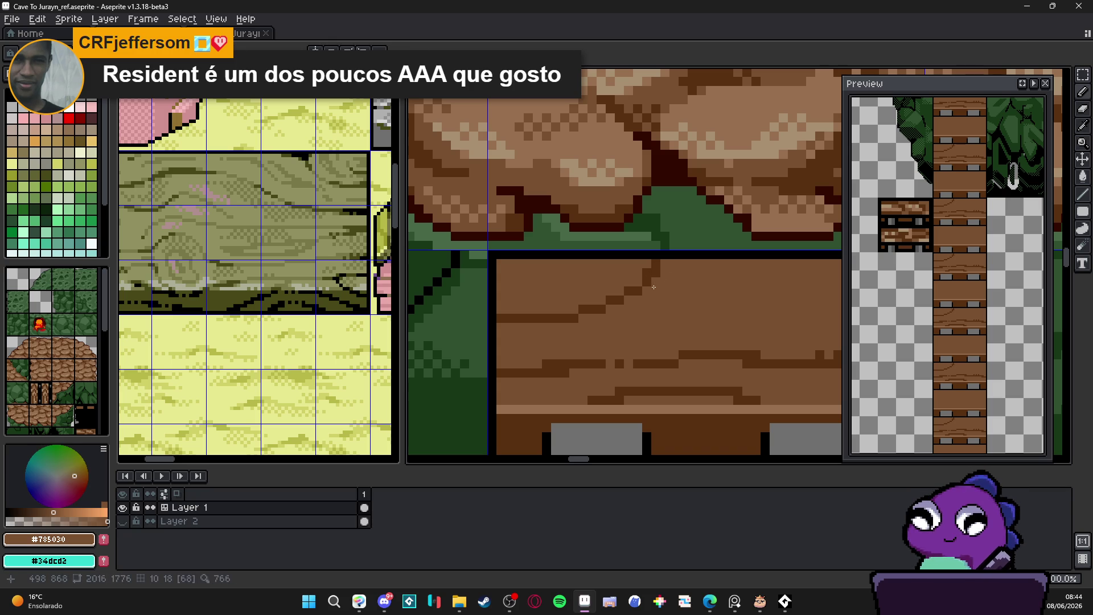
{"action": "left_click", "coordinate": [650, 275], "text": "alt"}
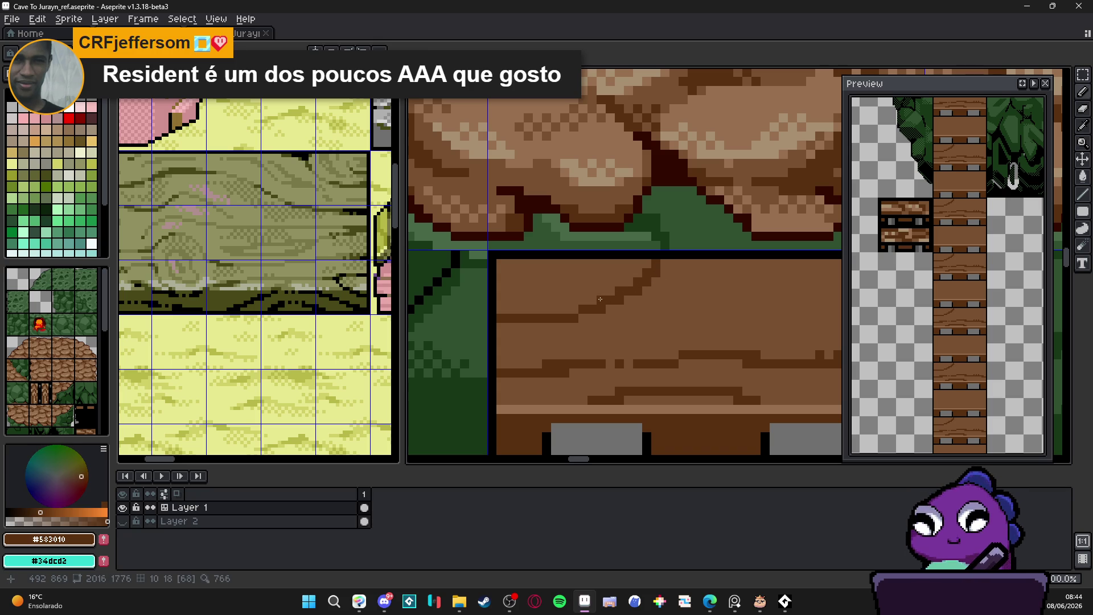
{"action": "mouse_move", "coordinate": [505, 291]}
{"action": "left_mouse_down"}
{"action": "mouse_move", "coordinate": [564, 291]}
{"action": "mouse_move", "coordinate": [546, 291]}
{"action": "mouse_move", "coordinate": [561, 263]}
{"action": "mouse_move", "coordinate": [556, 273]}
{"action": "left_mouse_up"}
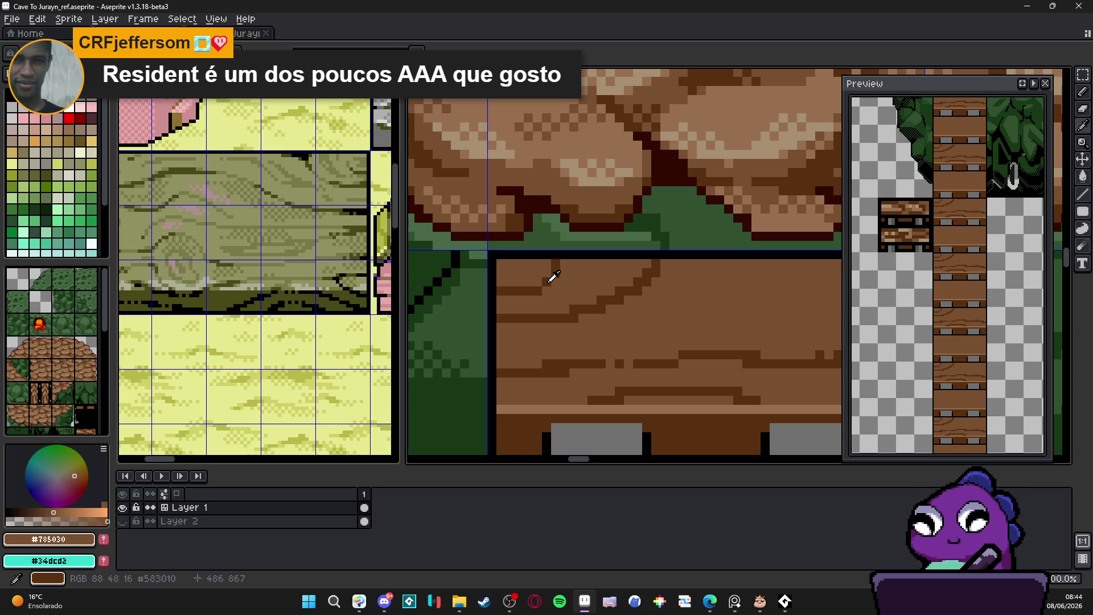
{"action": "left_click", "coordinate": [500, 291], "text": "alt"}
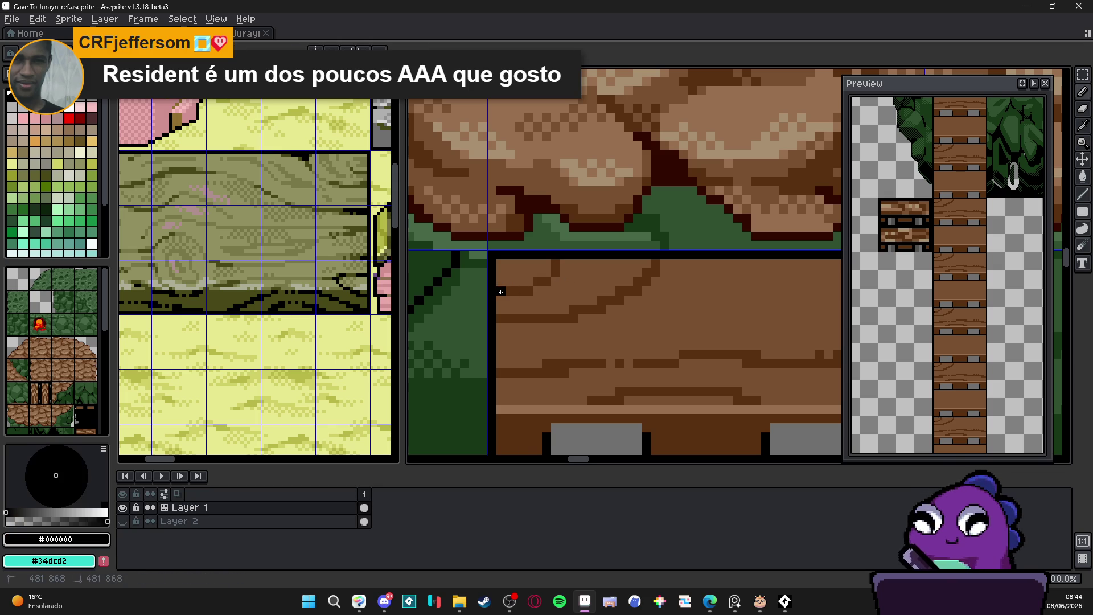
Cut small black notches into the plank's top and left edges.
{"action": "left_click", "coordinate": [556, 263]}
{"action": "scroll", "coordinate": [538, 281], "scroll_direction": "down", "scroll_amount": 1}
{"action": "scroll", "coordinate": [533, 300], "scroll_direction": "up", "scroll_amount": 1}
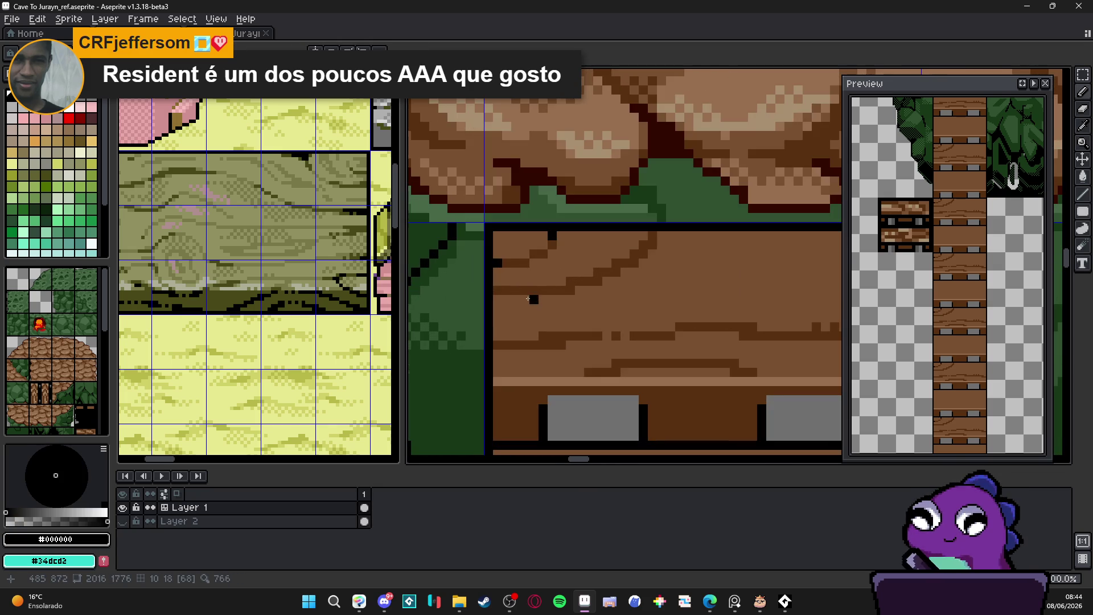
{"action": "left_click_drag", "start_coordinate": [497, 291], "coordinate": [516, 290]}
{"action": "left_click", "coordinate": [505, 272]}
{"action": "left_click", "coordinate": [516, 263]}
{"action": "left_click", "coordinate": [552, 243]}
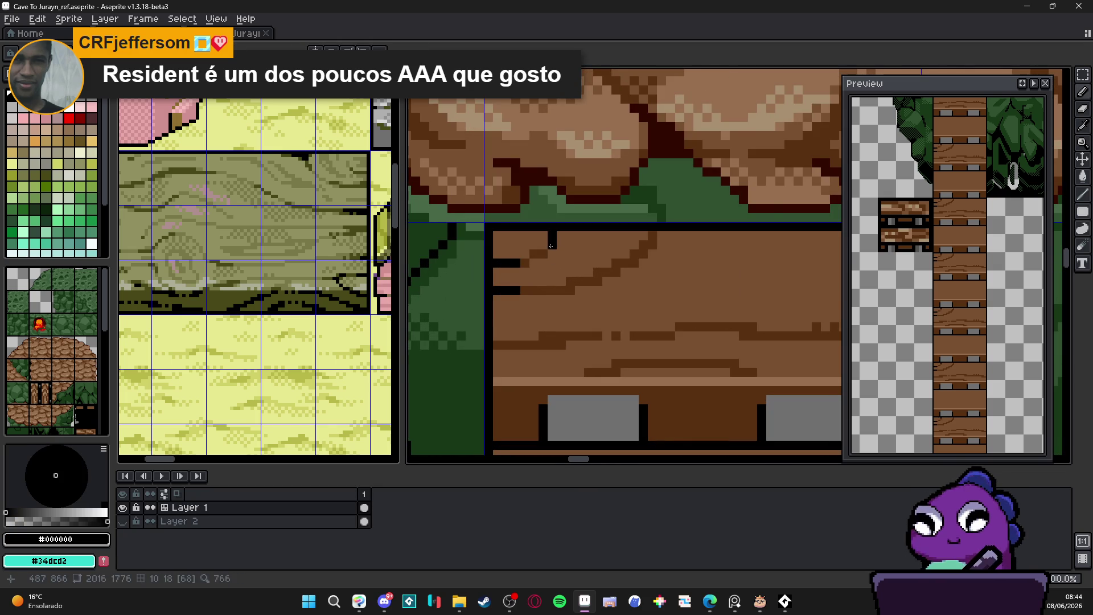
{"action": "scroll", "coordinate": [576, 266], "scroll_direction": "down", "scroll_amount": 1}
{"action": "scroll", "coordinate": [604, 265], "scroll_direction": "up", "scroll_amount": 1}
{"action": "left_click", "coordinate": [631, 265]}
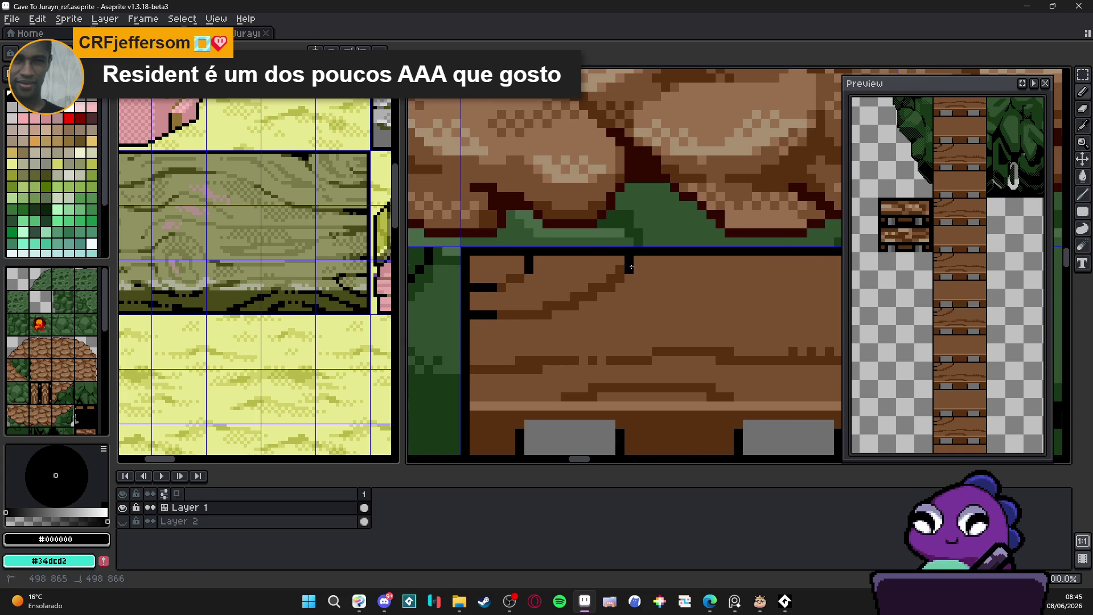
{"action": "left_click", "coordinate": [620, 278]}
Add a small black notch near the plank's right edge.
{"action": "scroll", "coordinate": [562, 320], "scroll_direction": "down", "scroll_amount": 3}
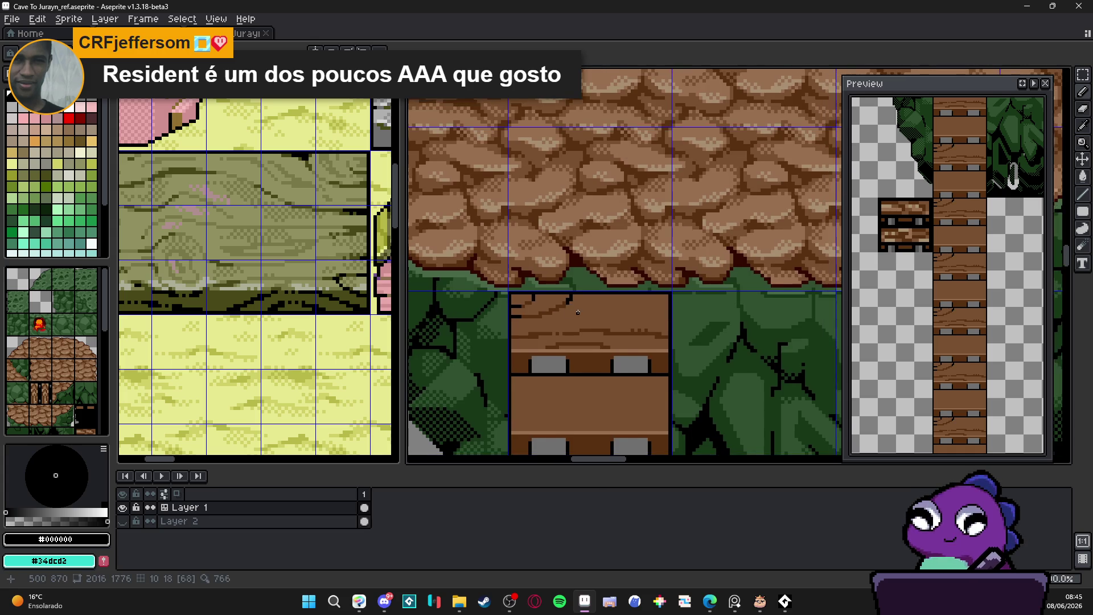
{"action": "scroll", "coordinate": [562, 320], "scroll_direction": "up", "scroll_amount": 2}
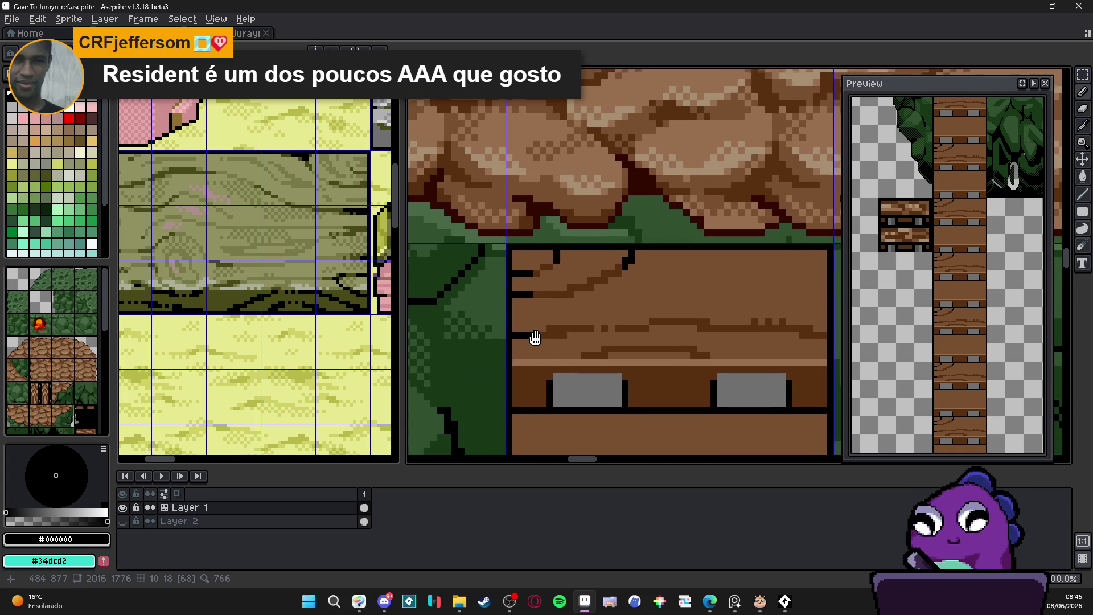
{"action": "scroll", "coordinate": [524, 335], "scroll_direction": "up", "scroll_amount": 1}
{"action": "left_click", "coordinate": [721, 344]}
{"action": "left_click", "coordinate": [713, 341]}
{"action": "scroll", "coordinate": [716, 342], "scroll_direction": "down", "scroll_amount": 2}
{"action": "scroll", "coordinate": [625, 349], "scroll_direction": "up", "scroll_amount": 2}
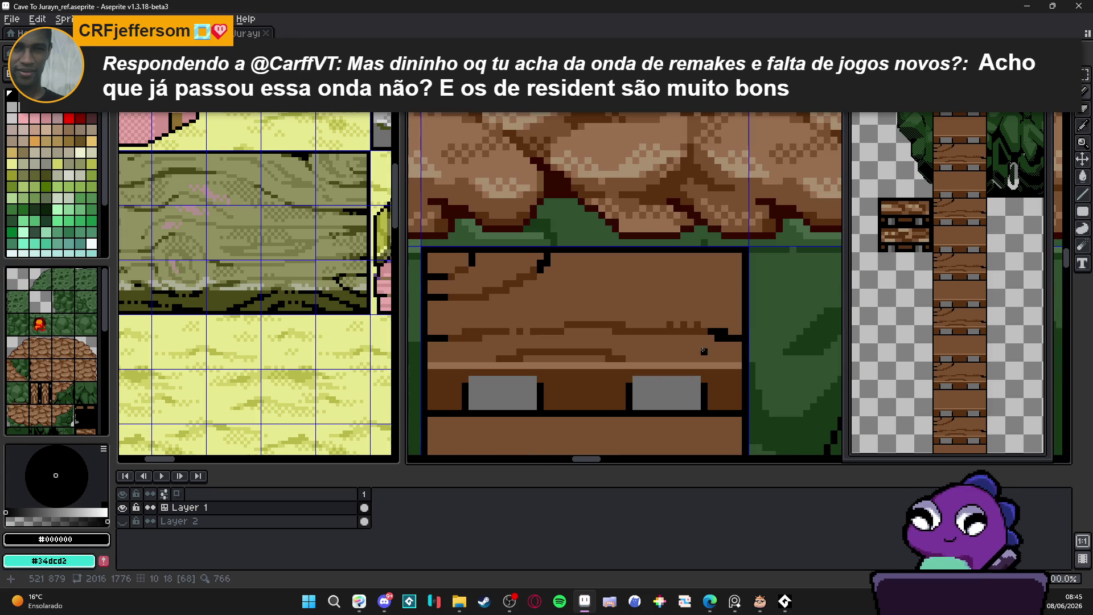
Touch up the highlight line with base brown #785030 and save the tileset.
{"action": "left_click", "coordinate": [622, 357], "text": "alt"}
{"action": "left_click", "coordinate": [631, 348], "text": "alt"}
{"action": "left_click", "coordinate": [634, 365]}
{"action": "left_click_drag", "start_coordinate": [493, 362], "coordinate": [533, 342]}
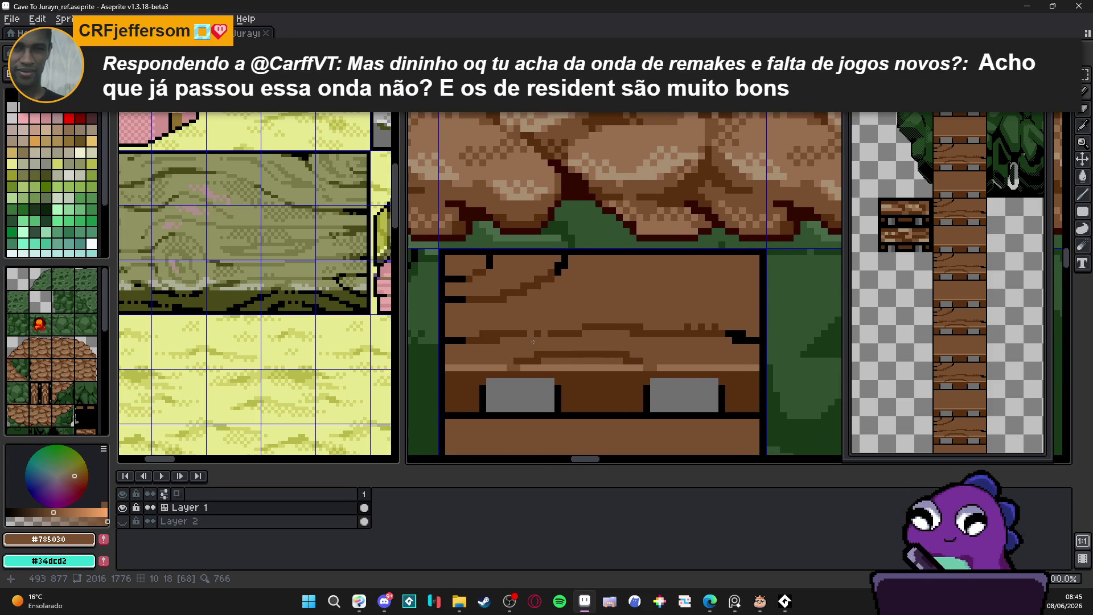
{"action": "key", "text": "ctrl+s"}
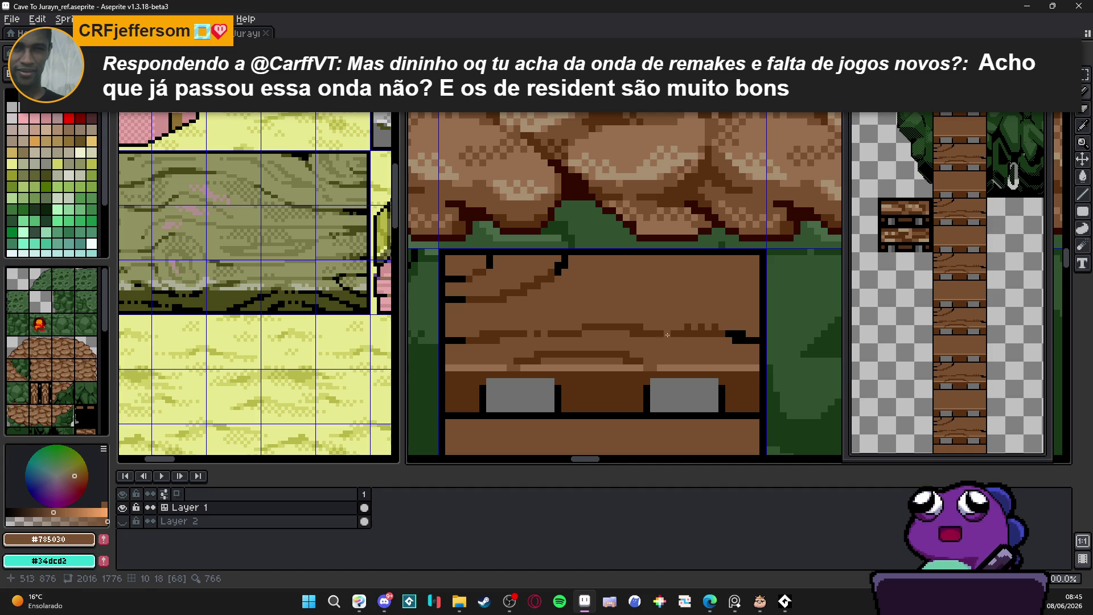
{"action": "scroll", "coordinate": [643, 333], "scroll_direction": "up", "scroll_amount": 1}
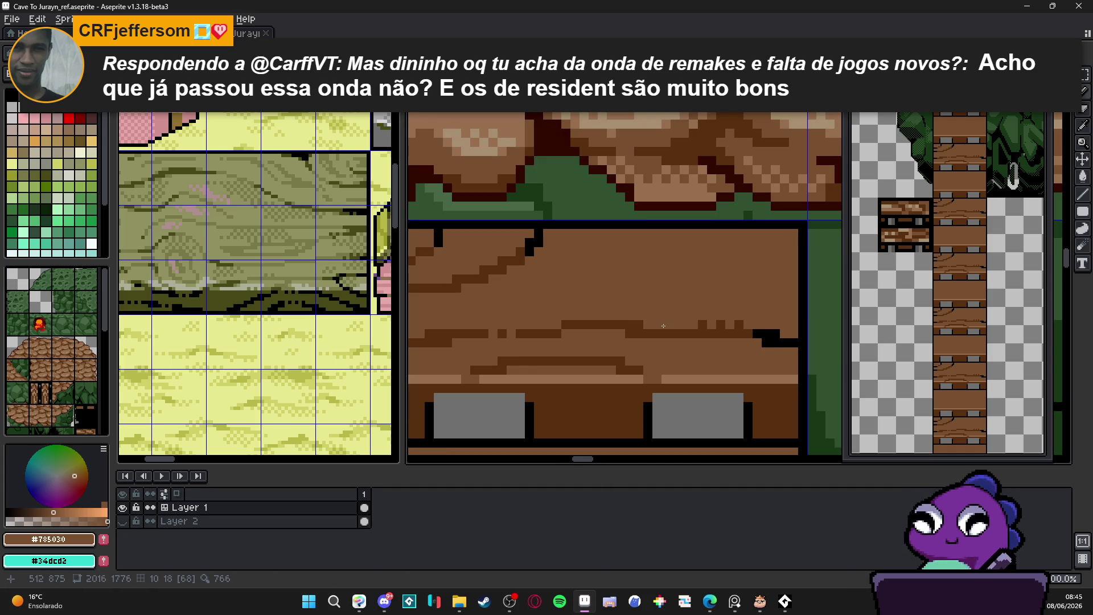
{"action": "left_click", "coordinate": [664, 328], "text": "alt"}
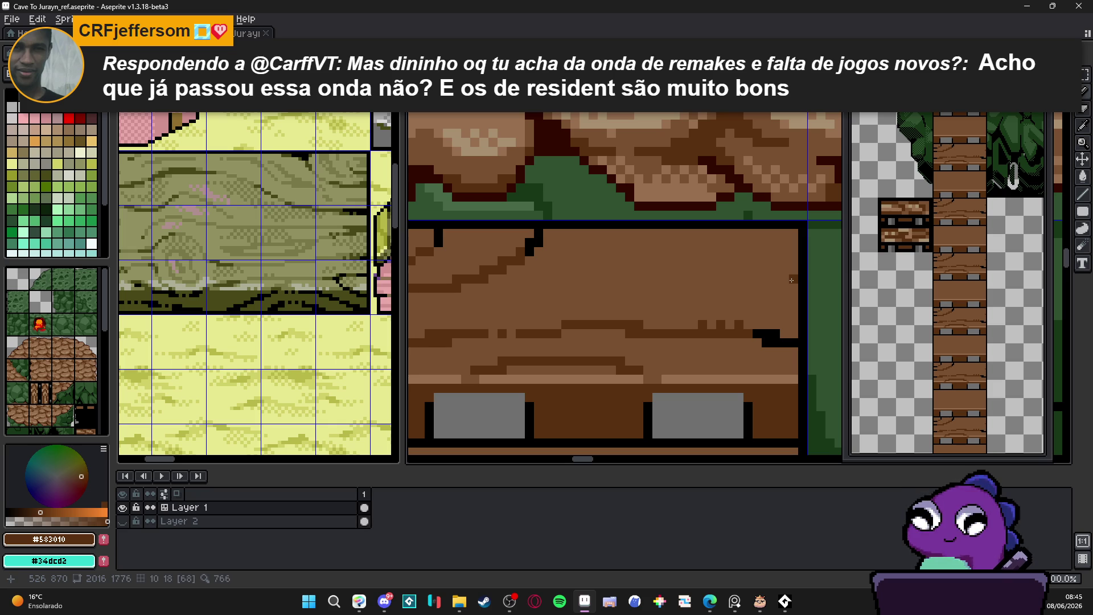
Draw diagonal and horizontal #583010 grain strokes across the upper plank, then sample base brown #785030.
{"action": "left_click_drag", "start_coordinate": [788, 279], "coordinate": [647, 233]}
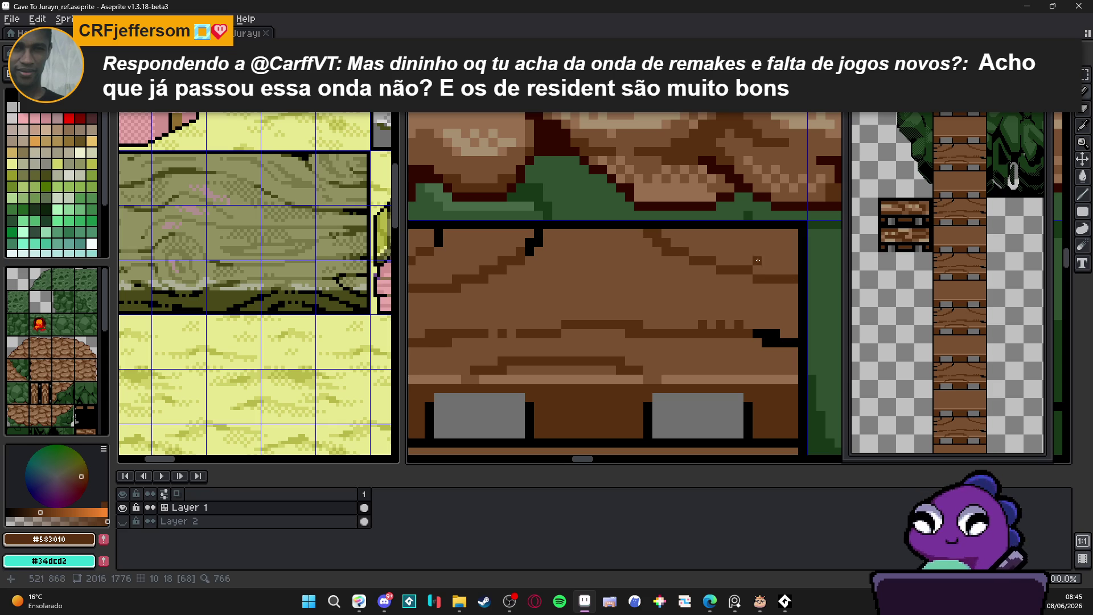
{"action": "scroll", "coordinate": [740, 271], "scroll_direction": "down", "scroll_amount": 3}
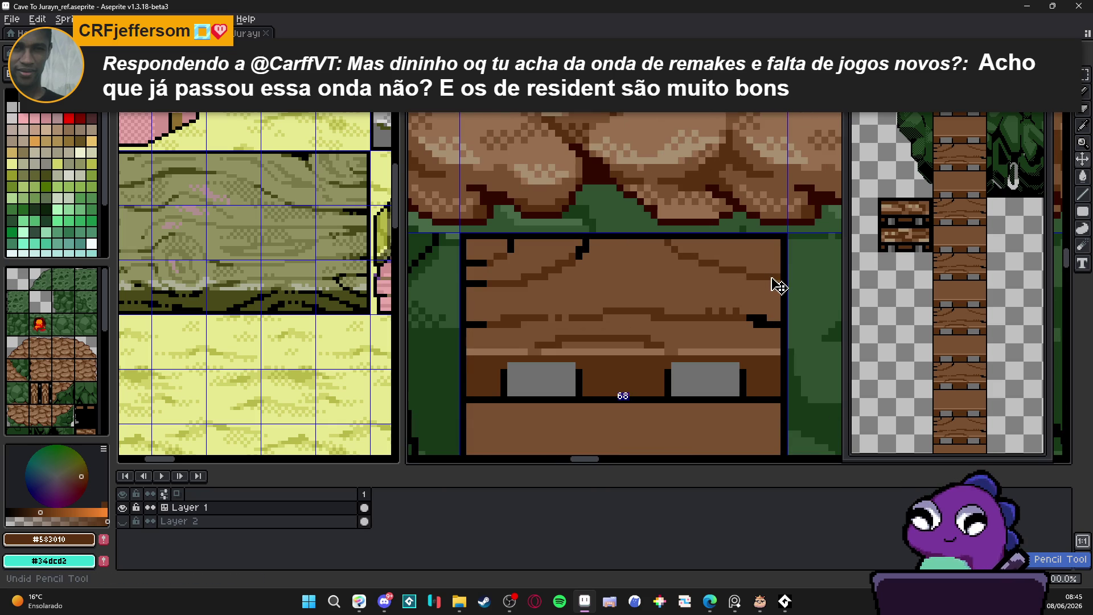
{"action": "left_click_drag", "start_coordinate": [773, 277], "coordinate": [644, 256]}
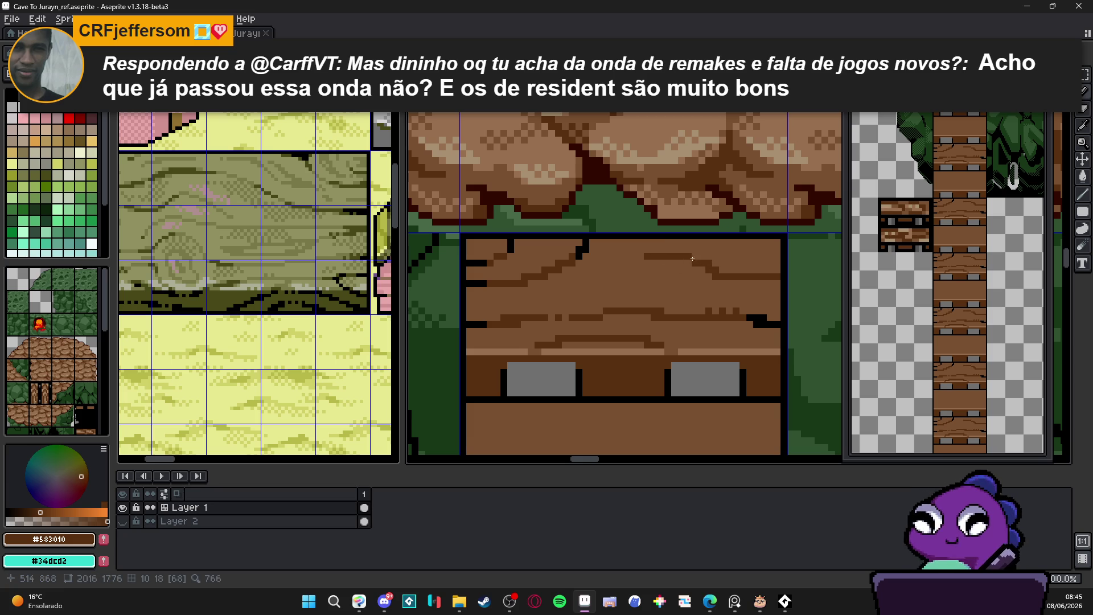
{"action": "mouse_move", "coordinate": [646, 257]}
{"action": "left_mouse_down"}
{"action": "mouse_move", "coordinate": [629, 246]}
{"action": "mouse_move", "coordinate": [634, 256]}
{"action": "left_mouse_up"}
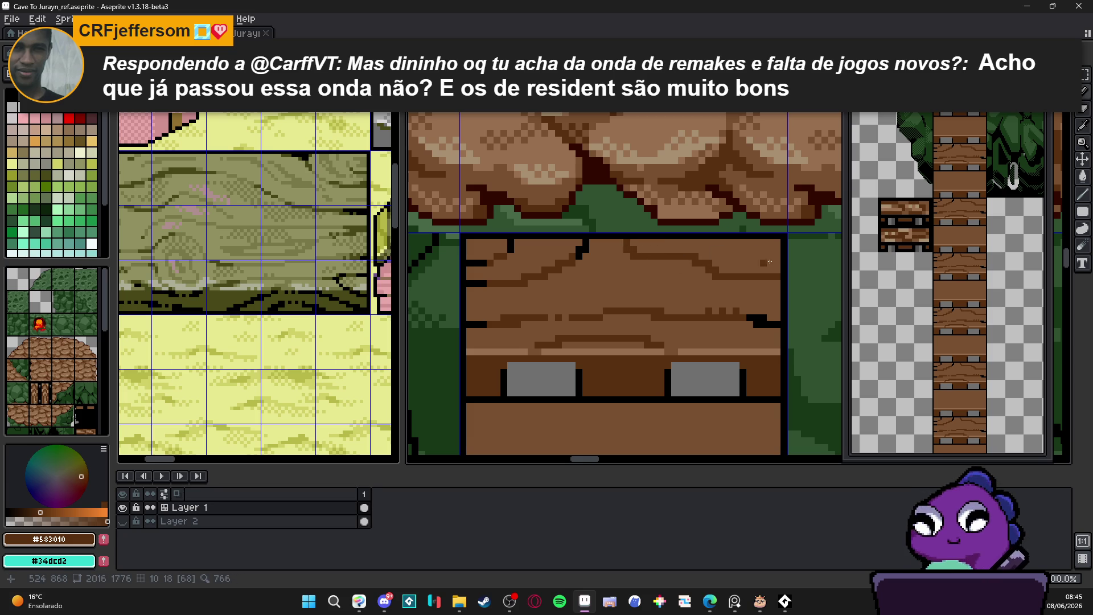
{"action": "left_click_drag", "start_coordinate": [775, 258], "coordinate": [740, 255]}
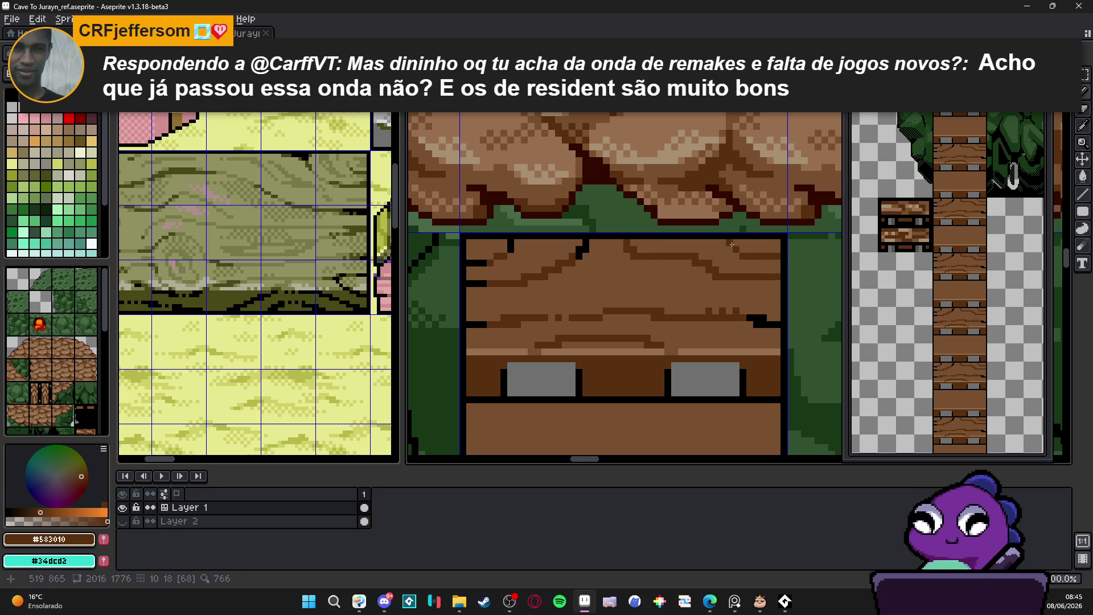
{"action": "scroll", "coordinate": [737, 282], "scroll_direction": "down", "scroll_amount": 2}
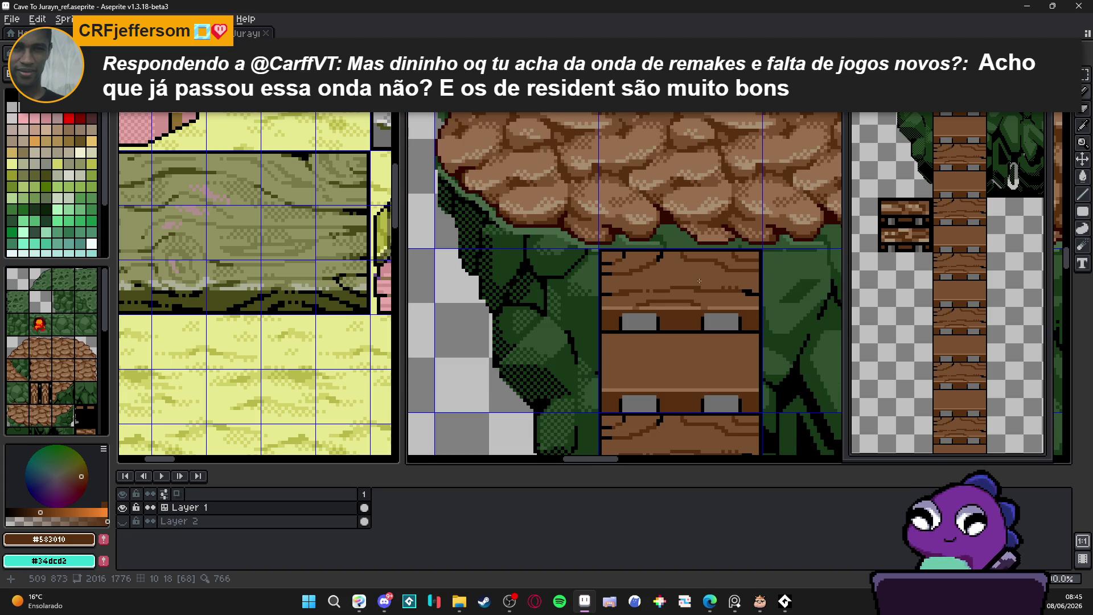
{"action": "scroll", "coordinate": [703, 282], "scroll_direction": "up", "scroll_amount": 1}
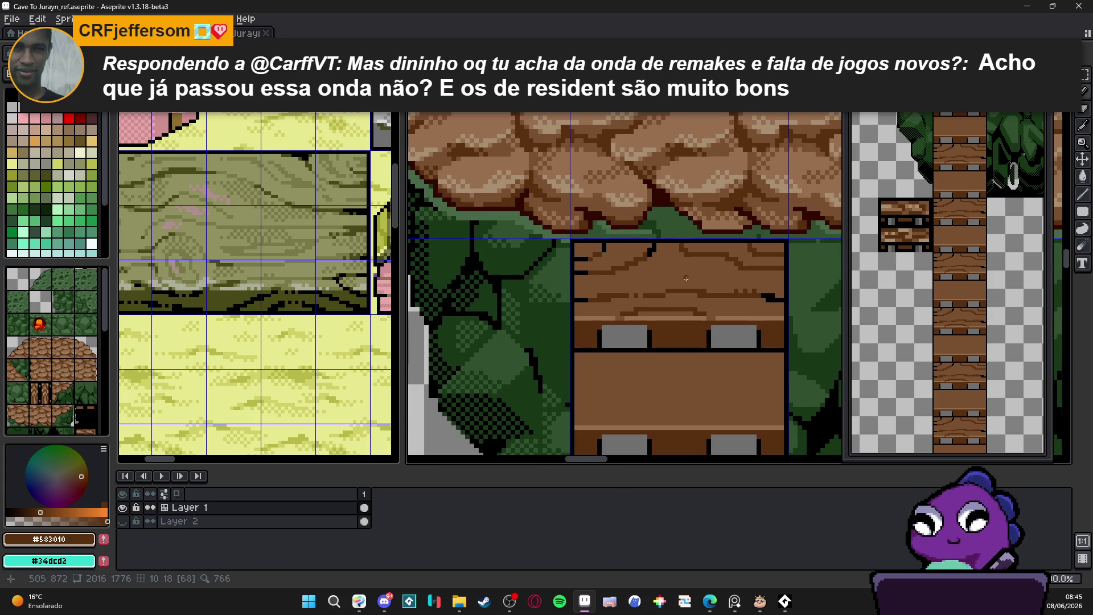
{"action": "scroll", "coordinate": [682, 276], "scroll_direction": "down", "scroll_amount": 1}
{"action": "scroll", "coordinate": [677, 272], "scroll_direction": "up", "scroll_amount": 2}
{"action": "mouse_move", "coordinate": [675, 263]}
{"action": "left_mouse_down"}
{"action": "mouse_move", "coordinate": [746, 272]}
{"action": "mouse_move", "coordinate": [612, 290]}
{"action": "left_mouse_up"}
{"action": "left_click", "coordinate": [668, 274], "text": "alt"}
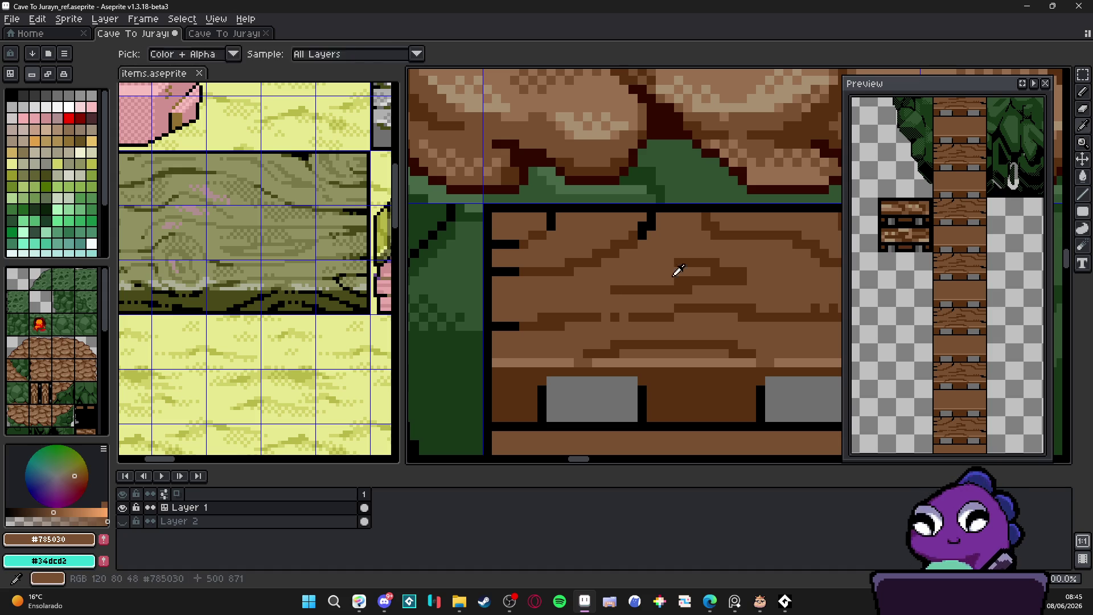
Extend a dark brown grain stroke down and to the left across the plank.
{"action": "left_click", "coordinate": [678, 263], "text": "alt"}
{"action": "left_click_drag", "start_coordinate": [648, 272], "coordinate": [603, 290]}
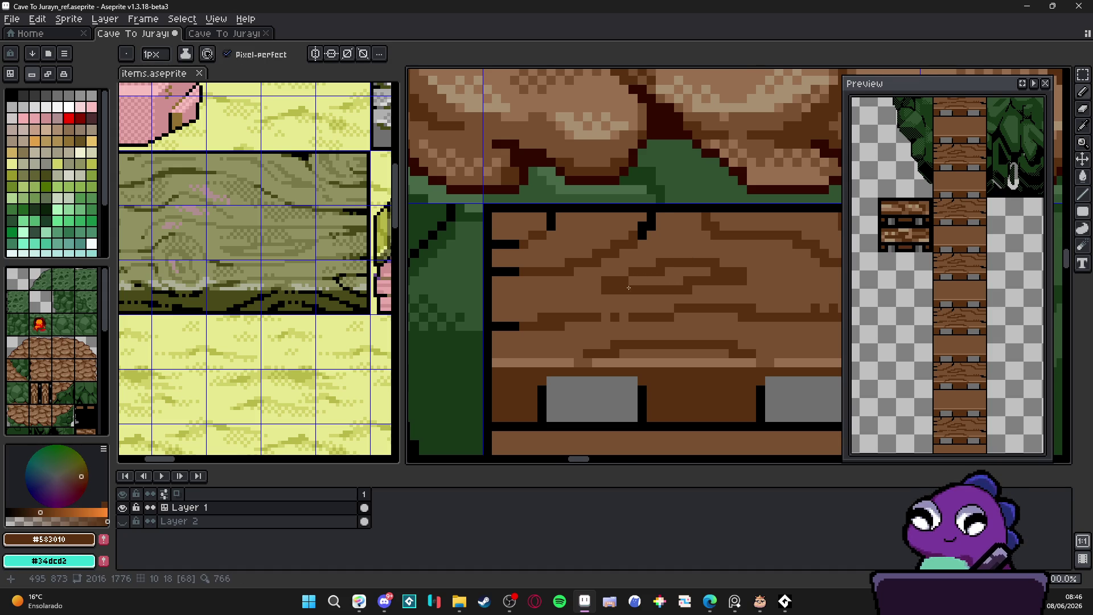
{"action": "scroll", "coordinate": [627, 286], "scroll_direction": "down", "scroll_amount": 2}
{"action": "scroll", "coordinate": [627, 286], "scroll_direction": "up", "scroll_amount": 2}
{"action": "left_click", "coordinate": [628, 256], "text": "alt"}
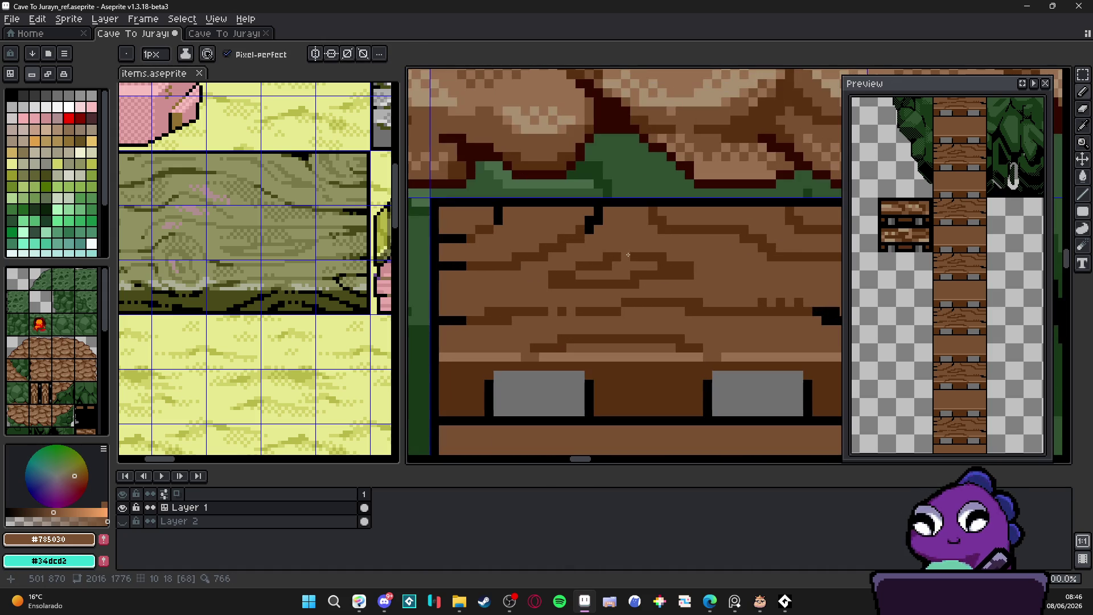
{"action": "scroll", "coordinate": [655, 257], "scroll_direction": "down", "scroll_amount": 3}
{"action": "scroll", "coordinate": [665, 295], "scroll_direction": "down", "scroll_amount": 1}
{"action": "scroll", "coordinate": [678, 295], "scroll_direction": "up", "scroll_amount": 3}
{"action": "scroll", "coordinate": [702, 294], "scroll_direction": "down", "scroll_amount": 1}
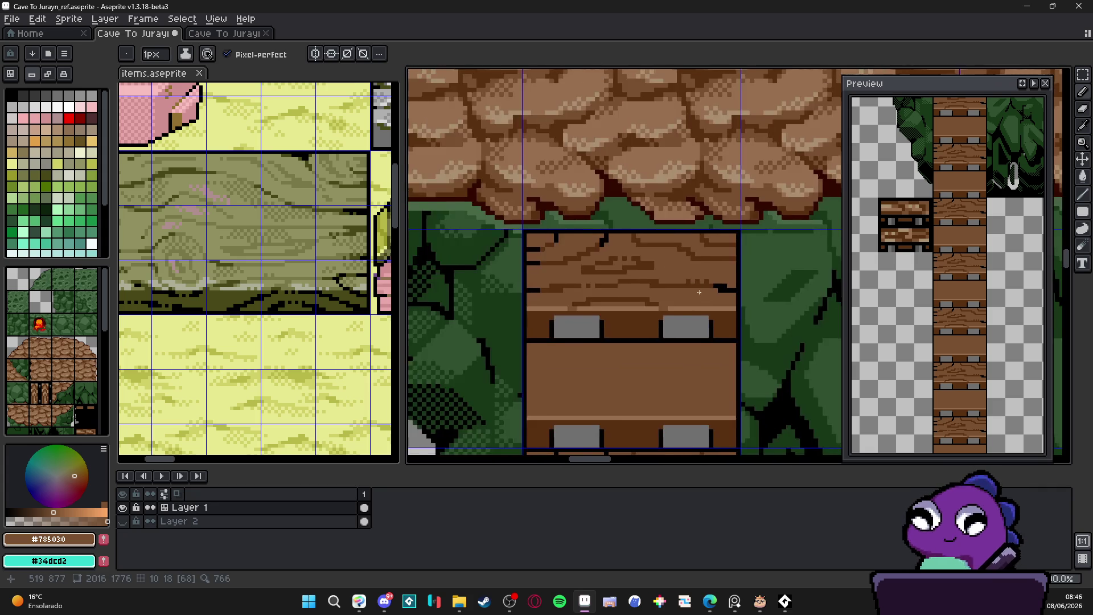
{"action": "scroll", "coordinate": [702, 294], "scroll_direction": "up", "scroll_amount": 1}
Add more dark grain pixels, then place a black notch pixel on the plank's edge.
{"action": "left_click", "coordinate": [712, 288], "text": "alt"}
{"action": "scroll", "coordinate": [712, 289], "scroll_direction": "up", "scroll_amount": 2}
{"action": "left_click_drag", "start_coordinate": [741, 311], "coordinate": [702, 312]}
{"action": "left_click", "coordinate": [675, 311]}
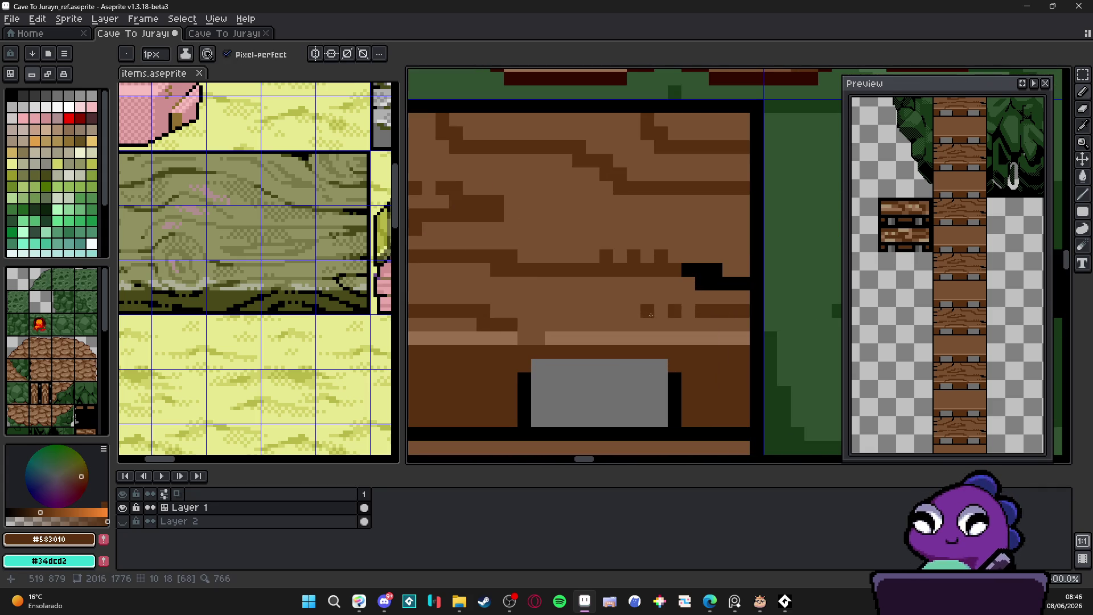
{"action": "scroll", "coordinate": [649, 315], "scroll_direction": "down", "scroll_amount": 5}
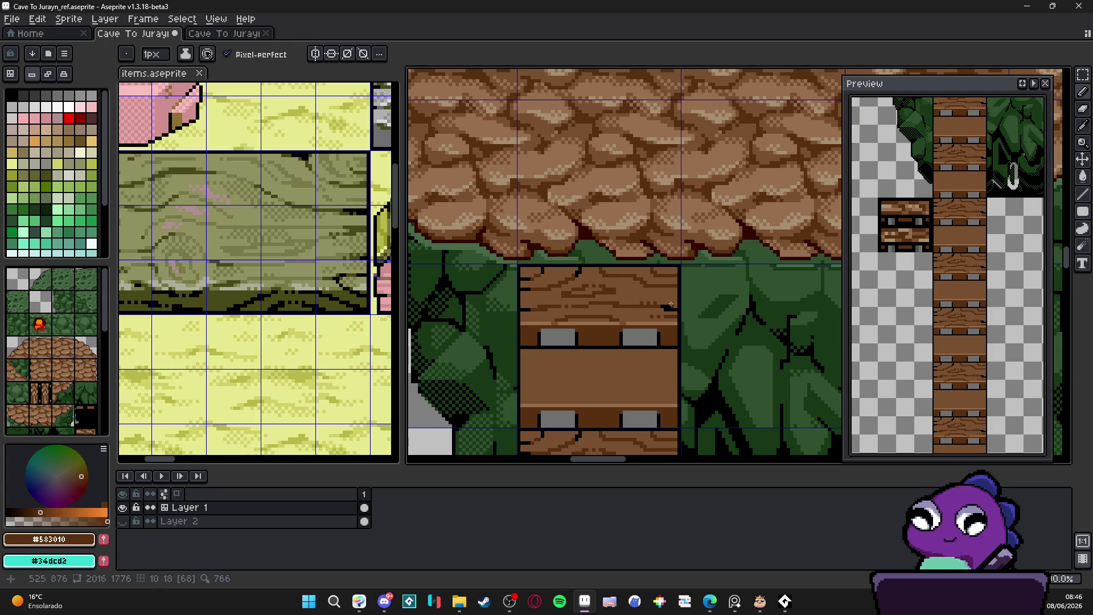
{"action": "scroll", "coordinate": [676, 284], "scroll_direction": "up", "scroll_amount": 3}
{"action": "left_click", "coordinate": [676, 323], "text": "alt"}
{"action": "left_click", "coordinate": [674, 261]}
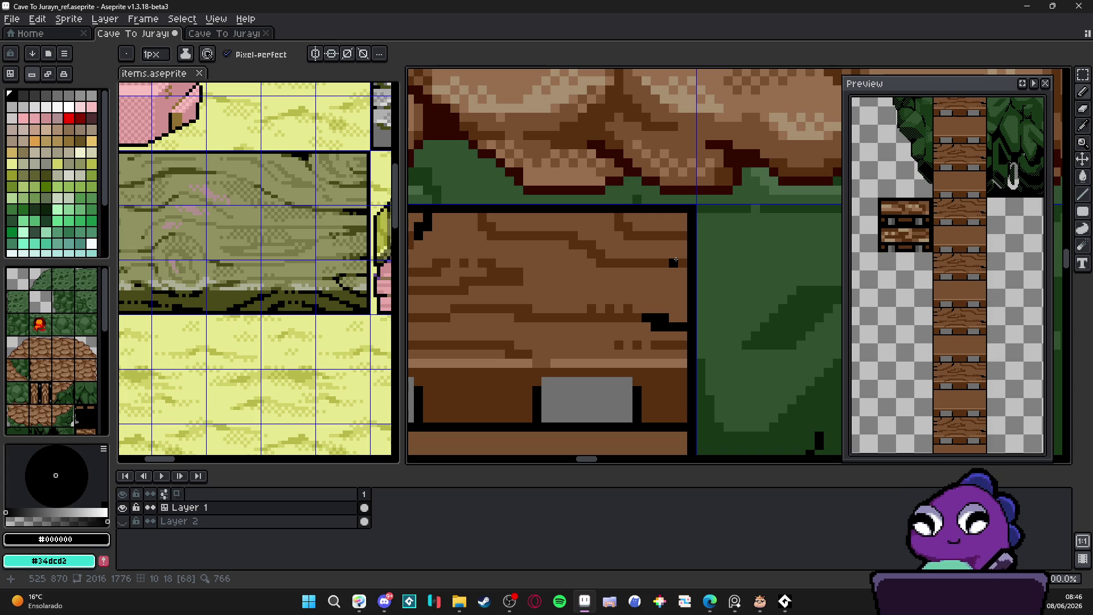
Dot two light brown #987050 highlight pixels into the plank grain.
{"action": "scroll", "coordinate": [612, 216], "scroll_direction": "up", "scroll_amount": 2}
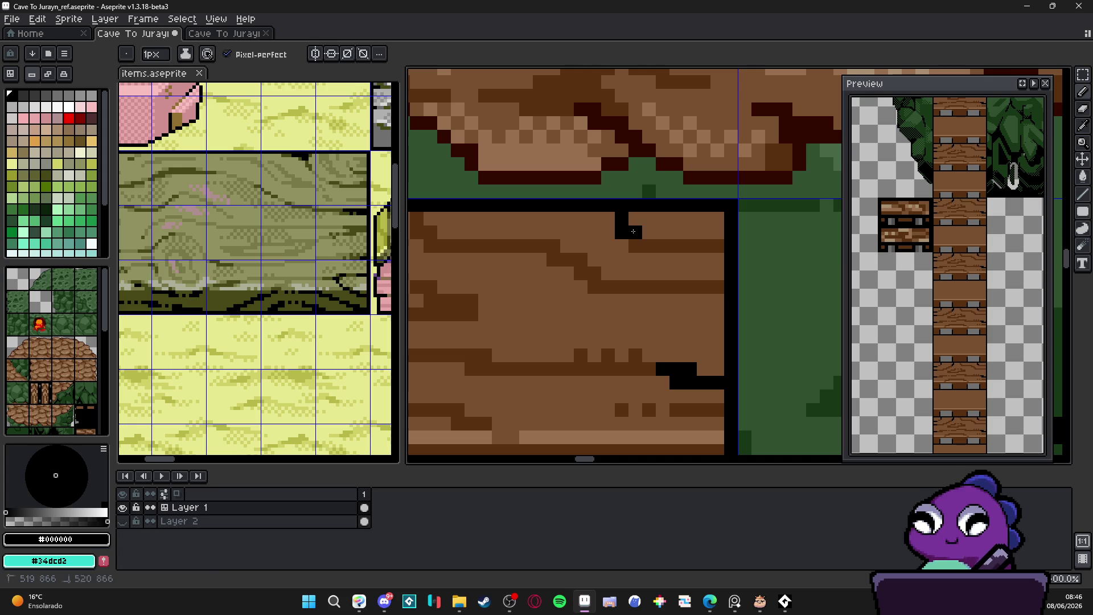
{"action": "scroll", "coordinate": [685, 270], "scroll_direction": "down", "scroll_amount": 4}
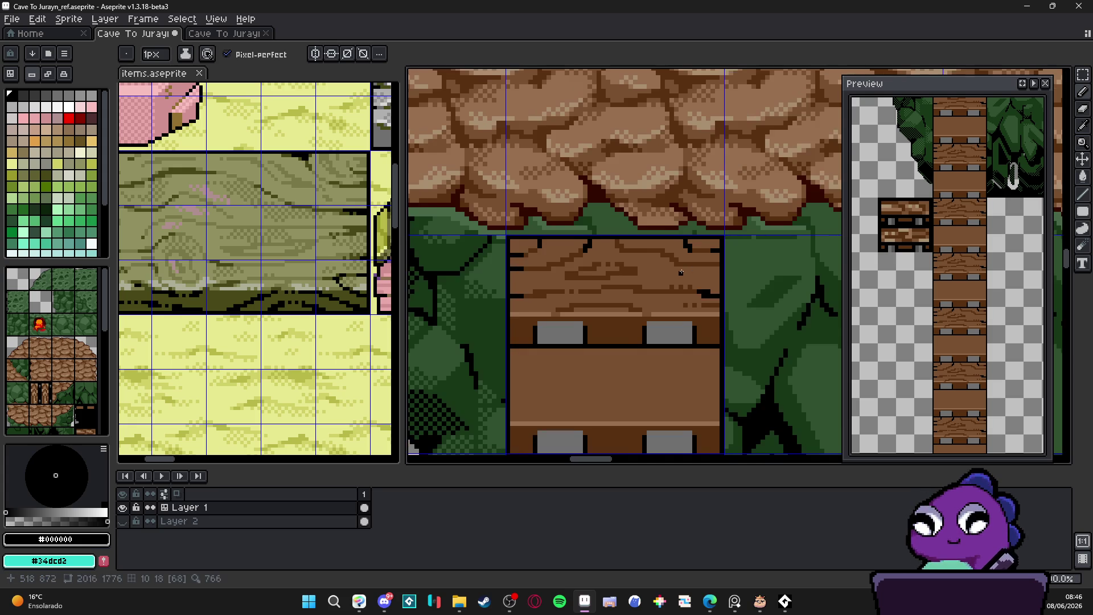
{"action": "scroll", "coordinate": [685, 270], "scroll_direction": "left", "scroll_amount": 3}
{"action": "scroll", "coordinate": [757, 304], "scroll_direction": "down", "scroll_amount": 1}
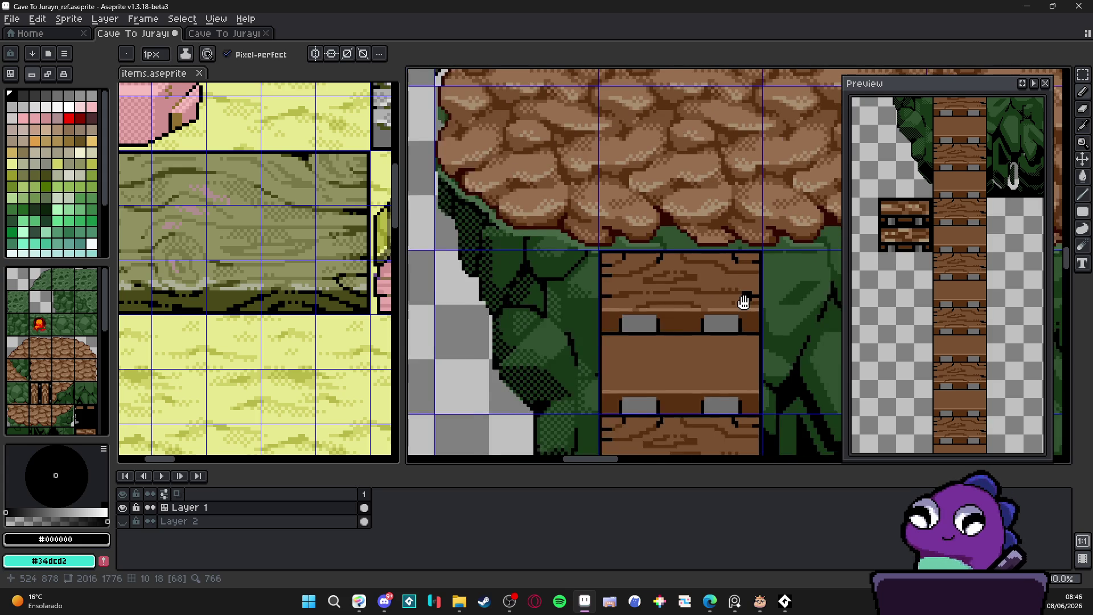
{"action": "scroll", "coordinate": [683, 313], "scroll_direction": "right", "scroll_amount": 3}
{"action": "scroll", "coordinate": [616, 326], "scroll_direction": "up", "scroll_amount": 2}
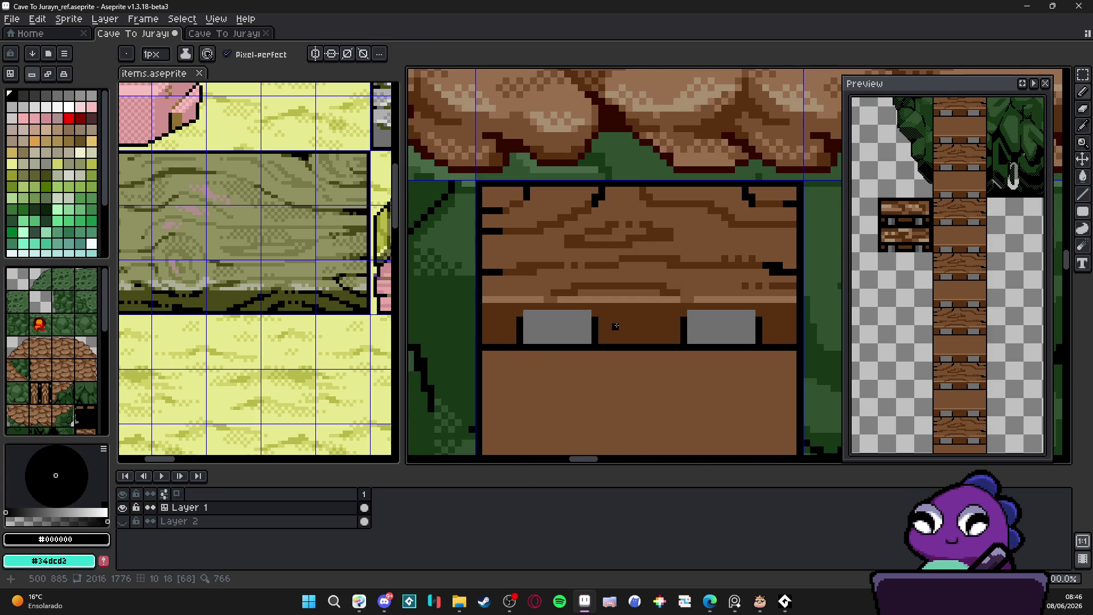
{"action": "scroll", "coordinate": [598, 319], "scroll_direction": "down", "scroll_amount": 3}
{"action": "scroll", "coordinate": [557, 368], "scroll_direction": "down", "scroll_amount": 2}
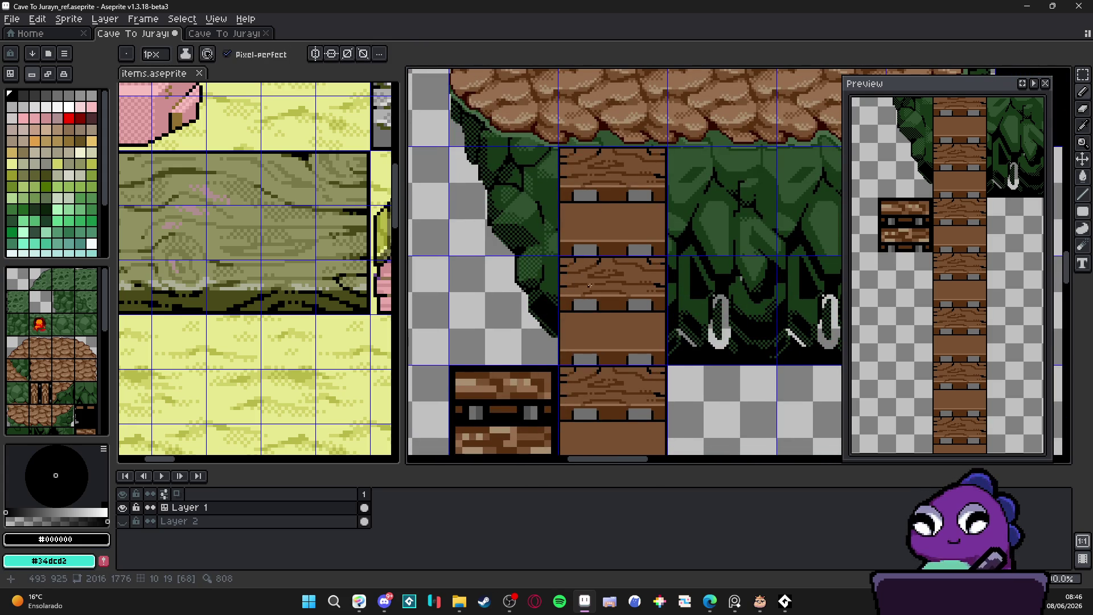
{"action": "scroll", "coordinate": [583, 185], "scroll_direction": "up", "scroll_amount": 1}
{"action": "scroll", "coordinate": [591, 193], "scroll_direction": "up", "scroll_amount": 3}
{"action": "left_click", "coordinate": [592, 222], "text": "alt"}
{"action": "left_click", "coordinate": [590, 209]}
{"action": "left_click", "coordinate": [612, 212]}
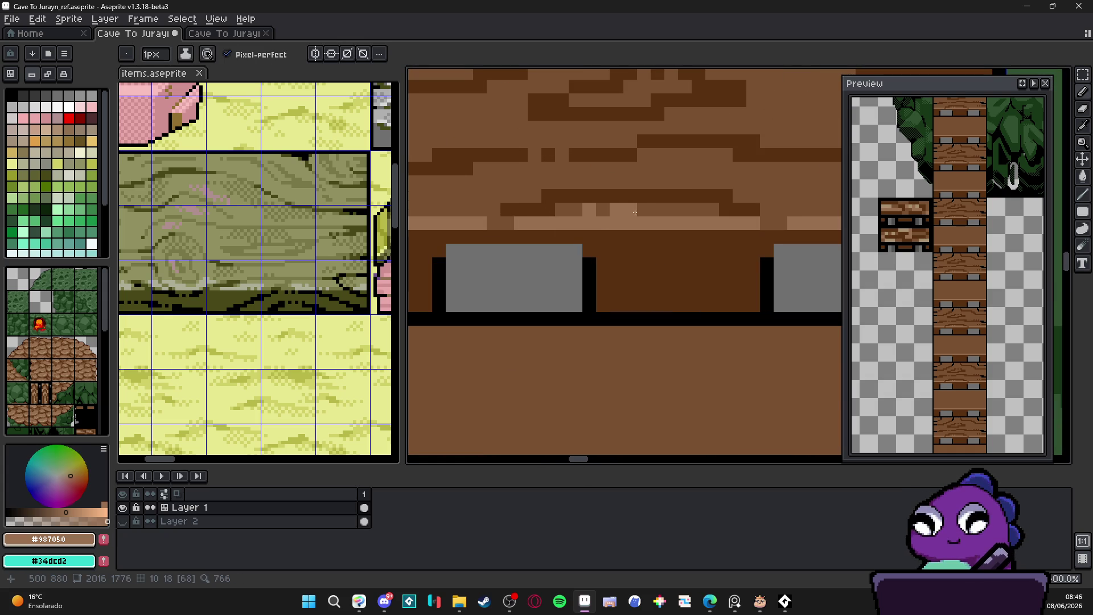
{"action": "scroll", "coordinate": [562, 239], "scroll_direction": "down", "scroll_amount": 3}
{"action": "scroll", "coordinate": [562, 239], "scroll_direction": "up", "scroll_amount": 1}
{"action": "scroll", "coordinate": [561, 240], "scroll_direction": "down", "scroll_amount": 1}
Save Cave To Jurayn_ref.aseprite and pan the view to show the ladder tiles.
{"action": "key", "text": "ctrl+s"}
{"action": "scroll", "coordinate": [576, 280], "scroll_direction": "down", "scroll_amount": 2}
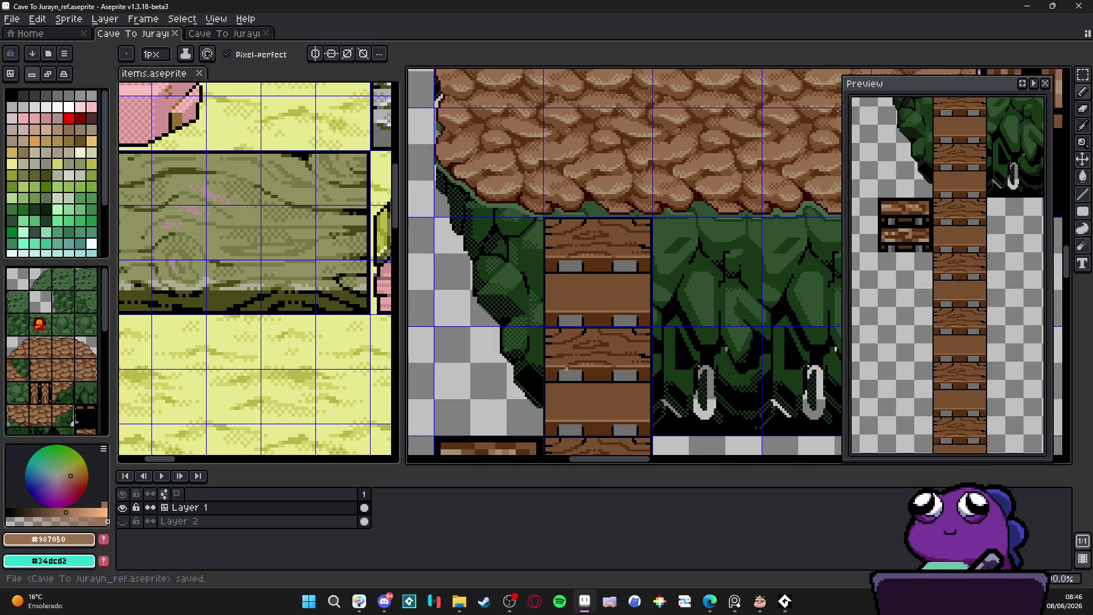
{"action": "left_click_drag", "start_coordinate": [595, 328], "coordinate": [606, 294]}
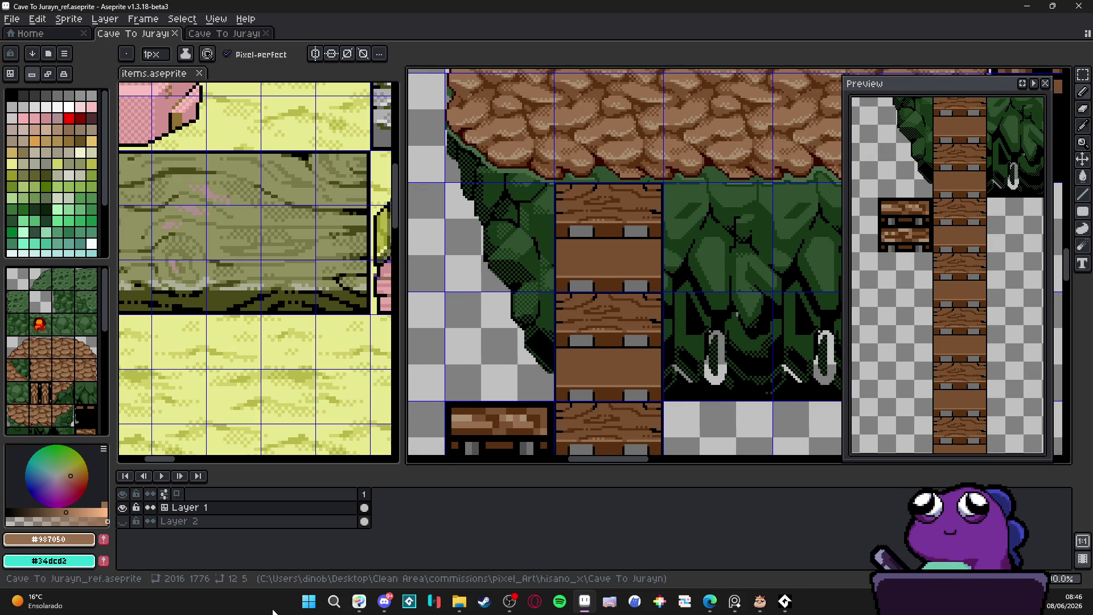
{"action": "left_click", "coordinate": [458, 596]}
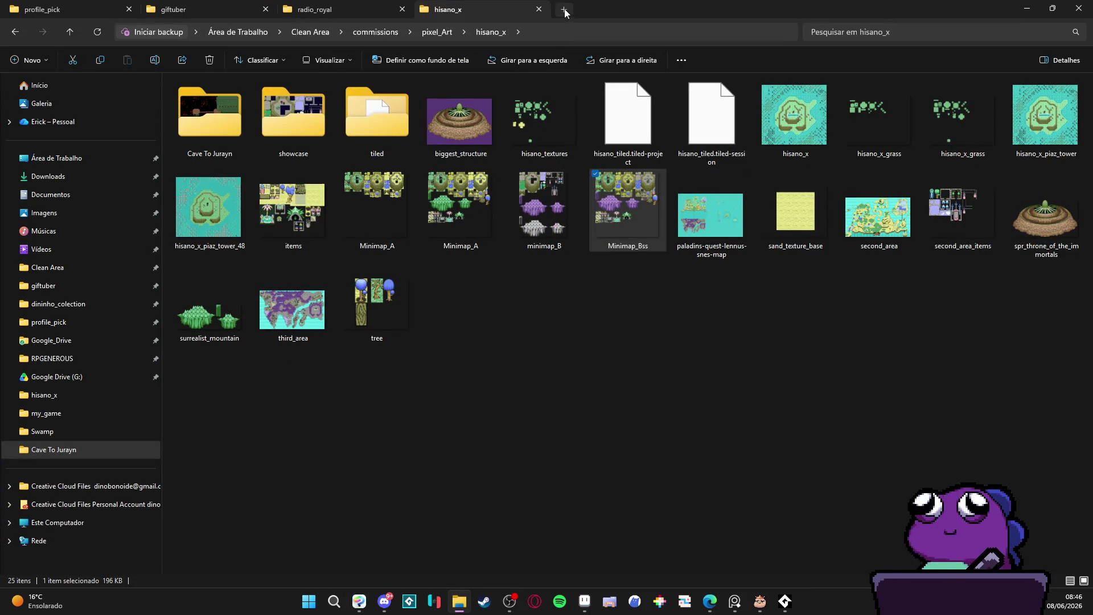
Browse through Clean Area, DININHO_WORLD, Artes_dininho_world and TILESETS_CAMPANHA to the FLORESTA folder.
{"action": "left_click", "coordinate": [565, 10]}
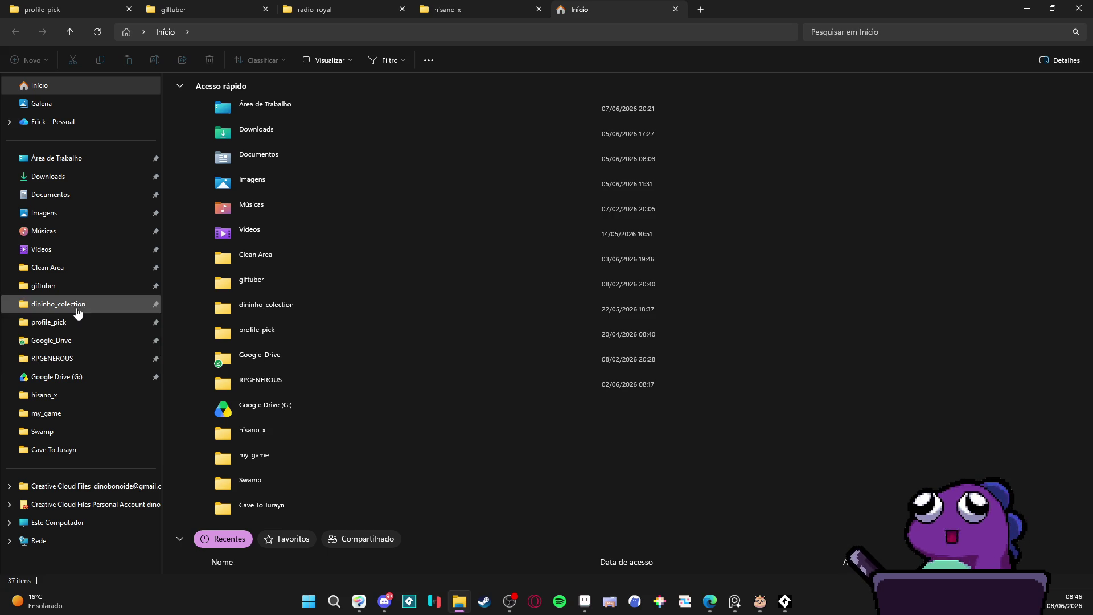
{"action": "left_click", "coordinate": [77, 268]}
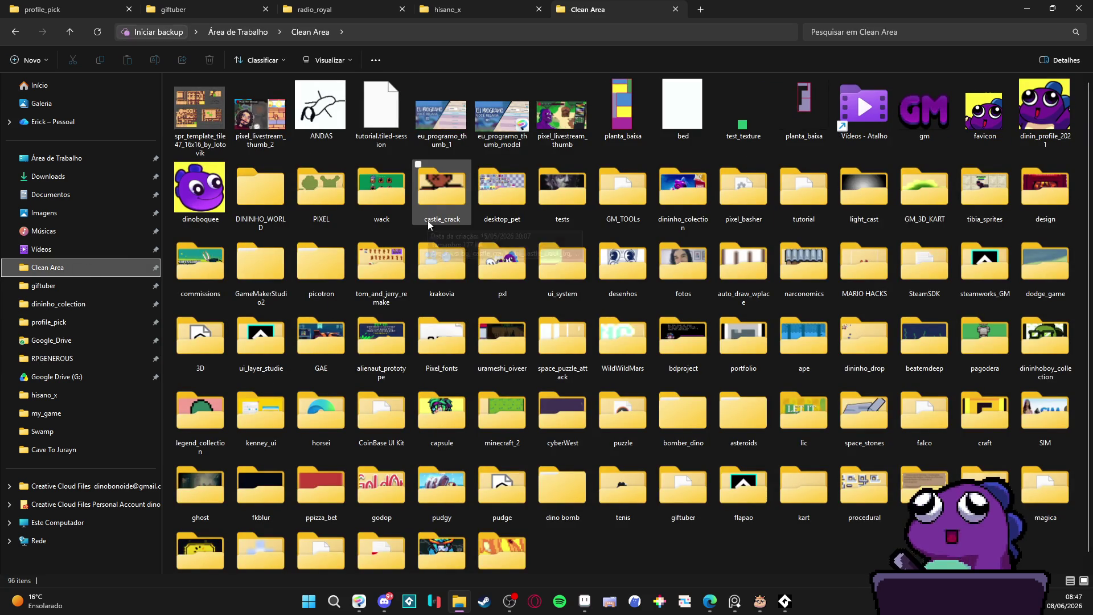
{"action": "double_click", "coordinate": [259, 194]}
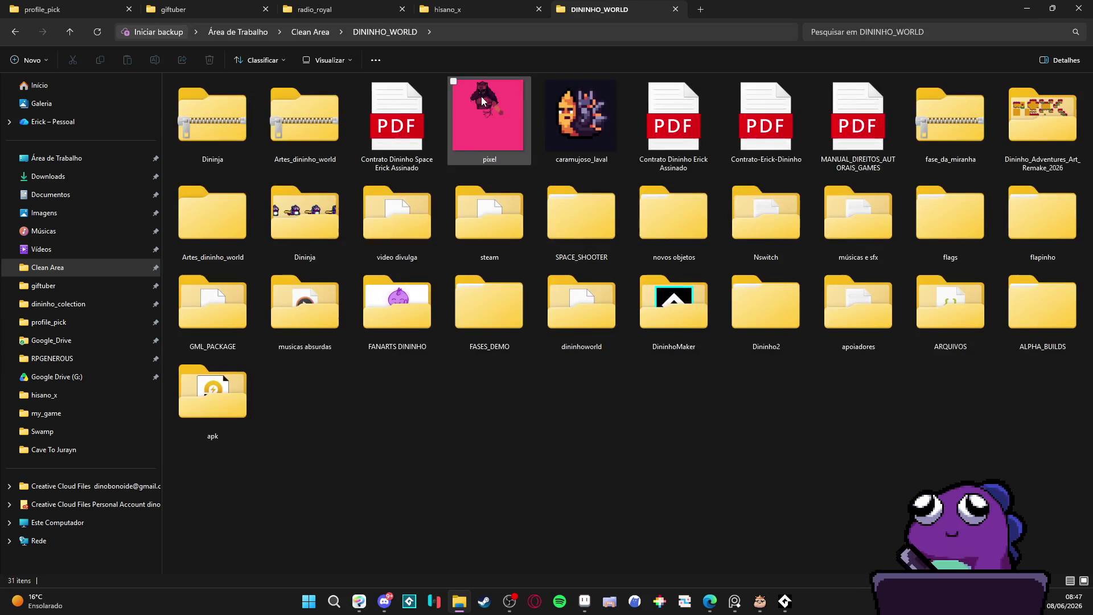
{"action": "double_click", "coordinate": [243, 222]}
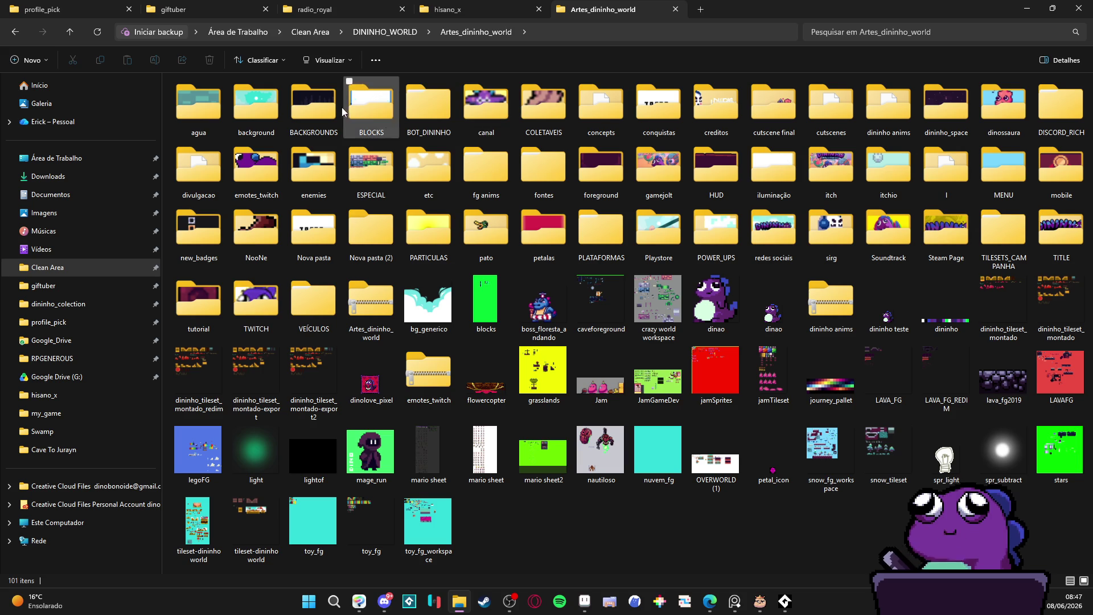
{"action": "left_click", "coordinate": [444, 95]}
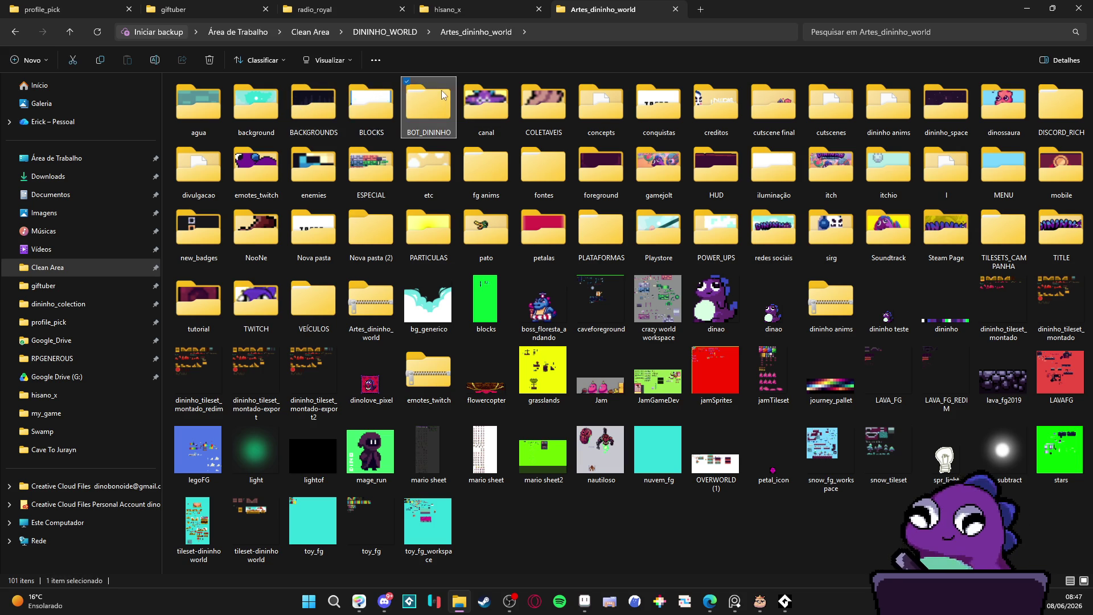
{"action": "left_click", "coordinate": [1005, 228]}
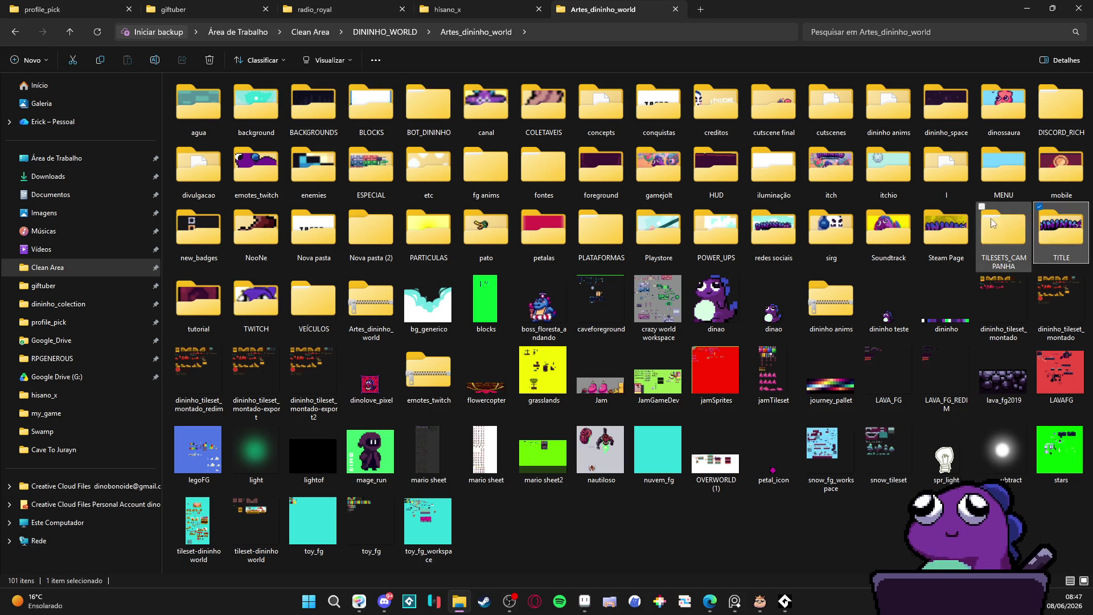
{"action": "double_click", "coordinate": [1006, 229]}
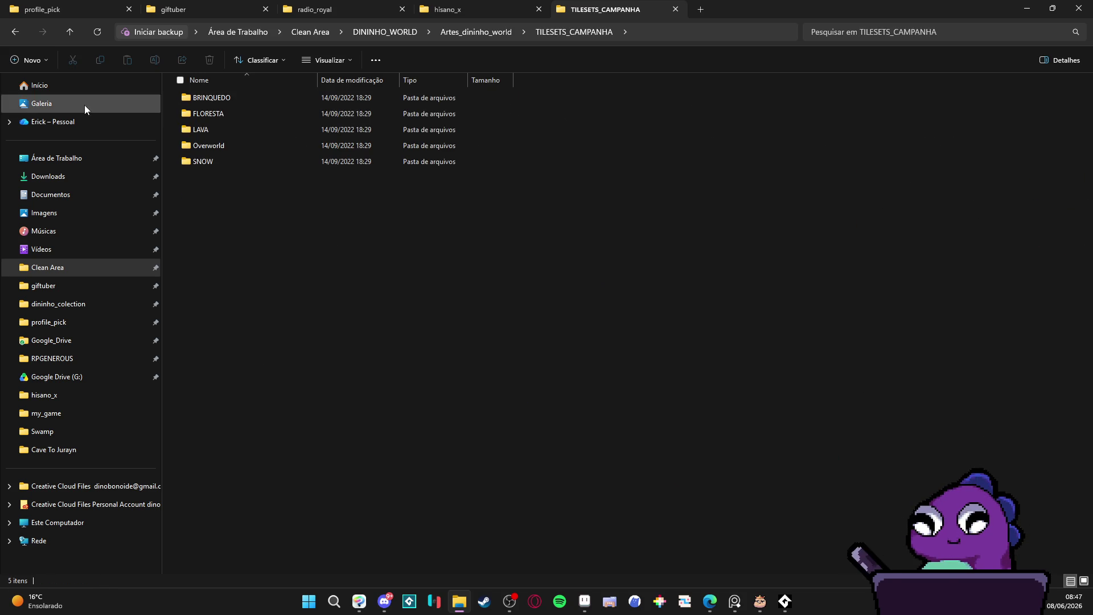
{"action": "double_click", "coordinate": [225, 114]}
Open TL_FLORESTA_ARVORES and TL_FLORESTA_FG.aseprite in Aseprite.
{"action": "double_click", "coordinate": [271, 112]}
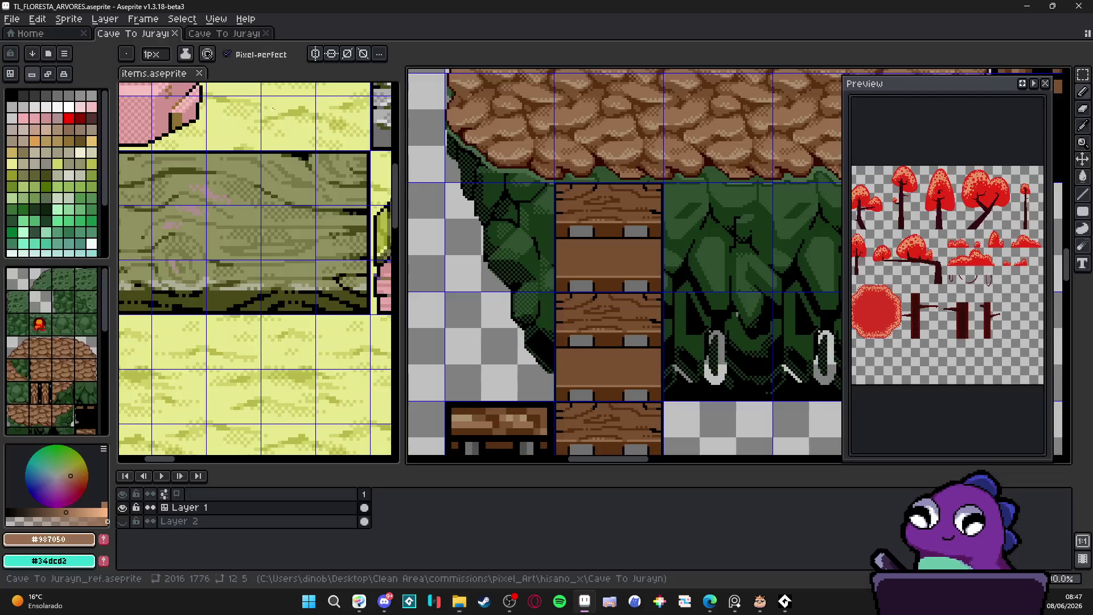
{"action": "key", "text": "alt+Tab"}
{"action": "double_click", "coordinate": [241, 144]}
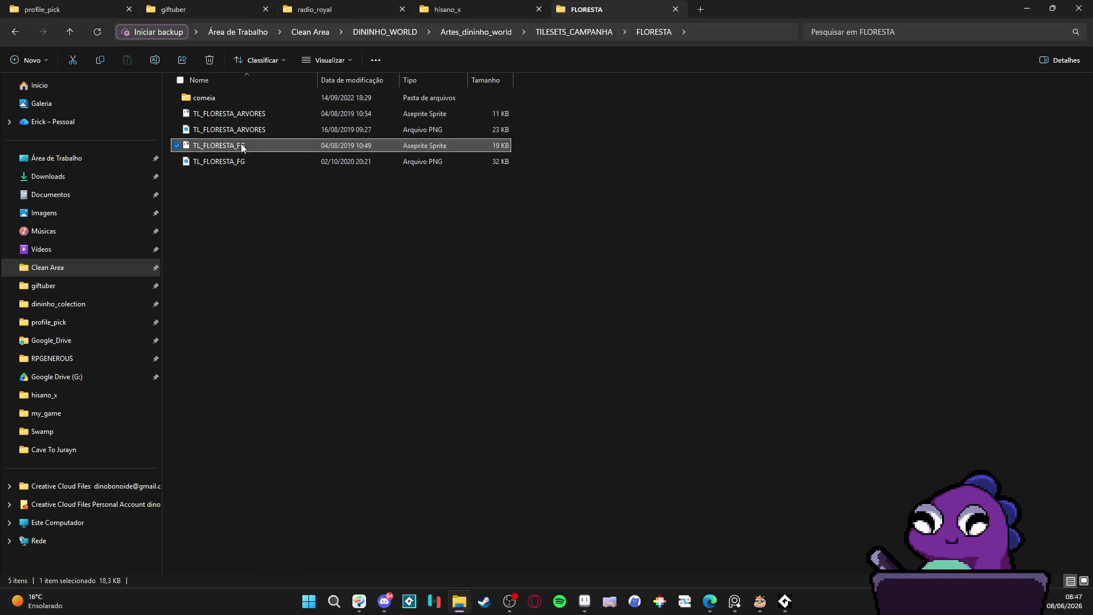
{"action": "scroll", "coordinate": [731, 248], "scroll_direction": "up", "scroll_amount": 3}
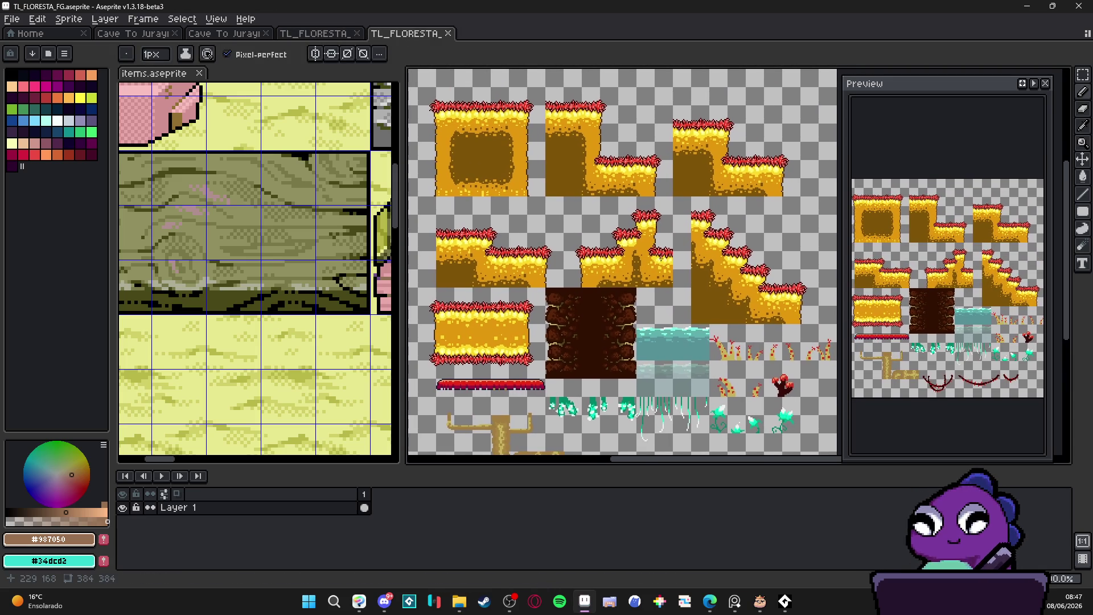
Restore the Aseprite window to a smaller size, moved left over File Explorer.
{"action": "mouse_move", "coordinate": [638, 5]}
{"action": "left_mouse_down"}
{"action": "mouse_move", "coordinate": [317, 50]}
{"action": "mouse_move", "coordinate": [131, 39]}
{"action": "left_mouse_up"}
{"action": "scroll", "coordinate": [309, 296], "scroll_direction": "up", "scroll_amount": 3}
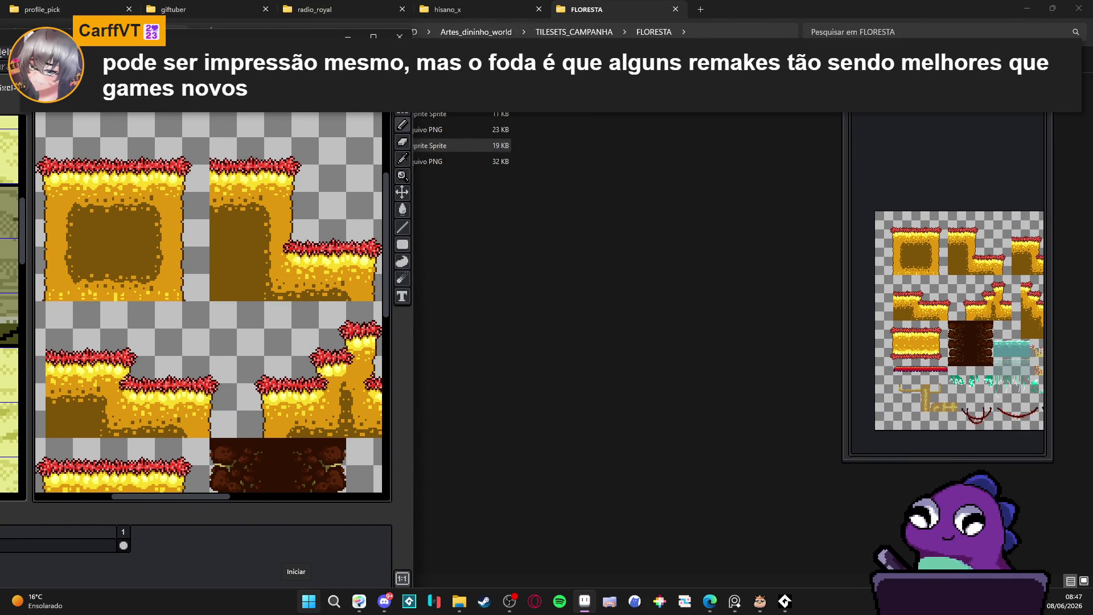
{"action": "left_click", "coordinate": [308, 611]}
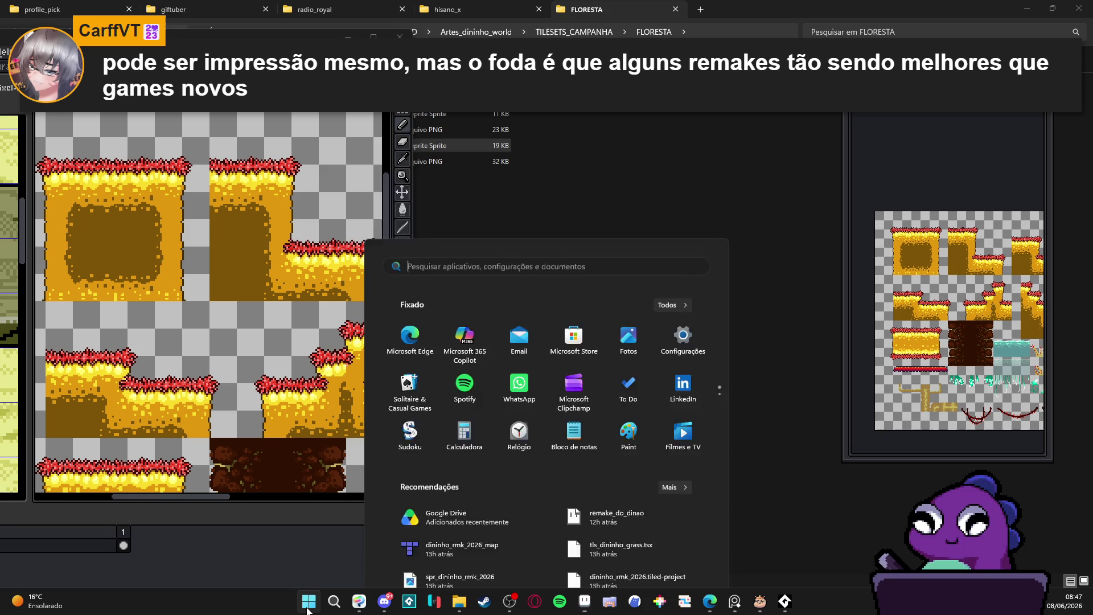
Launch Tiled from the Start search and scroll through dininho_rmk_2026_map.tmx beside the tileset.
{"action": "type", "text": "tiled"}
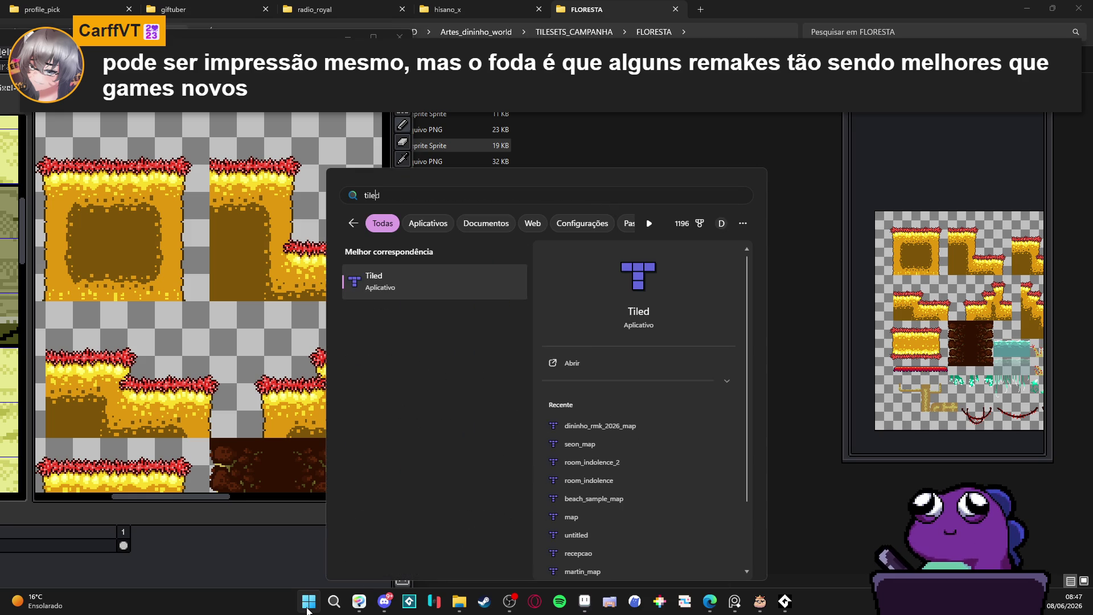
{"action": "key", "text": "Return"}
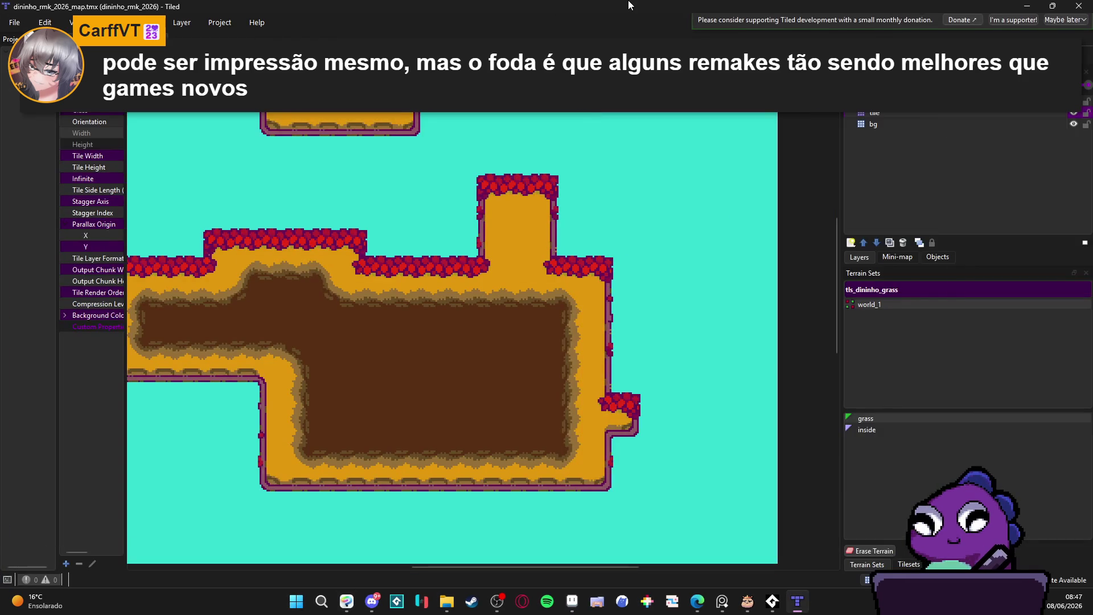
{"action": "mouse_move", "coordinate": [629, 5]}
{"action": "left_mouse_down"}
{"action": "mouse_move", "coordinate": [577, 11]}
{"action": "mouse_move", "coordinate": [827, 8]}
{"action": "left_mouse_up"}
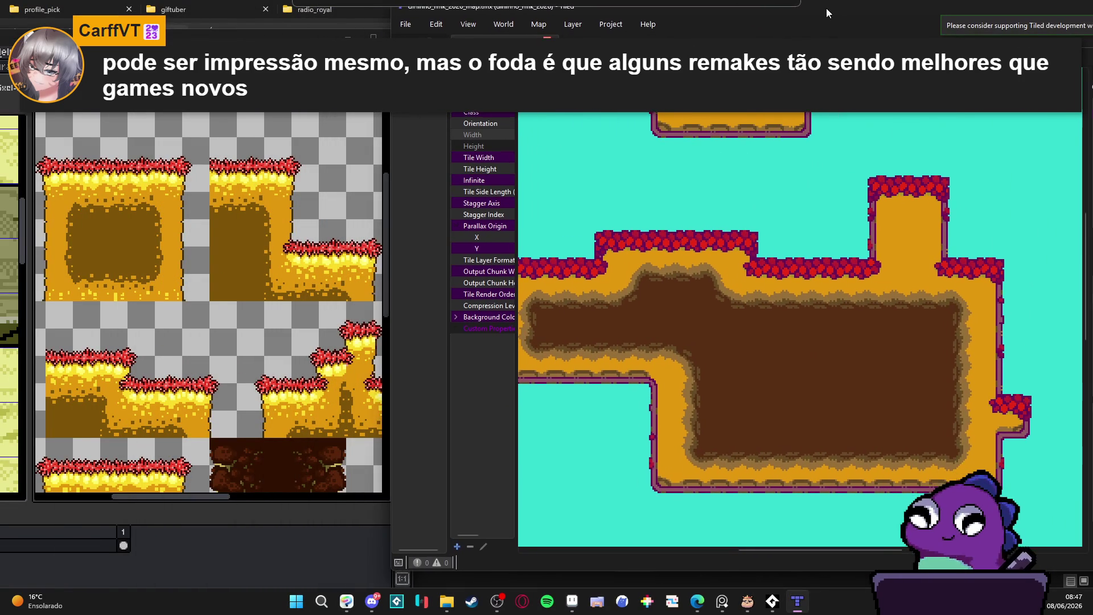
{"action": "scroll", "coordinate": [755, 338], "scroll_direction": "left", "scroll_amount": 3}
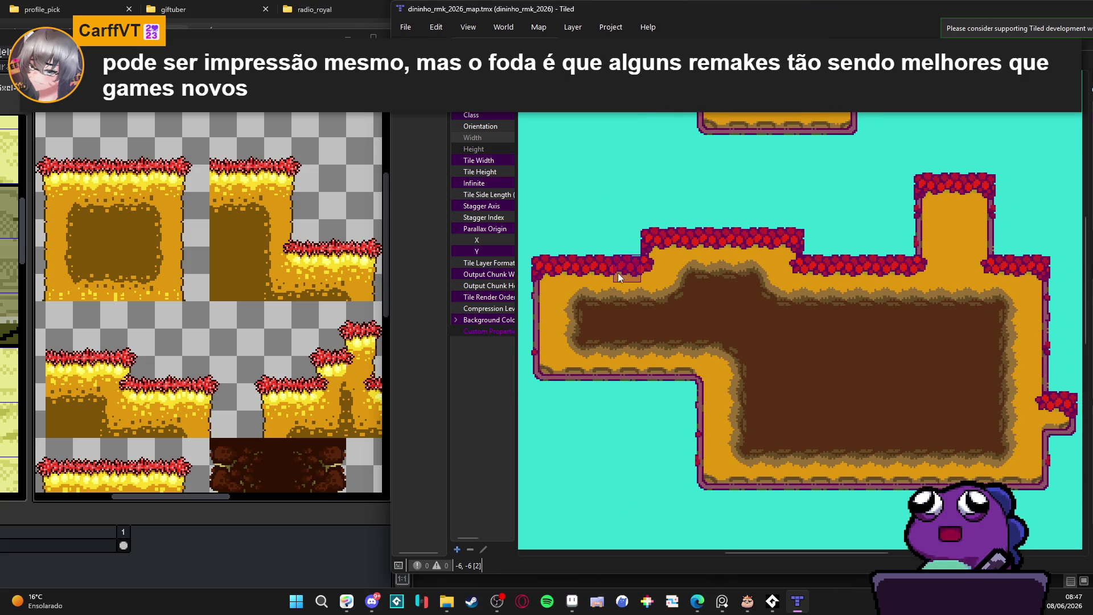
{"action": "scroll", "coordinate": [223, 199], "scroll_direction": "up", "scroll_amount": 5}
{"action": "scroll", "coordinate": [225, 156], "scroll_direction": "down", "scroll_amount": 3}
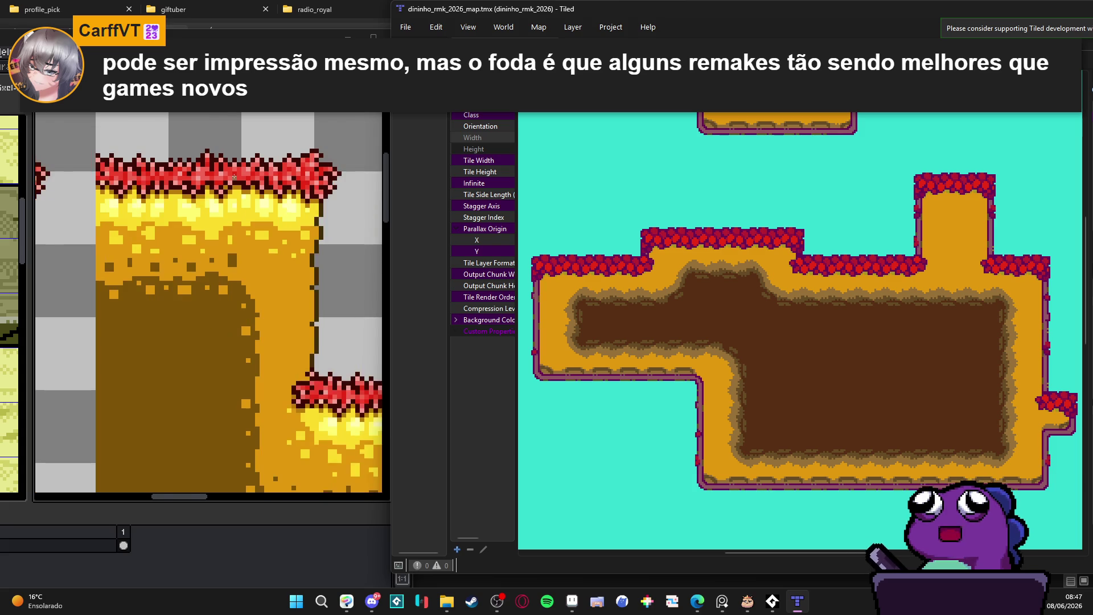
{"action": "scroll", "coordinate": [230, 162], "scroll_direction": "up", "scroll_amount": 3}
{"action": "scroll", "coordinate": [236, 168], "scroll_direction": "down", "scroll_amount": 3}
{"action": "scroll", "coordinate": [242, 172], "scroll_direction": "up", "scroll_amount": 3}
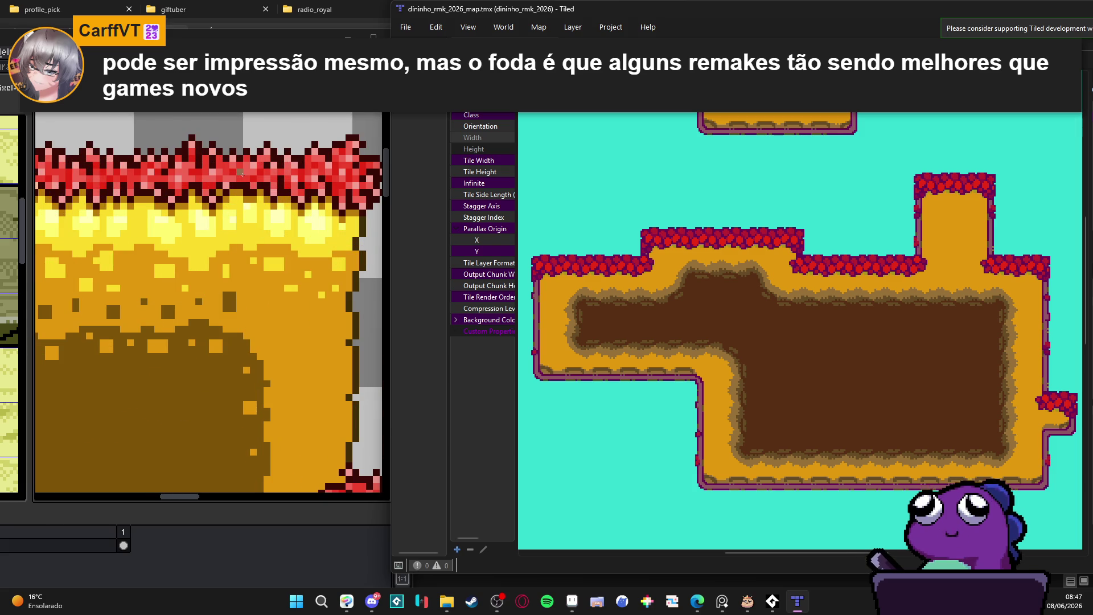
{"action": "scroll", "coordinate": [242, 173], "scroll_direction": "down", "scroll_amount": 3}
{"action": "scroll", "coordinate": [242, 252], "scroll_direction": "down", "scroll_amount": 2}
{"action": "scroll", "coordinate": [222, 255], "scroll_direction": "up", "scroll_amount": 2}
{"action": "scroll", "coordinate": [267, 261], "scroll_direction": "down", "scroll_amount": 2}
{"action": "scroll", "coordinate": [315, 267], "scroll_direction": "up", "scroll_amount": 2}
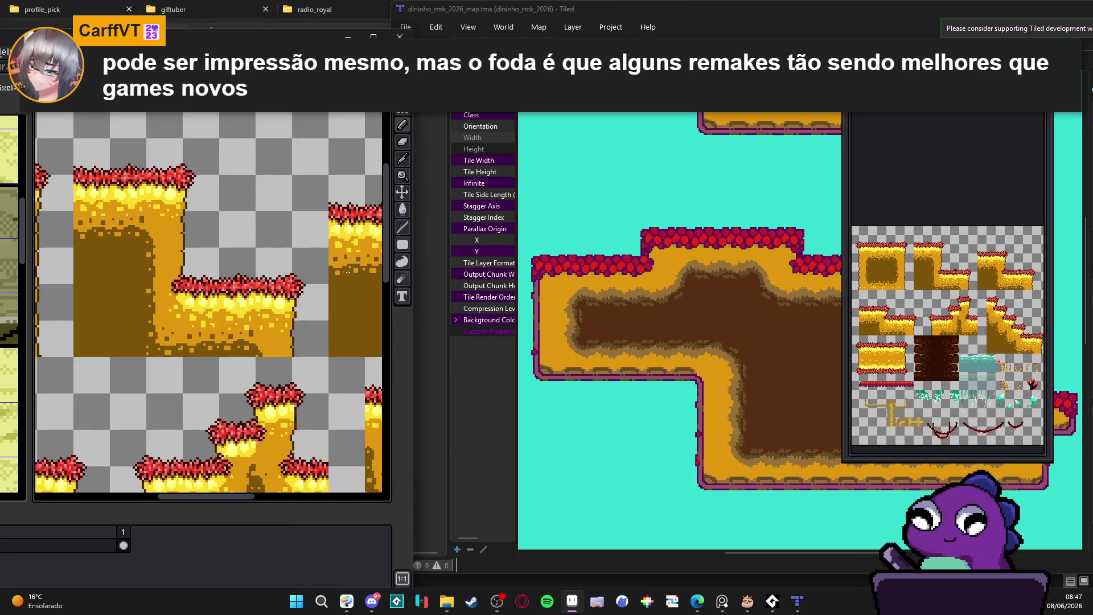
Pan the cave map downward, then close Tiled and open TL_FLORESTA_ARVORES.aseprite.
{"action": "left_click", "coordinate": [644, 404]}
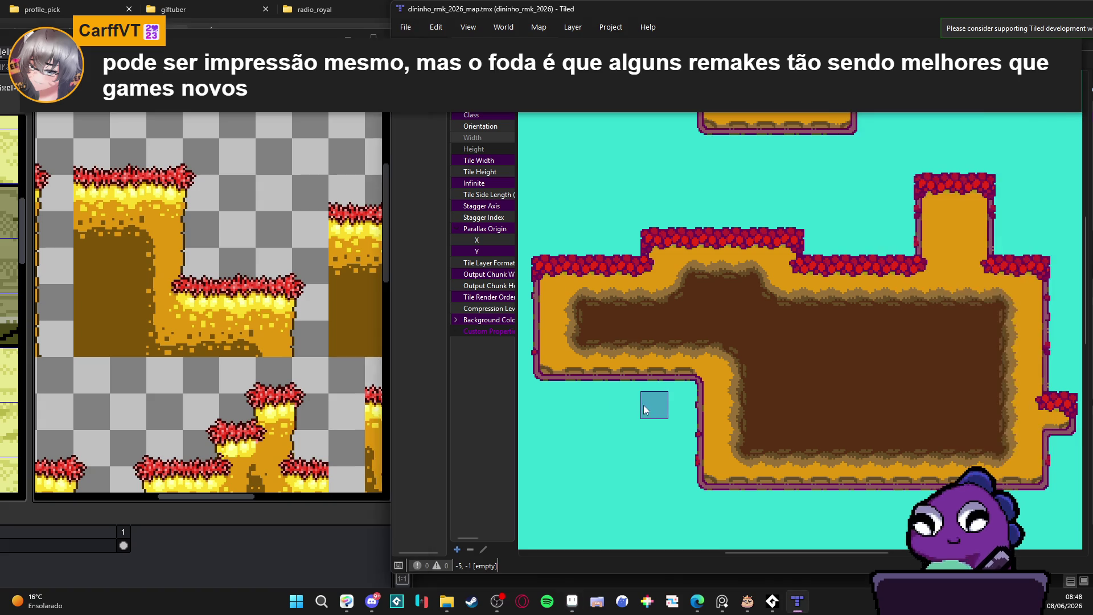
{"action": "left_click_drag", "start_coordinate": [664, 245], "coordinate": [668, 278]}
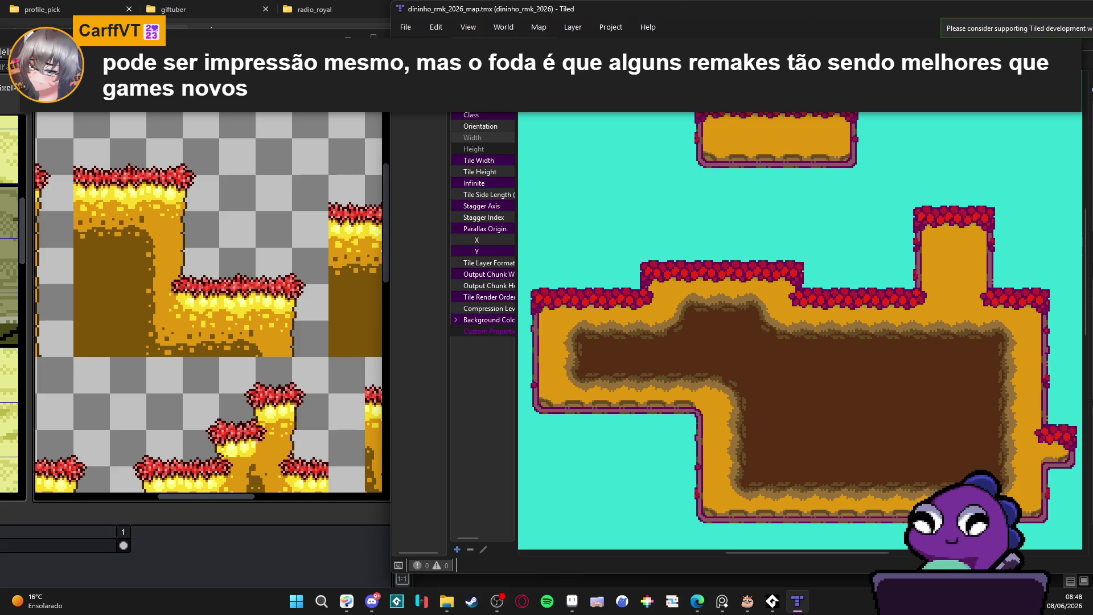
{"action": "left_click_drag", "start_coordinate": [838, 21], "coordinate": [600, 82]}
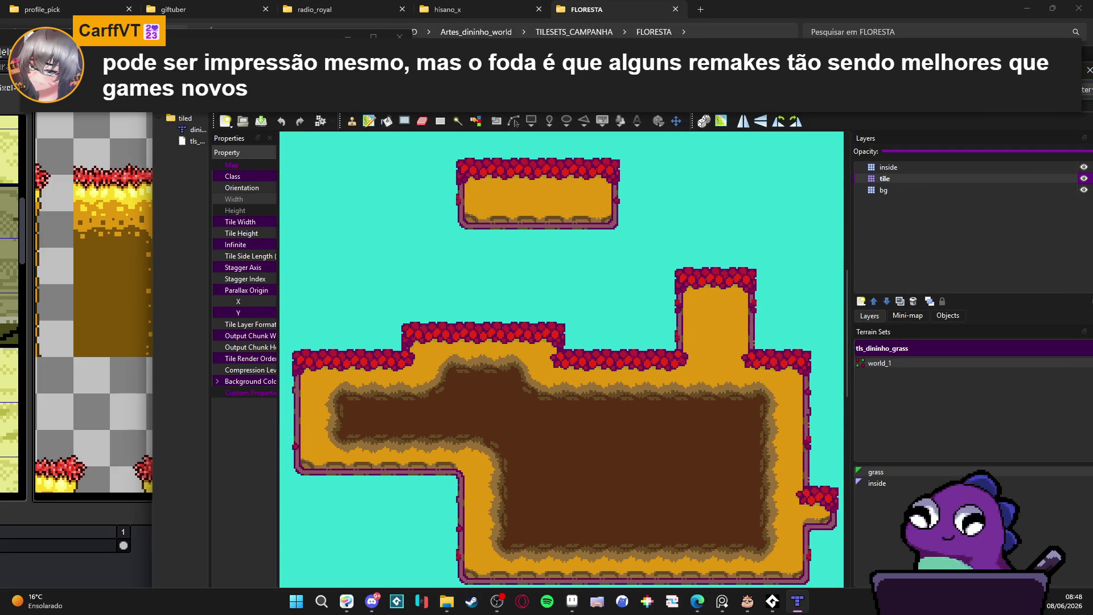
{"action": "left_click", "coordinate": [1089, 70]}
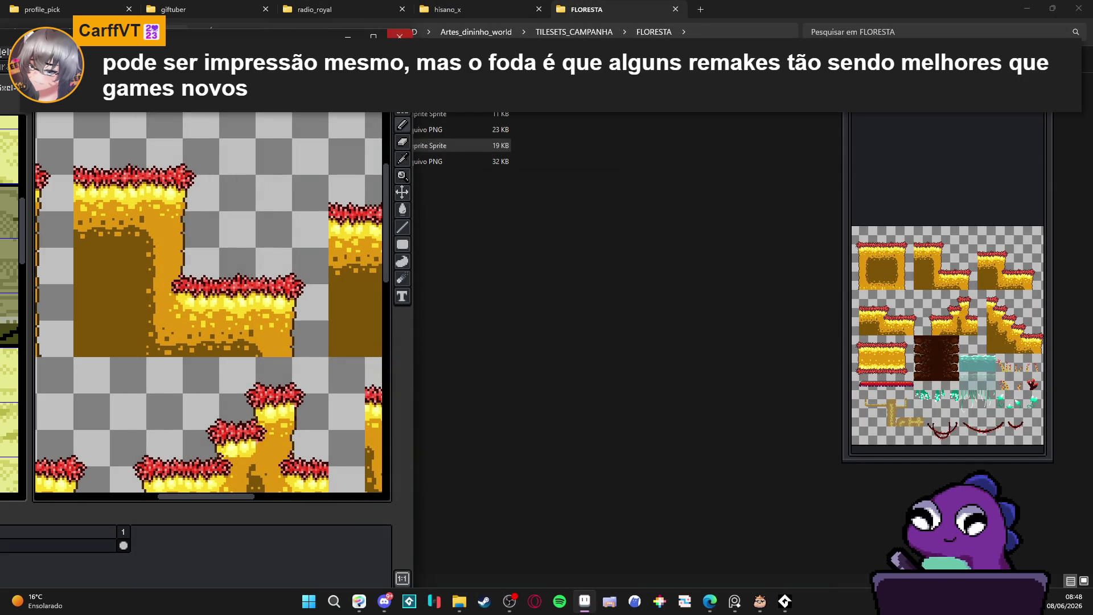
{"action": "double_click", "coordinate": [461, 145]}
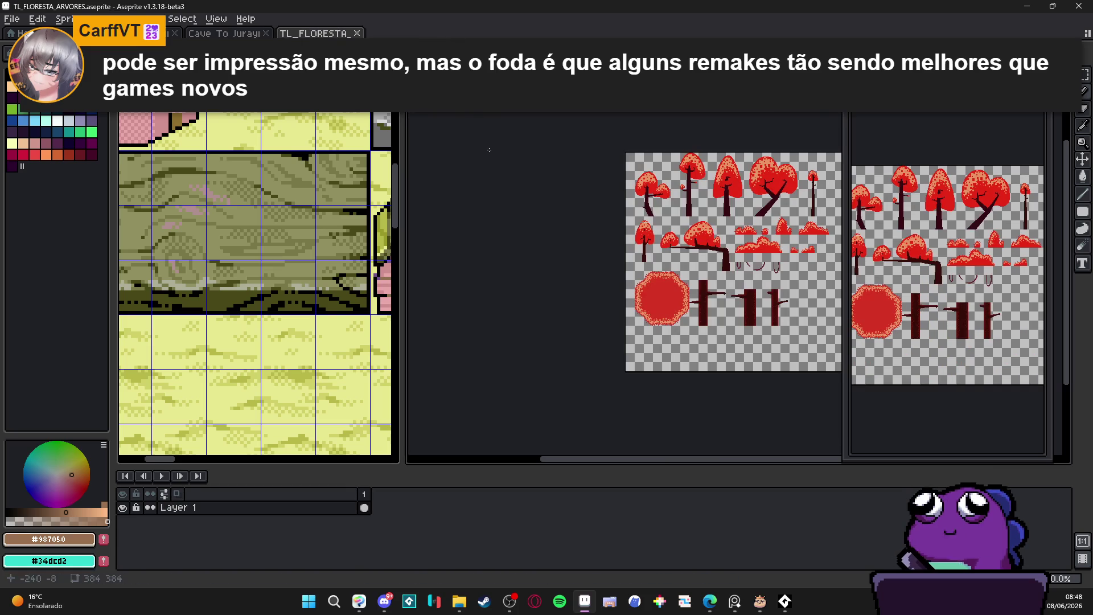
Close the TL_FLORESTA_ARVORES tree sprite and return to the Cave To Jurayn_ref ladder sprite.
{"action": "left_click", "coordinate": [357, 33]}
{"action": "left_click", "coordinate": [143, 33]}
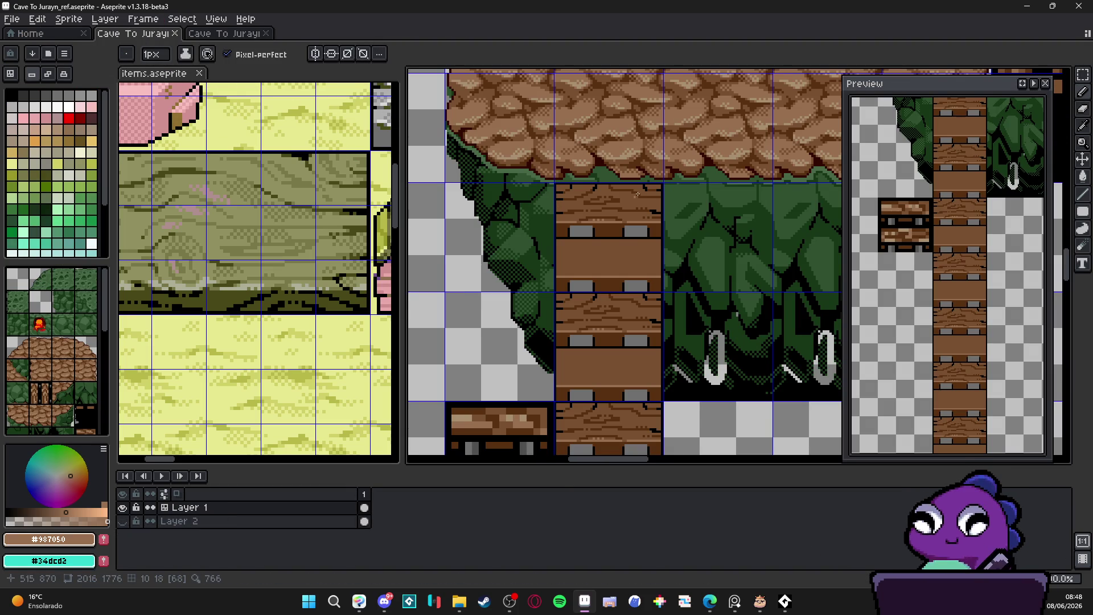
{"action": "scroll", "coordinate": [568, 220], "scroll_direction": "up", "scroll_amount": 2}
{"action": "scroll", "coordinate": [554, 200], "scroll_direction": "up", "scroll_amount": 1}
Pick black from the artwork and draw notch pixels and dark edge lines beside the grey bolt.
{"action": "left_click", "coordinate": [554, 200], "text": "alt"}
{"action": "scroll", "coordinate": [497, 226], "scroll_direction": "down", "scroll_amount": 2}
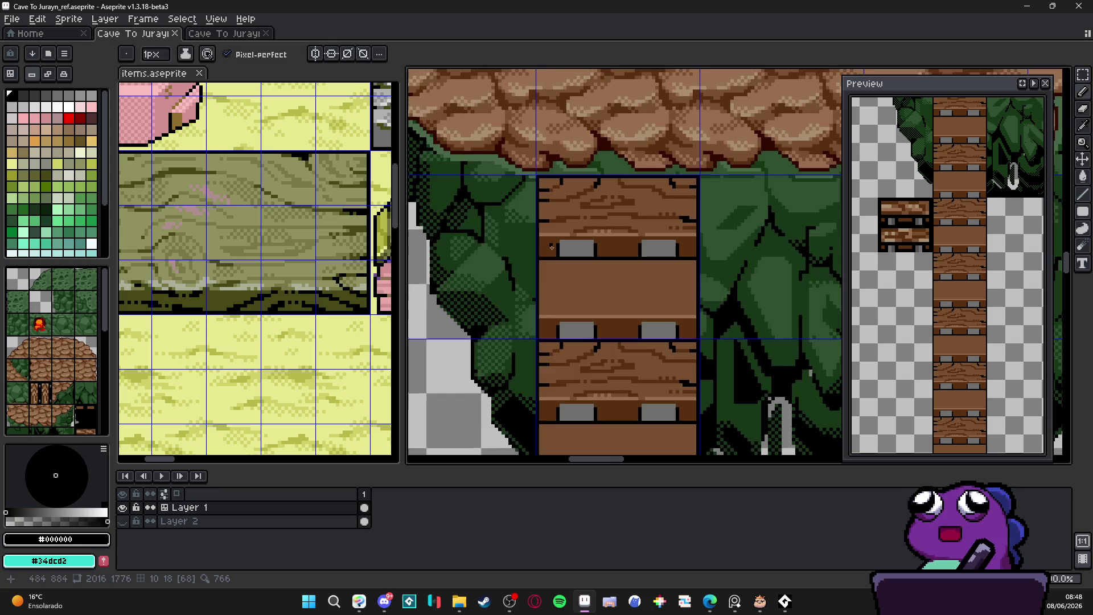
{"action": "scroll", "coordinate": [493, 269], "scroll_direction": "up", "scroll_amount": 1}
{"action": "scroll", "coordinate": [505, 321], "scroll_direction": "up", "scroll_amount": 1}
{"action": "scroll", "coordinate": [457, 316], "scroll_direction": "up", "scroll_amount": 1}
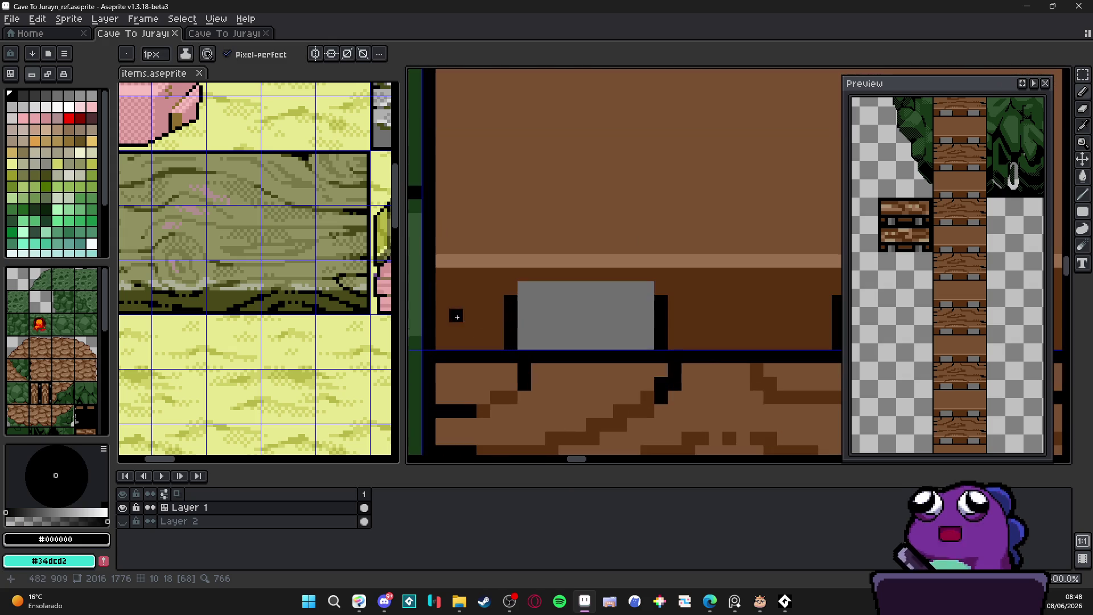
{"action": "mouse_move", "coordinate": [453, 316]}
{"action": "left_mouse_down"}
{"action": "mouse_move", "coordinate": [483, 316]}
{"action": "mouse_move", "coordinate": [476, 329]}
{"action": "mouse_move", "coordinate": [504, 340]}
{"action": "left_mouse_up"}
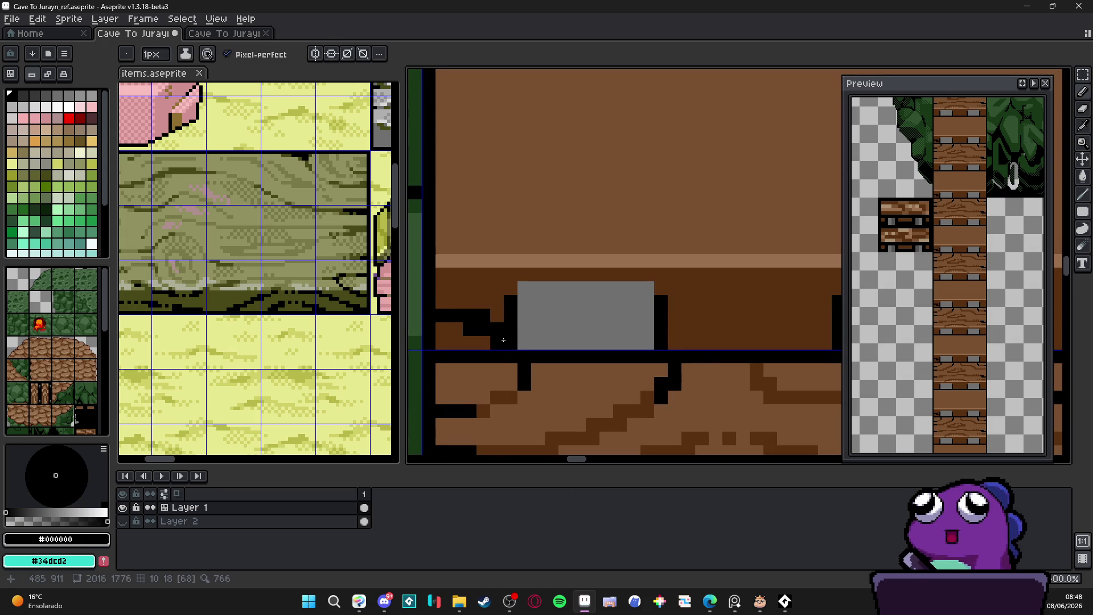
{"action": "left_click_drag", "start_coordinate": [442, 287], "coordinate": [511, 288]}
{"action": "mouse_move", "coordinate": [647, 302]}
{"action": "left_mouse_down"}
{"action": "mouse_move", "coordinate": [546, 271]}
{"action": "mouse_move", "coordinate": [670, 298]}
{"action": "mouse_move", "coordinate": [669, 312]}
{"action": "mouse_move", "coordinate": [724, 312]}
{"action": "mouse_move", "coordinate": [686, 294]}
{"action": "left_mouse_up"}
Draw a black line between the two bolts and paint a dark-brown gap in the rung highlight.
{"action": "scroll", "coordinate": [685, 294], "scroll_direction": "down", "scroll_amount": 3}
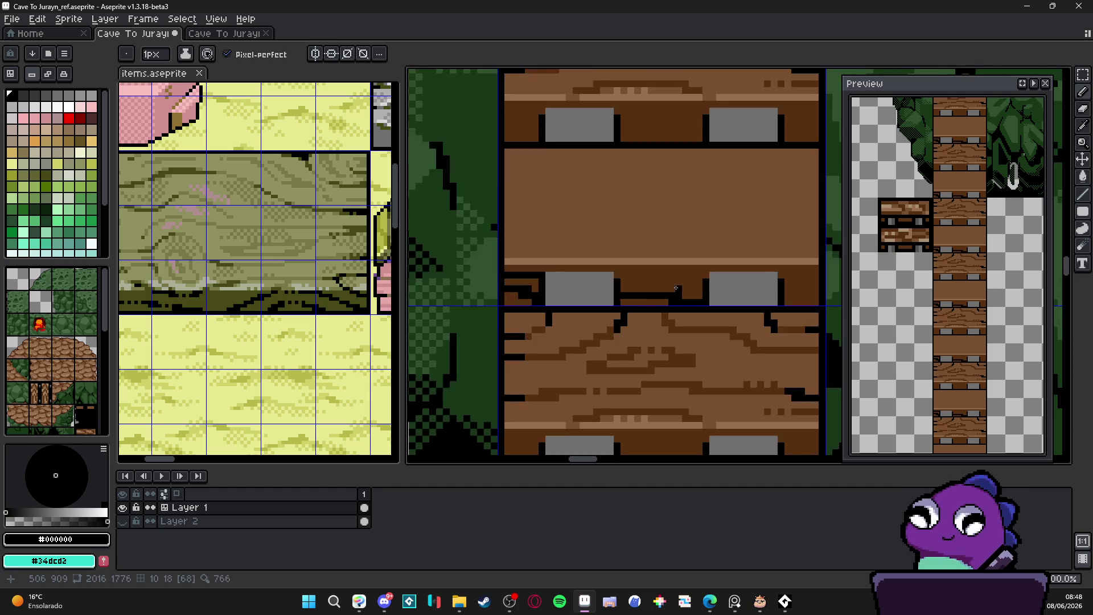
{"action": "scroll", "coordinate": [654, 282], "scroll_direction": "up", "scroll_amount": 1}
{"action": "left_click", "coordinate": [636, 272]}
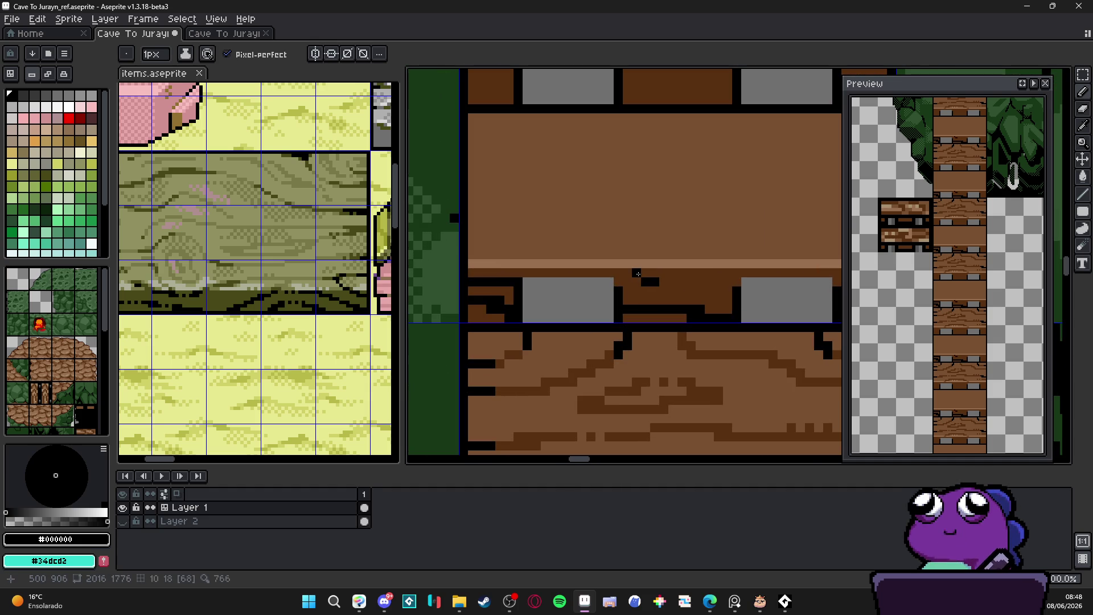
{"action": "key", "text": "ctrl+z"}
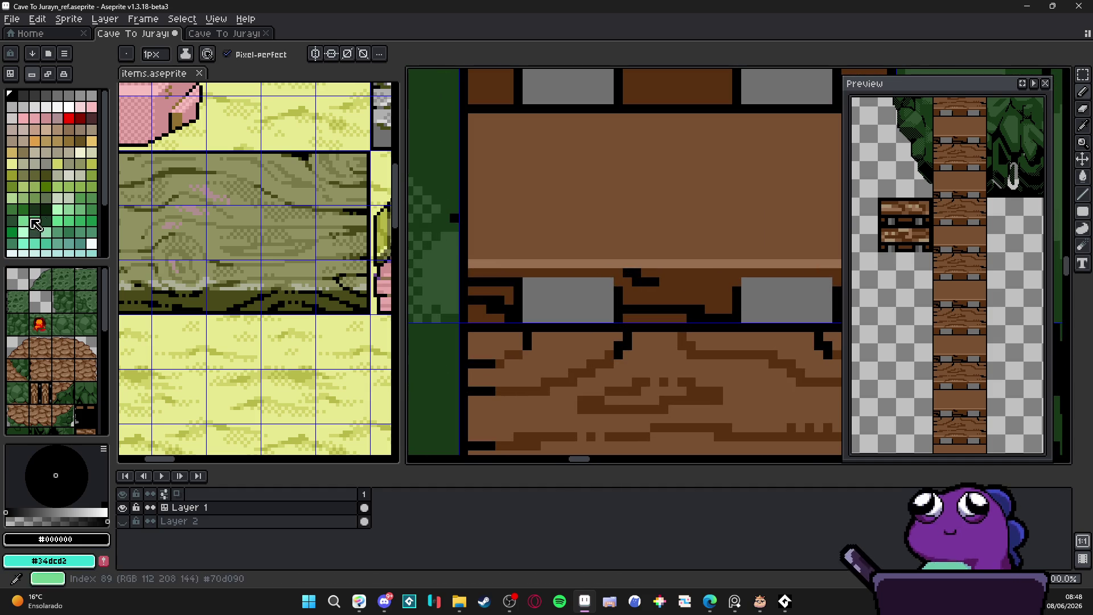
{"action": "left_click_drag", "start_coordinate": [660, 279], "coordinate": [716, 275]}
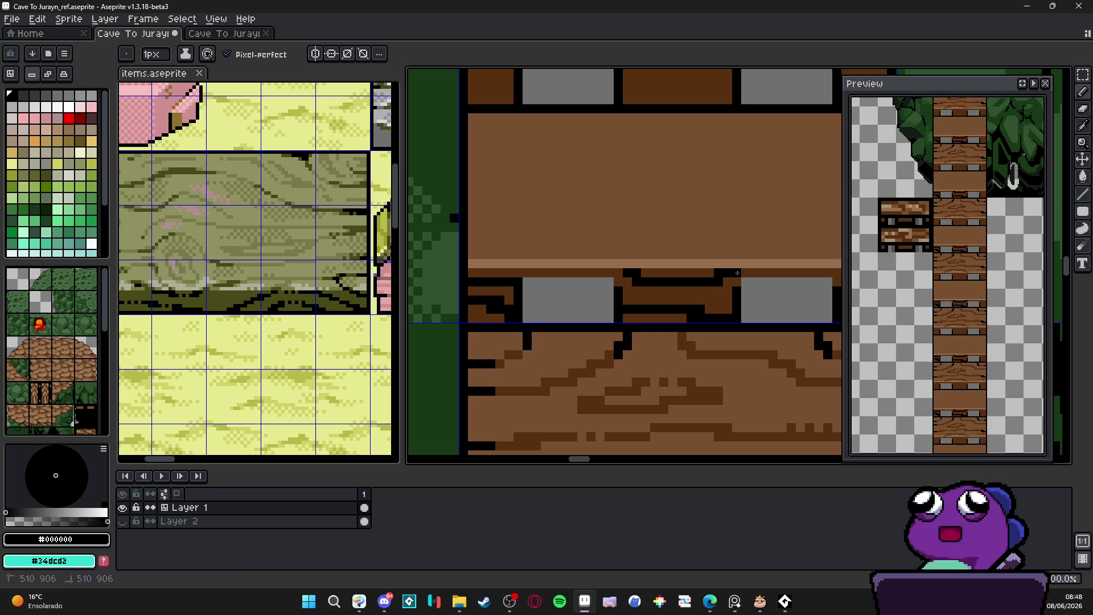
{"action": "left_click", "coordinate": [734, 256], "text": "alt"}
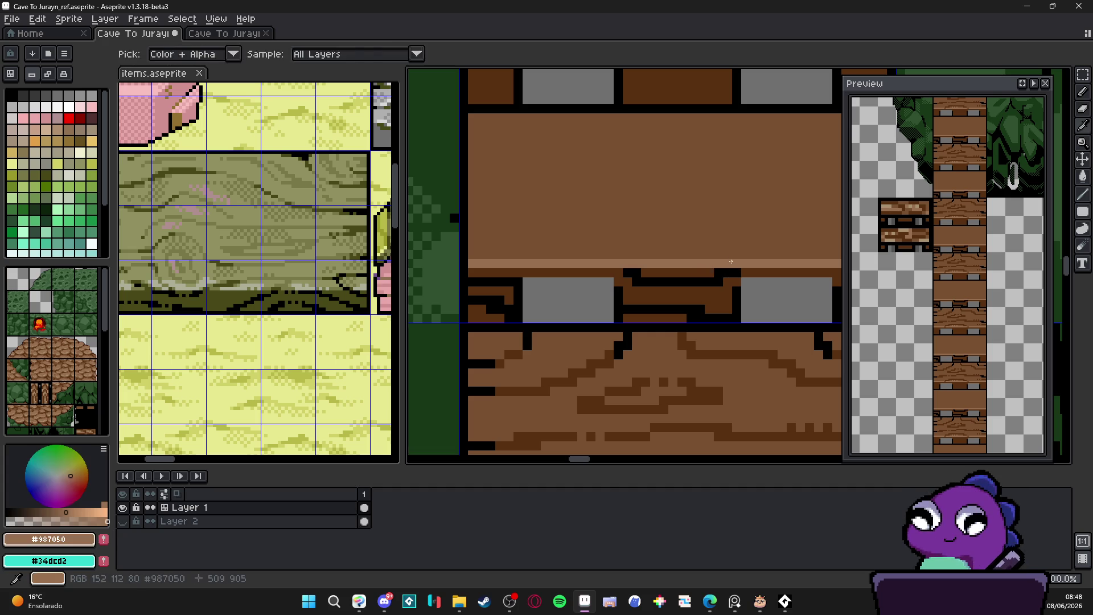
{"action": "left_click", "coordinate": [742, 263]}
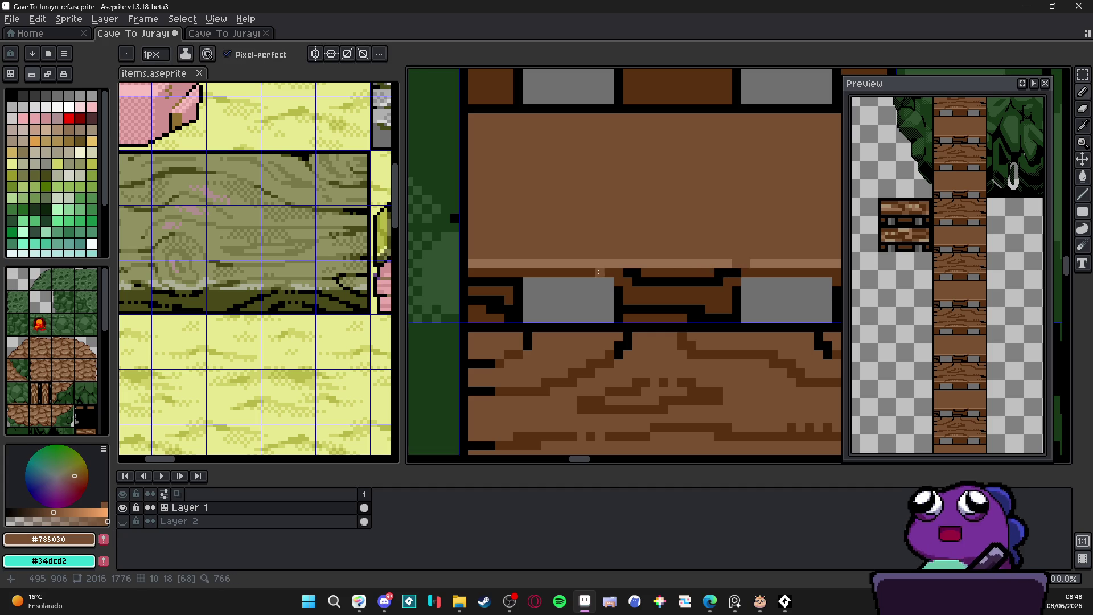
Switch back to black and add notch pixels on the brown plank.
{"action": "scroll", "coordinate": [624, 267], "scroll_direction": "down", "scroll_amount": 3}
{"action": "scroll", "coordinate": [662, 269], "scroll_direction": "up", "scroll_amount": 2}
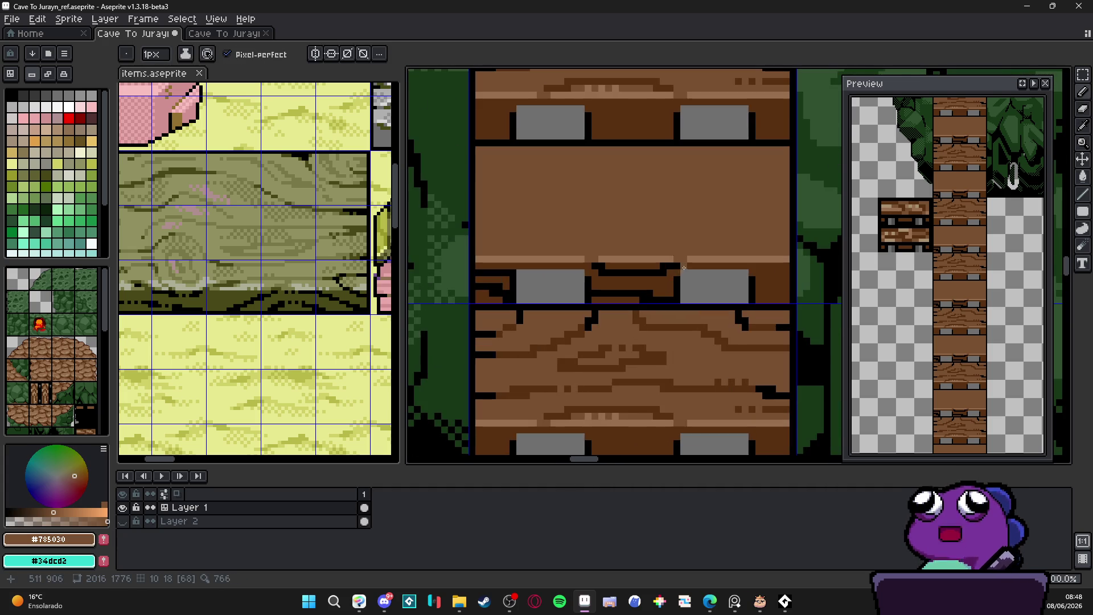
{"action": "left_click", "coordinate": [663, 270], "text": "alt"}
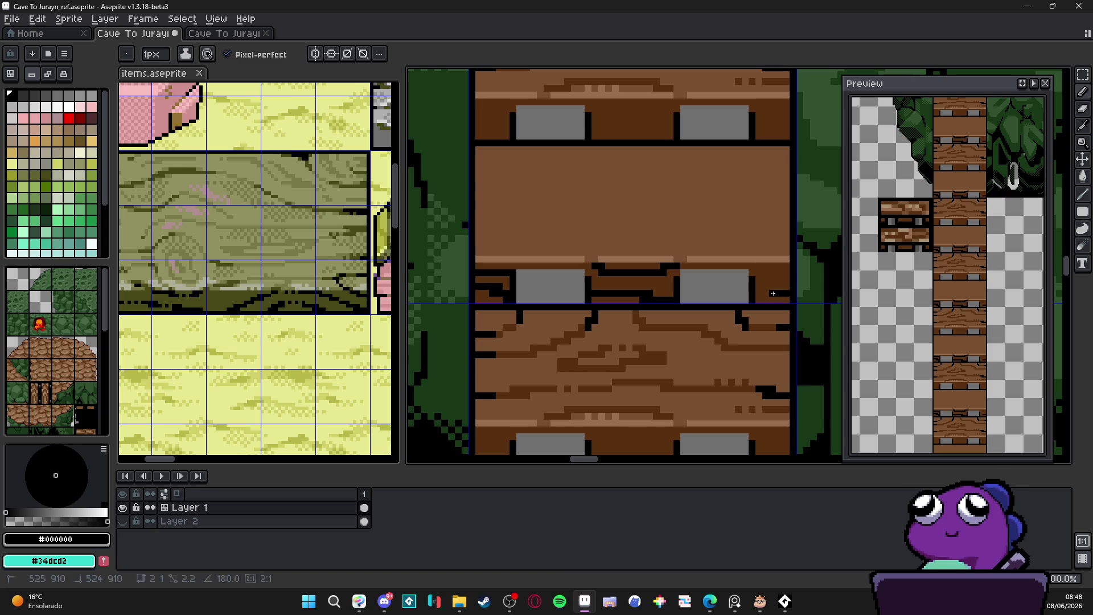
{"action": "left_click", "coordinate": [768, 297]}
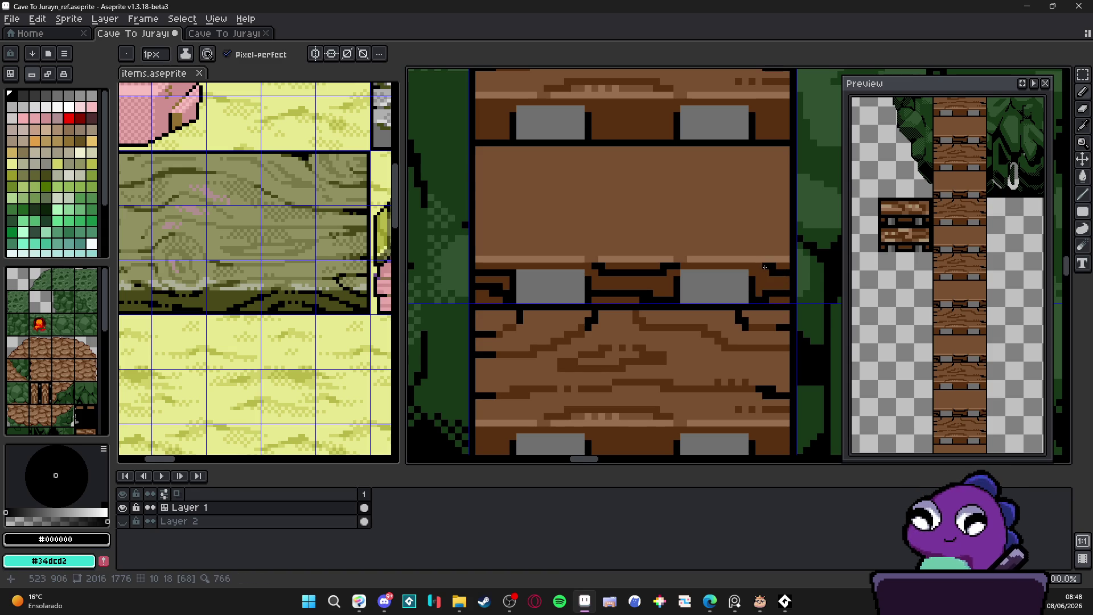
{"action": "scroll", "coordinate": [763, 279], "scroll_direction": "down", "scroll_amount": 3}
{"action": "scroll", "coordinate": [751, 294], "scroll_direction": "down", "scroll_amount": 1}
{"action": "scroll", "coordinate": [639, 260], "scroll_direction": "up", "scroll_amount": 4}
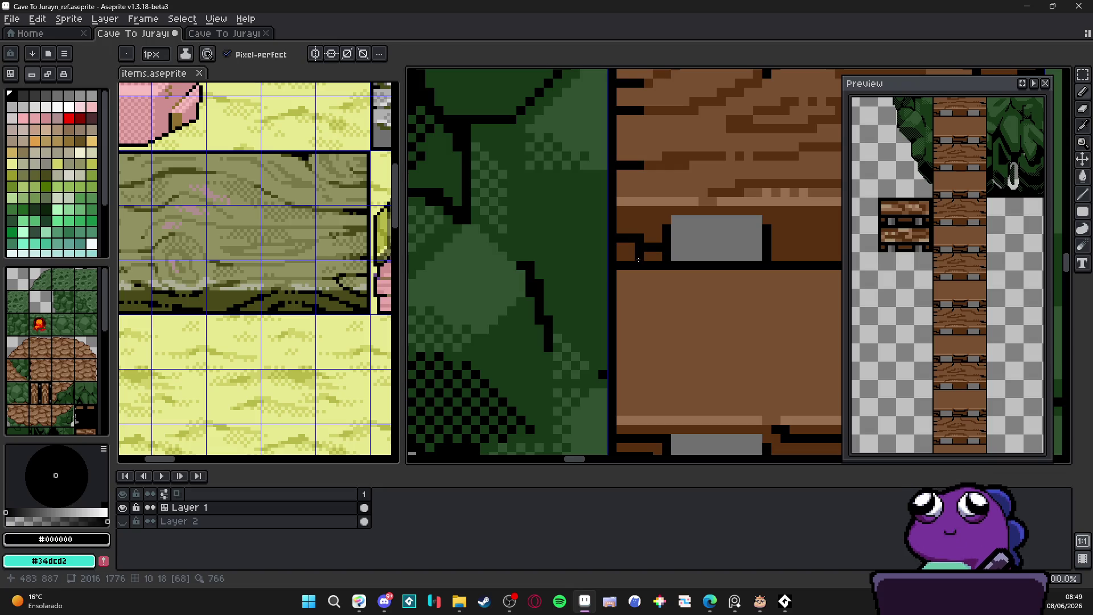
{"action": "left_click_drag", "start_coordinate": [650, 210], "coordinate": [638, 210]}
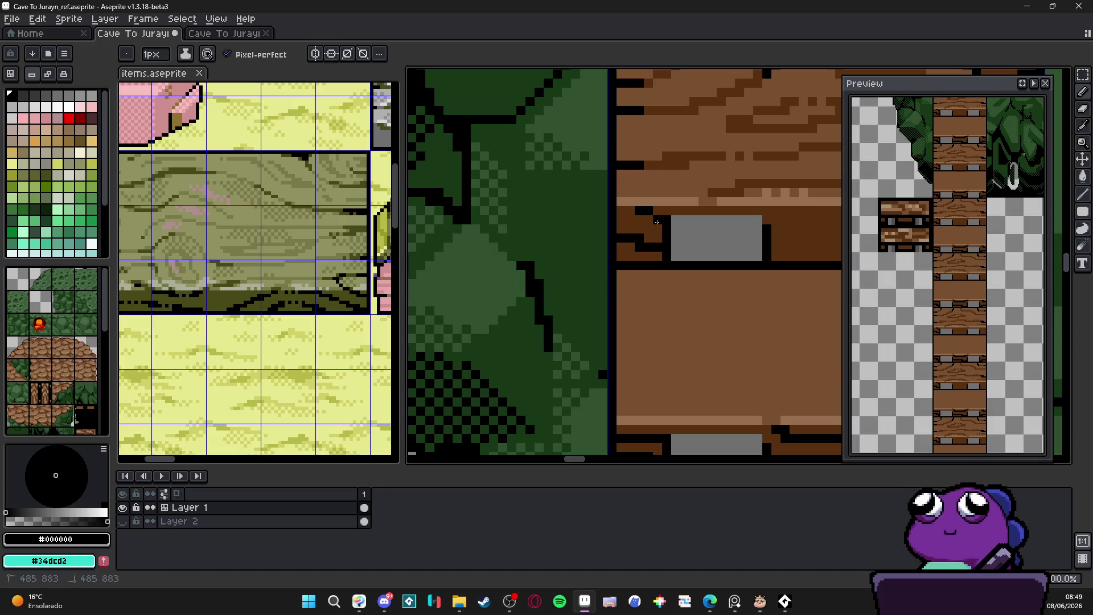
Draw stepped black outline strokes along the dark plank strip, extending them at the right end.
{"action": "scroll", "coordinate": [627, 234], "scroll_direction": "right", "scroll_amount": 3}
{"action": "left_click", "coordinate": [566, 254]}
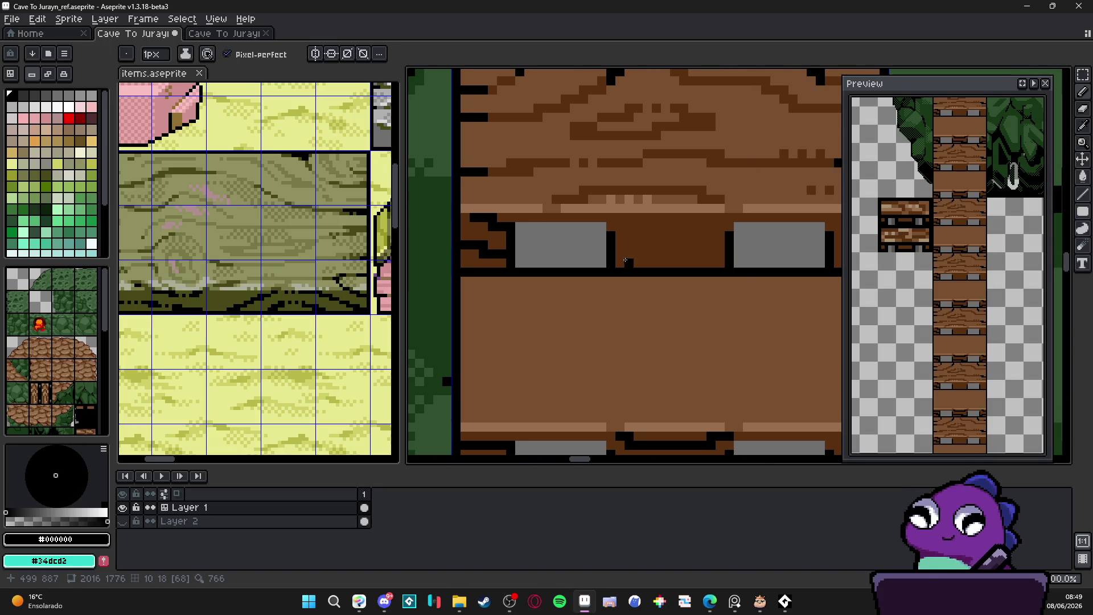
{"action": "left_click_drag", "start_coordinate": [629, 253], "coordinate": [708, 254]}
{"action": "left_click", "coordinate": [718, 263]}
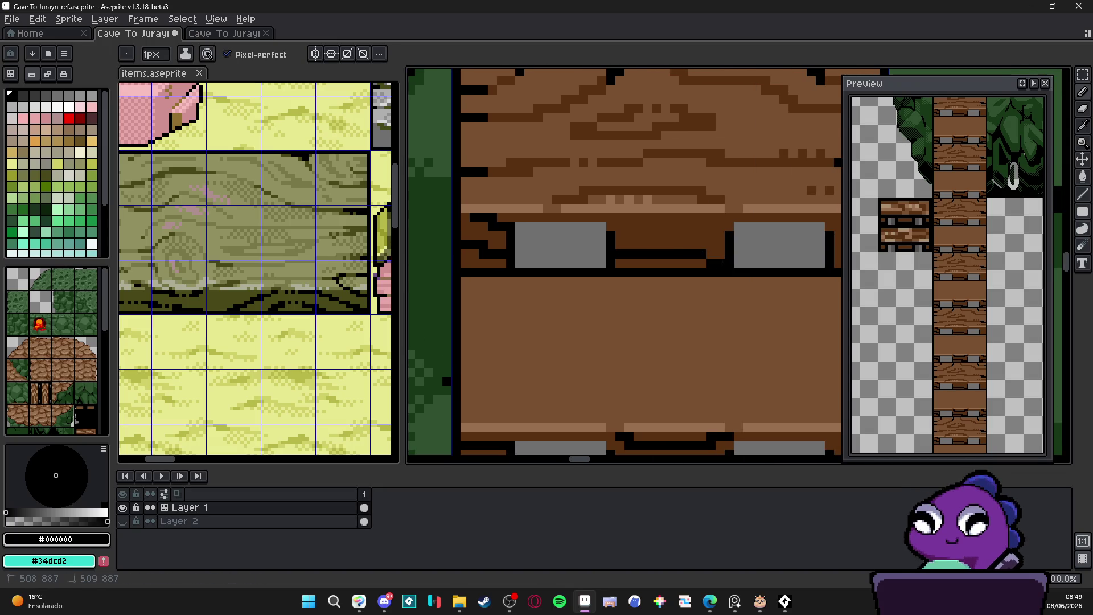
{"action": "scroll", "coordinate": [711, 255], "scroll_direction": "down", "scroll_amount": 3}
{"action": "scroll", "coordinate": [559, 238], "scroll_direction": "up", "scroll_amount": 4}
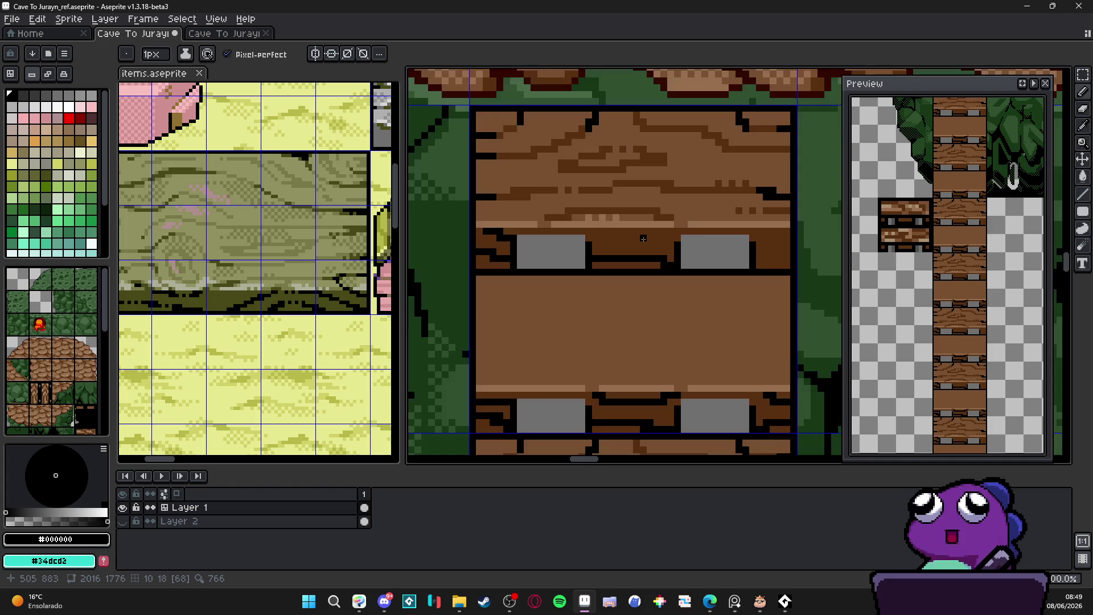
{"action": "mouse_move", "coordinate": [544, 218]}
{"action": "left_mouse_down"}
{"action": "mouse_move", "coordinate": [587, 219]}
{"action": "mouse_move", "coordinate": [604, 236]}
{"action": "mouse_move", "coordinate": [691, 237]}
{"action": "left_mouse_up"}
{"action": "left_click", "coordinate": [719, 220]}
{"action": "left_click", "coordinate": [709, 236]}
{"action": "left_click", "coordinate": [744, 218]}
{"action": "left_click", "coordinate": [727, 236]}
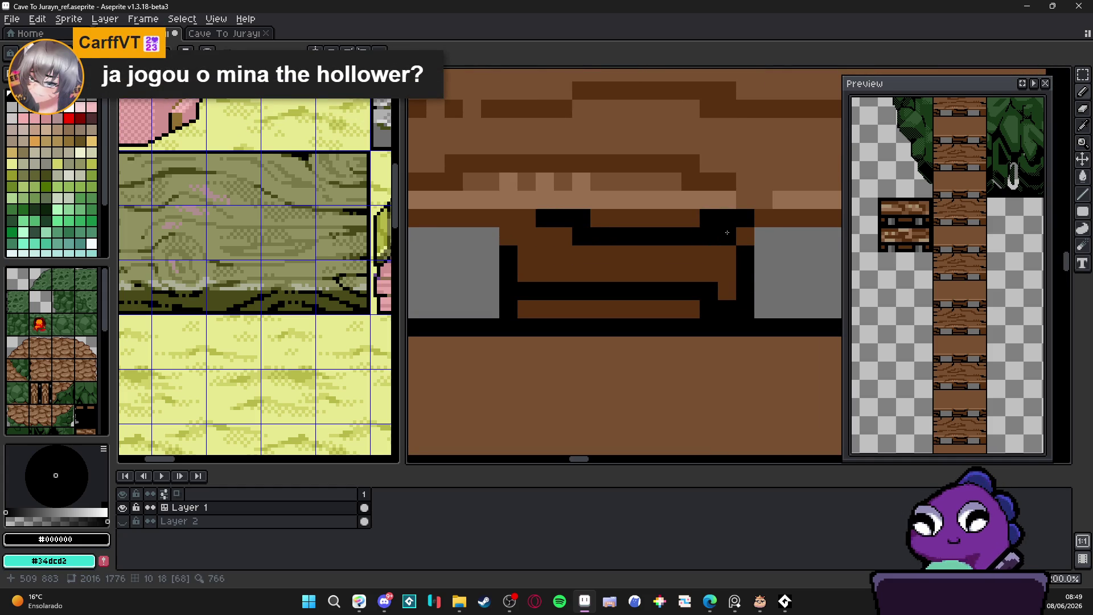
Add a diagonal black notch and black pixels along two rows of the rung strip.
{"action": "scroll", "coordinate": [702, 247], "scroll_direction": "down", "scroll_amount": 2}
{"action": "scroll", "coordinate": [683, 256], "scroll_direction": "up", "scroll_amount": 2}
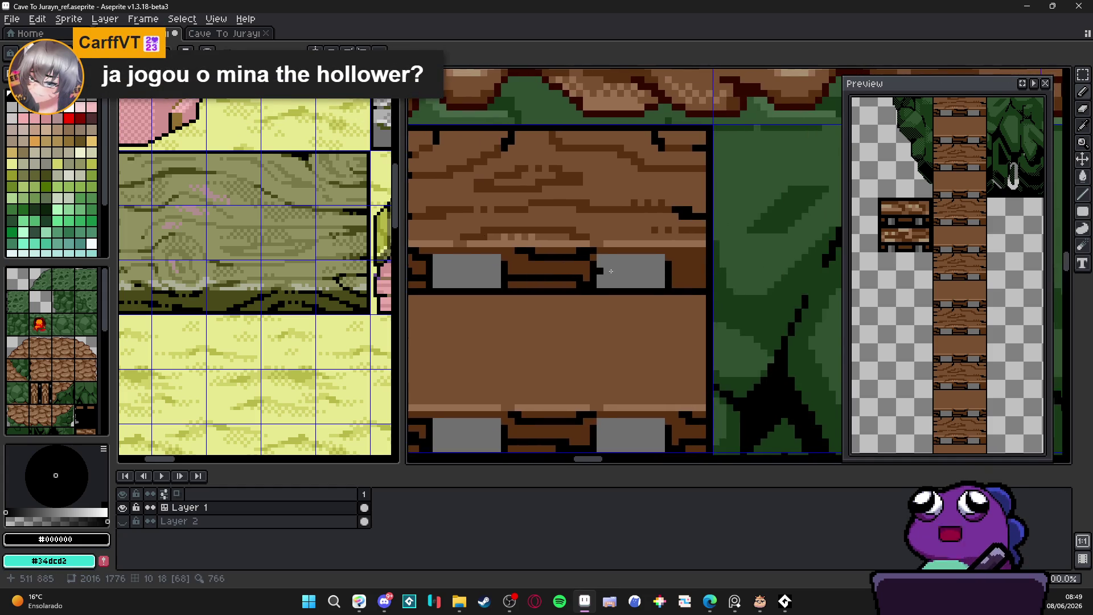
{"action": "left_click", "coordinate": [679, 266]}
{"action": "left_click_drag", "start_coordinate": [678, 266], "coordinate": [651, 271]}
{"action": "left_click", "coordinate": [623, 270]}
{"action": "mouse_move", "coordinate": [664, 229]}
{"action": "left_mouse_down"}
{"action": "mouse_move", "coordinate": [604, 217]}
{"action": "mouse_move", "coordinate": [628, 232]}
{"action": "left_mouse_up"}
Eyedrop dark brown #583010 from the plank and repaint two black pixels with it.
{"action": "scroll", "coordinate": [628, 231], "scroll_direction": "down", "scroll_amount": 3}
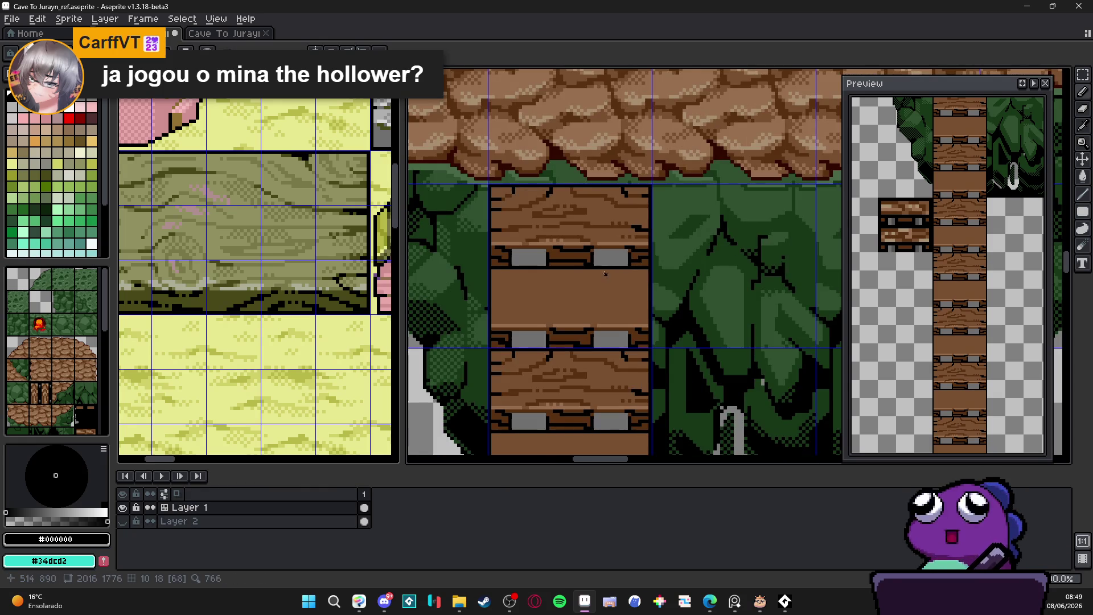
{"action": "scroll", "coordinate": [577, 267], "scroll_direction": "up", "scroll_amount": 1}
{"action": "scroll", "coordinate": [577, 267], "scroll_direction": "up", "scroll_amount": 1}
{"action": "left_click", "coordinate": [581, 264], "text": "alt"}
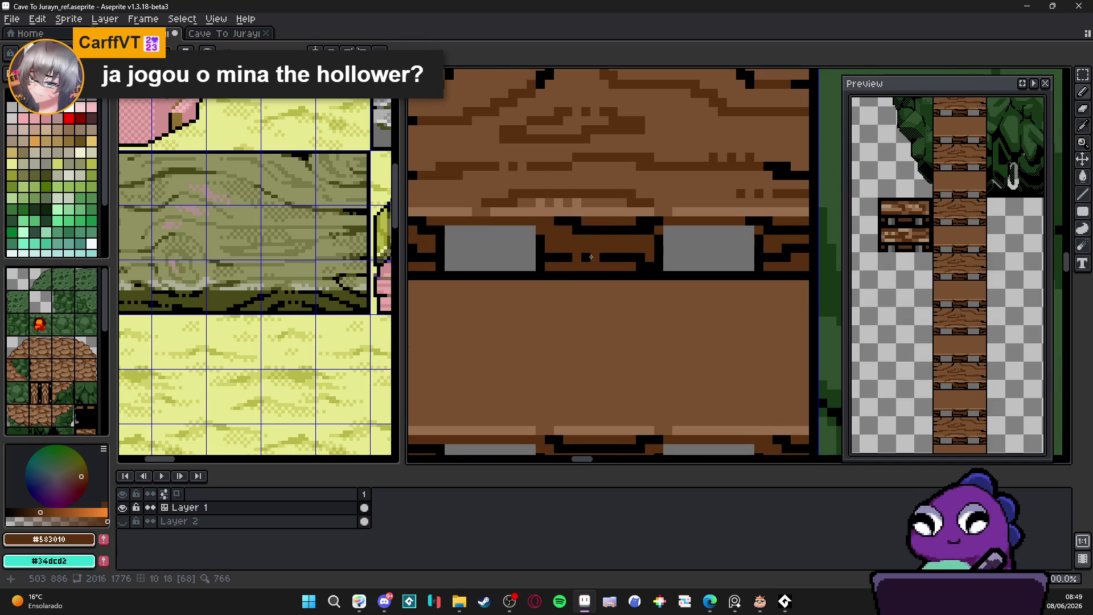
{"action": "scroll", "coordinate": [613, 259], "scroll_direction": "down", "scroll_amount": 3}
{"action": "scroll", "coordinate": [511, 256], "scroll_direction": "up", "scroll_amount": 5}
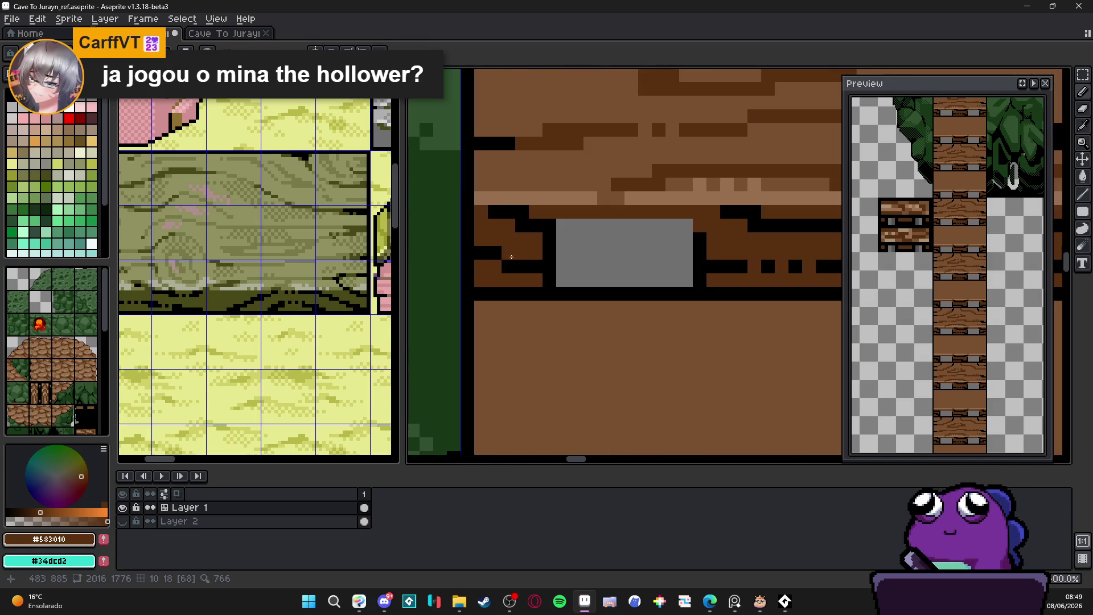
{"action": "left_click", "coordinate": [509, 267]}
{"action": "left_click", "coordinate": [495, 253]}
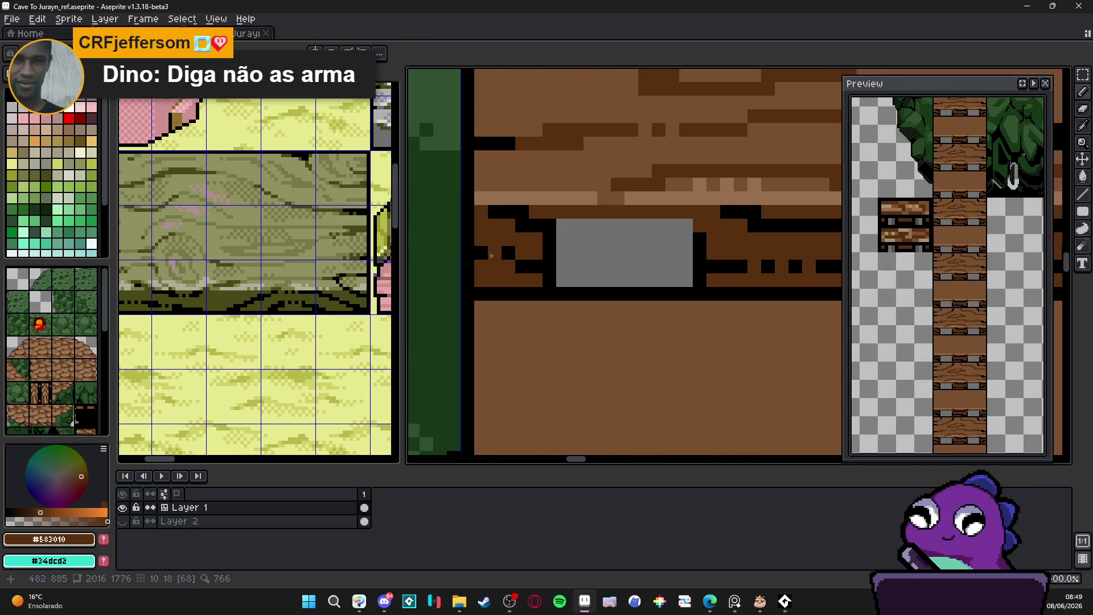
{"action": "scroll", "coordinate": [514, 288], "scroll_direction": "down", "scroll_amount": 3}
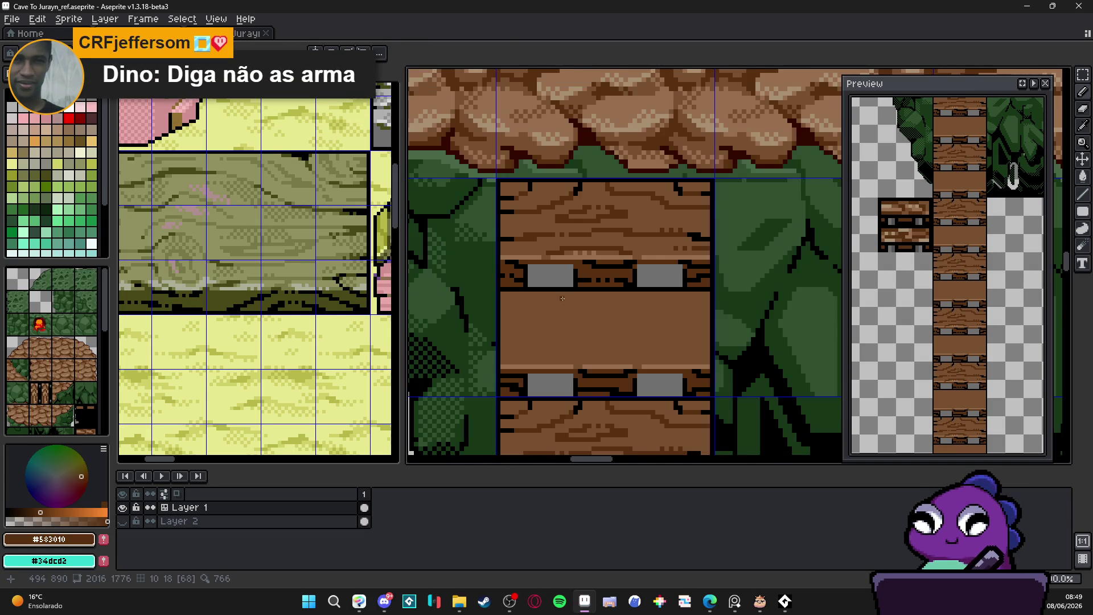
{"action": "scroll", "coordinate": [542, 265], "scroll_direction": "up", "scroll_amount": 2}
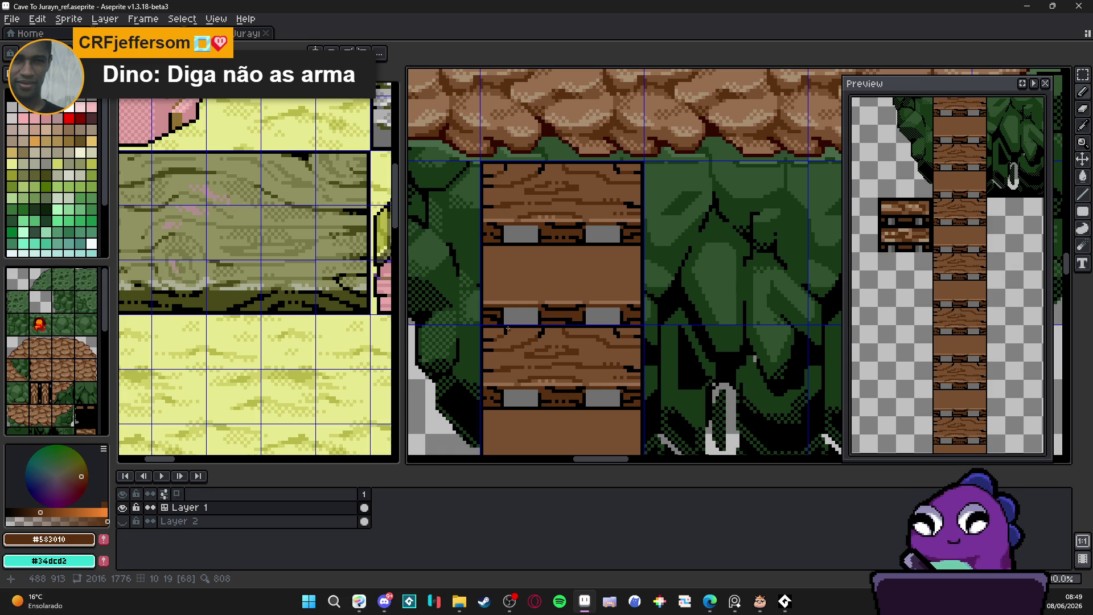
{"action": "scroll", "coordinate": [508, 329], "scroll_direction": "down", "scroll_amount": 3}
{"action": "scroll", "coordinate": [593, 214], "scroll_direction": "up", "scroll_amount": 2}
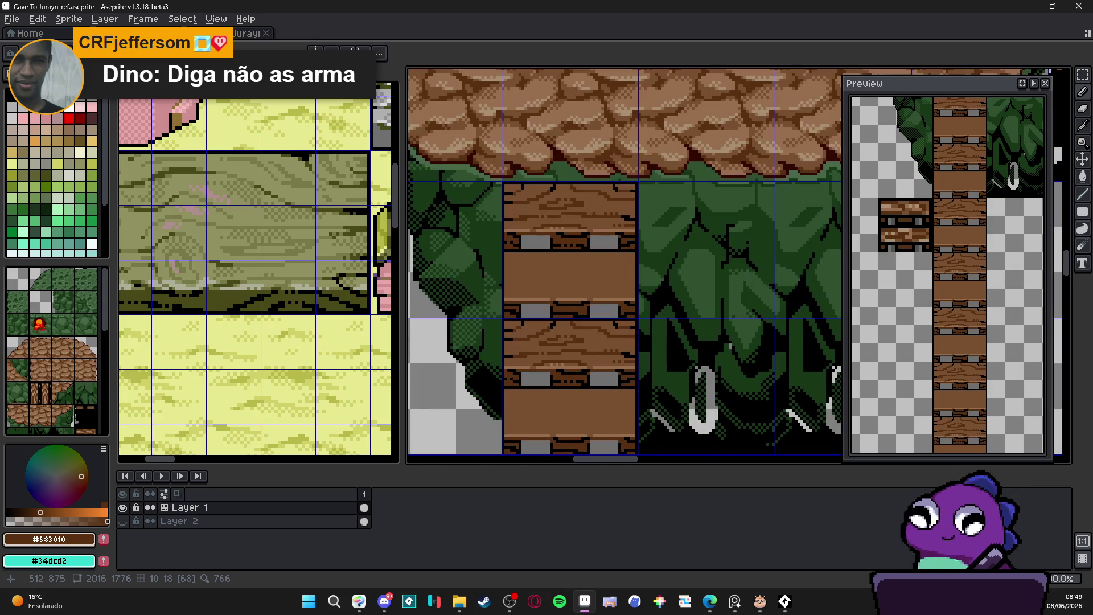
{"action": "scroll", "coordinate": [610, 212], "scroll_direction": "up", "scroll_amount": 2}
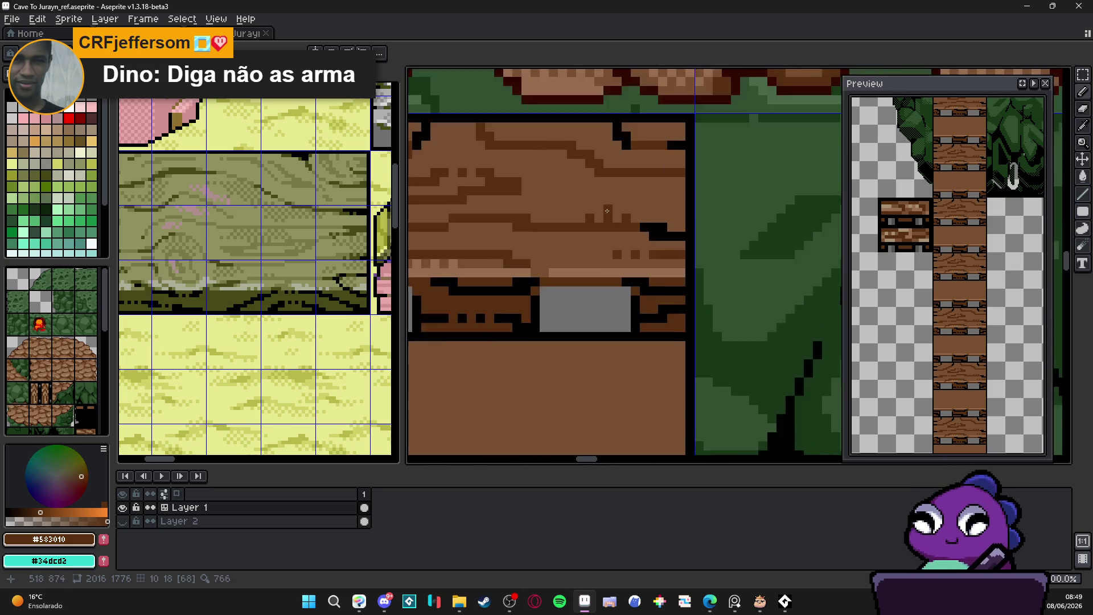
{"action": "scroll", "coordinate": [583, 196], "scroll_direction": "up", "scroll_amount": 2}
{"action": "scroll", "coordinate": [580, 213], "scroll_direction": "down", "scroll_amount": 2}
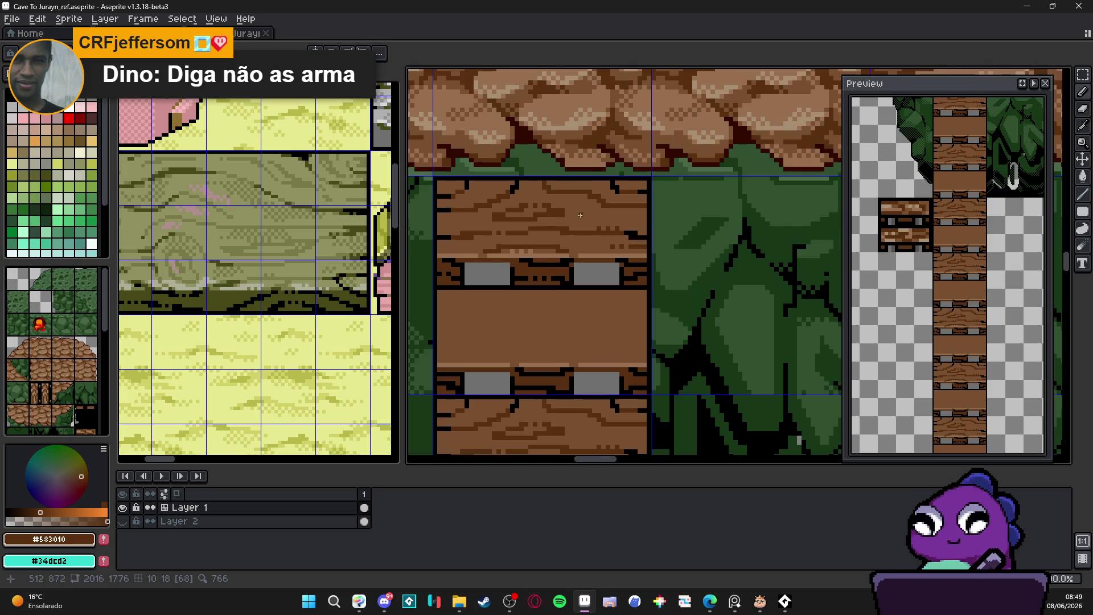
{"action": "scroll", "coordinate": [575, 236], "scroll_direction": "up", "scroll_amount": 3}
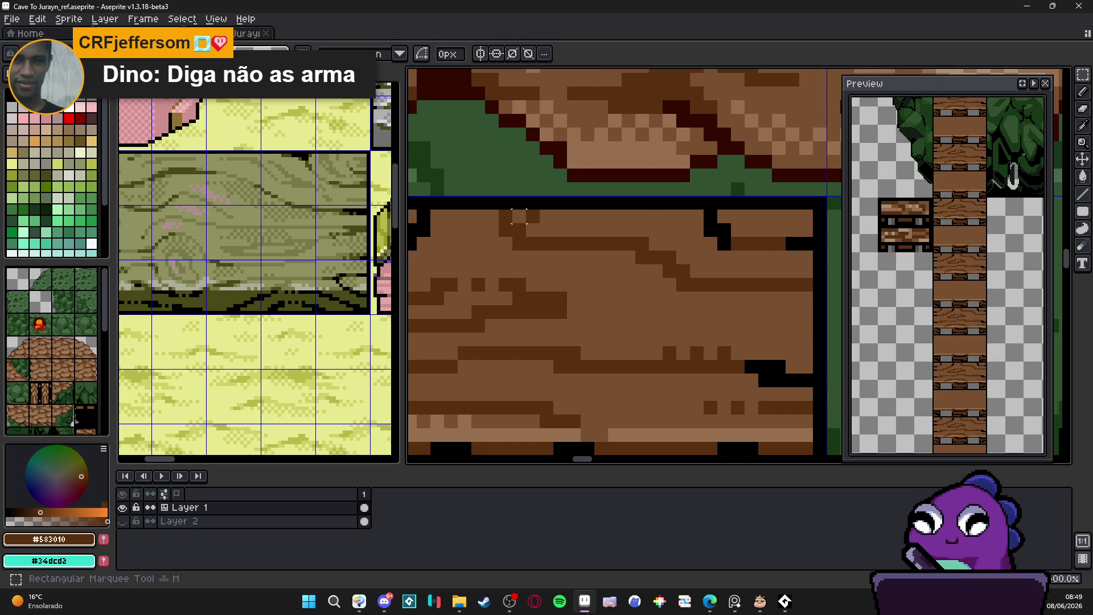
{"action": "key", "text": "b"}
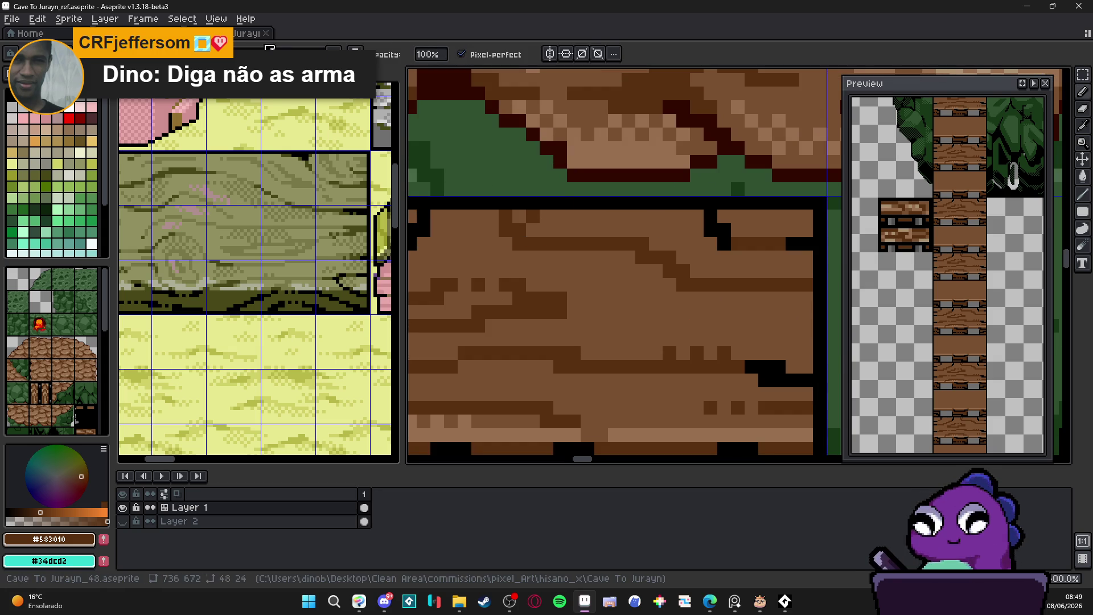
Paint an alternating dark-brown checker dither along the plank's top edge and top row.
{"action": "mouse_move", "coordinate": [543, 226]}
{"action": "left_mouse_down"}
{"action": "mouse_move", "coordinate": [691, 225]}
{"action": "mouse_move", "coordinate": [672, 251]}
{"action": "mouse_move", "coordinate": [698, 251]}
{"action": "mouse_move", "coordinate": [719, 270]}
{"action": "left_mouse_up"}
{"action": "left_click_drag", "start_coordinate": [780, 256], "coordinate": [806, 272]}
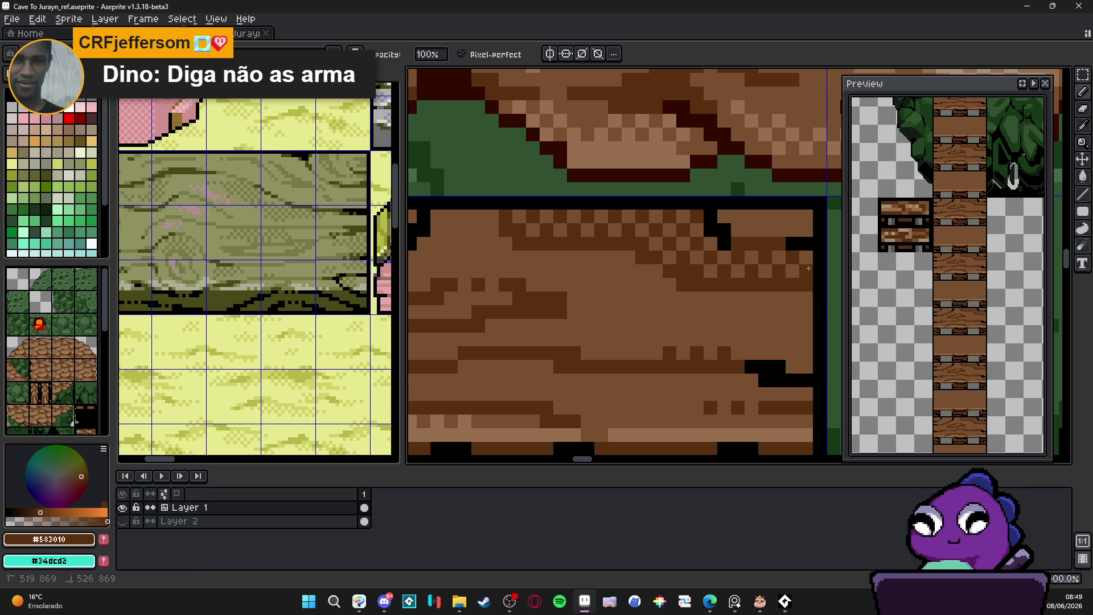
{"action": "left_click", "coordinate": [752, 284]}
{"action": "left_click", "coordinate": [574, 244]}
{"action": "left_click", "coordinate": [547, 244]}
{"action": "left_click", "coordinate": [602, 244]}
{"action": "left_click", "coordinate": [628, 244]}
{"action": "left_click", "coordinate": [744, 215]}
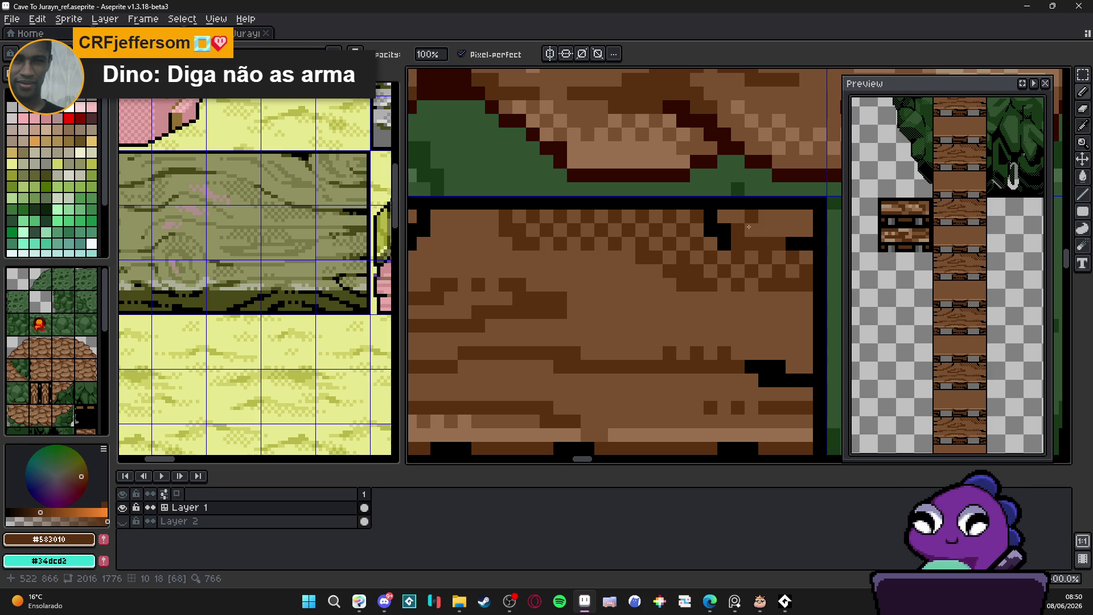
{"action": "left_click", "coordinate": [772, 215]}
{"action": "left_click", "coordinate": [800, 216]}
{"action": "left_click_drag", "start_coordinate": [725, 215], "coordinate": [724, 230]}
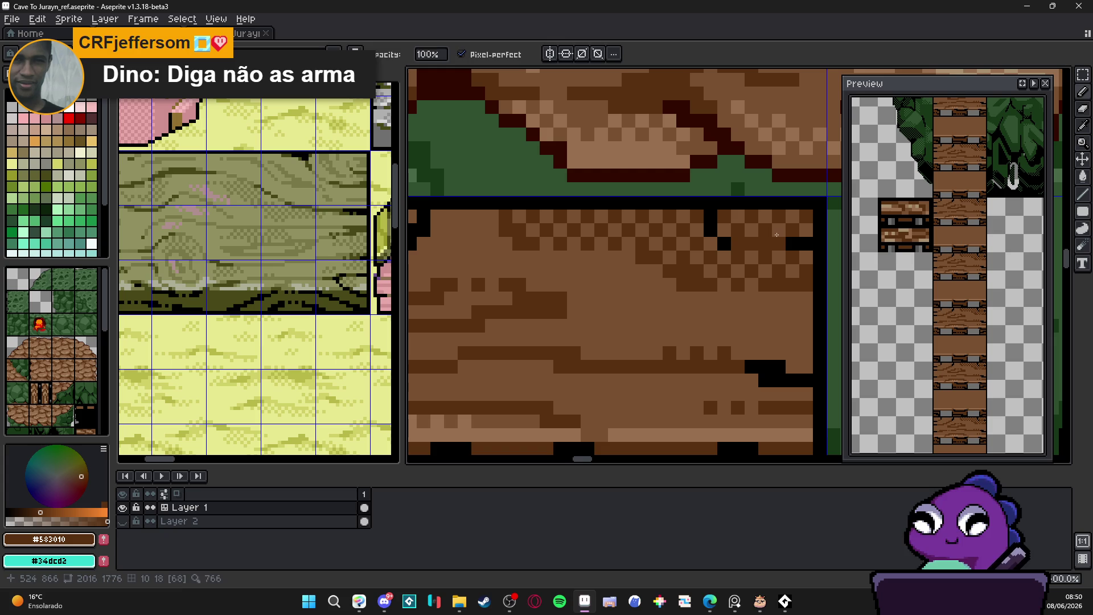
Add dark-brown dither pixels on the left part of the plank's top edge.
{"action": "scroll", "coordinate": [669, 273], "scroll_direction": "down", "scroll_amount": 3}
{"action": "scroll", "coordinate": [669, 272], "scroll_direction": "up", "scroll_amount": 4}
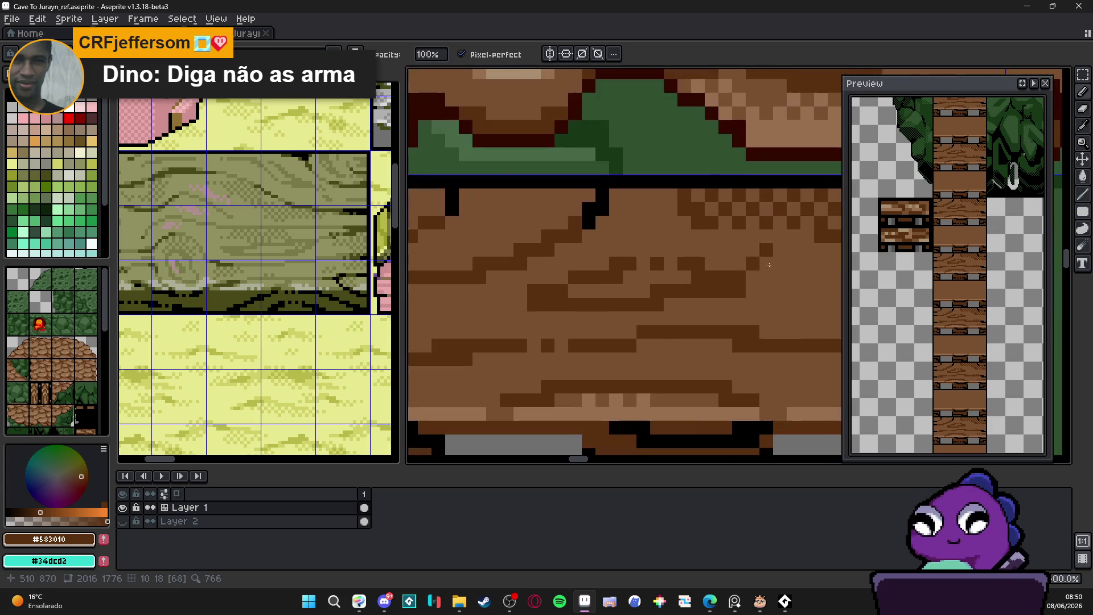
{"action": "mouse_move", "coordinate": [683, 271]}
{"action": "left_mouse_down"}
{"action": "mouse_move", "coordinate": [586, 272]}
{"action": "mouse_move", "coordinate": [769, 325]}
{"action": "left_mouse_up"}
{"action": "left_click", "coordinate": [643, 272]}
{"action": "left_click", "coordinate": [584, 229]}
{"action": "scroll", "coordinate": [592, 251], "scroll_direction": "down", "scroll_amount": 3}
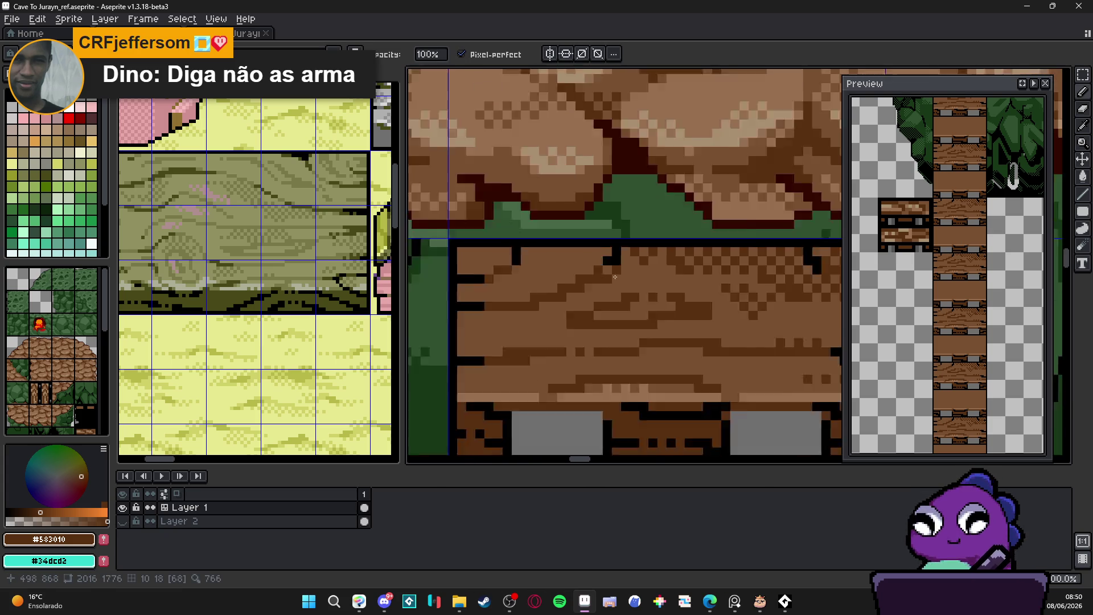
{"action": "scroll", "coordinate": [596, 274], "scroll_direction": "up", "scroll_amount": 3}
{"action": "scroll", "coordinate": [596, 274], "scroll_direction": "up", "scroll_amount": 1}
Paint checkerboard rows of dark-brown pixels beneath the black edge line.
{"action": "left_click", "coordinate": [657, 239]}
{"action": "left_click", "coordinate": [639, 221]}
{"action": "left_click", "coordinate": [621, 240]}
{"action": "left_click", "coordinate": [603, 220]}
{"action": "left_click", "coordinate": [584, 240]}
{"action": "left_click", "coordinate": [566, 221]}
{"action": "left_click", "coordinate": [548, 240]}
{"action": "left_click_drag", "start_coordinate": [461, 228], "coordinate": [592, 296]}
{"action": "left_click", "coordinate": [589, 290]}
{"action": "left_click", "coordinate": [570, 308]}
{"action": "left_click", "coordinate": [552, 291]}
{"action": "left_click", "coordinate": [534, 309]}
{"action": "left_click", "coordinate": [606, 309]}
{"action": "left_click", "coordinate": [625, 290]}
Dither the upper plank's top row with alternating dark-brown pixels.
{"action": "scroll", "coordinate": [628, 328], "scroll_direction": "down", "scroll_amount": 2}
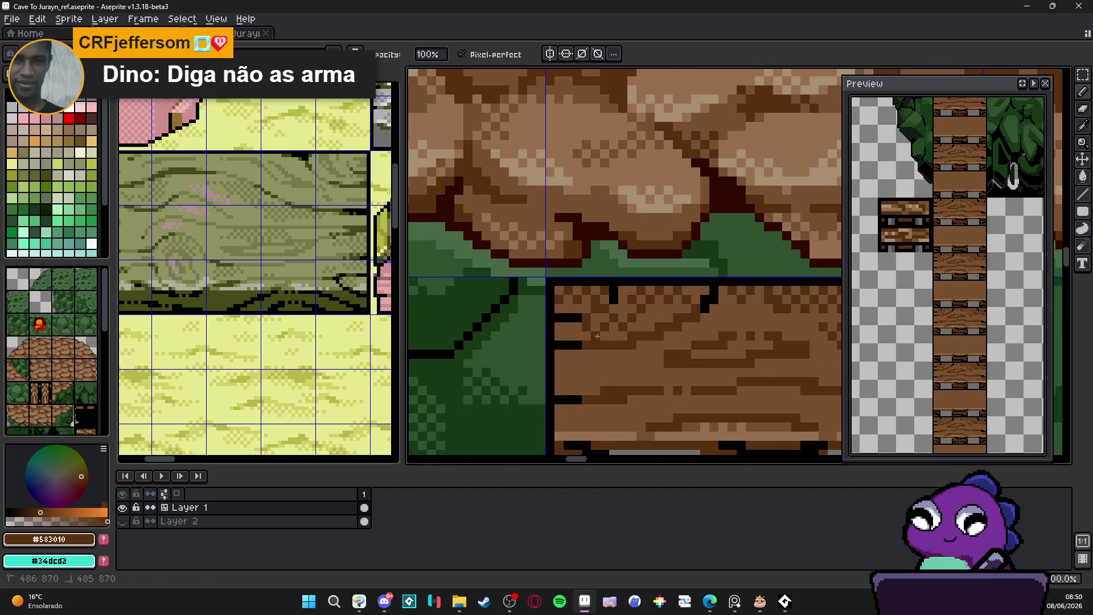
{"action": "scroll", "coordinate": [651, 336], "scroll_direction": "down", "scroll_amount": 1}
{"action": "scroll", "coordinate": [651, 335], "scroll_direction": "down", "scroll_amount": 1}
{"action": "scroll", "coordinate": [651, 336], "scroll_direction": "up", "scroll_amount": 3}
{"action": "left_click", "coordinate": [627, 345]}
{"action": "left_click", "coordinate": [583, 344]}
{"action": "left_click", "coordinate": [564, 345]}
{"action": "left_click", "coordinate": [541, 348]}
{"action": "left_click", "coordinate": [523, 348]}
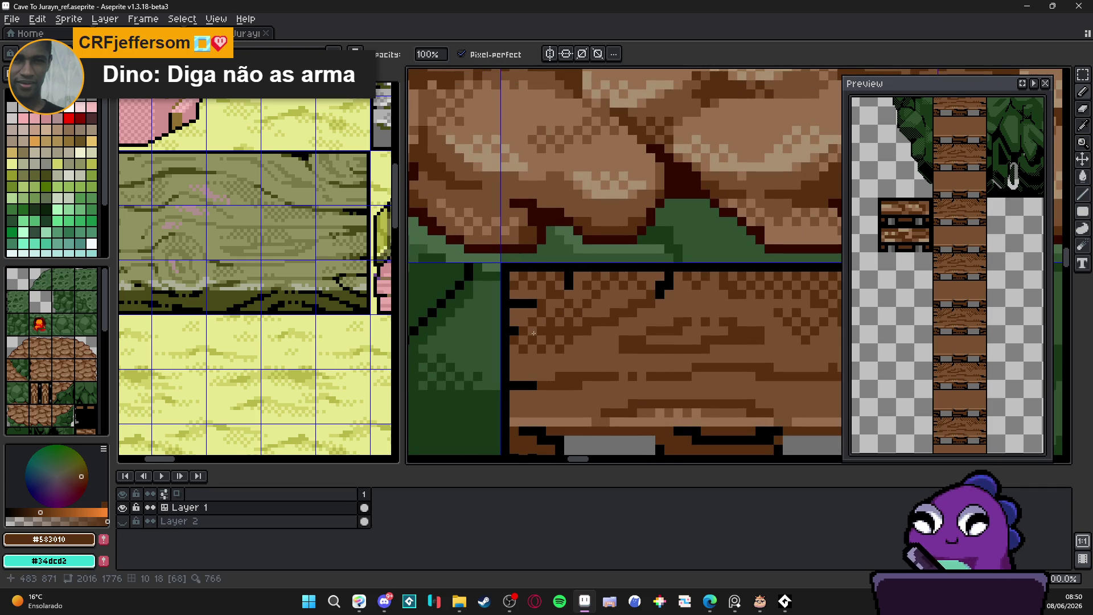
{"action": "left_click_drag", "start_coordinate": [521, 350], "coordinate": [439, 350]}
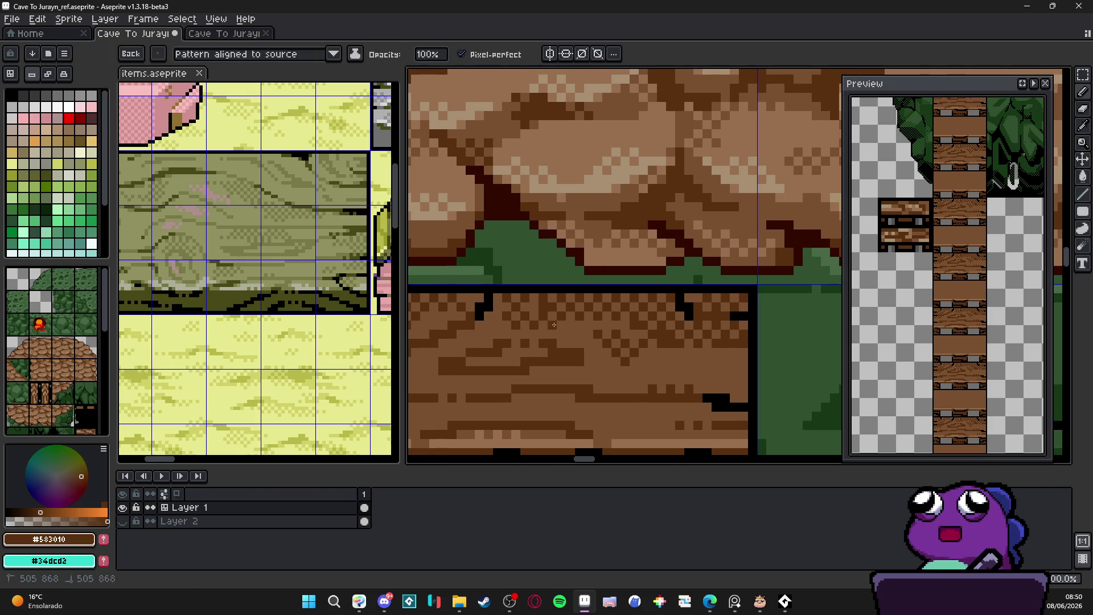
{"action": "scroll", "coordinate": [544, 327], "scroll_direction": "down", "scroll_amount": 3}
{"action": "scroll", "coordinate": [586, 358], "scroll_direction": "down", "scroll_amount": 3}
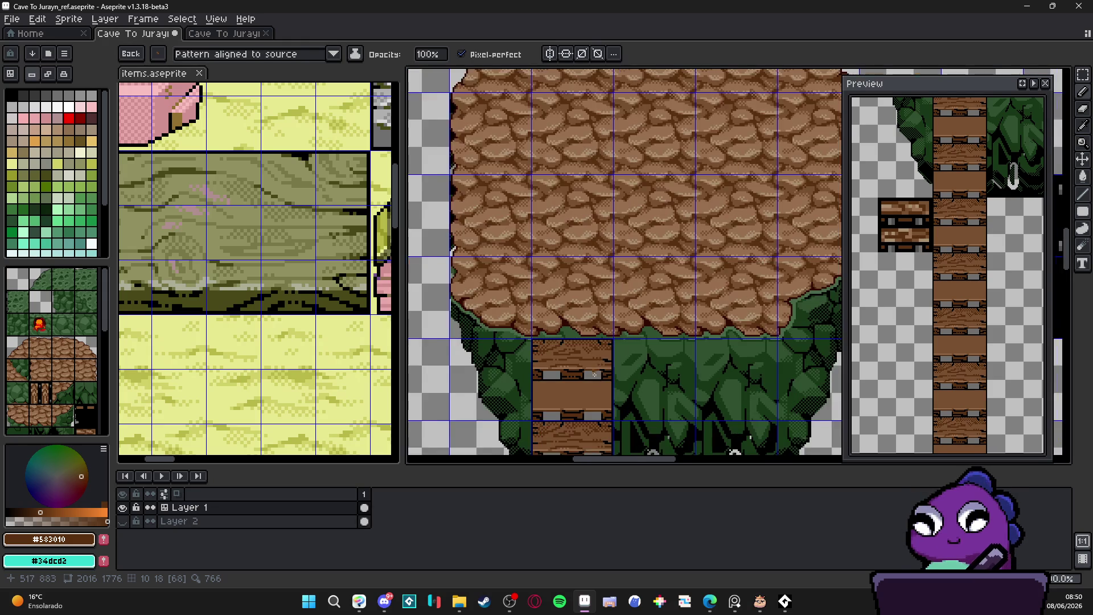
{"action": "scroll", "coordinate": [585, 339], "scroll_direction": "up", "scroll_amount": 4}
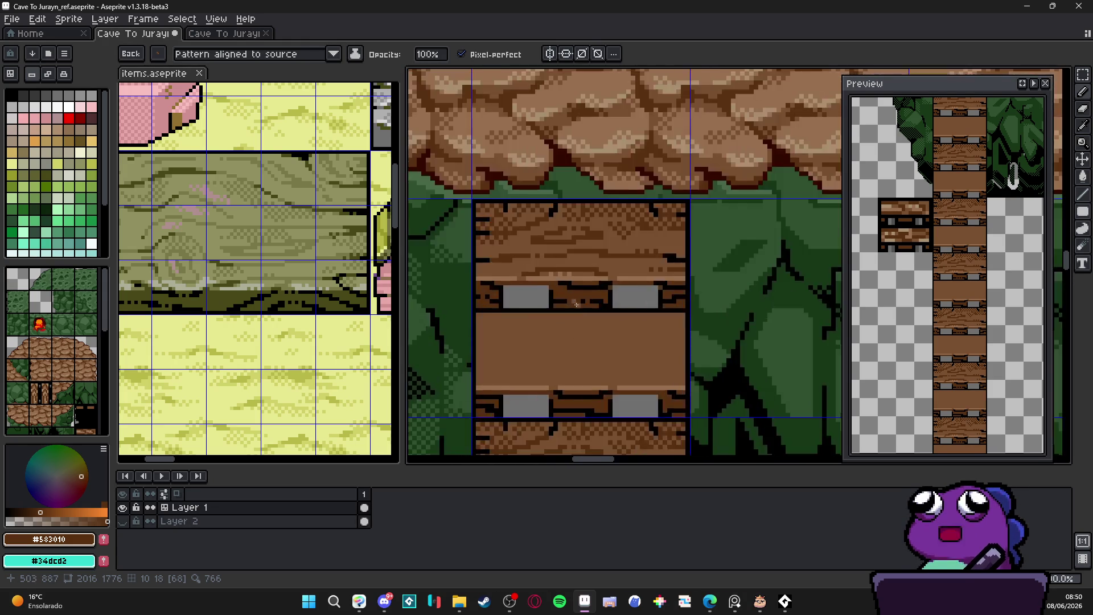
Add a black checker pattern between the grey bolts, recolouring stray black pixels dark brown.
{"action": "left_click", "coordinate": [538, 275], "text": "alt"}
{"action": "right_click", "coordinate": [521, 258]}
{"action": "left_click", "coordinate": [548, 259]}
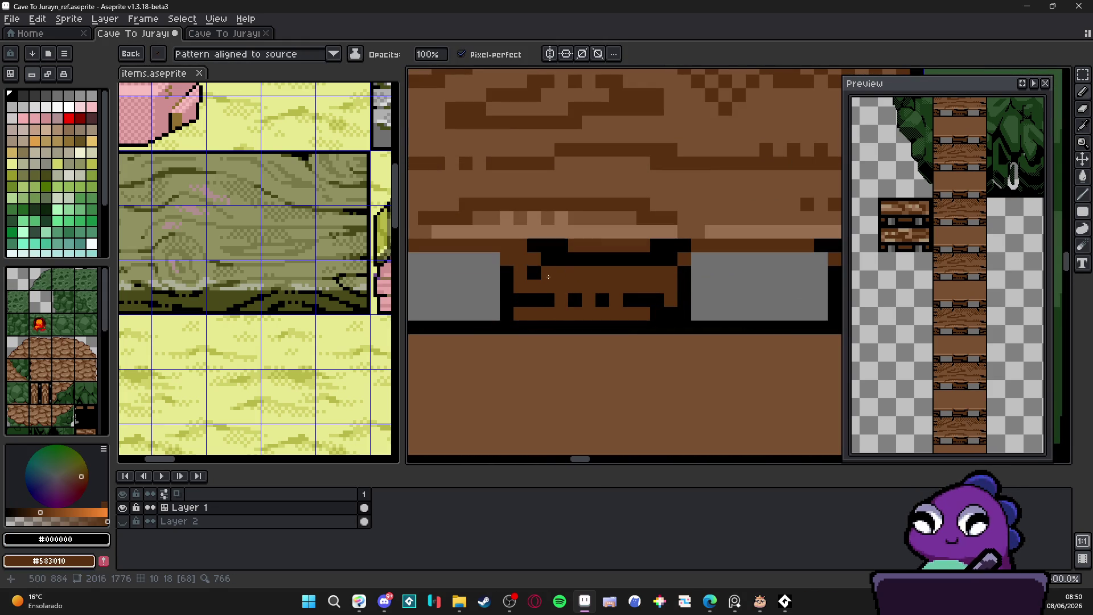
{"action": "right_click", "coordinate": [561, 259]}
{"action": "left_click", "coordinate": [589, 265]}
{"action": "left_click", "coordinate": [616, 265]}
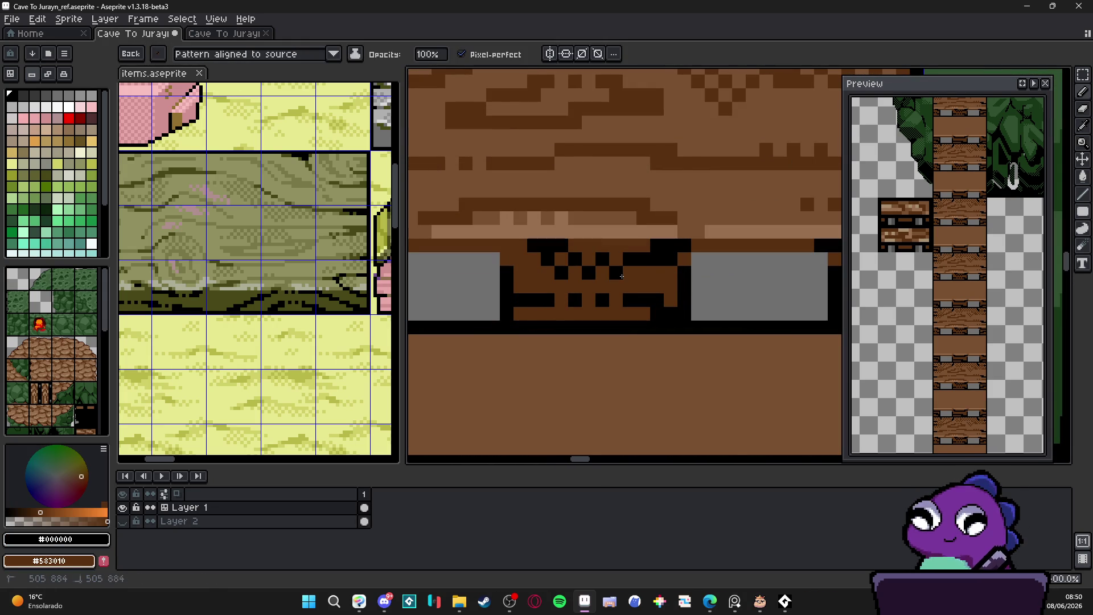
{"action": "left_click", "coordinate": [603, 286]}
{"action": "scroll", "coordinate": [603, 296], "scroll_direction": "down", "scroll_amount": 2}
{"action": "scroll", "coordinate": [606, 301], "scroll_direction": "up", "scroll_amount": 2}
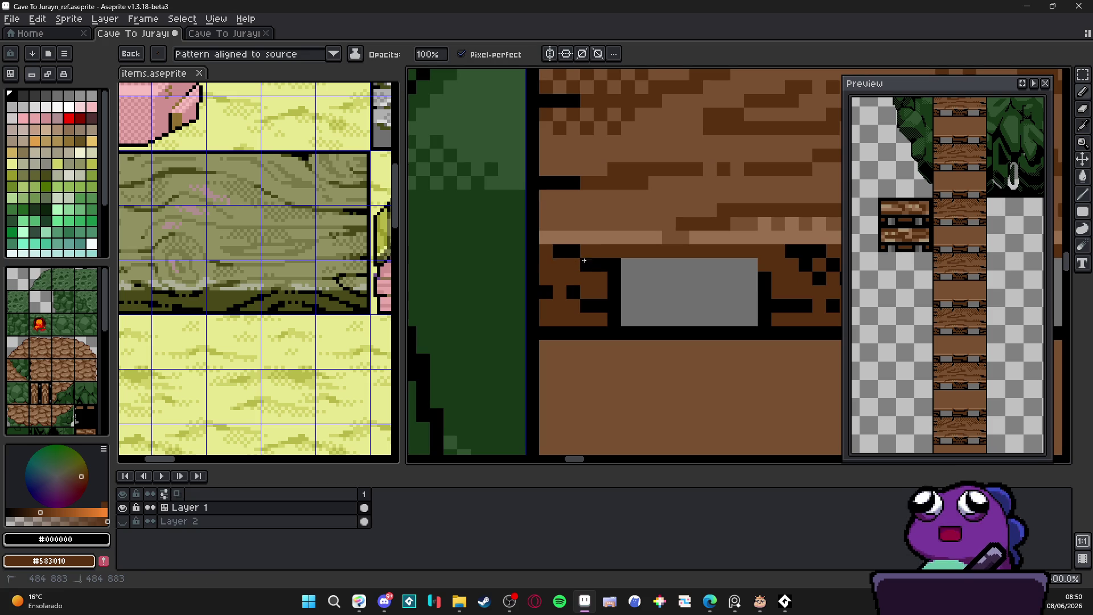
Touch up the pixels beside the rung's bolt row and bolt notches.
{"action": "right_click", "coordinate": [573, 291]}
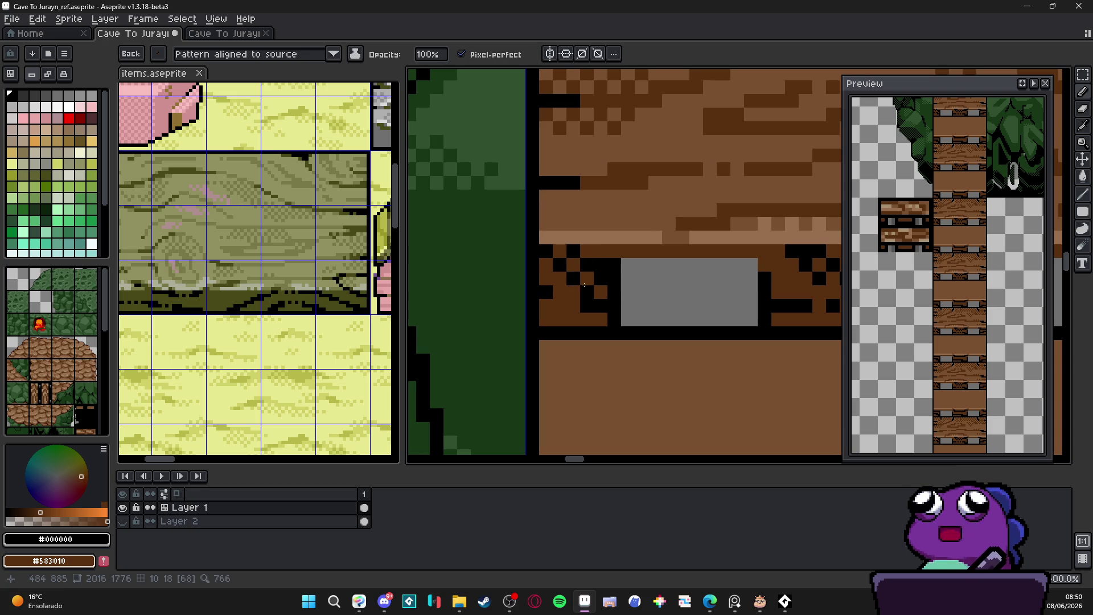
{"action": "left_click", "coordinate": [581, 284]}
{"action": "scroll", "coordinate": [626, 301], "scroll_direction": "down", "scroll_amount": 3}
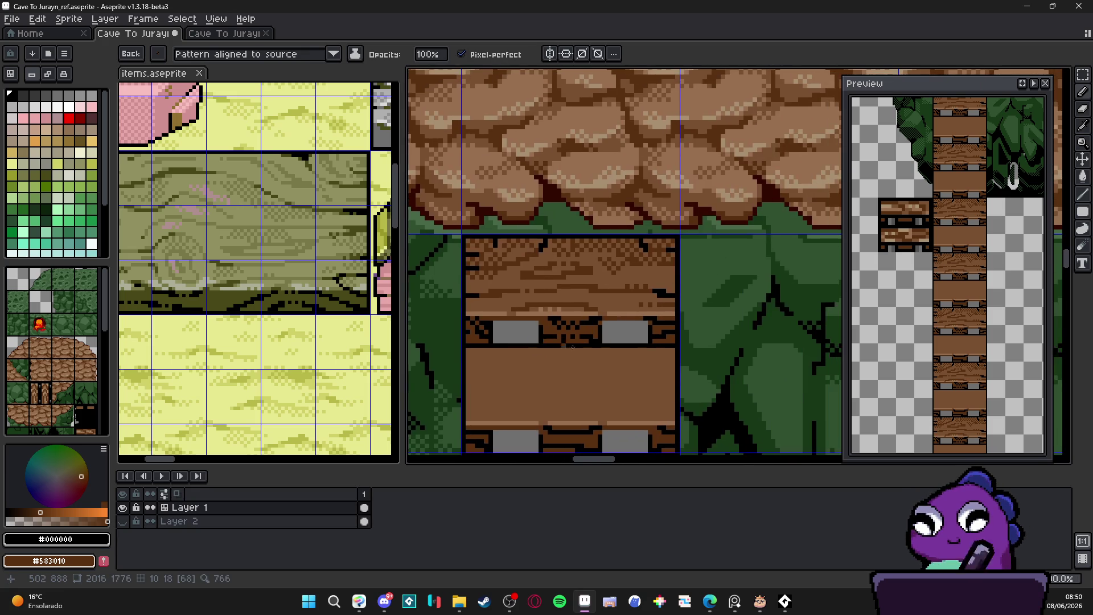
{"action": "scroll", "coordinate": [681, 322], "scroll_direction": "up", "scroll_amount": 1}
{"action": "scroll", "coordinate": [677, 320], "scroll_direction": "up", "scroll_amount": 1}
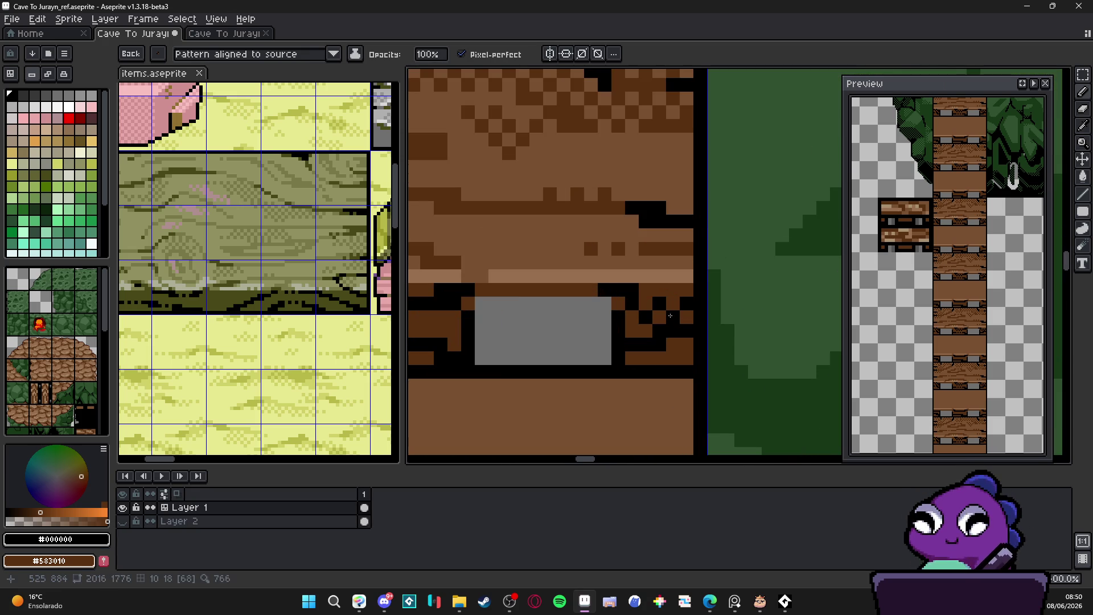
{"action": "scroll", "coordinate": [674, 307], "scroll_direction": "down", "scroll_amount": 2}
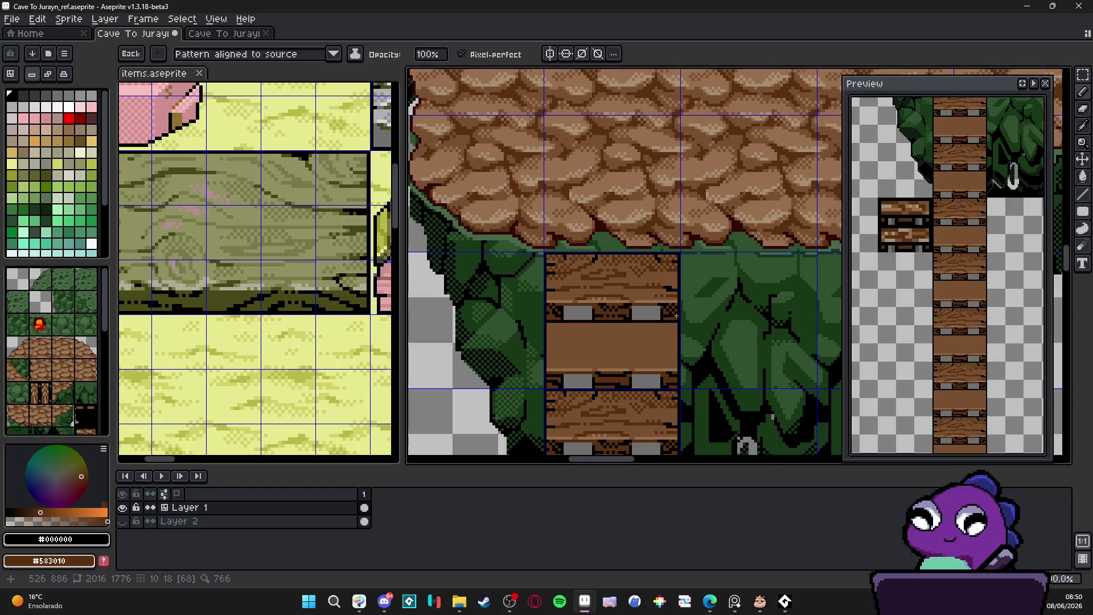
{"action": "left_click_drag", "start_coordinate": [670, 320], "coordinate": [660, 311]}
{"action": "scroll", "coordinate": [596, 293], "scroll_direction": "up", "scroll_amount": 3}
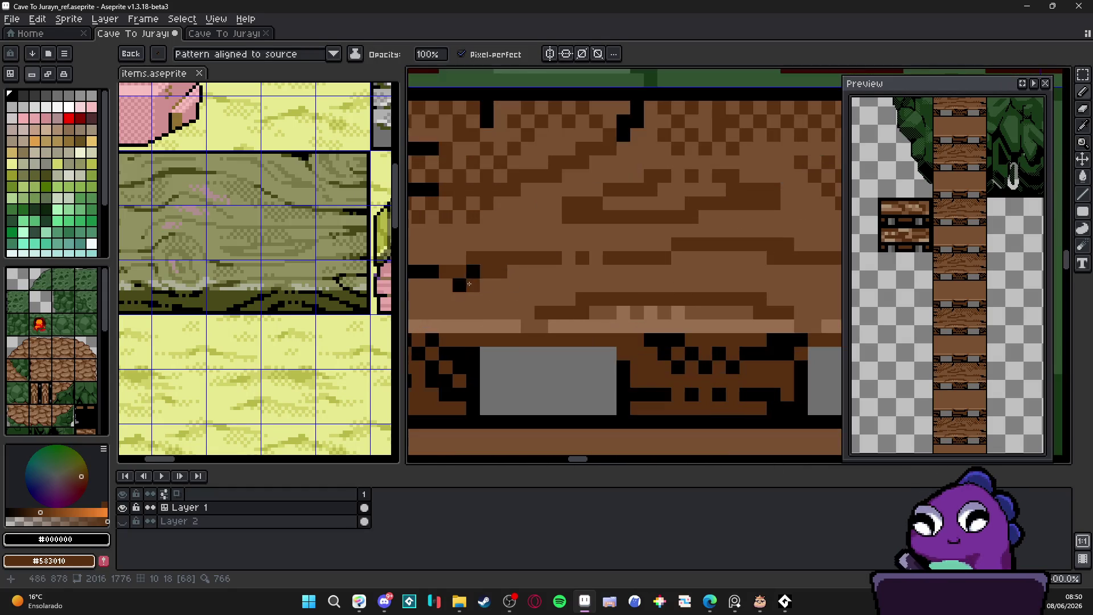
Set mid-brown #785030 as second colour and draw two dark notch pixels on the rung.
{"action": "right_click", "coordinate": [482, 293], "text": "alt"}
{"action": "mouse_move", "coordinate": [442, 296]}
{"action": "left_mouse_down"}
{"action": "mouse_move", "coordinate": [539, 292]}
{"action": "mouse_move", "coordinate": [526, 295]}
{"action": "left_mouse_up"}
{"action": "scroll", "coordinate": [553, 295], "scroll_direction": "down", "scroll_amount": 3}
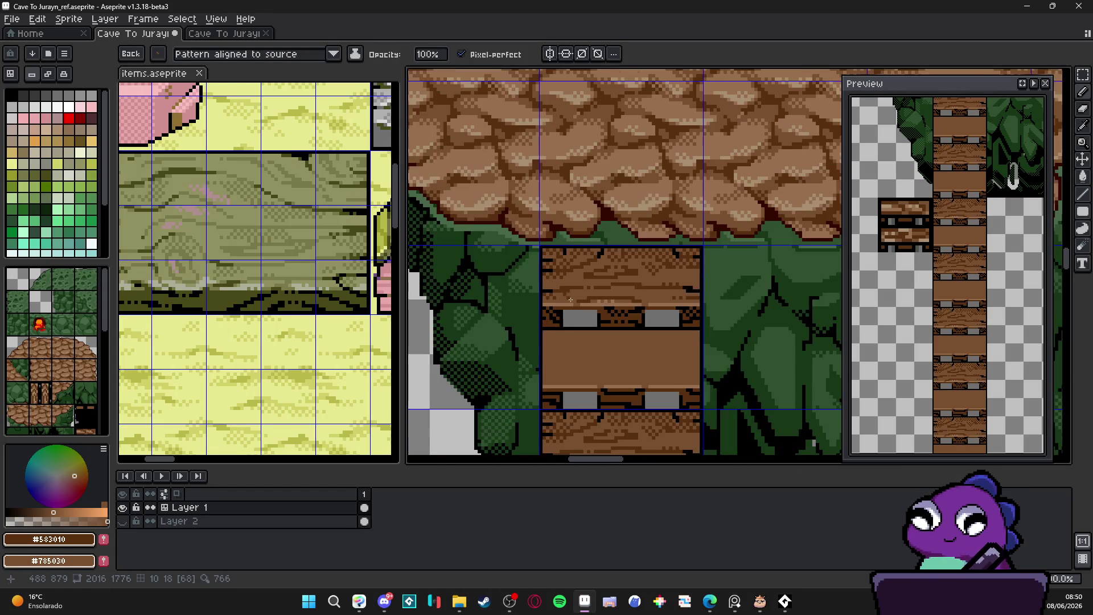
{"action": "scroll", "coordinate": [615, 273], "scroll_direction": "up", "scroll_amount": 3}
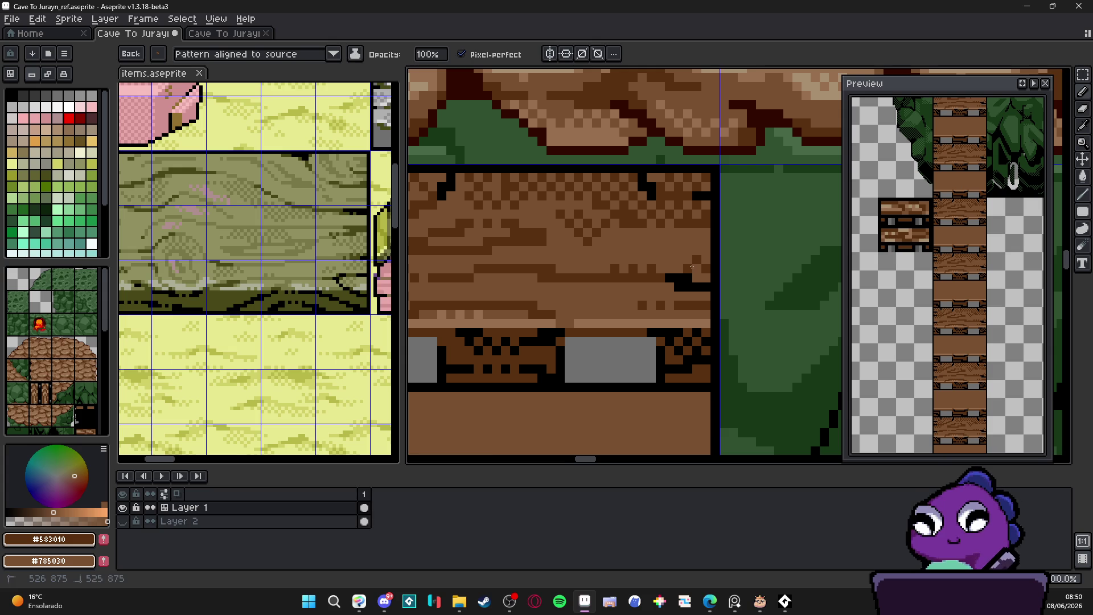
{"action": "scroll", "coordinate": [655, 288], "scroll_direction": "down", "scroll_amount": 5}
{"action": "scroll", "coordinate": [660, 293], "scroll_direction": "down", "scroll_amount": 2}
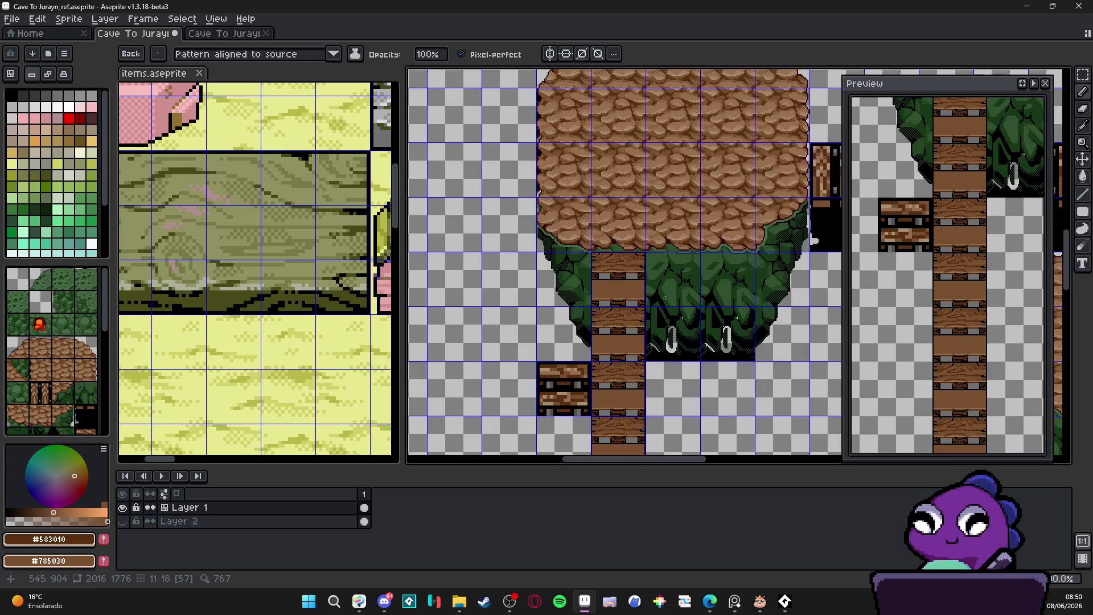
{"action": "scroll", "coordinate": [638, 285], "scroll_direction": "down", "scroll_amount": 1}
{"action": "scroll", "coordinate": [626, 279], "scroll_direction": "up", "scroll_amount": 1}
{"action": "scroll", "coordinate": [622, 282], "scroll_direction": "up", "scroll_amount": 2}
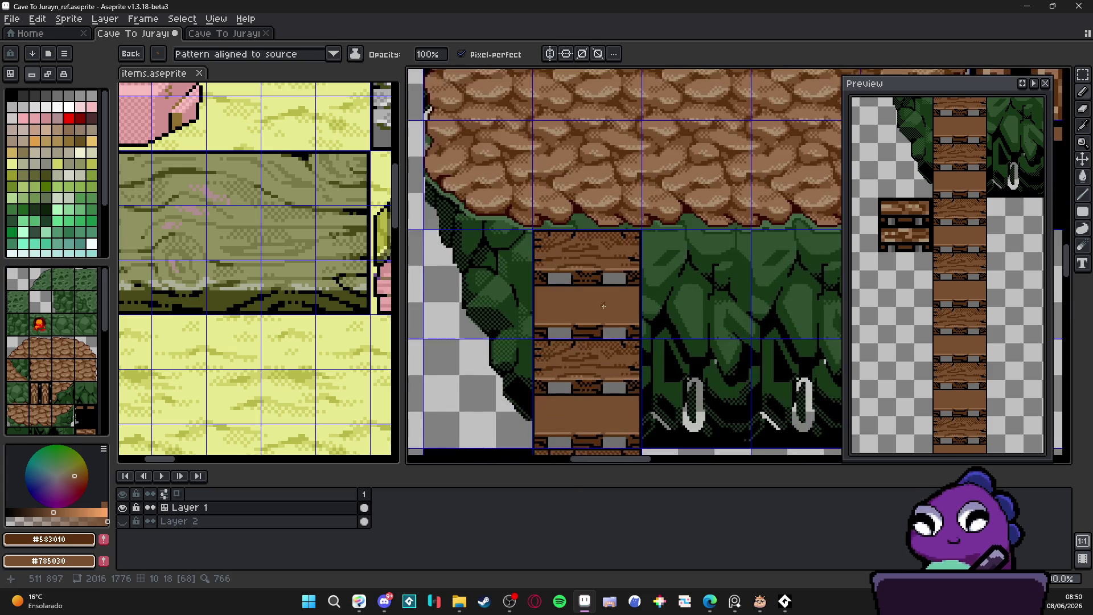
{"action": "scroll", "coordinate": [605, 306], "scroll_direction": "down", "scroll_amount": 1}
{"action": "scroll", "coordinate": [604, 304], "scroll_direction": "up", "scroll_amount": 1}
{"action": "scroll", "coordinate": [592, 304], "scroll_direction": "down", "scroll_amount": 1}
{"action": "scroll", "coordinate": [585, 303], "scroll_direction": "up", "scroll_amount": 1}
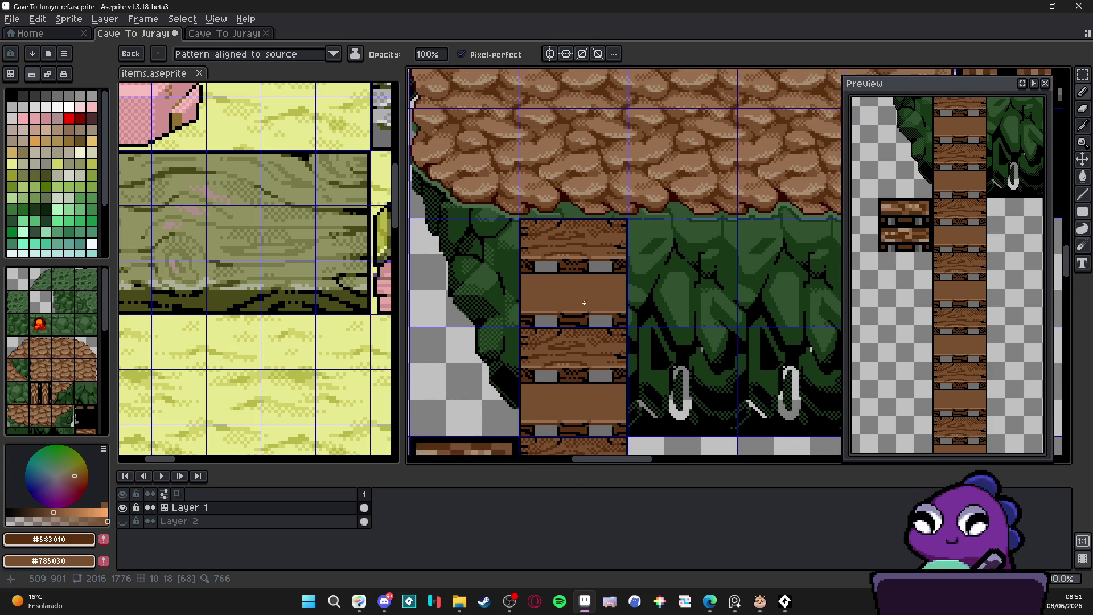
{"action": "key", "text": "b"}
{"action": "scroll", "coordinate": [579, 322], "scroll_direction": "up", "scroll_amount": 1}
{"action": "scroll", "coordinate": [579, 322], "scroll_direction": "up", "scroll_amount": 1}
{"action": "scroll", "coordinate": [580, 322], "scroll_direction": "down", "scroll_amount": 1}
Sample the plank browns #987050 and #583010 from the ladder rungs.
{"action": "left_click_drag", "start_coordinate": [580, 321], "coordinate": [593, 317]}
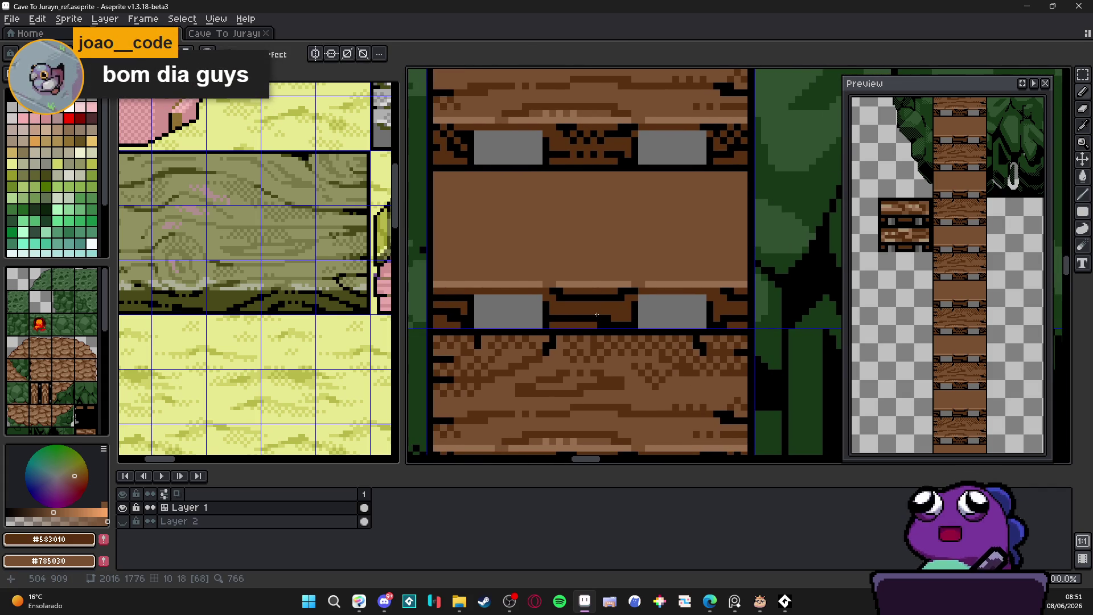
{"action": "scroll", "coordinate": [585, 268], "scroll_direction": "down", "scroll_amount": 1}
{"action": "scroll", "coordinate": [578, 251], "scroll_direction": "up", "scroll_amount": 2}
{"action": "scroll", "coordinate": [577, 244], "scroll_direction": "down", "scroll_amount": 2}
{"action": "scroll", "coordinate": [581, 246], "scroll_direction": "up", "scroll_amount": 2}
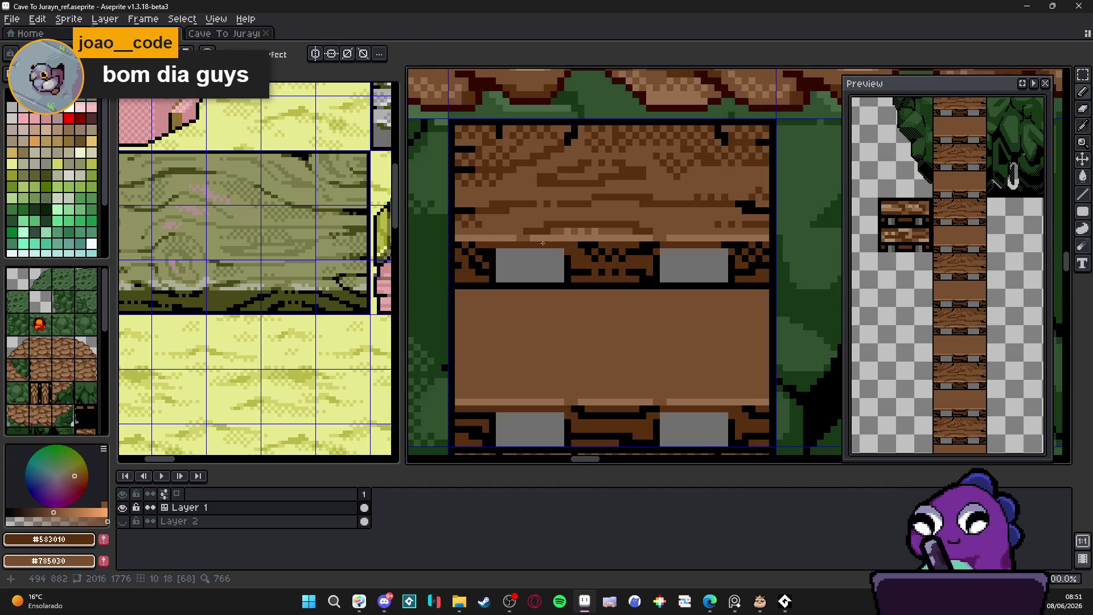
{"action": "left_click", "coordinate": [501, 236], "text": "alt"}
{"action": "left_click", "coordinate": [506, 243], "text": "alt"}
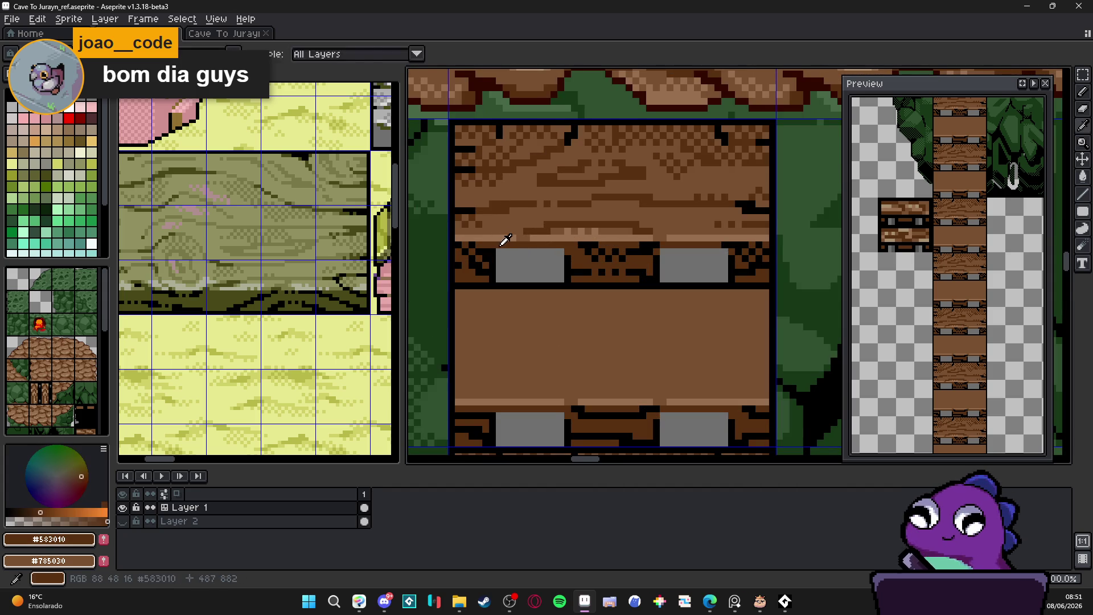
{"action": "left_click", "coordinate": [515, 230], "text": "alt"}
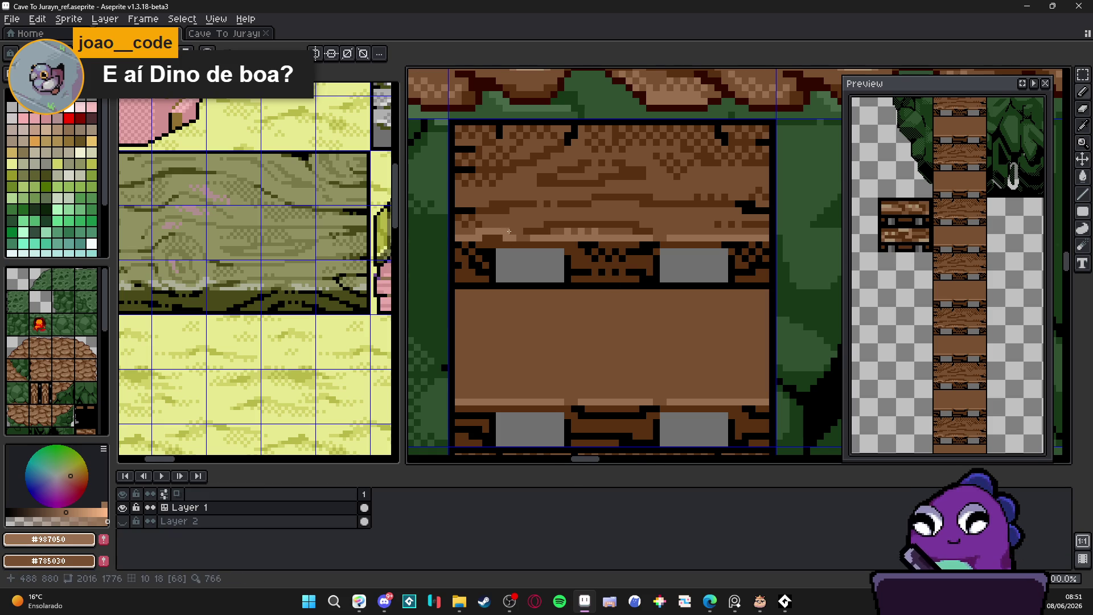
{"action": "scroll", "coordinate": [549, 261], "scroll_direction": "down", "scroll_amount": 2}
Save the cave tileset file with Ctrl+S.
{"action": "key", "text": "ctrl+s"}
{"action": "scroll", "coordinate": [568, 305], "scroll_direction": "down", "scroll_amount": 1}
{"action": "scroll", "coordinate": [581, 291], "scroll_direction": "down", "scroll_amount": 1}
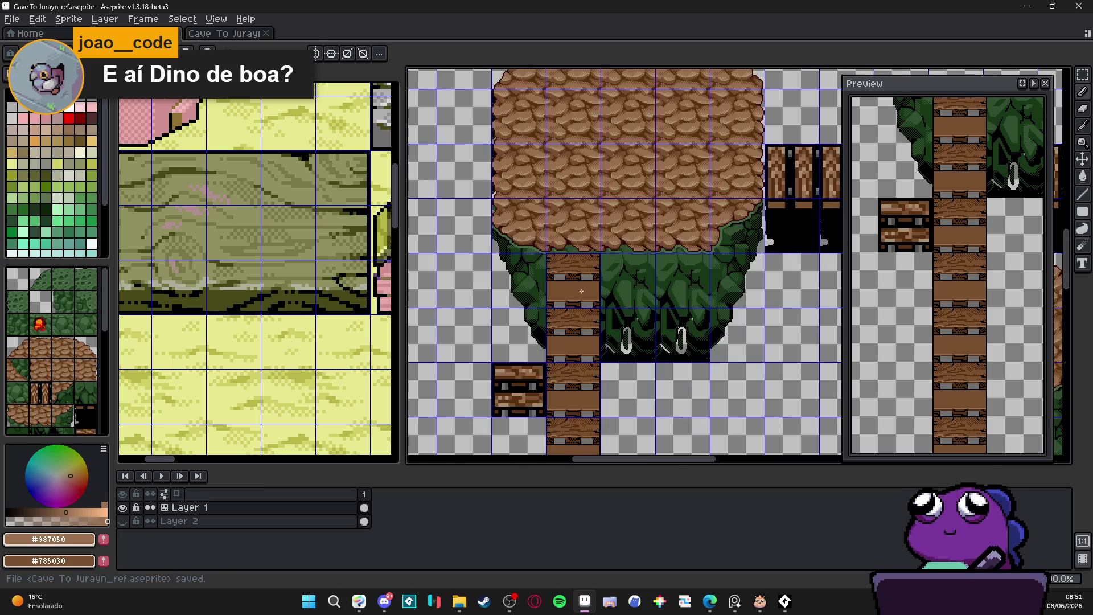
{"action": "scroll", "coordinate": [577, 292], "scroll_direction": "down", "scroll_amount": 2}
{"action": "scroll", "coordinate": [574, 289], "scroll_direction": "up", "scroll_amount": 4}
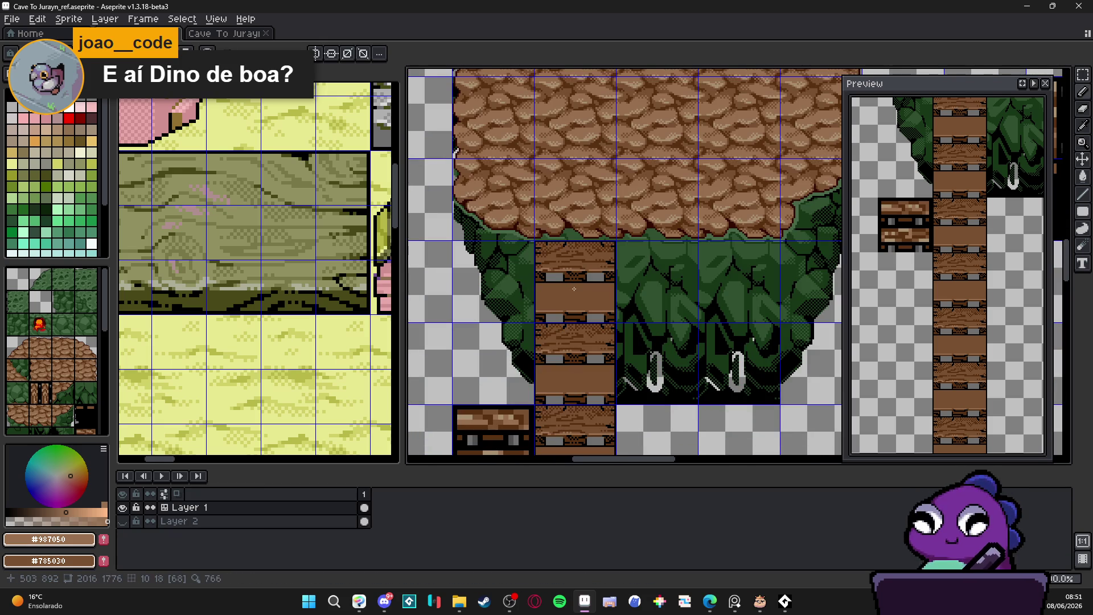
{"action": "scroll", "coordinate": [581, 290], "scroll_direction": "down", "scroll_amount": 1}
{"action": "scroll", "coordinate": [586, 292], "scroll_direction": "down", "scroll_amount": 3}
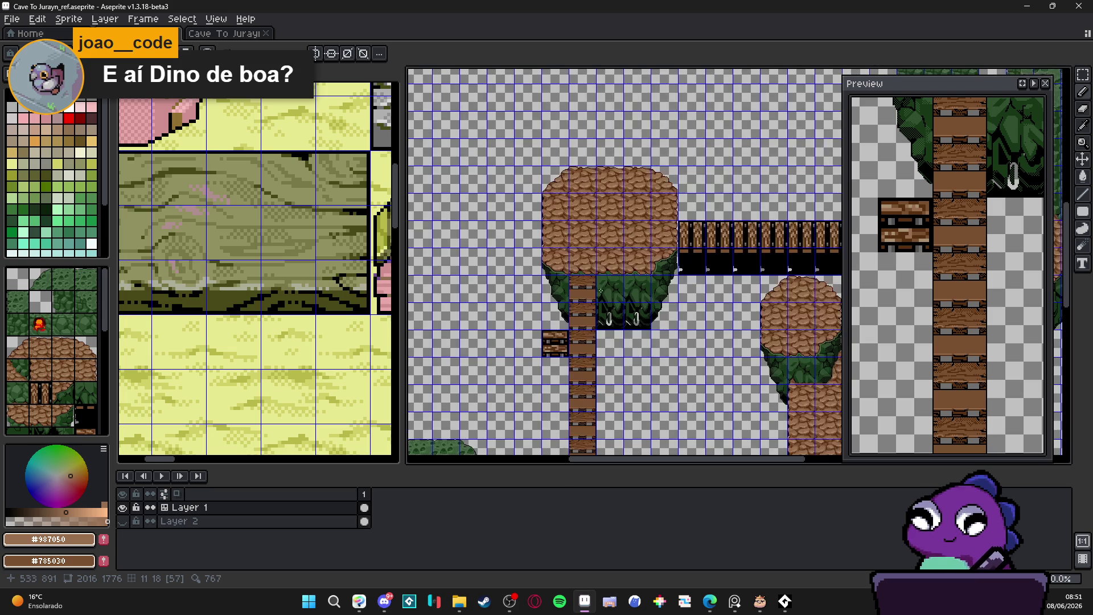
{"action": "scroll", "coordinate": [612, 289], "scroll_direction": "up", "scroll_amount": 5}
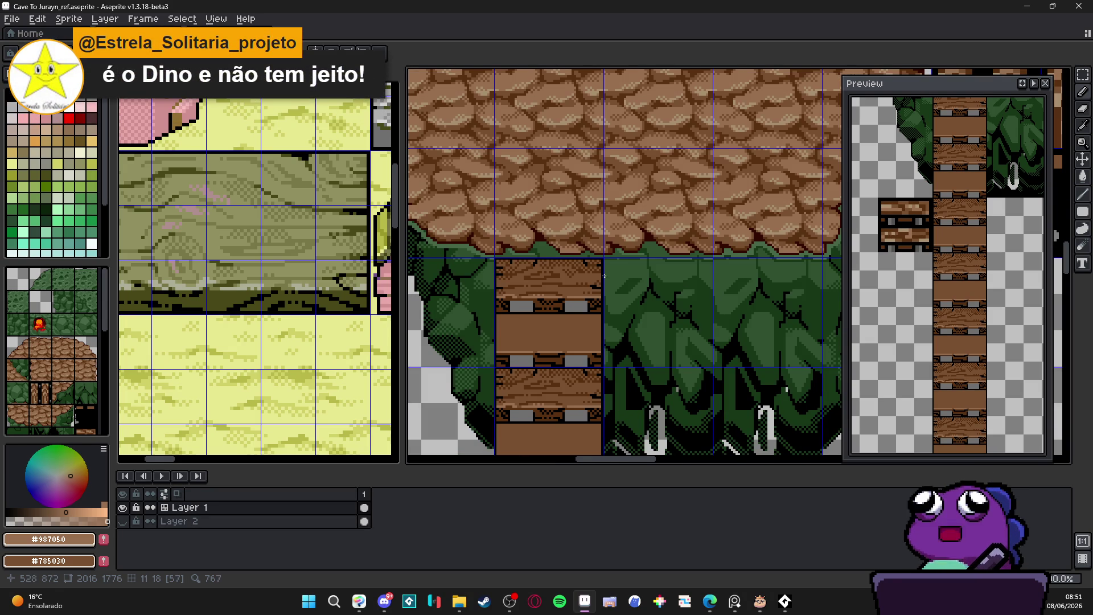
{"action": "scroll", "coordinate": [610, 270], "scroll_direction": "down", "scroll_amount": 3}
{"action": "scroll", "coordinate": [570, 270], "scroll_direction": "up", "scroll_amount": 6}
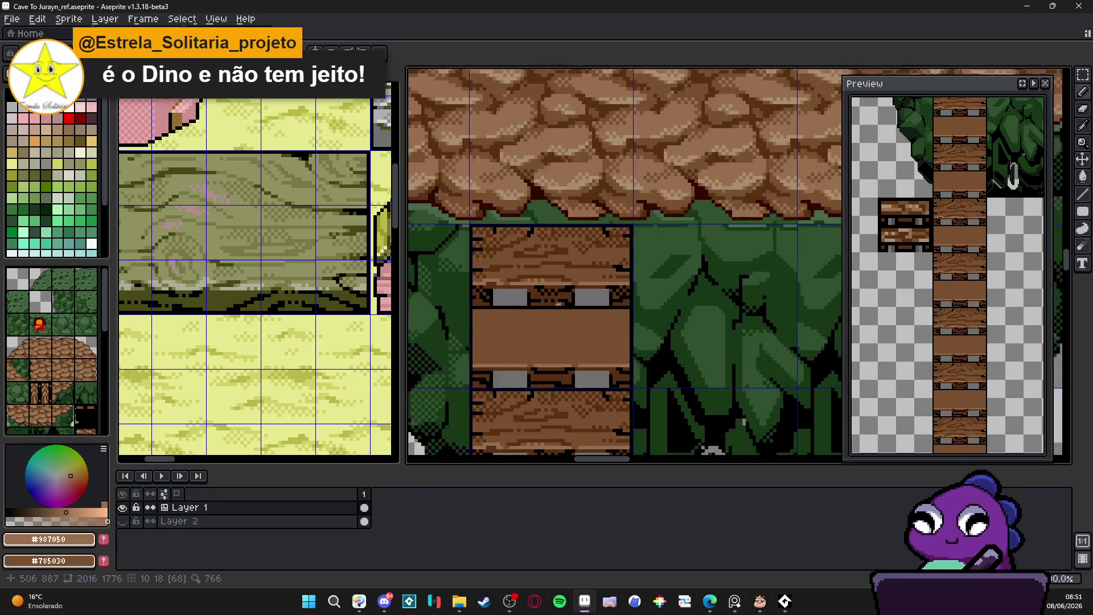
{"action": "scroll", "coordinate": [544, 272], "scroll_direction": "up", "scroll_amount": 1}
Draw a first dark #583010 grain line across the middle plank.
{"action": "left_click", "coordinate": [557, 246], "text": "alt"}
{"action": "scroll", "coordinate": [547, 283], "scroll_direction": "down", "scroll_amount": 2}
{"action": "scroll", "coordinate": [546, 268], "scroll_direction": "up", "scroll_amount": 3}
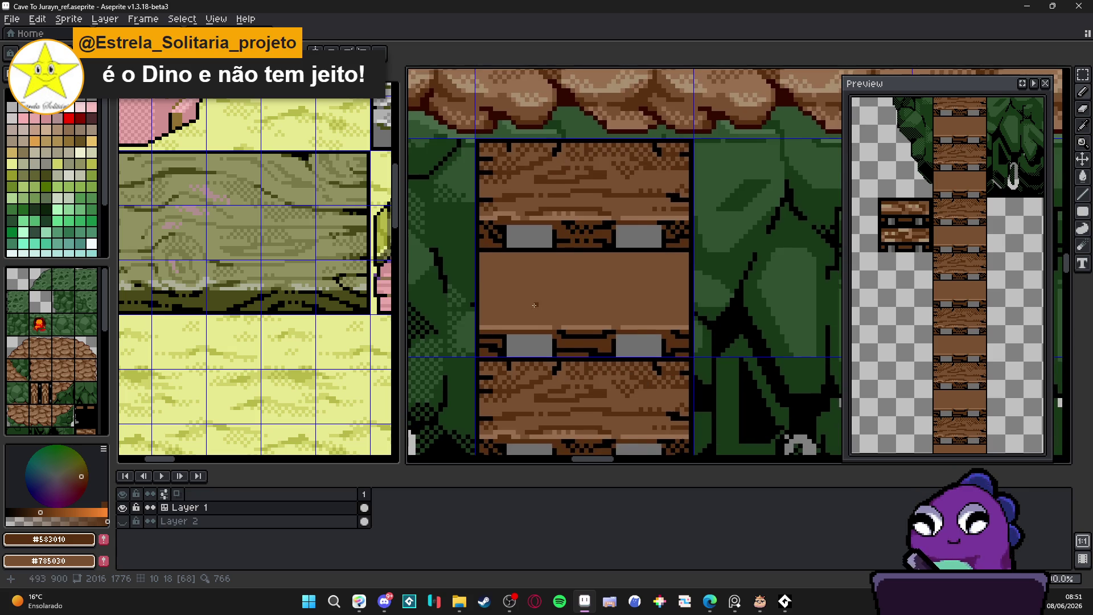
{"action": "scroll", "coordinate": [441, 312], "scroll_direction": "down", "scroll_amount": 3}
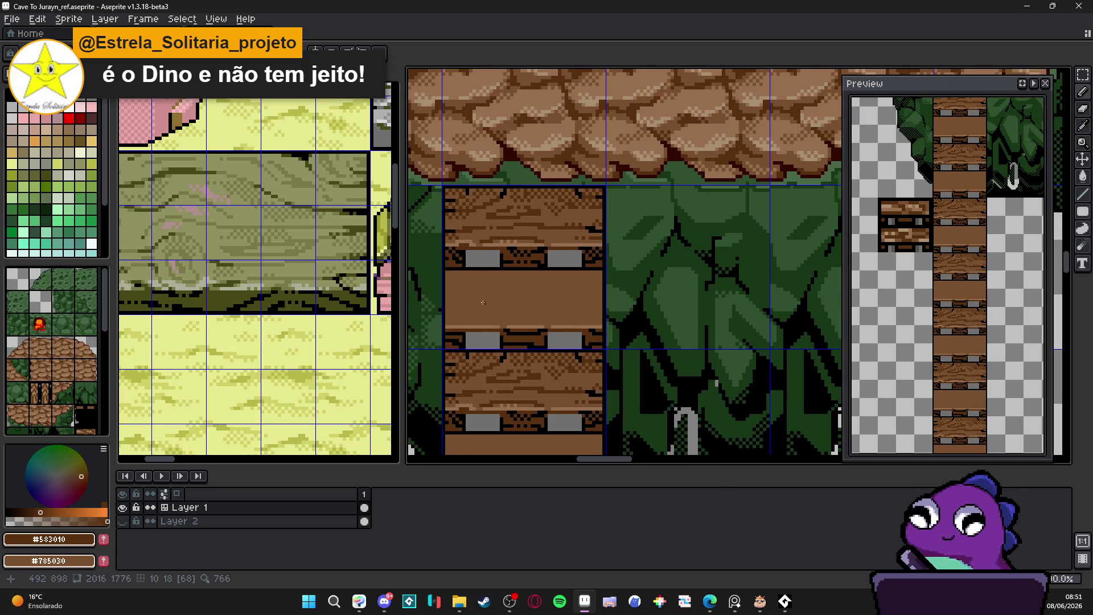
{"action": "scroll", "coordinate": [470, 308], "scroll_direction": "up", "scroll_amount": 2}
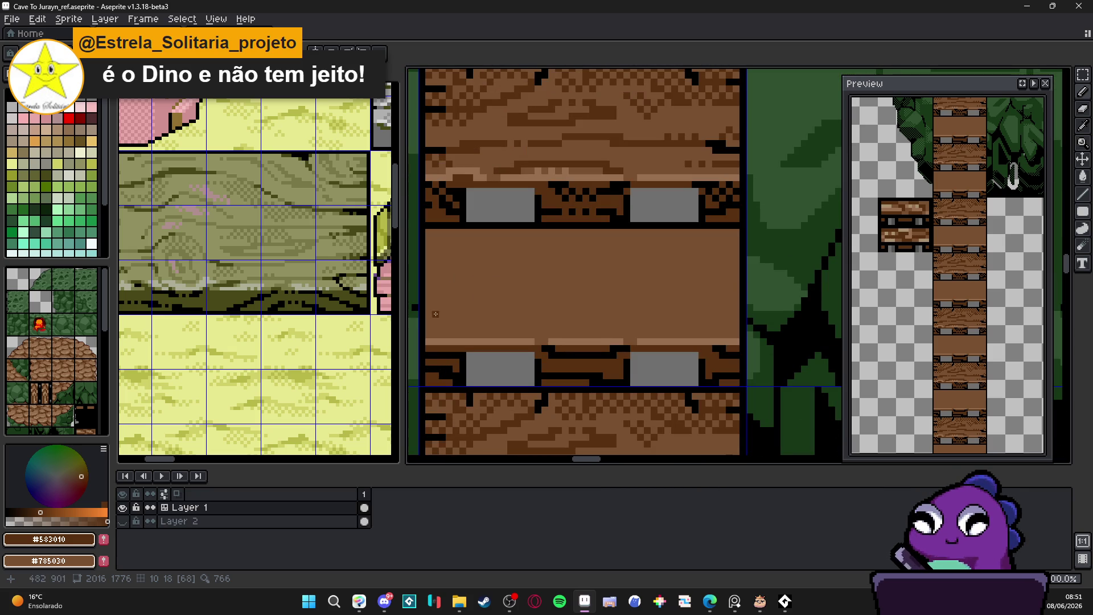
{"action": "left_click_drag", "start_coordinate": [430, 315], "coordinate": [516, 320]}
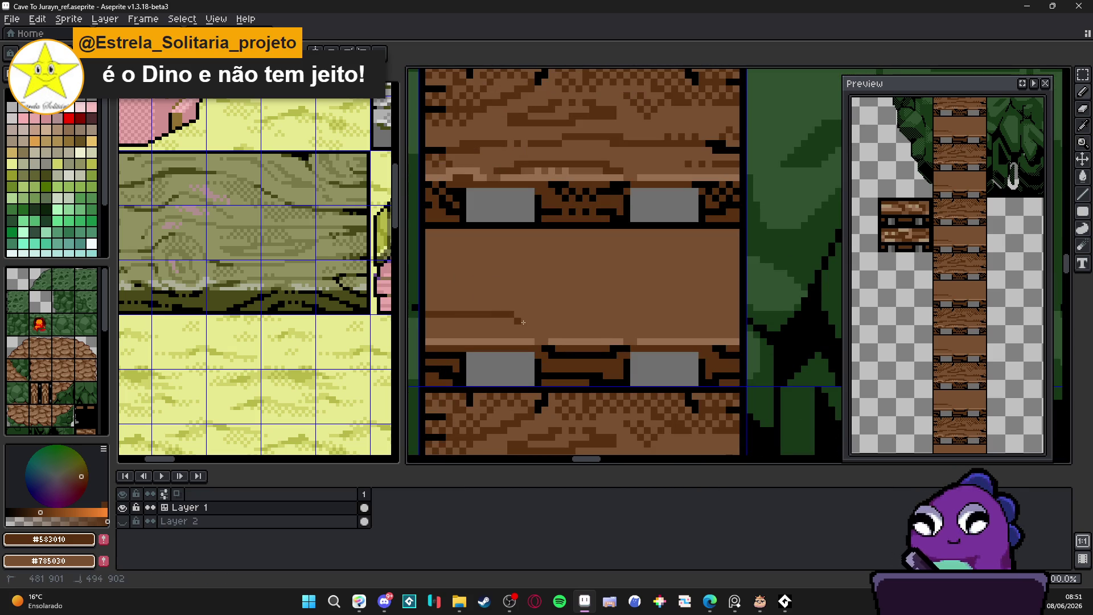
Extend the grain line across and down the plank, adding a short step at its end.
{"action": "mouse_move", "coordinate": [570, 283]}
{"action": "left_mouse_down"}
{"action": "mouse_move", "coordinate": [712, 280]}
{"action": "mouse_move", "coordinate": [726, 304]}
{"action": "left_mouse_up"}
{"action": "left_click", "coordinate": [711, 281], "text": "alt"}
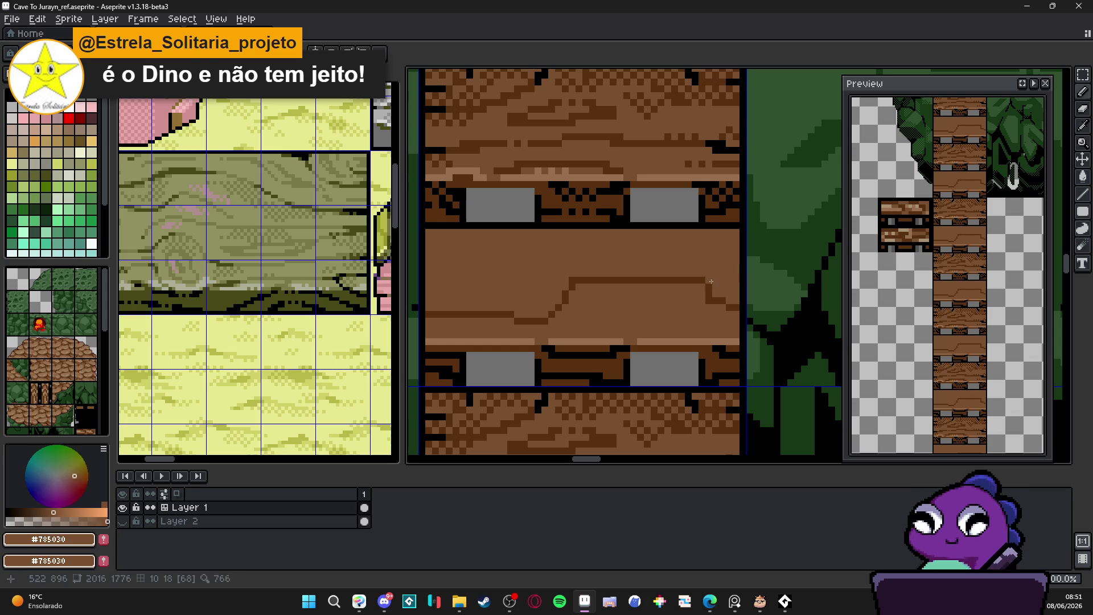
{"action": "left_click", "coordinate": [710, 300], "text": "alt"}
{"action": "left_click_drag", "start_coordinate": [723, 301], "coordinate": [739, 301]}
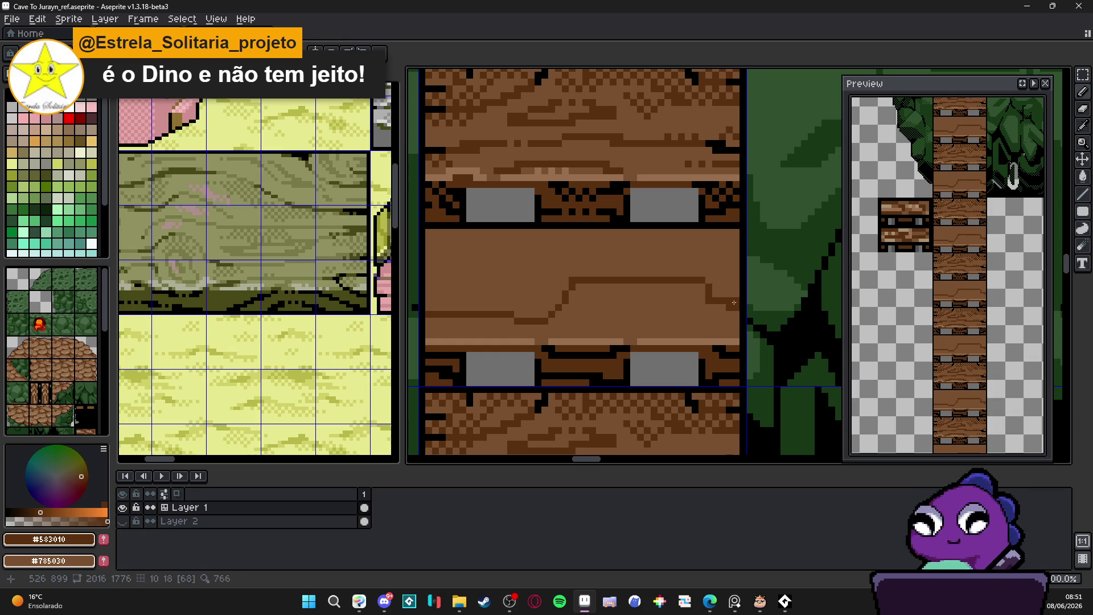
{"action": "left_click", "coordinate": [714, 306], "text": "alt"}
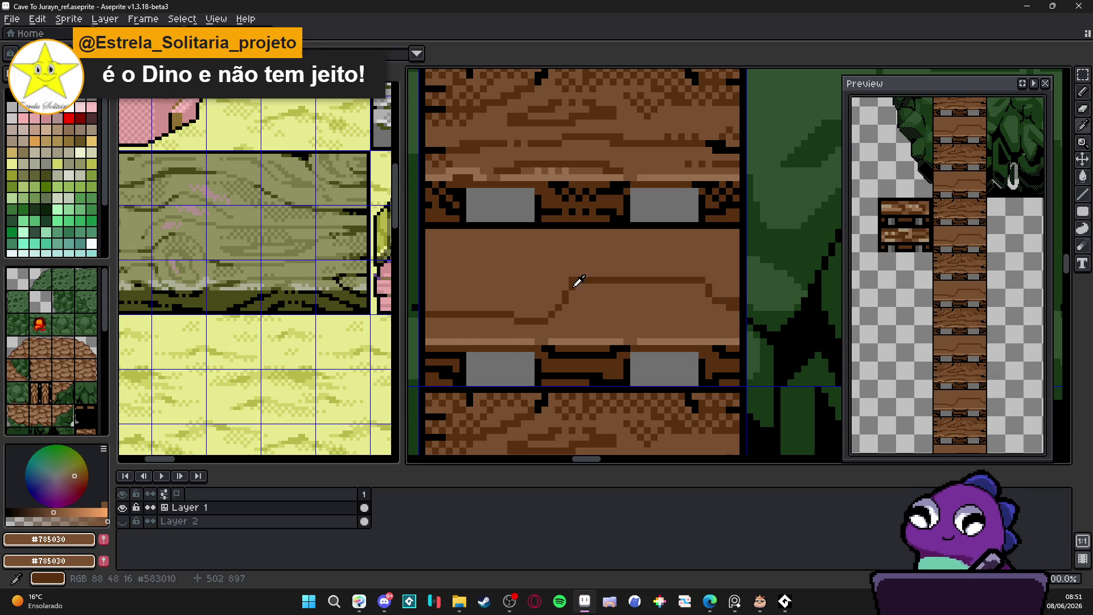
Draw another stepped #583010 grain line and a short grain line on the plank.
{"action": "scroll", "coordinate": [598, 280], "scroll_direction": "left", "scroll_amount": 3}
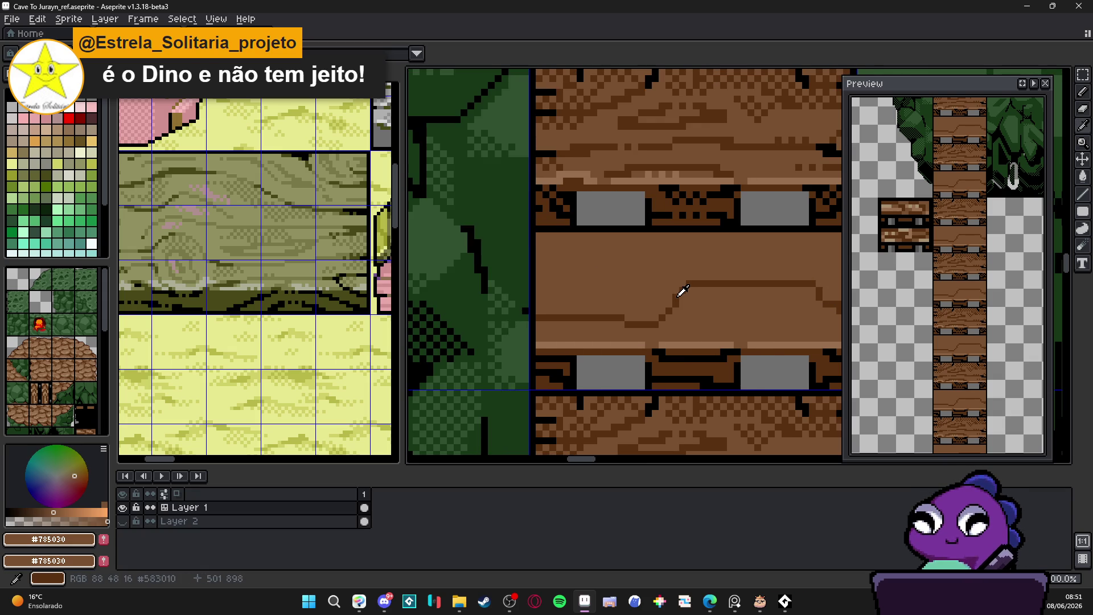
{"action": "left_click", "coordinate": [681, 291], "text": "alt"}
{"action": "scroll", "coordinate": [743, 332], "scroll_direction": "right", "scroll_amount": 1}
{"action": "scroll", "coordinate": [729, 322], "scroll_direction": "down", "scroll_amount": 1}
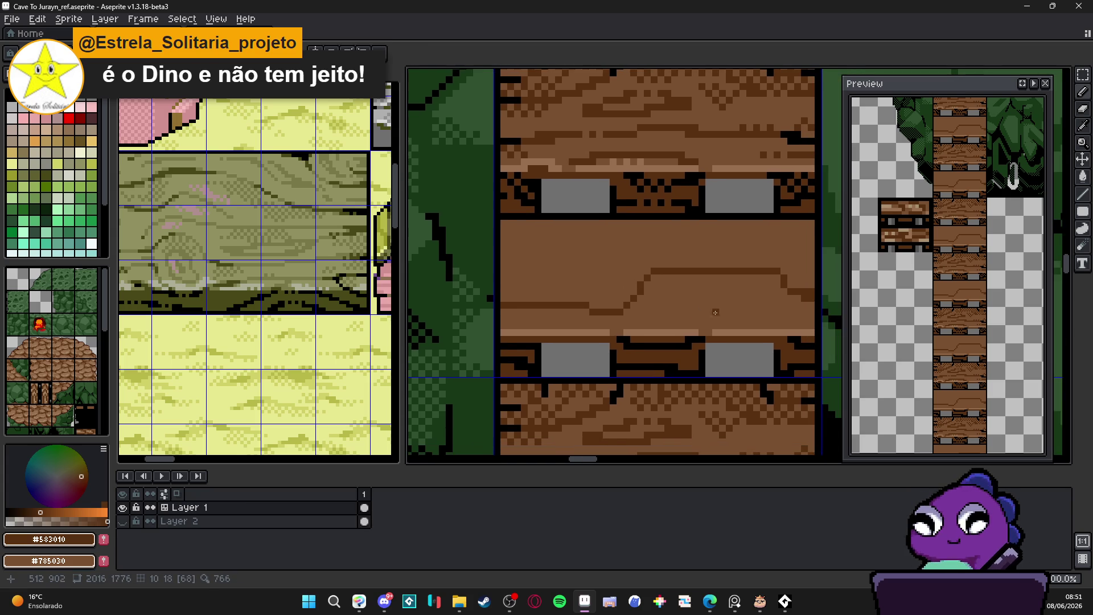
{"action": "mouse_move", "coordinate": [672, 305]}
{"action": "left_mouse_down"}
{"action": "mouse_move", "coordinate": [766, 306]}
{"action": "mouse_move", "coordinate": [766, 317]}
{"action": "left_mouse_up"}
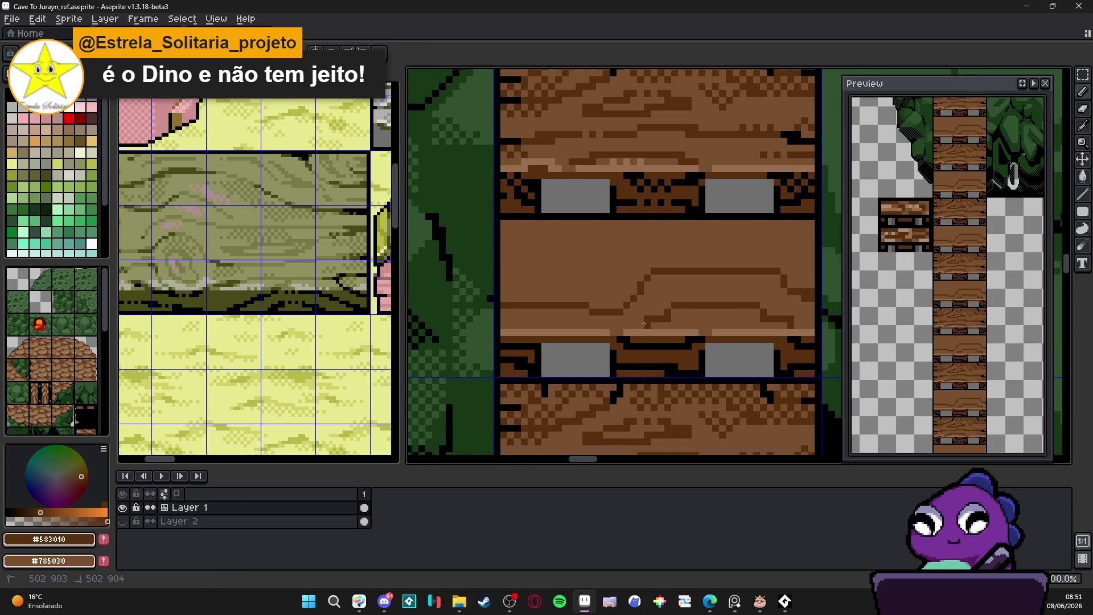
{"action": "scroll", "coordinate": [569, 279], "scroll_direction": "up", "scroll_amount": 1}
{"action": "scroll", "coordinate": [568, 278], "scroll_direction": "left", "scroll_amount": 1}
{"action": "mouse_move", "coordinate": [517, 268]}
{"action": "left_mouse_down"}
{"action": "mouse_move", "coordinate": [630, 269]}
{"action": "mouse_move", "coordinate": [656, 233]}
{"action": "mouse_move", "coordinate": [686, 245]}
{"action": "mouse_move", "coordinate": [694, 231]}
{"action": "left_mouse_up"}
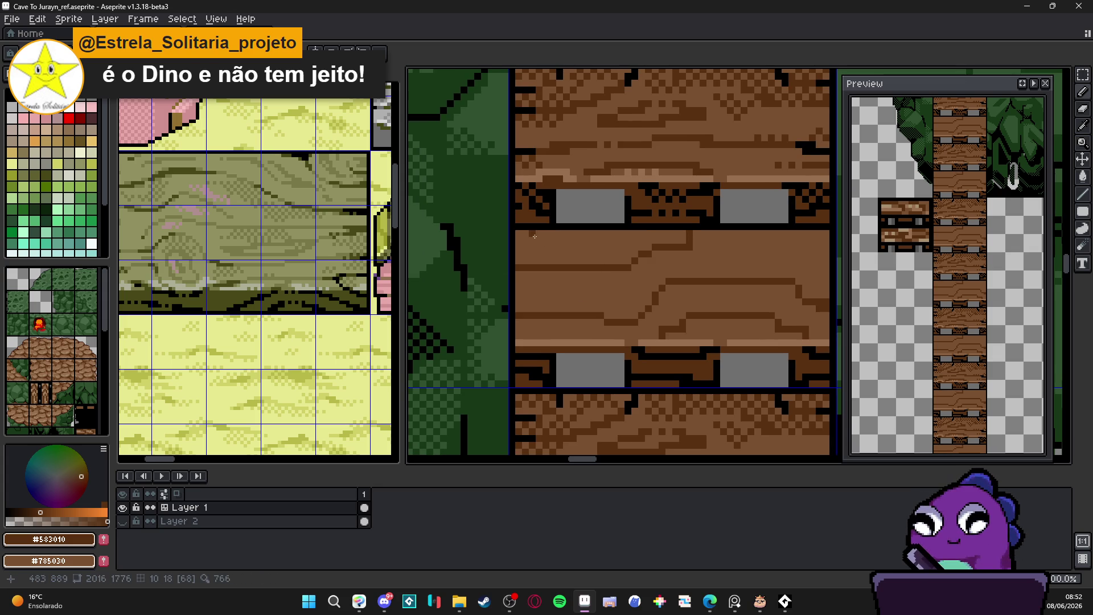
Replace the last stroke with a new dark grain line, then resample the plank browns.
{"action": "key", "text": "ctrl+z"}
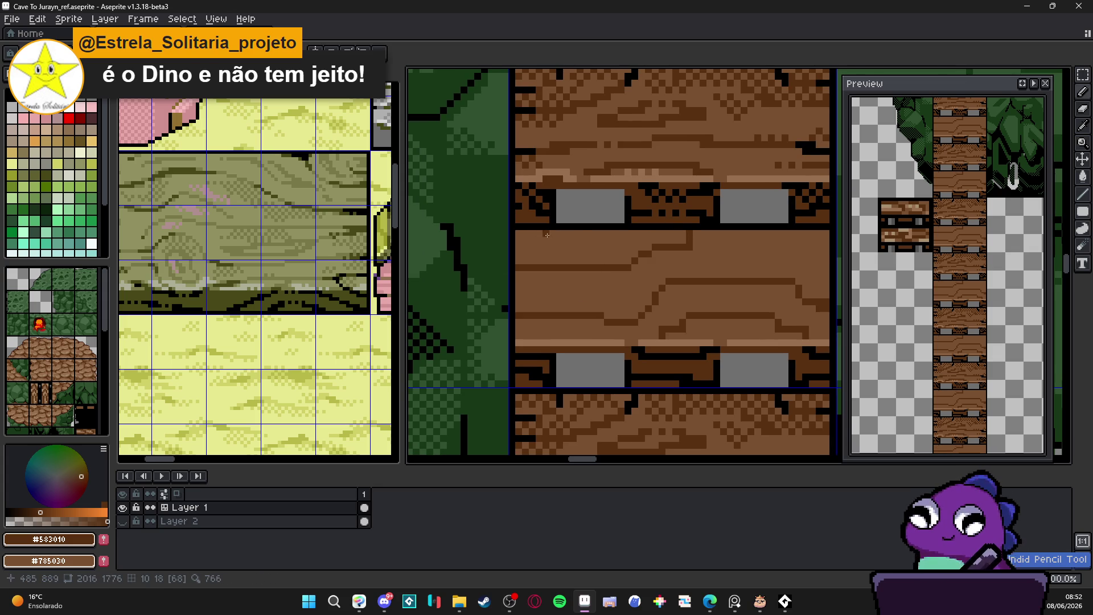
{"action": "scroll", "coordinate": [547, 235], "scroll_direction": "up", "scroll_amount": 2}
{"action": "mouse_move", "coordinate": [690, 268]}
{"action": "left_mouse_down"}
{"action": "mouse_move", "coordinate": [588, 265]}
{"action": "mouse_move", "coordinate": [589, 246]}
{"action": "mouse_move", "coordinate": [566, 246]}
{"action": "left_mouse_up"}
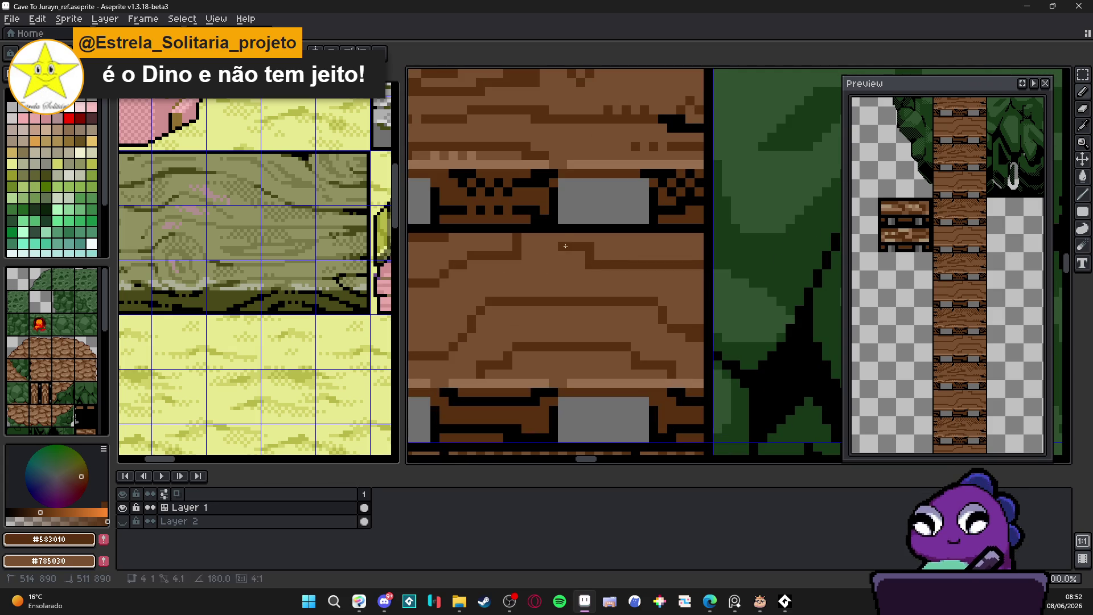
{"action": "left_click", "coordinate": [613, 234], "text": "alt"}
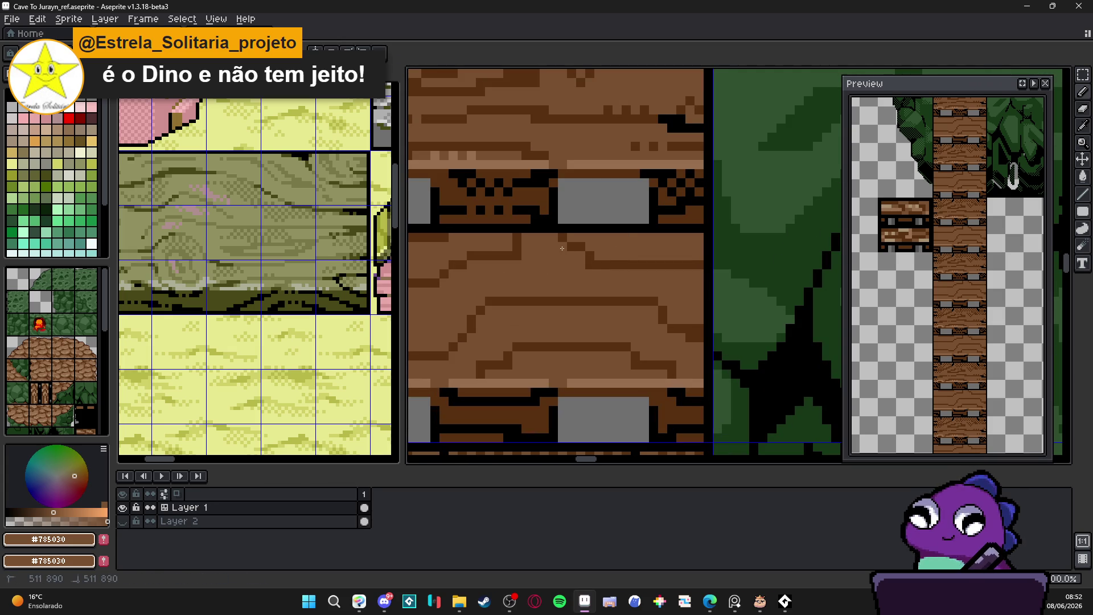
{"action": "left_click", "coordinate": [606, 258], "text": "alt"}
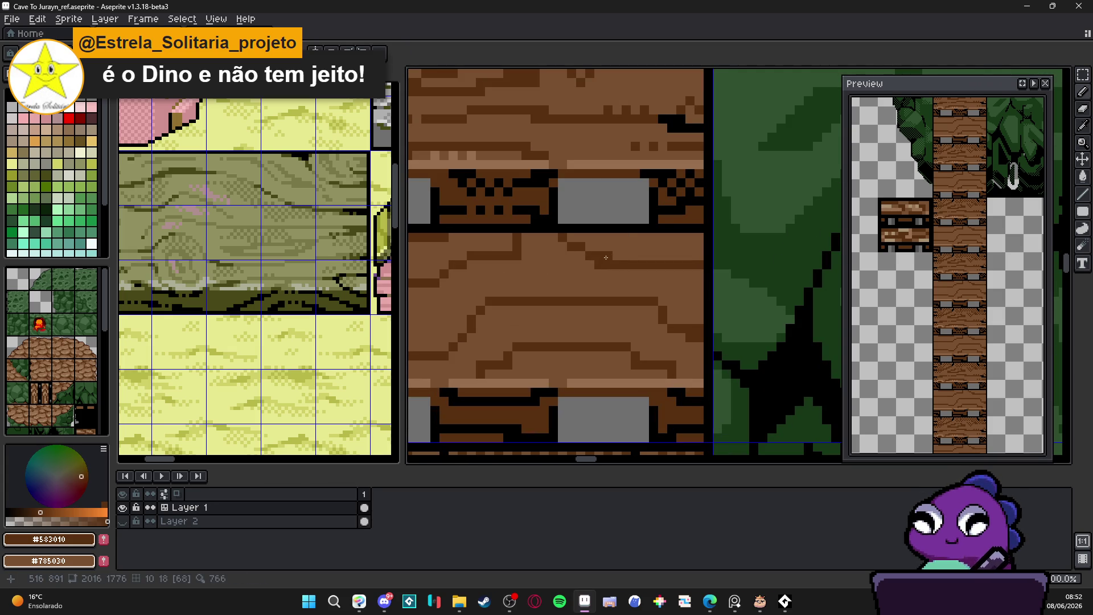
{"action": "scroll", "coordinate": [606, 258], "scroll_direction": "down", "scroll_amount": 3}
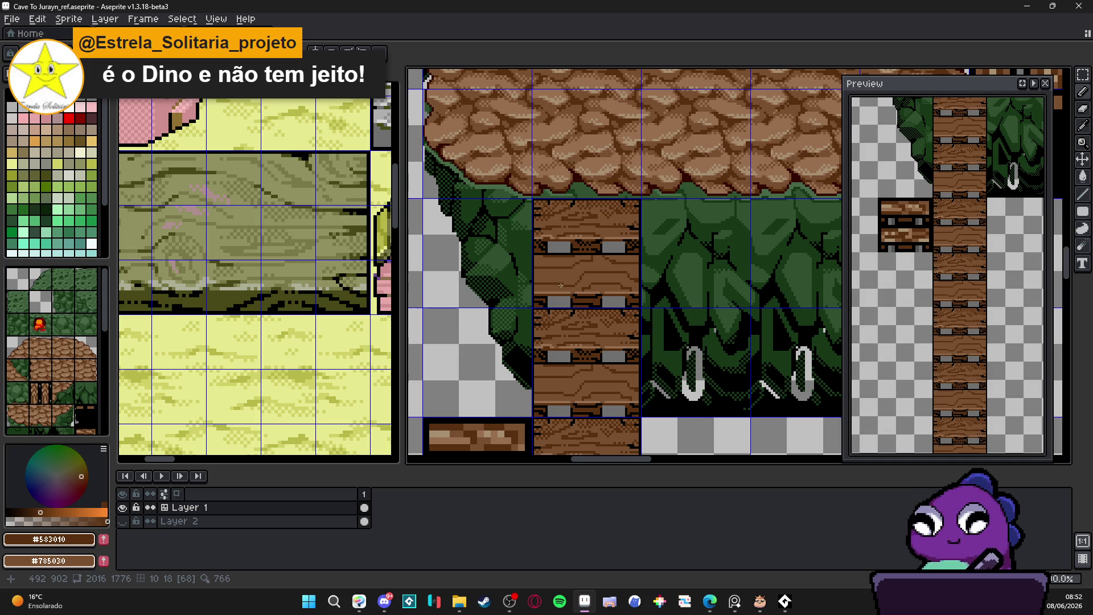
{"action": "scroll", "coordinate": [562, 285], "scroll_direction": "up", "scroll_amount": 3}
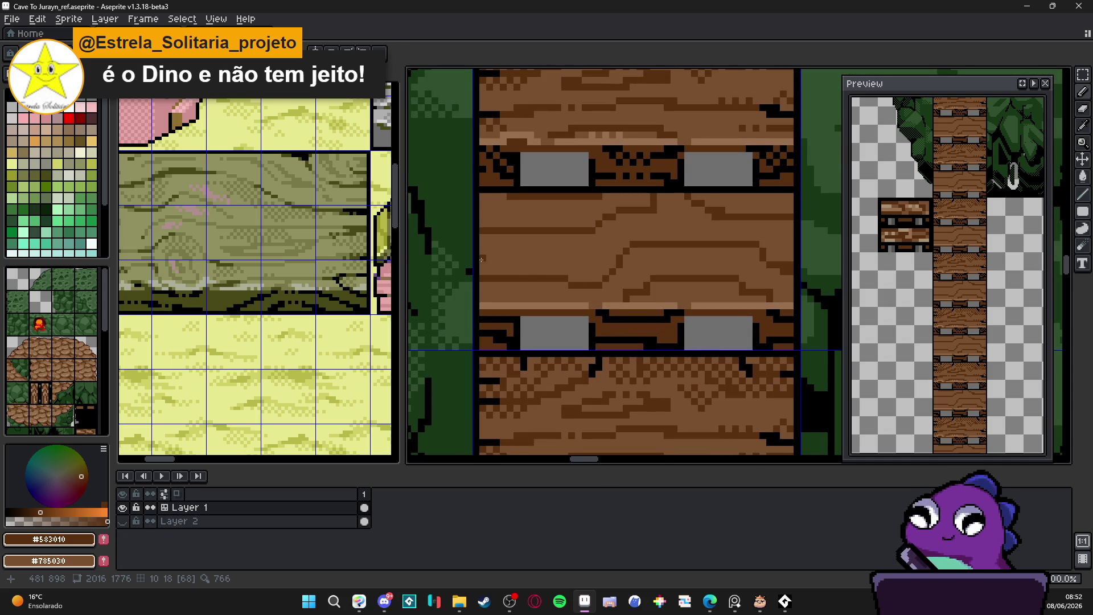
{"action": "scroll", "coordinate": [515, 267], "scroll_direction": "down", "scroll_amount": 2}
{"action": "scroll", "coordinate": [510, 281], "scroll_direction": "up", "scroll_amount": 3}
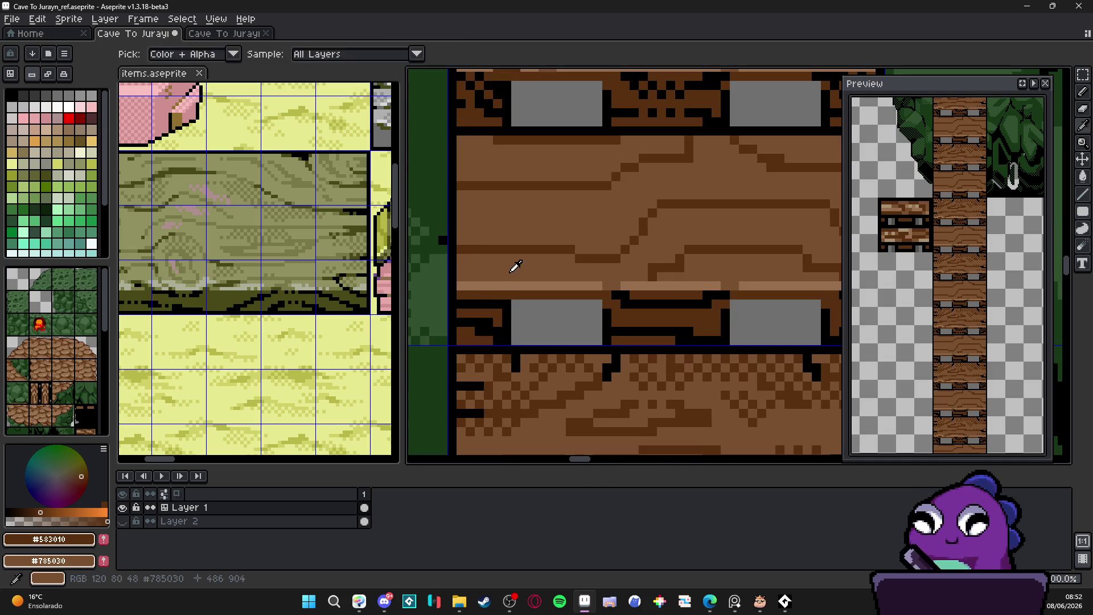
Paint over part of a grain line with #785030 and add a single dark grain pixel.
{"action": "left_click", "coordinate": [516, 267], "text": "alt"}
{"action": "left_click_drag", "start_coordinate": [496, 251], "coordinate": [538, 252]}
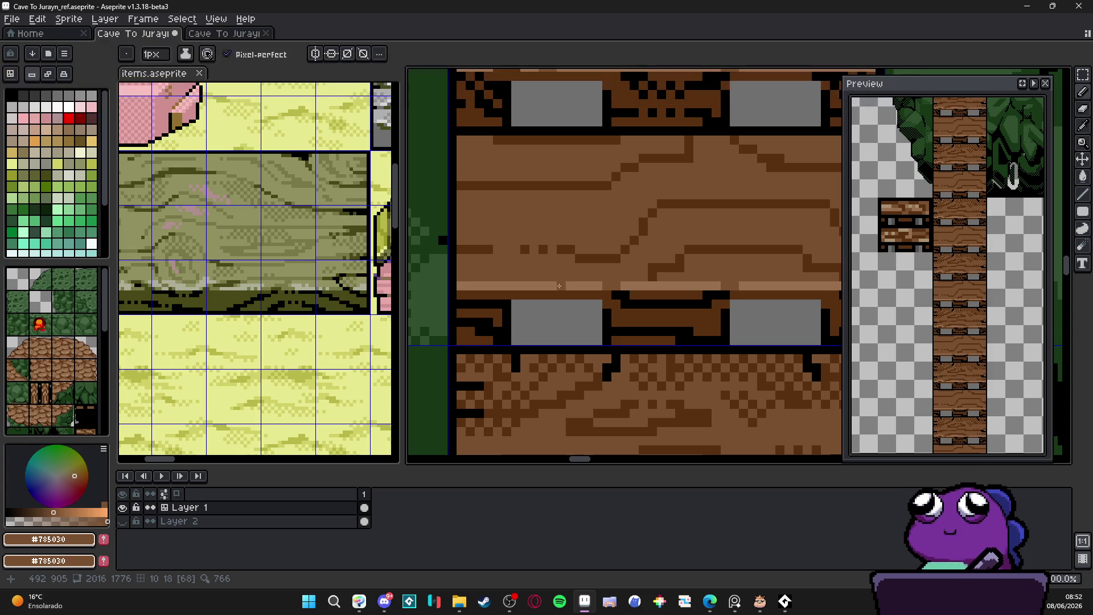
{"action": "left_click", "coordinate": [564, 249], "text": "alt"}
{"action": "left_click", "coordinate": [533, 178]}
{"action": "left_click", "coordinate": [500, 176], "text": "alt"}
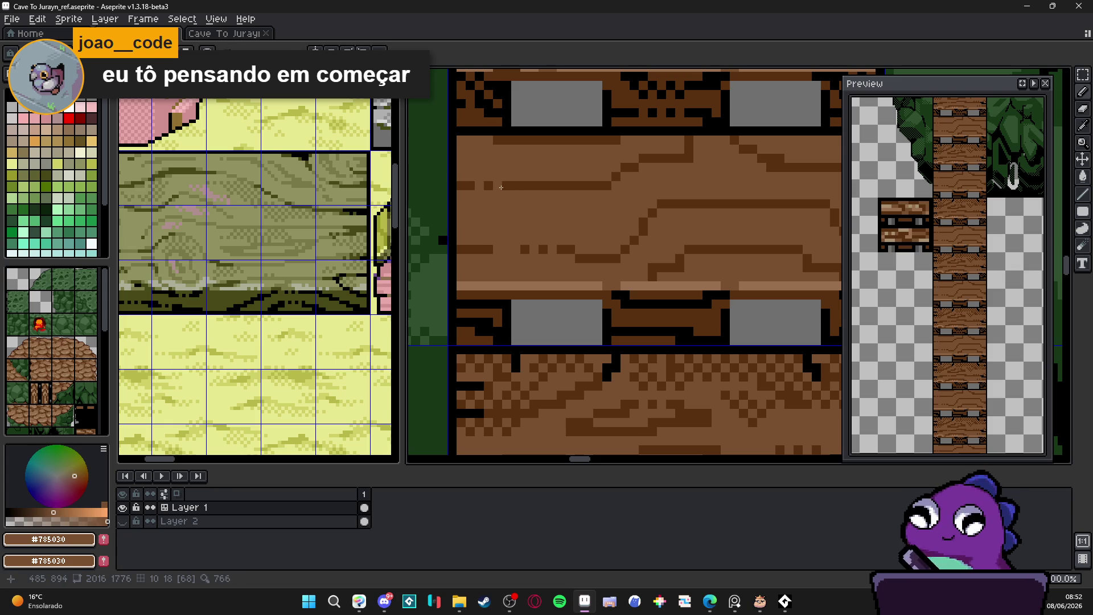
{"action": "scroll", "coordinate": [502, 187], "scroll_direction": "right", "scroll_amount": 5}
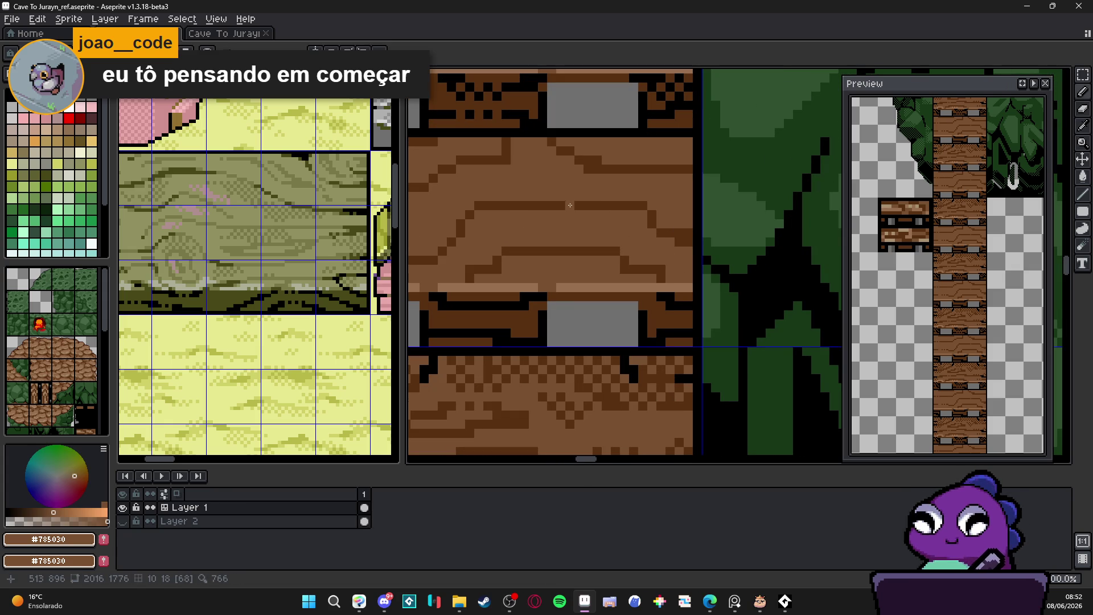
{"action": "scroll", "coordinate": [624, 215], "scroll_direction": "up", "scroll_amount": 2}
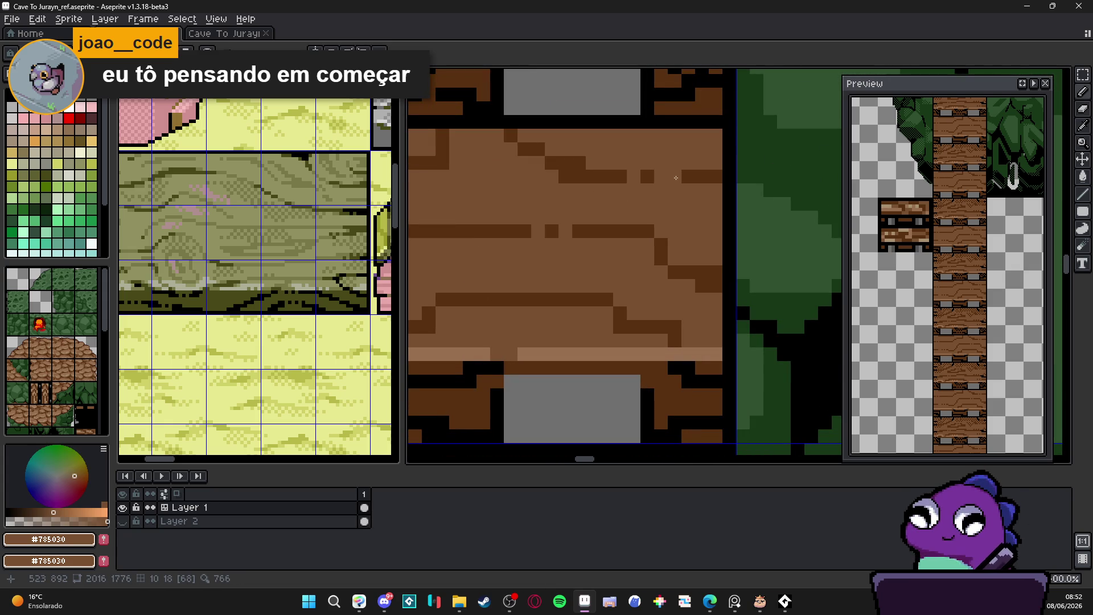
{"action": "scroll", "coordinate": [673, 206], "scroll_direction": "down", "scroll_amount": 3}
{"action": "scroll", "coordinate": [663, 213], "scroll_direction": "up", "scroll_amount": 3}
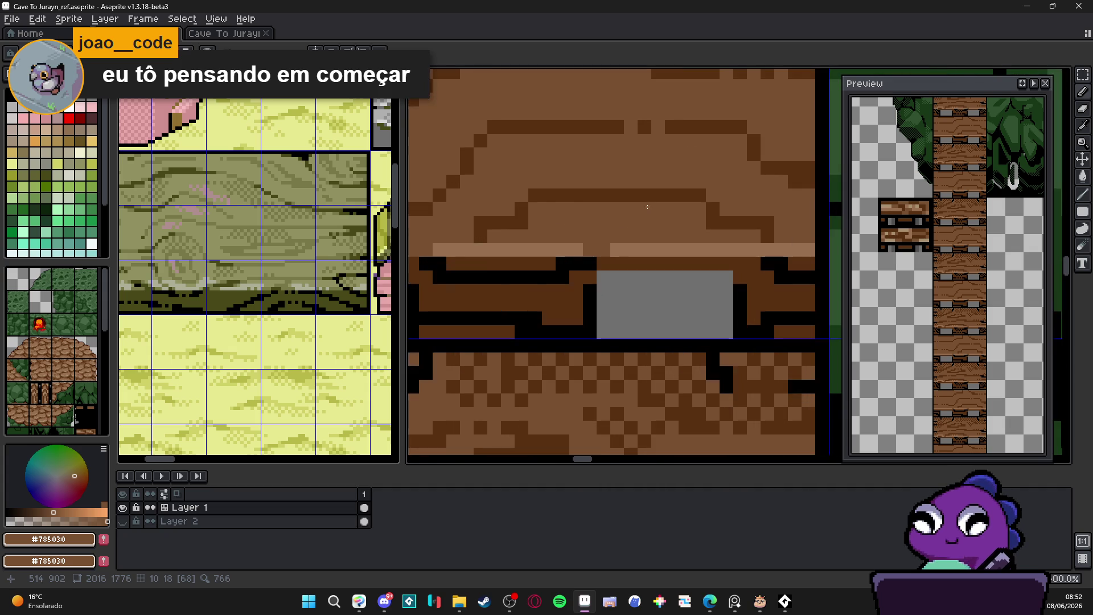
{"action": "scroll", "coordinate": [625, 195], "scroll_direction": "down", "scroll_amount": 3}
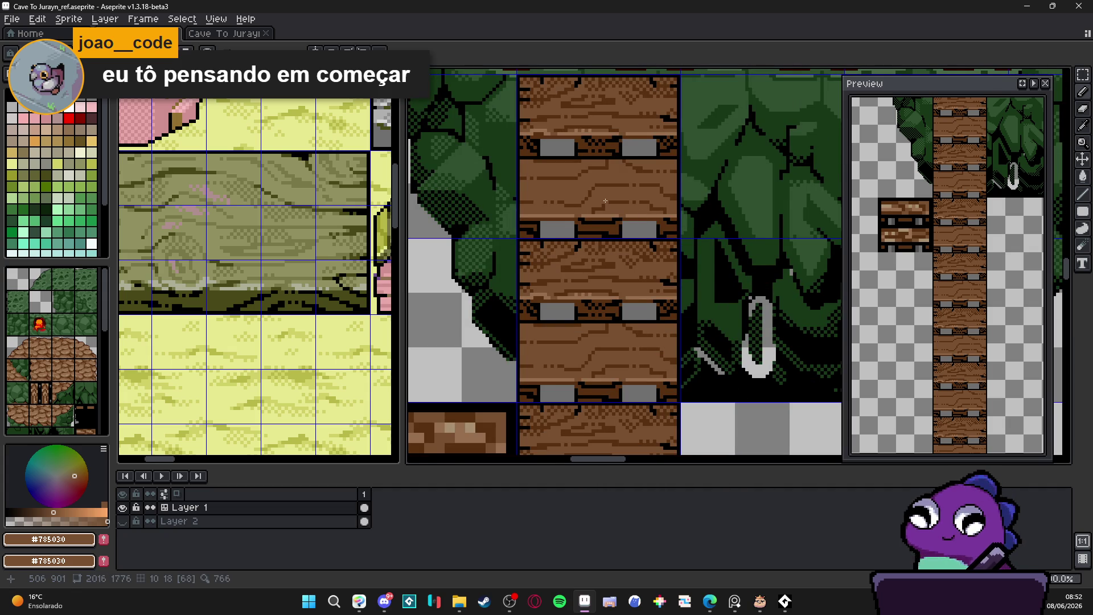
{"action": "scroll", "coordinate": [573, 199], "scroll_direction": "up", "scroll_amount": 3}
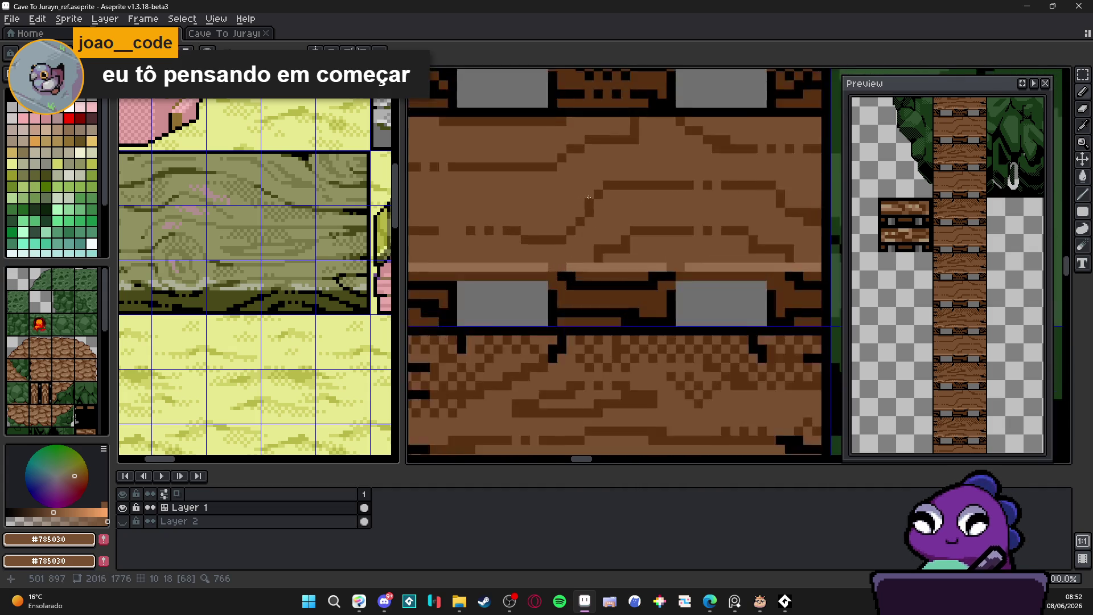
Draw a horizontal #583010 grain line across the plank and zoom to check it.
{"action": "left_click", "coordinate": [566, 237], "text": "alt"}
{"action": "scroll", "coordinate": [609, 194], "scroll_direction": "down", "scroll_amount": 3}
{"action": "scroll", "coordinate": [608, 161], "scroll_direction": "up", "scroll_amount": 2}
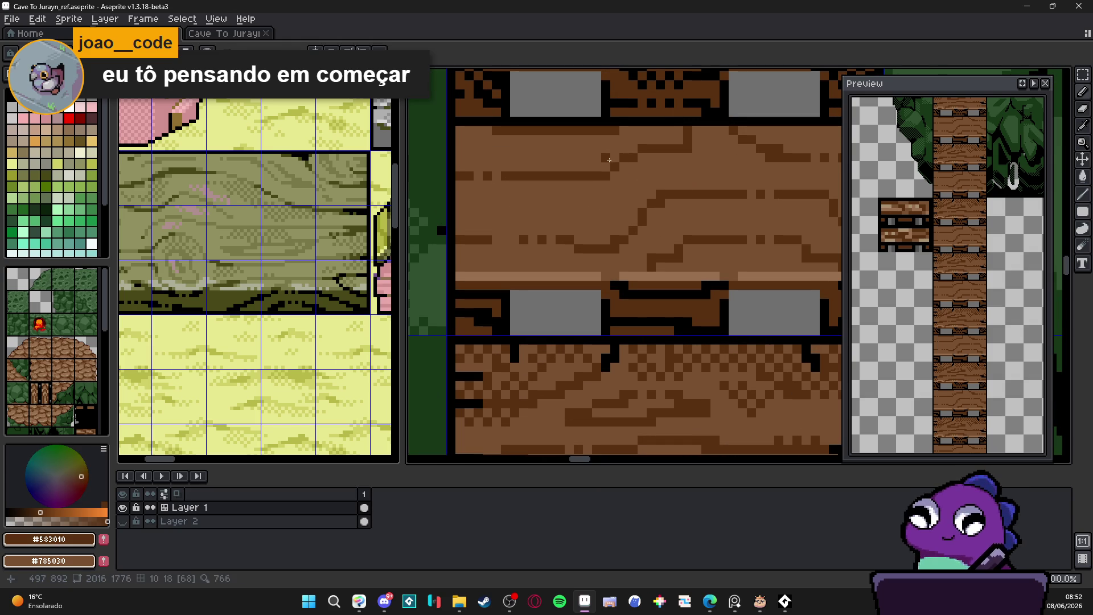
{"action": "scroll", "coordinate": [646, 157], "scroll_direction": "down", "scroll_amount": 3}
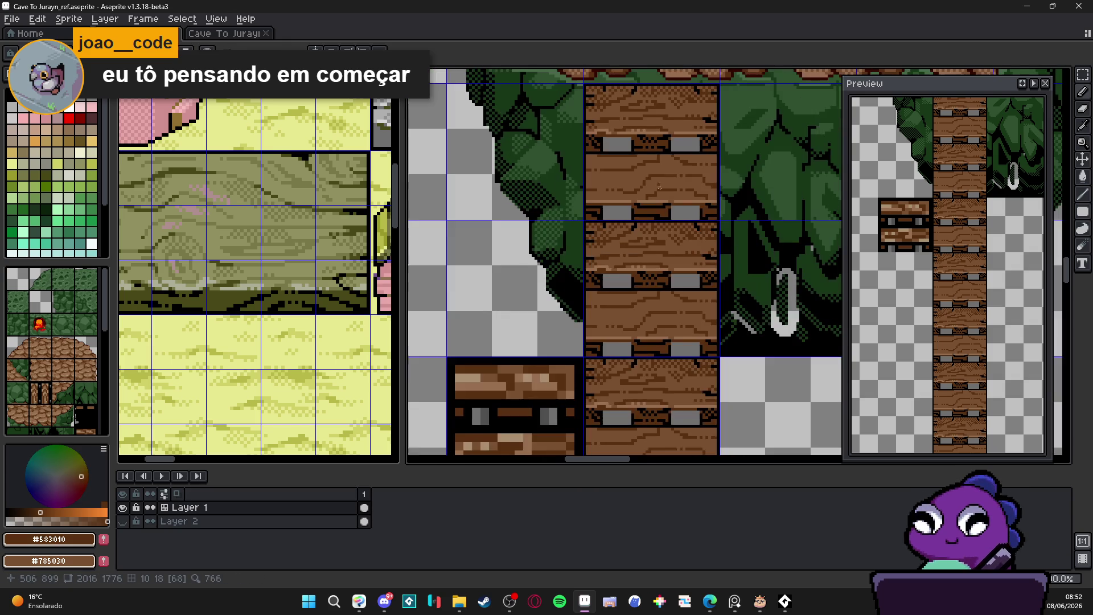
{"action": "scroll", "coordinate": [635, 193], "scroll_direction": "up", "scroll_amount": 2}
{"action": "scroll", "coordinate": [650, 171], "scroll_direction": "up", "scroll_amount": 2}
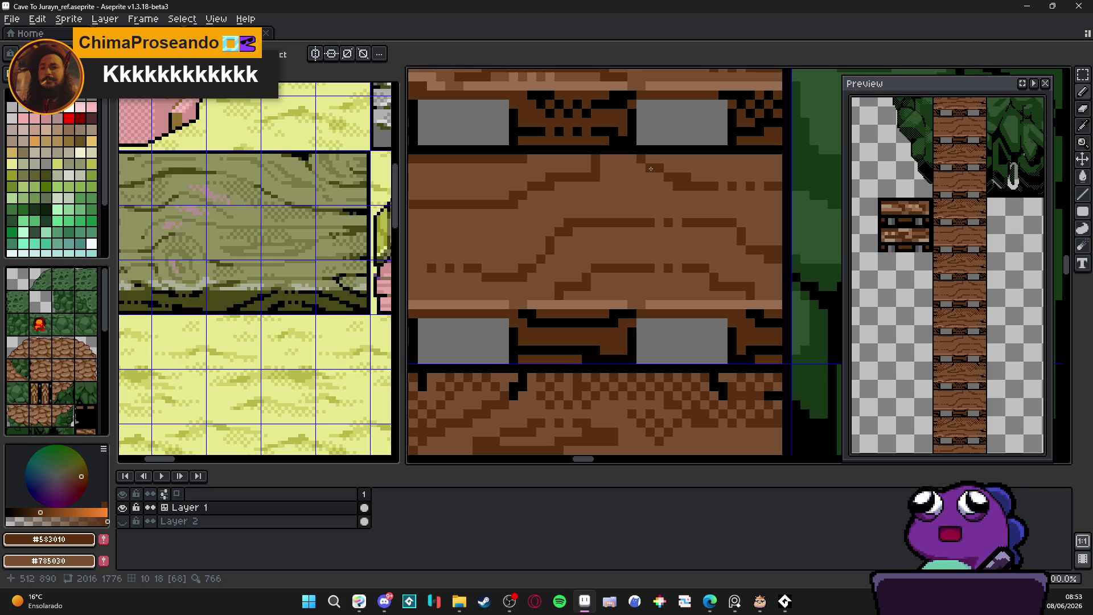
{"action": "scroll", "coordinate": [635, 184], "scroll_direction": "down", "scroll_amount": 4}
{"action": "scroll", "coordinate": [549, 206], "scroll_direction": "up", "scroll_amount": 2}
{"action": "scroll", "coordinate": [549, 206], "scroll_direction": "down", "scroll_amount": 1}
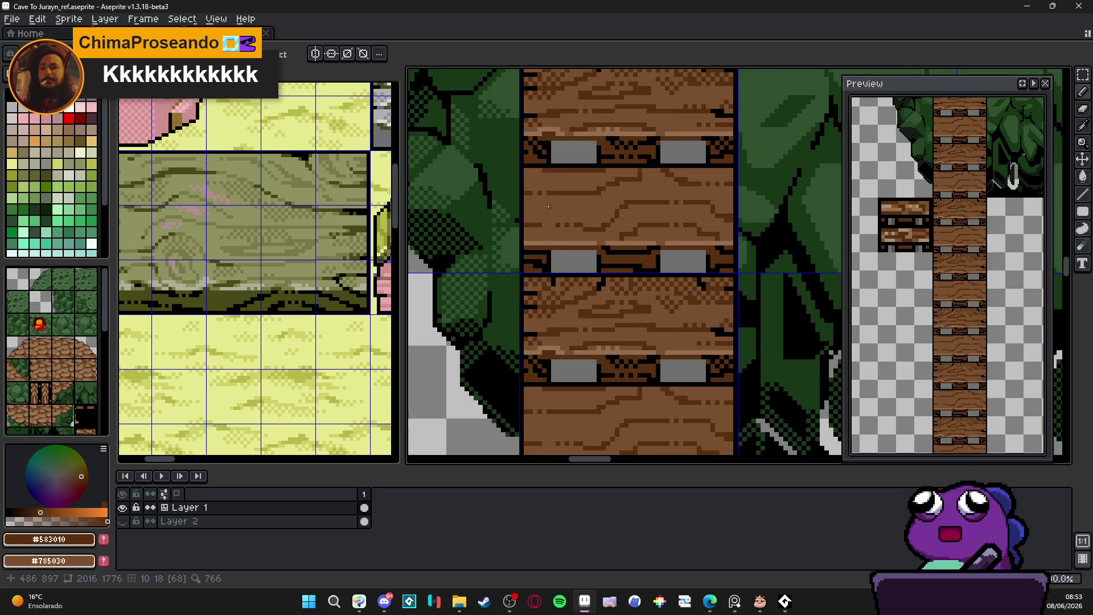
{"action": "scroll", "coordinate": [548, 206], "scroll_direction": "up", "scroll_amount": 2}
{"action": "left_click_drag", "start_coordinate": [511, 218], "coordinate": [569, 219]}
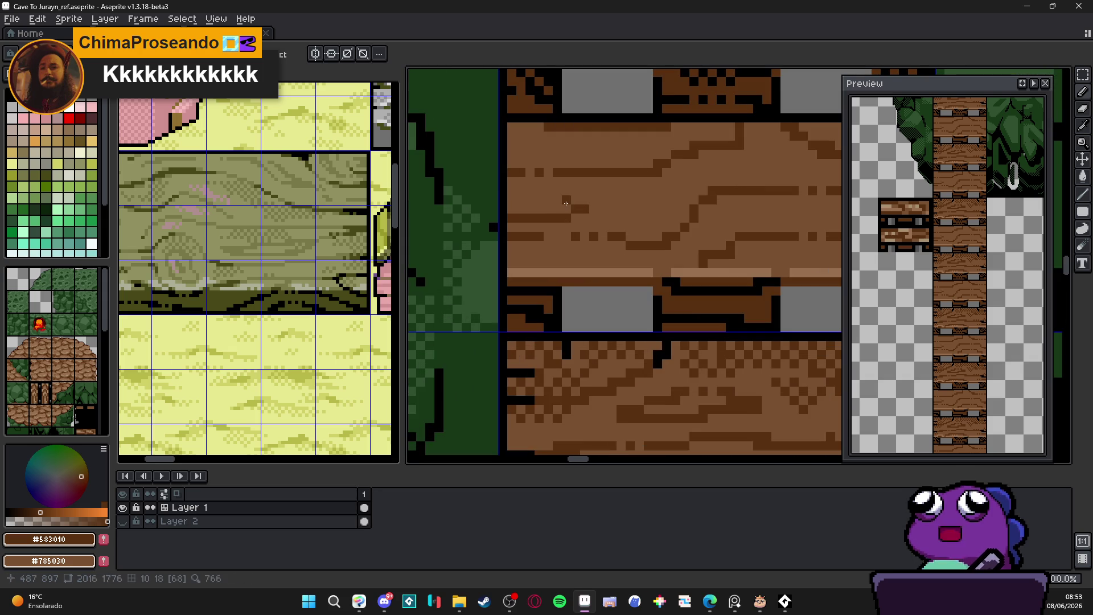
{"action": "scroll", "coordinate": [587, 218], "scroll_direction": "down", "scroll_amount": 3}
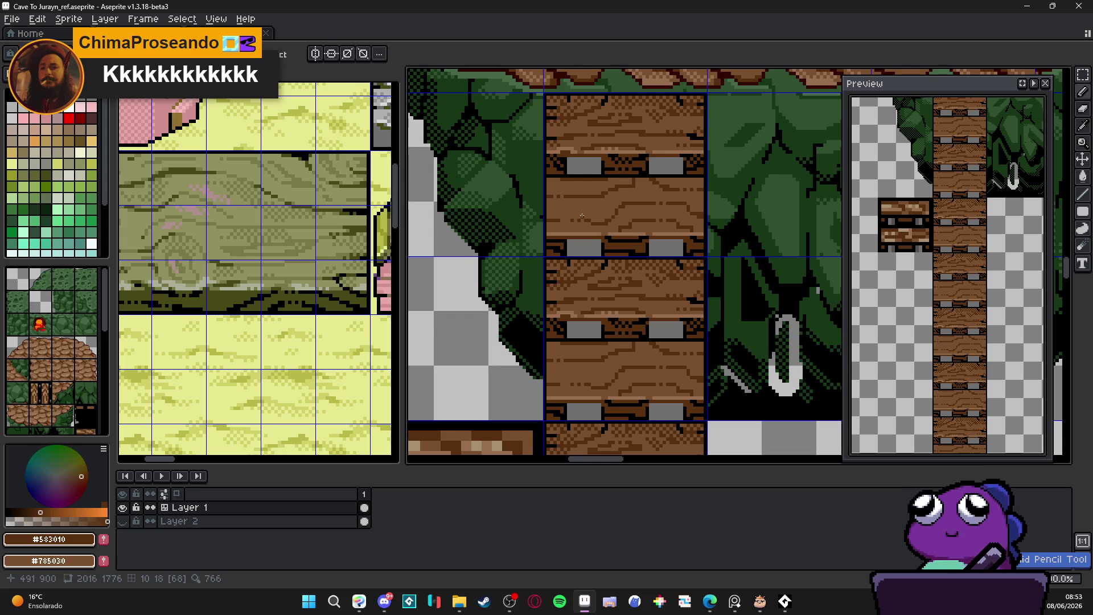
{"action": "scroll", "coordinate": [582, 216], "scroll_direction": "down", "scroll_amount": 1}
{"action": "scroll", "coordinate": [582, 216], "scroll_direction": "down", "scroll_amount": 1}
{"action": "scroll", "coordinate": [612, 222], "scroll_direction": "up", "scroll_amount": 8}
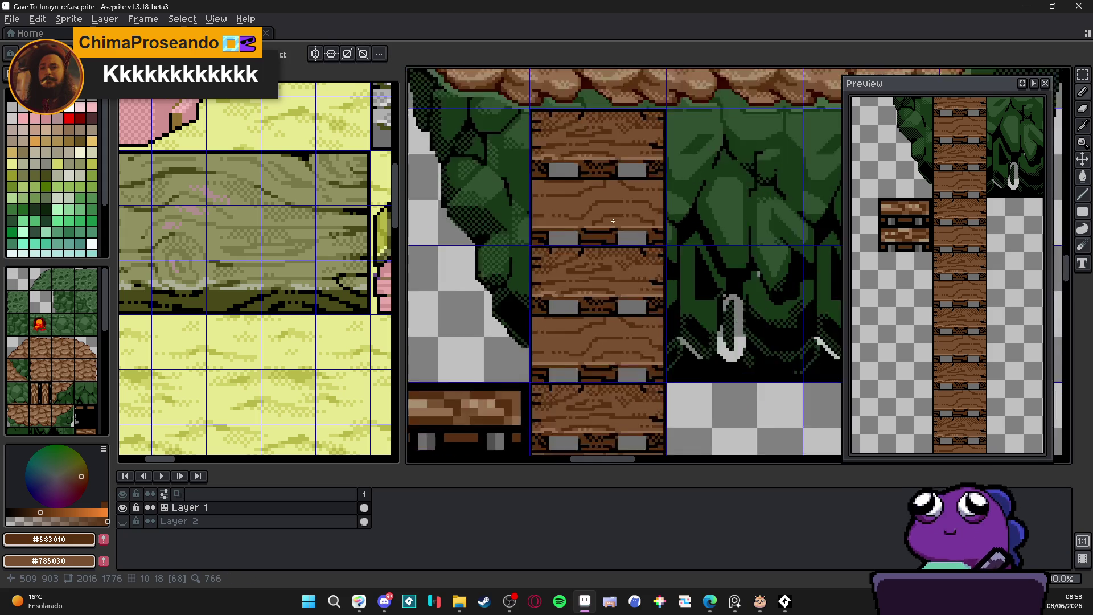
{"action": "scroll", "coordinate": [646, 237], "scroll_direction": "down", "scroll_amount": 3}
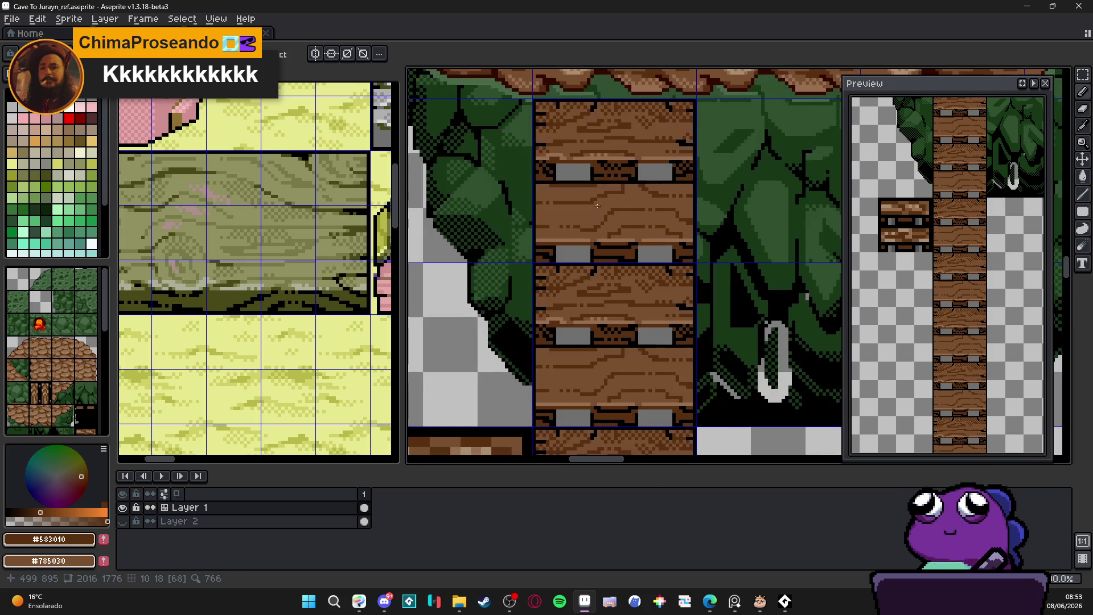
{"action": "scroll", "coordinate": [569, 219], "scroll_direction": "up", "scroll_amount": 3}
{"action": "scroll", "coordinate": [596, 216], "scroll_direction": "down", "scroll_amount": 3}
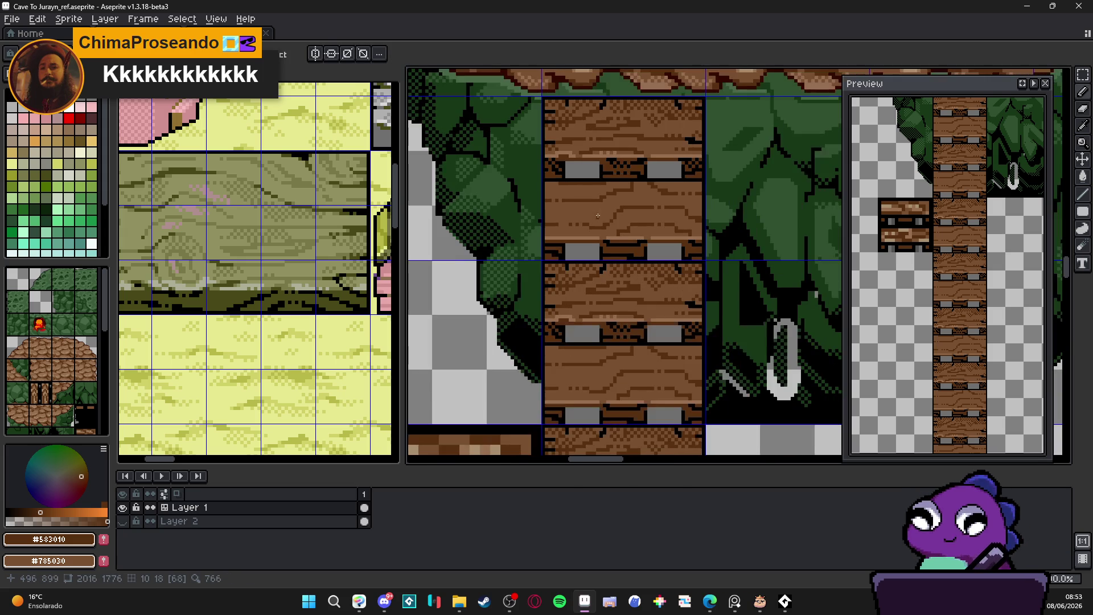
{"action": "scroll", "coordinate": [592, 190], "scroll_direction": "up", "scroll_amount": 4}
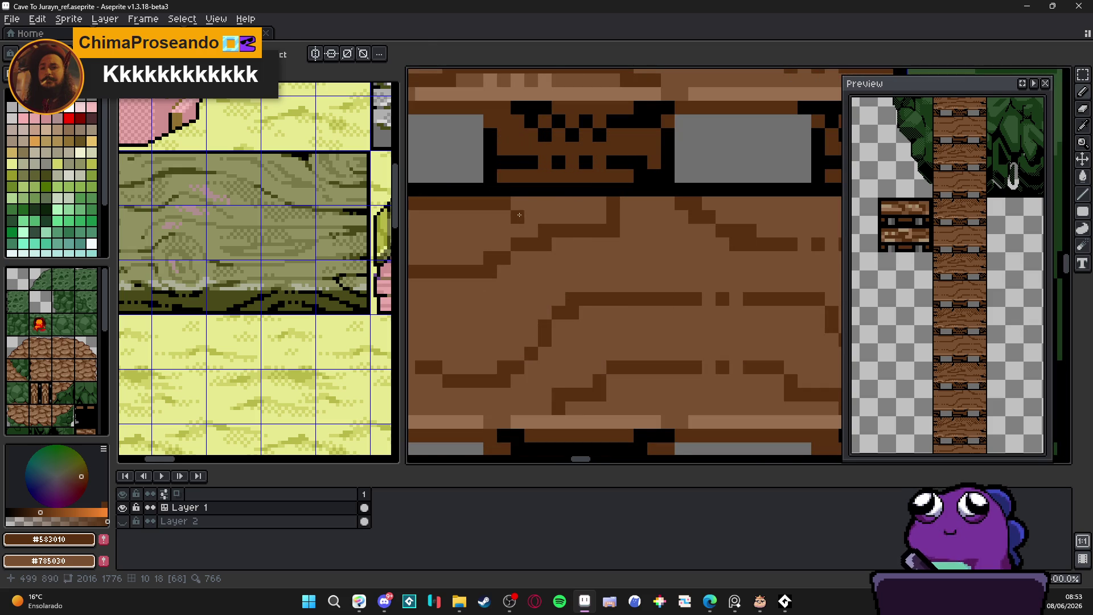
{"action": "key", "text": "m"}
{"action": "mouse_move", "coordinate": [496, 197]}
{"action": "left_mouse_down"}
{"action": "mouse_move", "coordinate": [525, 225]}
{"action": "mouse_move", "coordinate": [606, 217]}
{"action": "left_mouse_up"}
{"action": "key", "text": "ctrl+b"}
{"action": "left_click", "coordinate": [538, 217]}
{"action": "left_click_drag", "start_coordinate": [539, 222], "coordinate": [683, 230]}
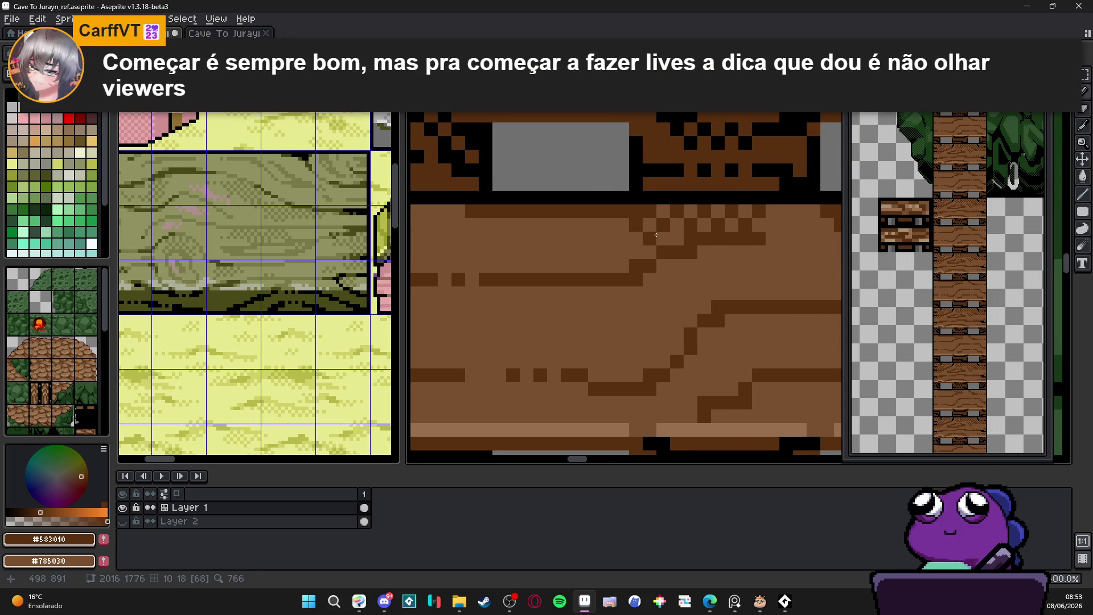
{"action": "mouse_move", "coordinate": [466, 225]}
{"action": "left_mouse_down"}
{"action": "mouse_move", "coordinate": [668, 239]}
{"action": "mouse_move", "coordinate": [627, 234]}
{"action": "mouse_move", "coordinate": [669, 251]}
{"action": "mouse_move", "coordinate": [794, 241]}
{"action": "mouse_move", "coordinate": [506, 257]}
{"action": "mouse_move", "coordinate": [507, 280]}
{"action": "mouse_move", "coordinate": [562, 281]}
{"action": "left_mouse_up"}
{"action": "key", "text": "ctrl+z"}
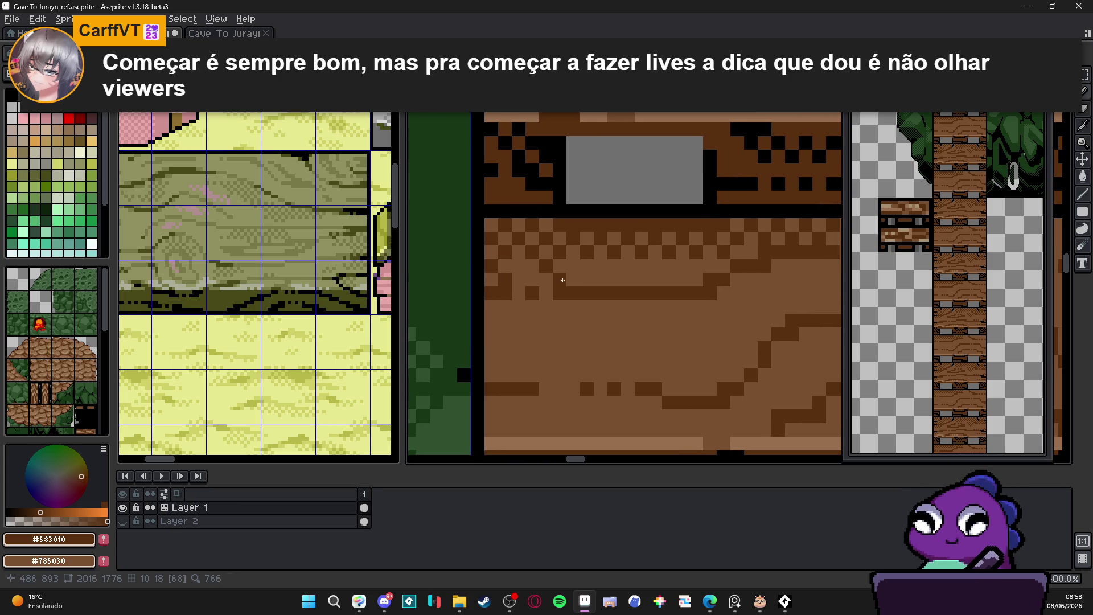
{"action": "left_click", "coordinate": [573, 277]}
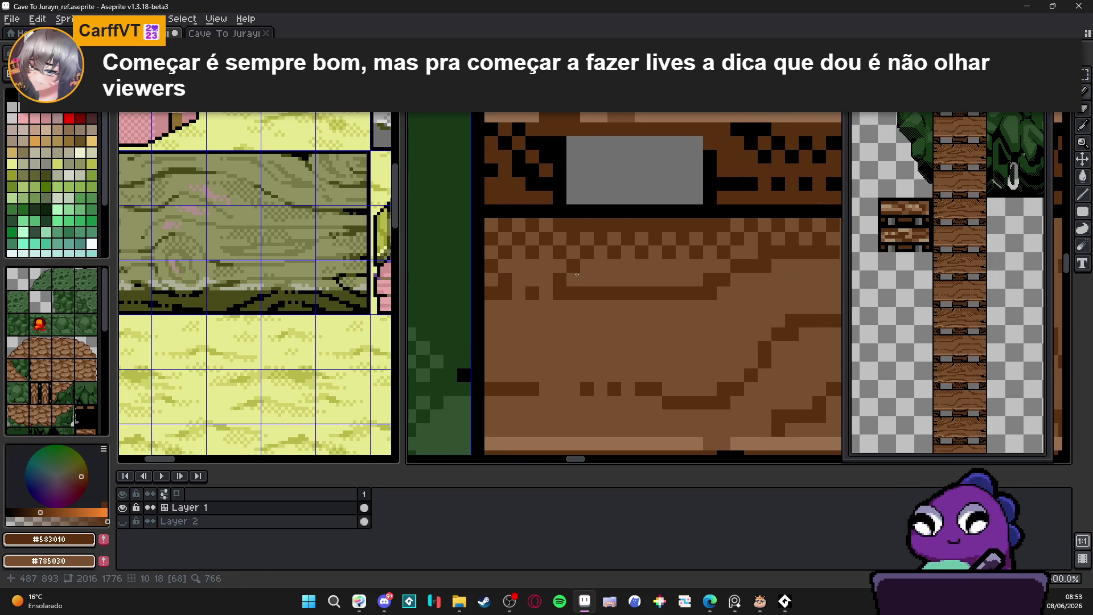
{"action": "mouse_move", "coordinate": [577, 274]}
{"action": "left_mouse_down"}
{"action": "mouse_move", "coordinate": [676, 273]}
{"action": "mouse_move", "coordinate": [512, 273]}
{"action": "left_mouse_up"}
{"action": "left_click", "coordinate": [705, 271]}
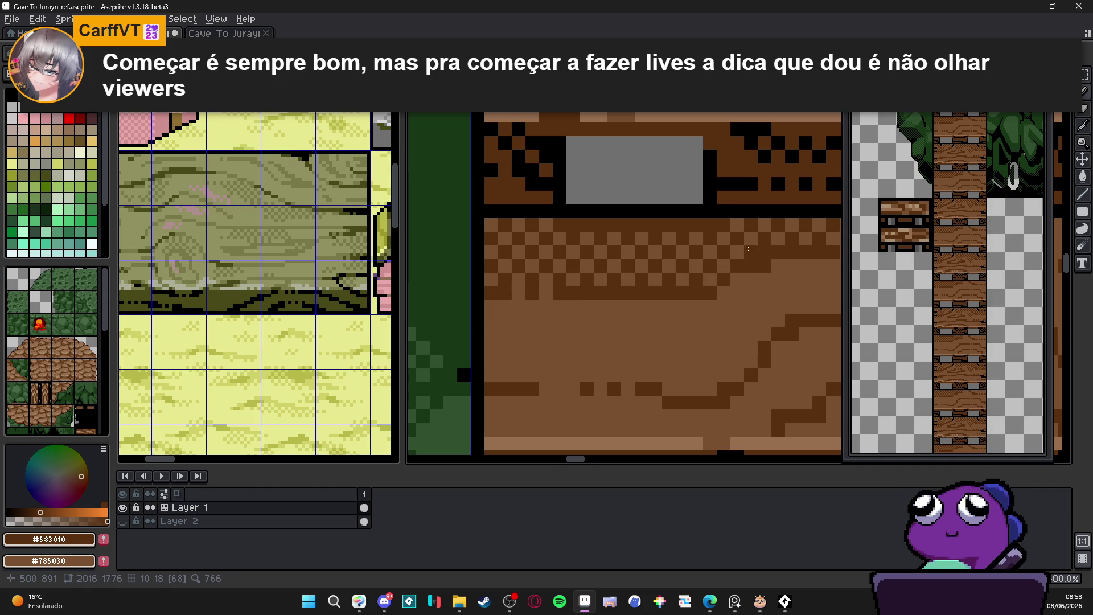
{"action": "scroll", "coordinate": [752, 248], "scroll_direction": "down", "scroll_amount": 2}
{"action": "scroll", "coordinate": [741, 258], "scroll_direction": "up", "scroll_amount": 1}
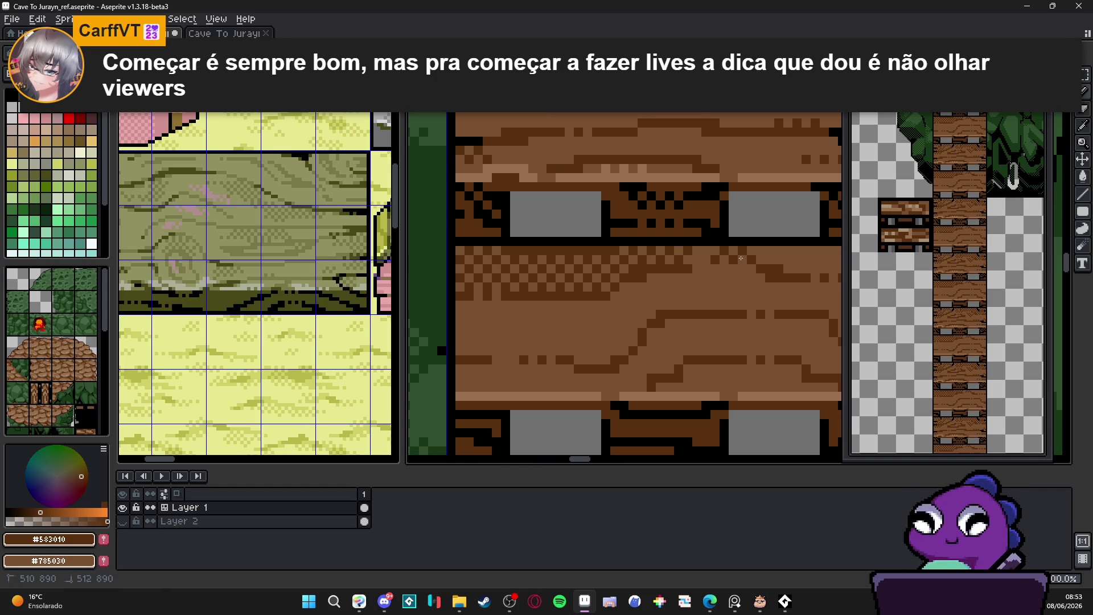
{"action": "scroll", "coordinate": [683, 267], "scroll_direction": "right", "scroll_amount": 3}
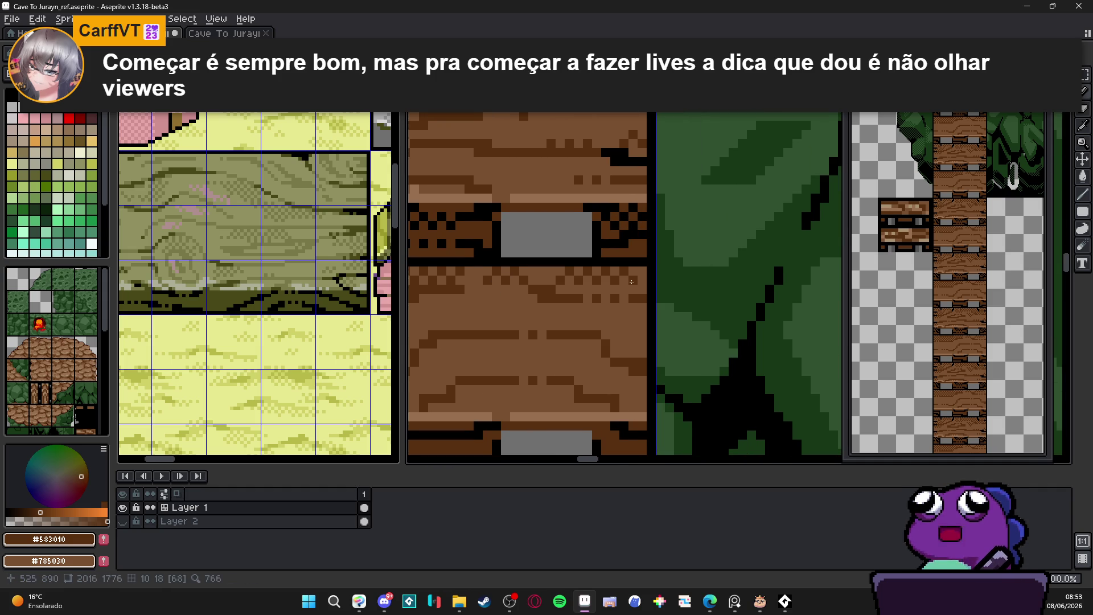
{"action": "scroll", "coordinate": [655, 285], "scroll_direction": "right", "scroll_amount": 5}
{"action": "scroll", "coordinate": [724, 284], "scroll_direction": "left", "scroll_amount": 1}
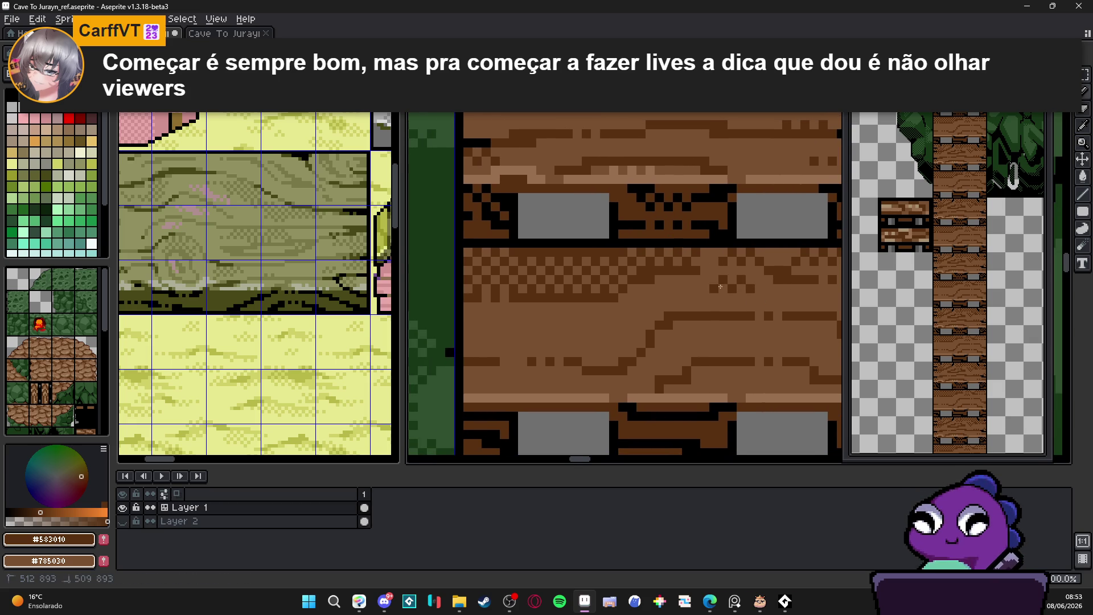
{"action": "scroll", "coordinate": [691, 326], "scroll_direction": "down", "scroll_amount": 2}
{"action": "scroll", "coordinate": [691, 325], "scroll_direction": "up", "scroll_amount": 2}
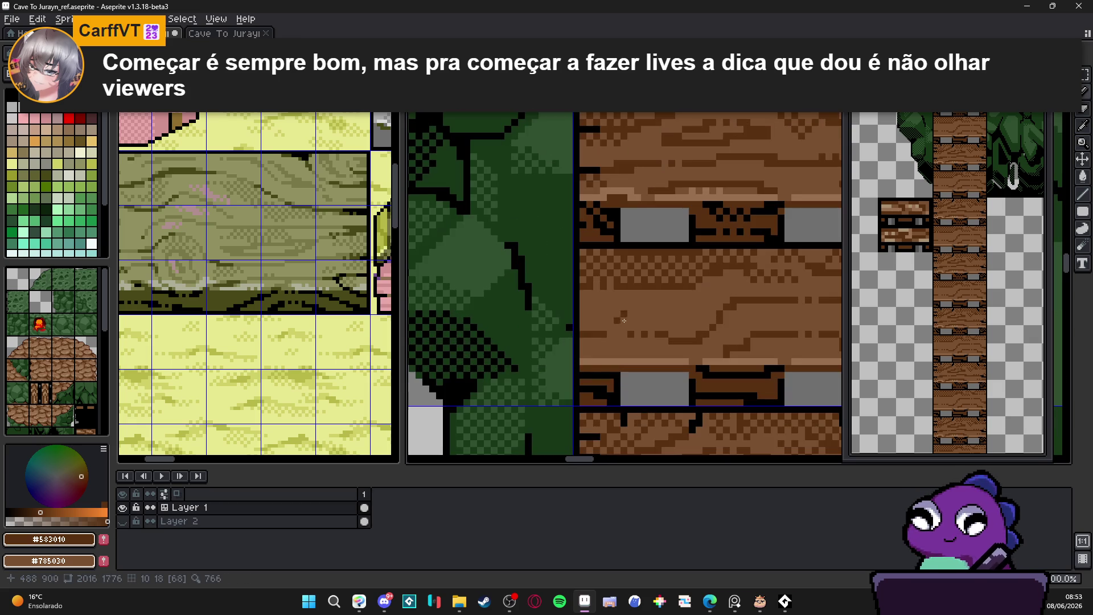
{"action": "left_click_drag", "start_coordinate": [649, 308], "coordinate": [667, 307]}
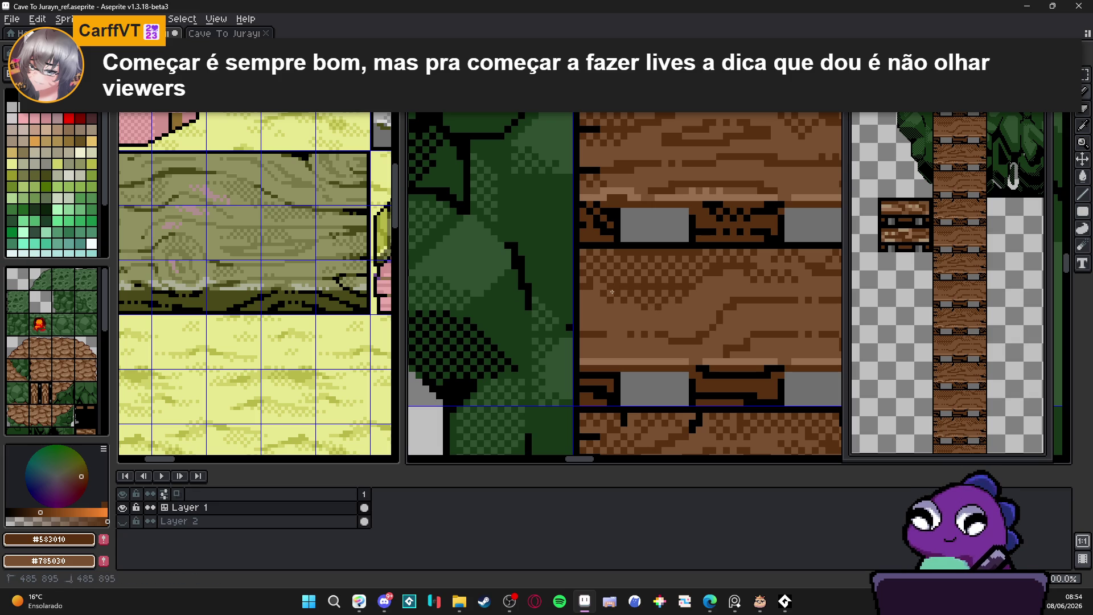
{"action": "scroll", "coordinate": [623, 300], "scroll_direction": "down", "scroll_amount": 2}
{"action": "scroll", "coordinate": [693, 312], "scroll_direction": "up", "scroll_amount": 1}
{"action": "left_click_drag", "start_coordinate": [701, 314], "coordinate": [701, 315]}
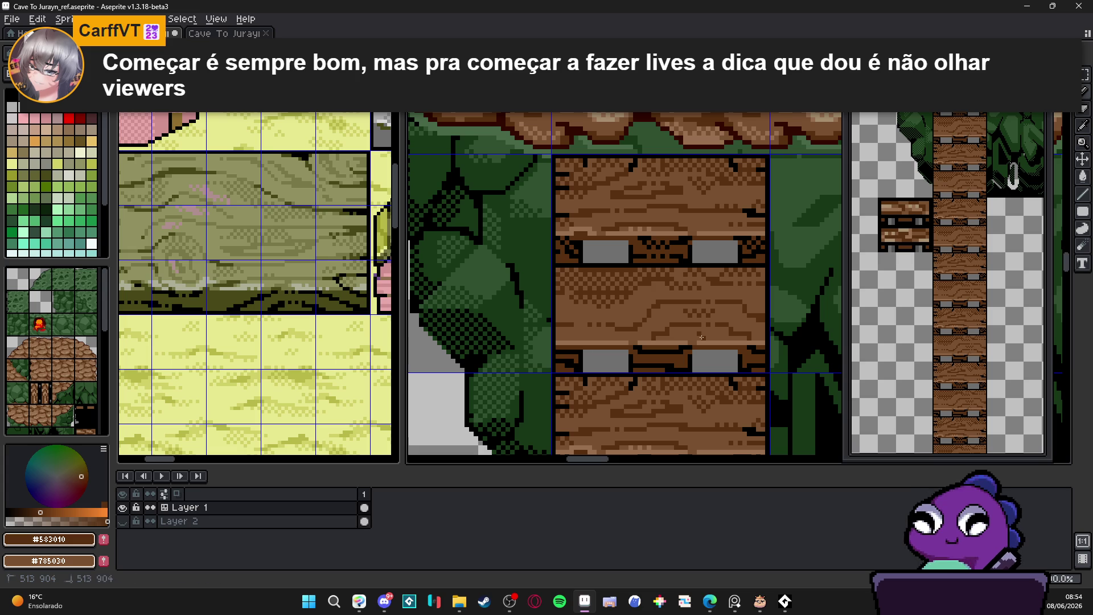
{"action": "scroll", "coordinate": [716, 347], "scroll_direction": "down", "scroll_amount": 2}
{"action": "scroll", "coordinate": [717, 347], "scroll_direction": "down", "scroll_amount": 1}
{"action": "scroll", "coordinate": [689, 322], "scroll_direction": "up", "scroll_amount": 3}
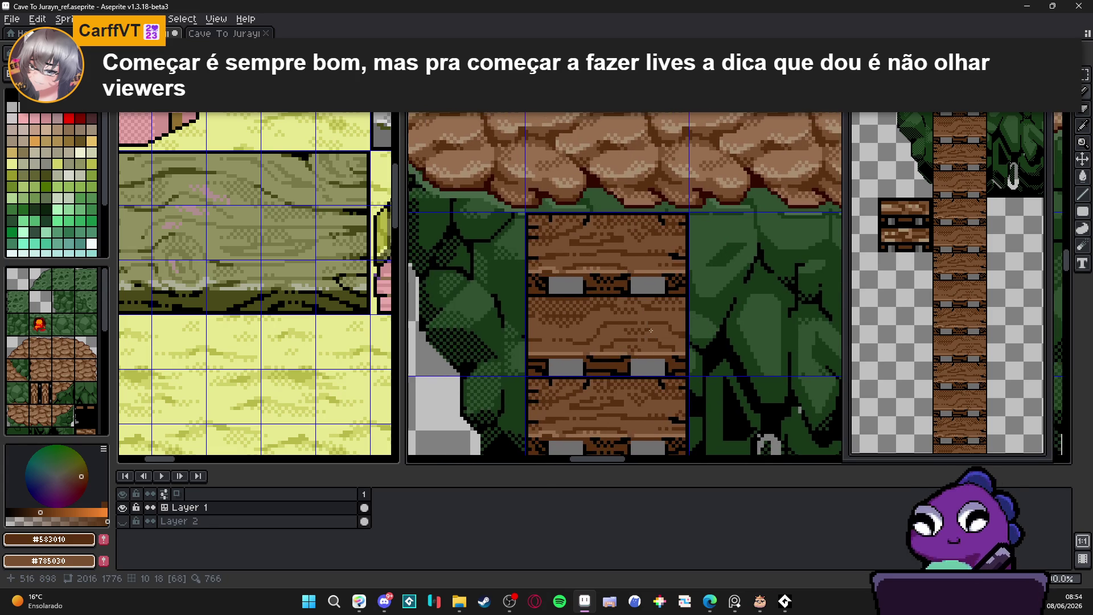
{"action": "scroll", "coordinate": [685, 314], "scroll_direction": "up", "scroll_amount": 1}
{"action": "scroll", "coordinate": [686, 315], "scroll_direction": "up", "scroll_amount": 3}
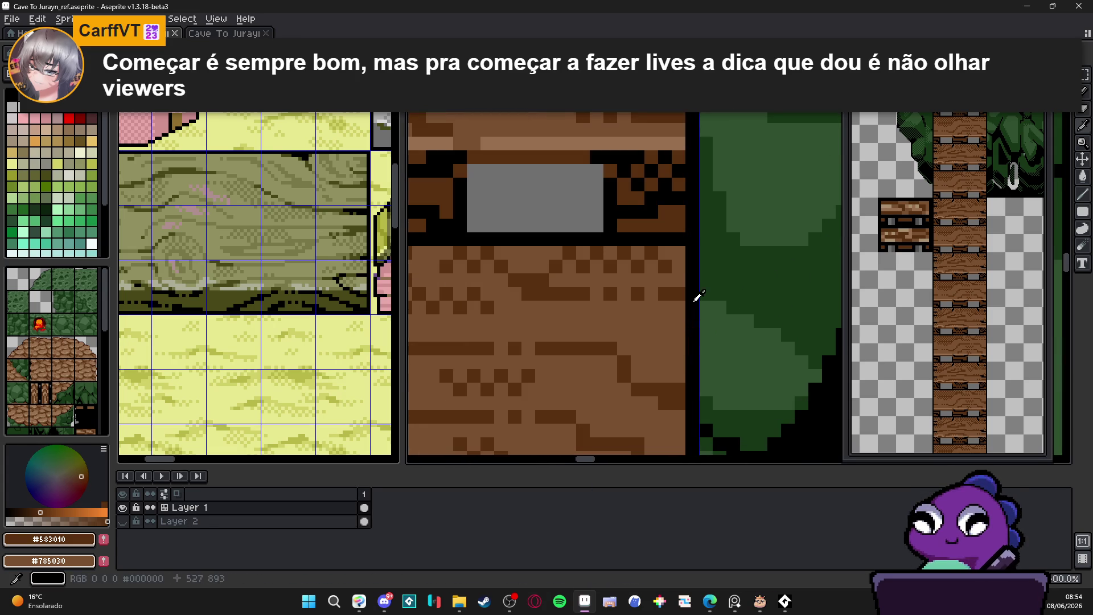
Paint short black notches into the rung plank edges.
{"action": "left_click", "coordinate": [692, 296], "text": "alt"}
{"action": "left_click", "coordinate": [665, 294]}
{"action": "left_click", "coordinate": [672, 399]}
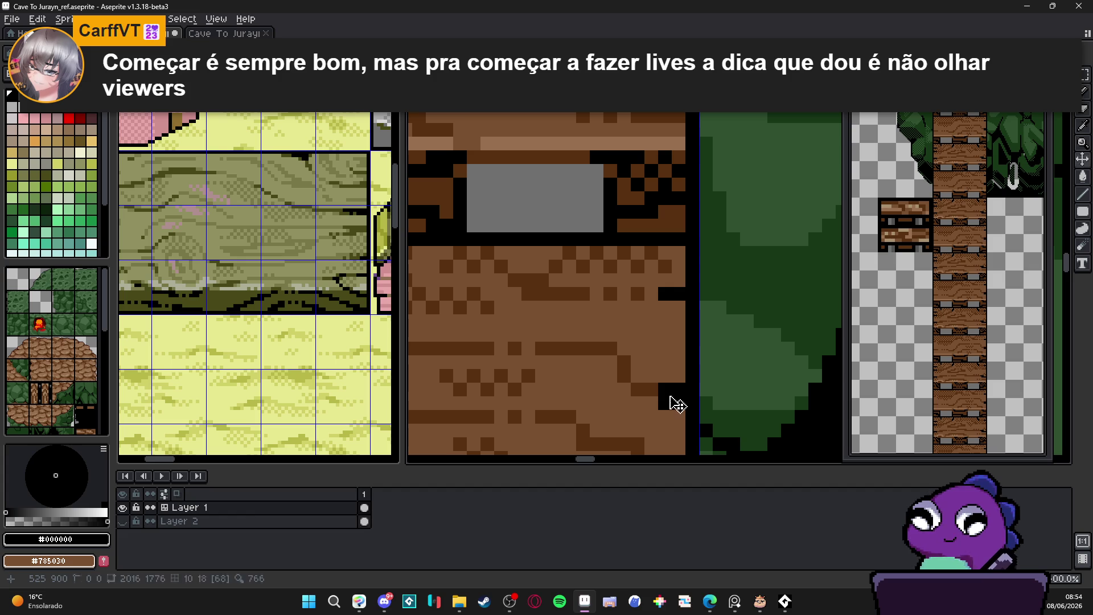
{"action": "scroll", "coordinate": [677, 403], "scroll_direction": "down", "scroll_amount": 2}
{"action": "scroll", "coordinate": [515, 372], "scroll_direction": "up", "scroll_amount": 1}
{"action": "left_click_drag", "start_coordinate": [486, 349], "coordinate": [527, 349]}
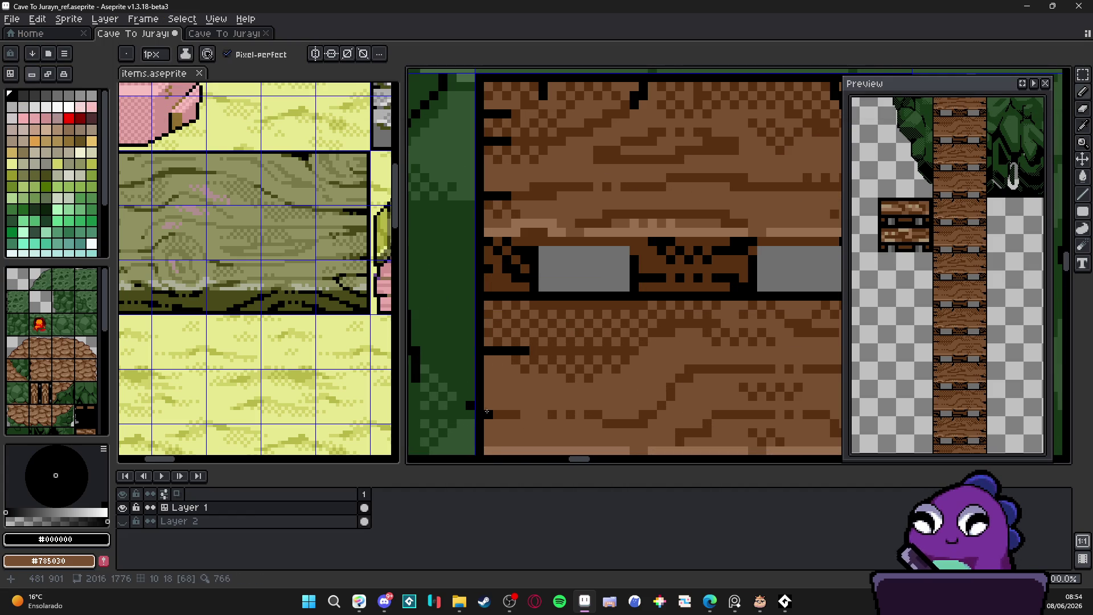
{"action": "scroll", "coordinate": [495, 415], "scroll_direction": "down", "scroll_amount": 1}
{"action": "scroll", "coordinate": [490, 398], "scroll_direction": "up", "scroll_amount": 1}
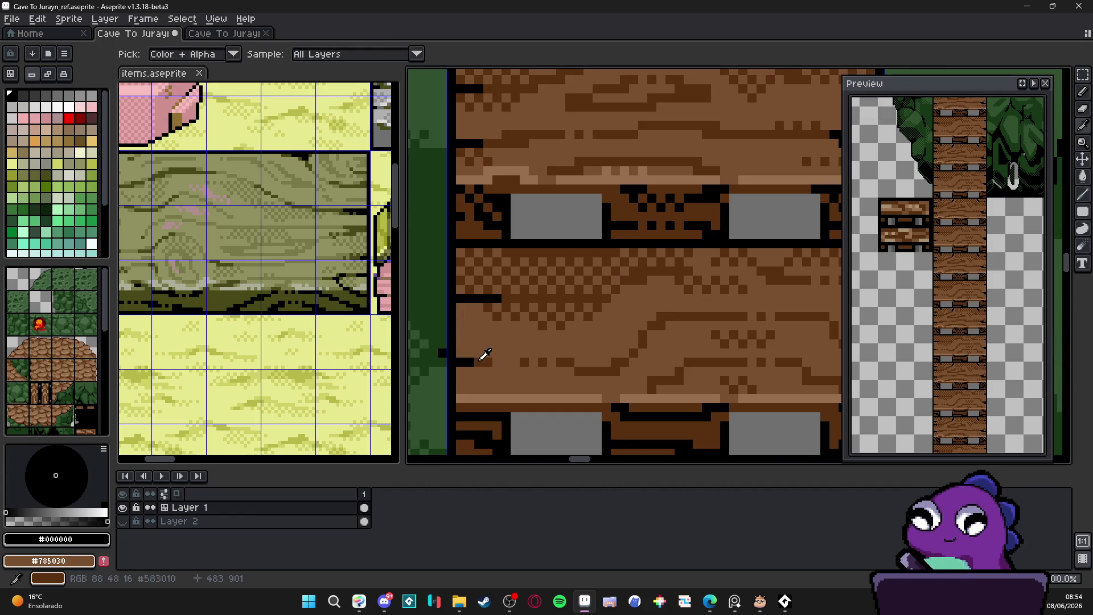
Sample plank browns #583010, #785030 and #987050, then bolt greys #707070 and #505050.
{"action": "left_click", "coordinate": [465, 353], "text": "alt"}
{"action": "scroll", "coordinate": [476, 368], "scroll_direction": "down", "scroll_amount": 1}
{"action": "scroll", "coordinate": [481, 373], "scroll_direction": "up", "scroll_amount": 1}
{"action": "left_click", "coordinate": [484, 377], "text": "alt"}
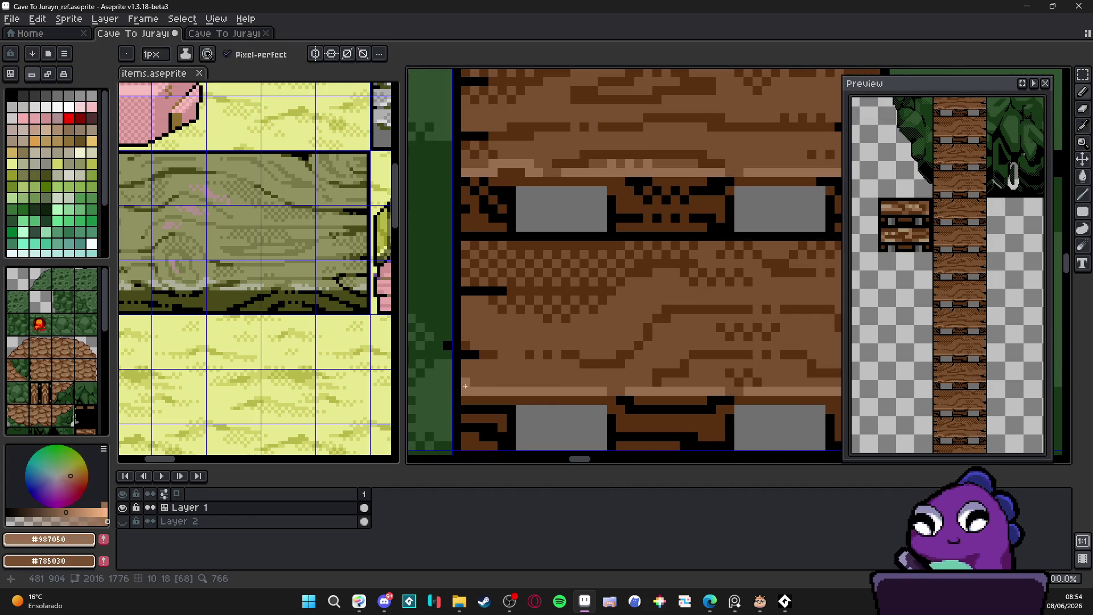
{"action": "scroll", "coordinate": [478, 380], "scroll_direction": "down", "scroll_amount": 1}
{"action": "scroll", "coordinate": [476, 383], "scroll_direction": "up", "scroll_amount": 1}
{"action": "left_click", "coordinate": [463, 390], "text": "alt"}
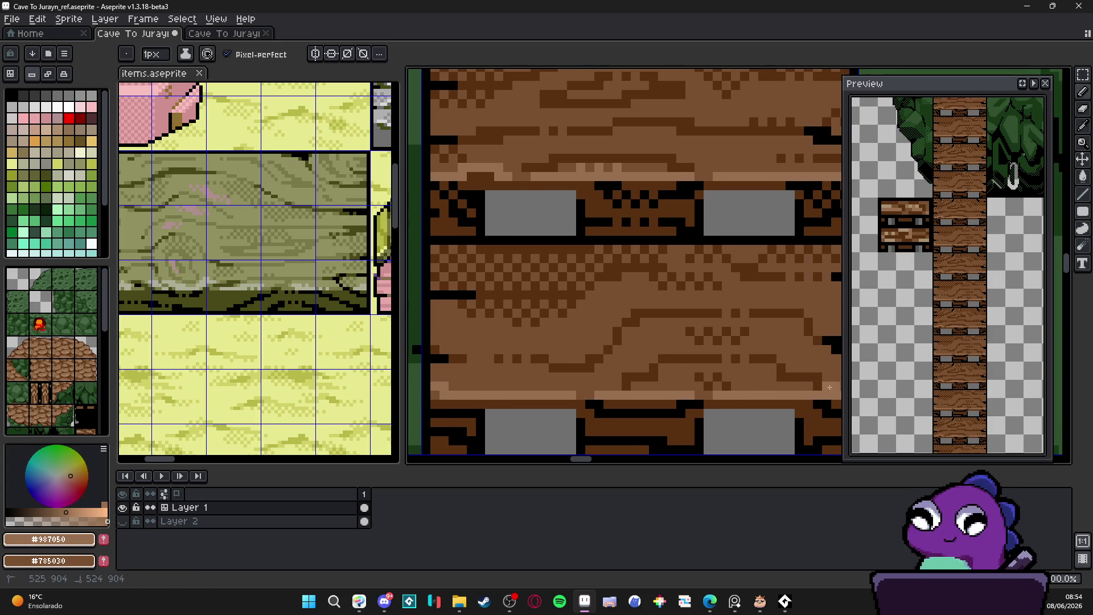
{"action": "scroll", "coordinate": [752, 385], "scroll_direction": "up", "scroll_amount": 1}
{"action": "left_click", "coordinate": [766, 366], "text": "alt"}
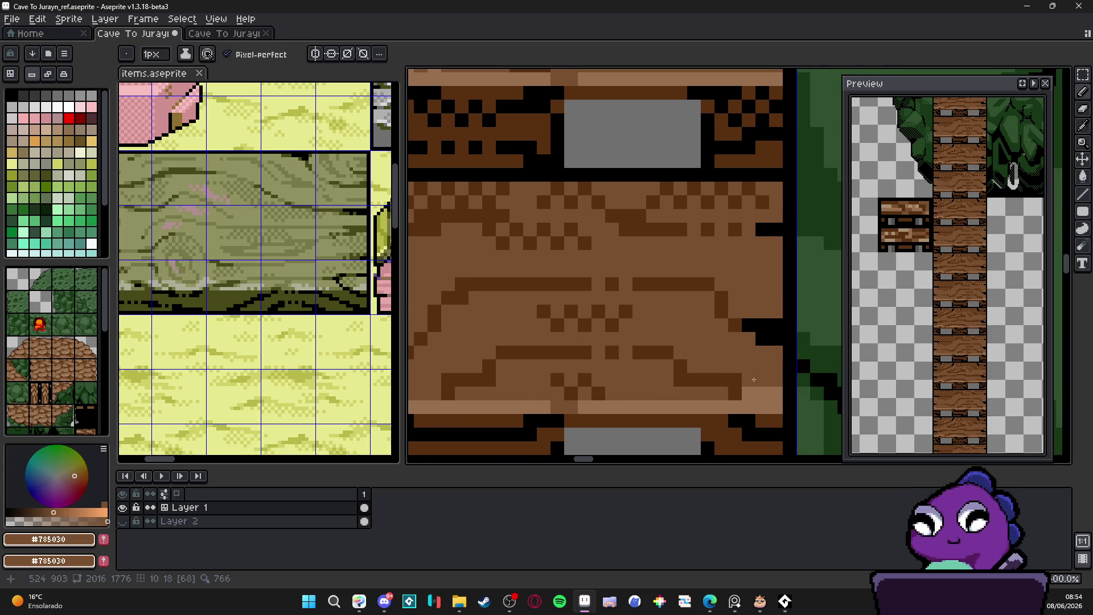
{"action": "scroll", "coordinate": [771, 408], "scroll_direction": "down", "scroll_amount": 3}
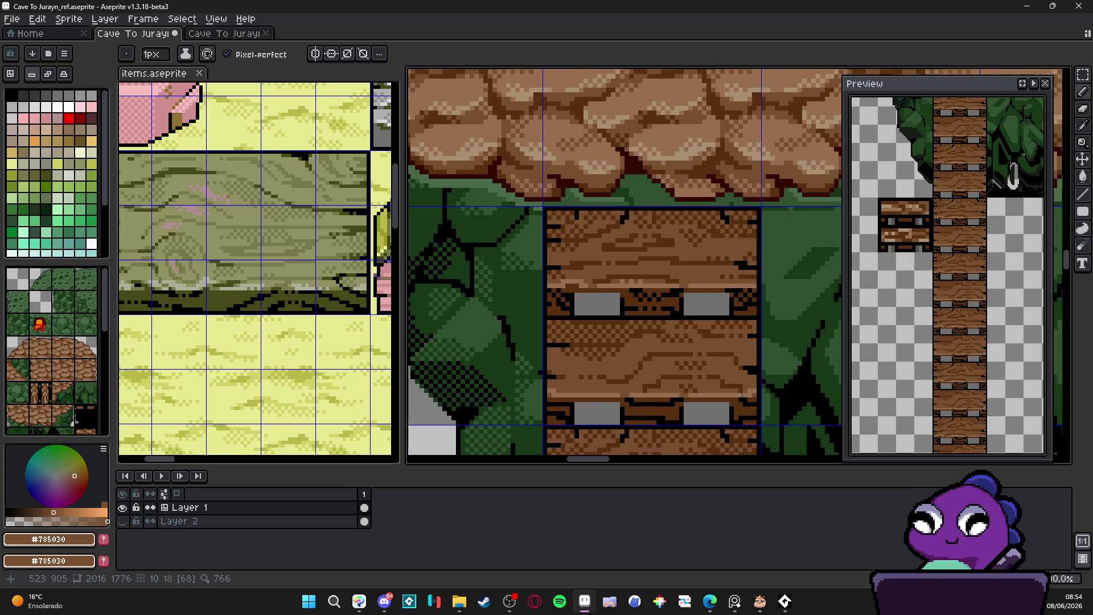
{"action": "scroll", "coordinate": [701, 378], "scroll_direction": "down", "scroll_amount": 2}
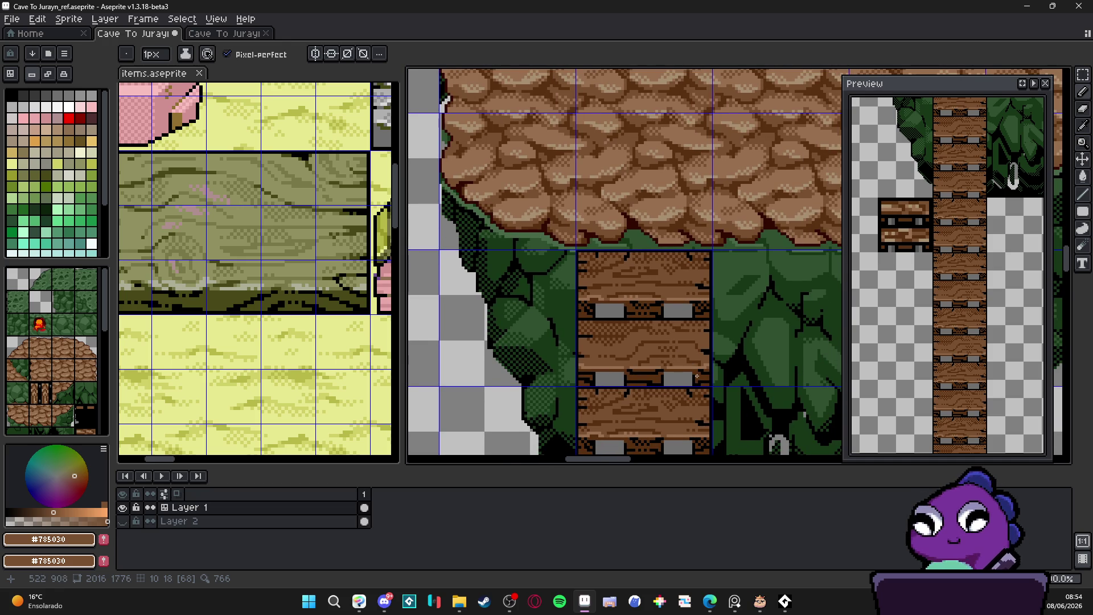
{"action": "scroll", "coordinate": [604, 343], "scroll_direction": "down", "scroll_amount": 3}
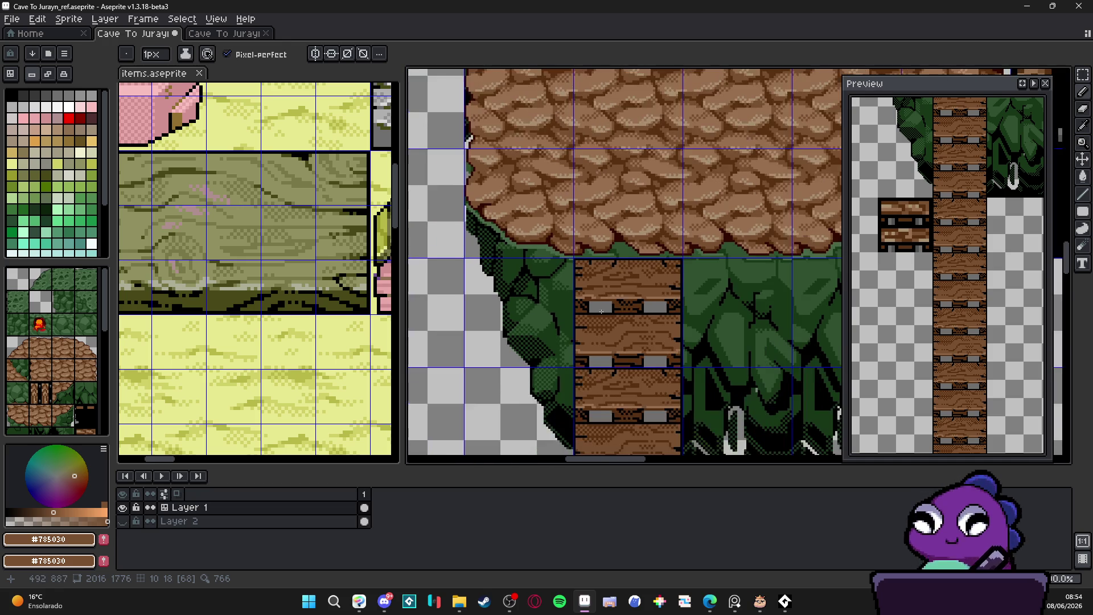
{"action": "scroll", "coordinate": [584, 251], "scroll_direction": "up", "scroll_amount": 2}
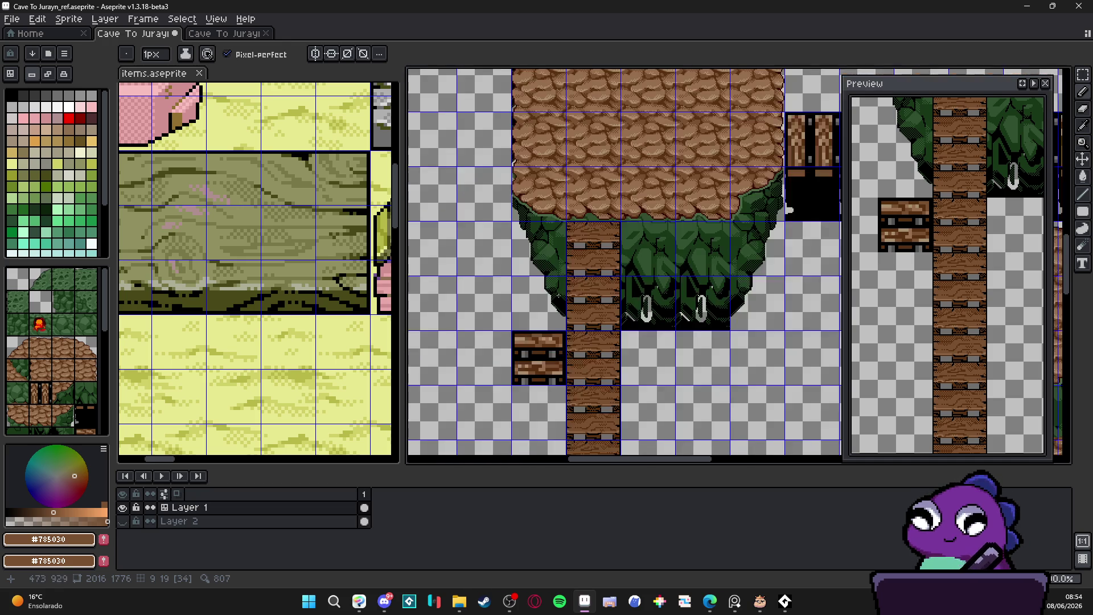
{"action": "left_click", "coordinate": [565, 399], "text": "alt"}
{"action": "left_click", "coordinate": [551, 397], "text": "alt"}
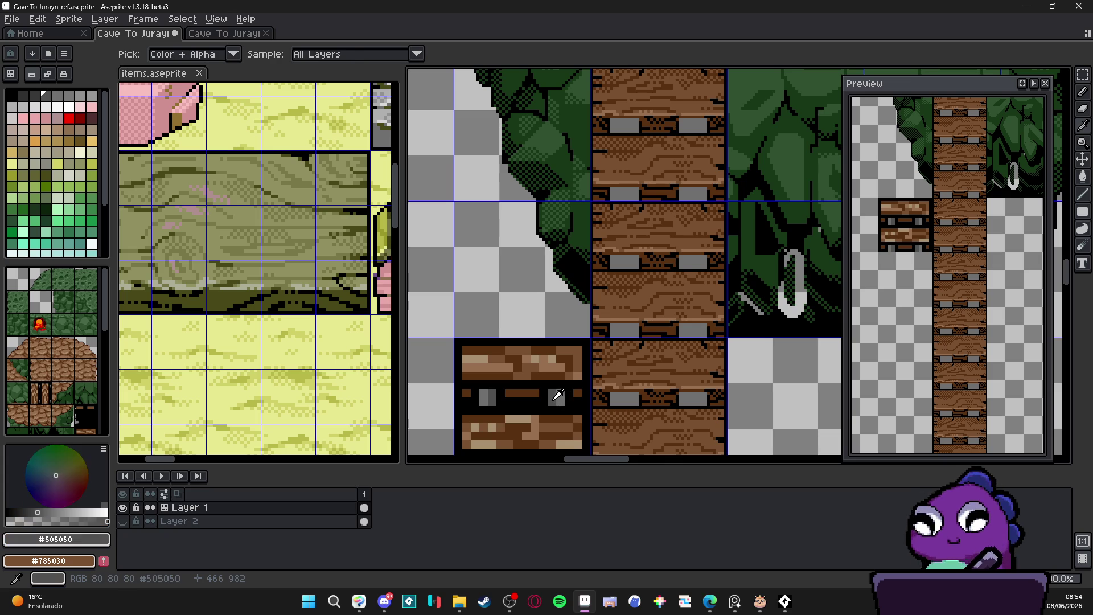
Paint 2px dark grey #505050 bands across the upper bolt tops, undoing misplaced strokes.
{"action": "scroll", "coordinate": [640, 252], "scroll_direction": "up", "scroll_amount": 2}
{"action": "left_click", "coordinate": [632, 284]}
{"action": "key", "text": "plus"}
{"action": "left_click", "coordinate": [581, 286]}
{"action": "mouse_move", "coordinate": [582, 286]}
{"action": "left_mouse_down"}
{"action": "mouse_move", "coordinate": [513, 285]}
{"action": "mouse_move", "coordinate": [603, 282]}
{"action": "mouse_move", "coordinate": [570, 237]}
{"action": "mouse_move", "coordinate": [510, 237]}
{"action": "left_mouse_up"}
{"action": "key", "text": "ctrl+z"}
{"action": "key", "text": "ctrl+z"}
{"action": "key", "text": "ctrl+z"}
{"action": "left_click", "coordinate": [598, 250]}
{"action": "left_click_drag", "start_coordinate": [653, 260], "coordinate": [677, 204]}
Shade the top rows of the lower-left and lower-right bolts with #505050, undoing uneven strokes.
{"action": "key", "text": "ctrl+z"}
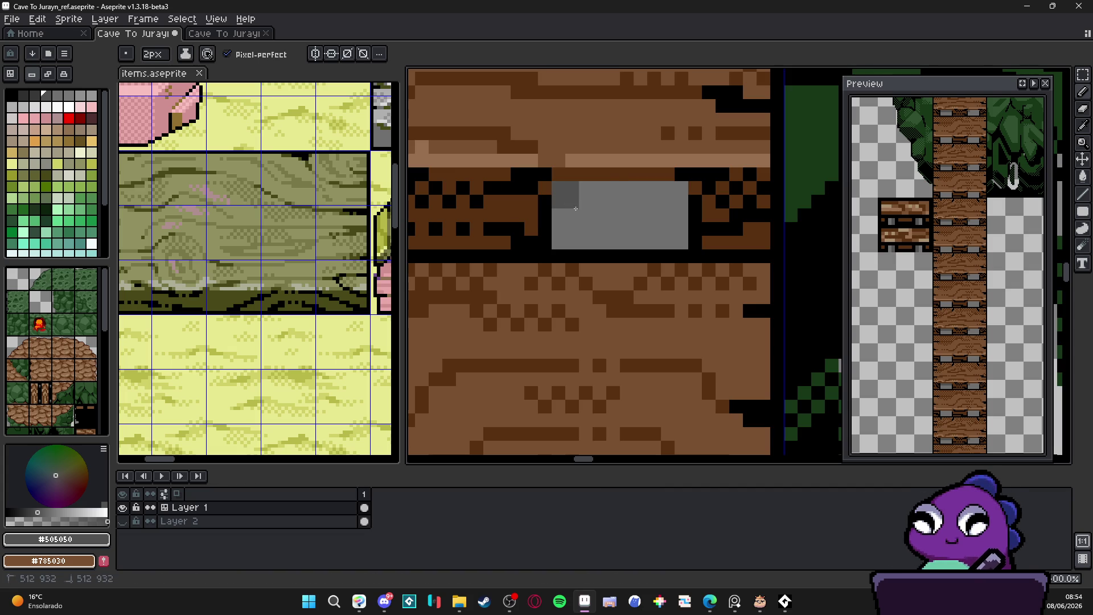
{"action": "scroll", "coordinate": [677, 204], "scroll_direction": "down", "scroll_amount": 2}
{"action": "mouse_move", "coordinate": [532, 357]}
{"action": "left_mouse_down"}
{"action": "mouse_move", "coordinate": [492, 380]}
{"action": "mouse_move", "coordinate": [447, 363]}
{"action": "left_mouse_up"}
{"action": "key", "text": "ctrl+z"}
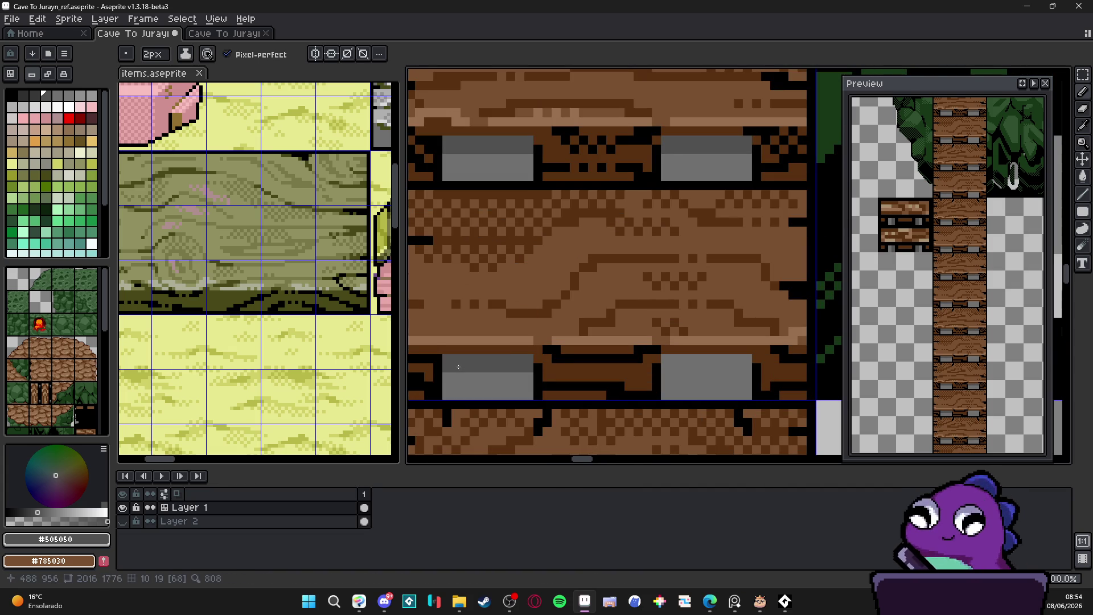
{"action": "left_click", "coordinate": [677, 363]}
{"action": "key", "text": "ctrl+z"}
{"action": "left_click_drag", "start_coordinate": [683, 369], "coordinate": [749, 365]}
Zoom out and pan to see the whole ladder column.
{"action": "scroll", "coordinate": [685, 298], "scroll_direction": "down", "scroll_amount": 3}
{"action": "scroll", "coordinate": [685, 298], "scroll_direction": "down", "scroll_amount": 3}
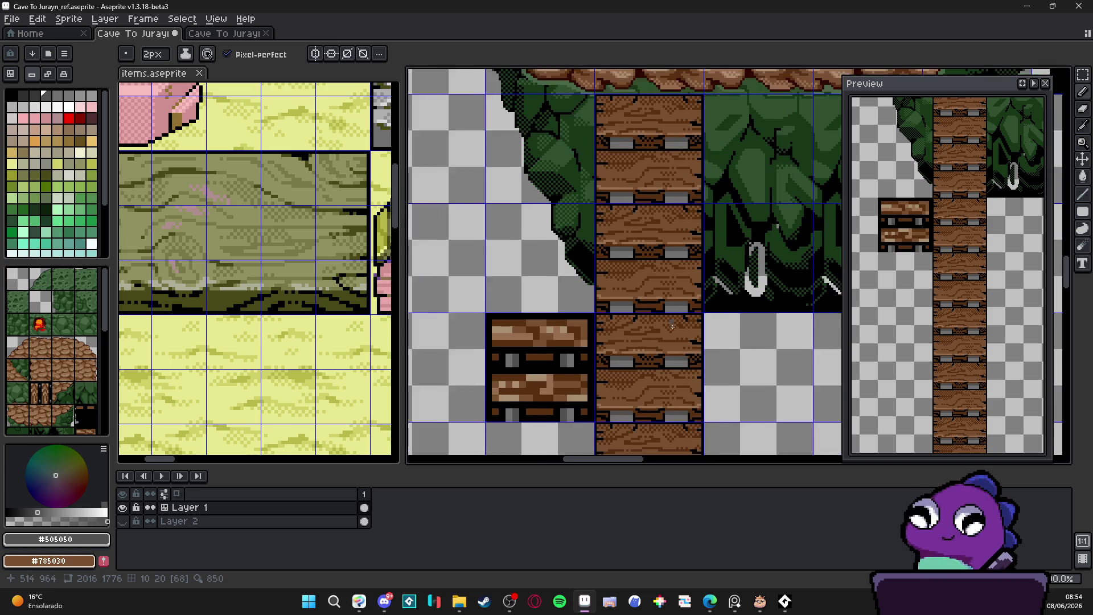
{"action": "scroll", "coordinate": [641, 255], "scroll_direction": "down", "scroll_amount": 1}
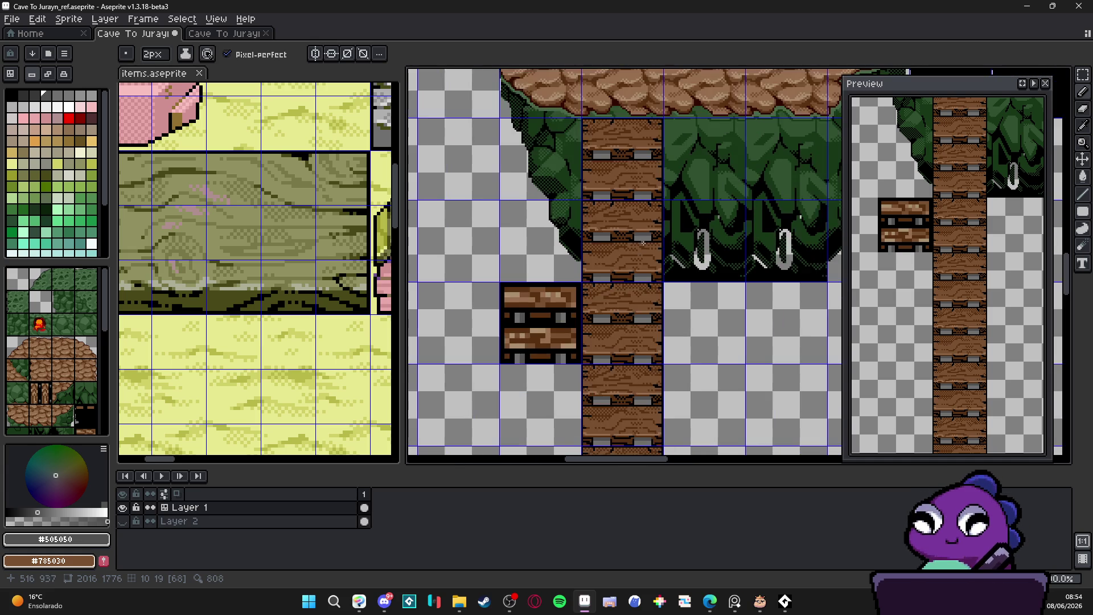
{"action": "scroll", "coordinate": [648, 236], "scroll_direction": "down", "scroll_amount": 3}
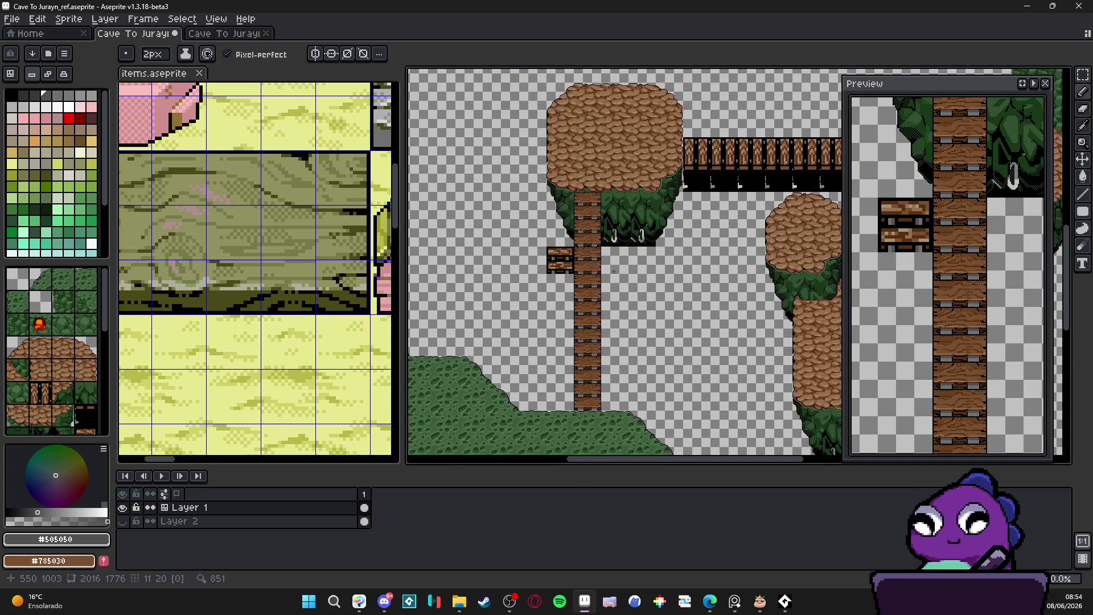
{"action": "left_click_drag", "start_coordinate": [623, 279], "coordinate": [590, 251]}
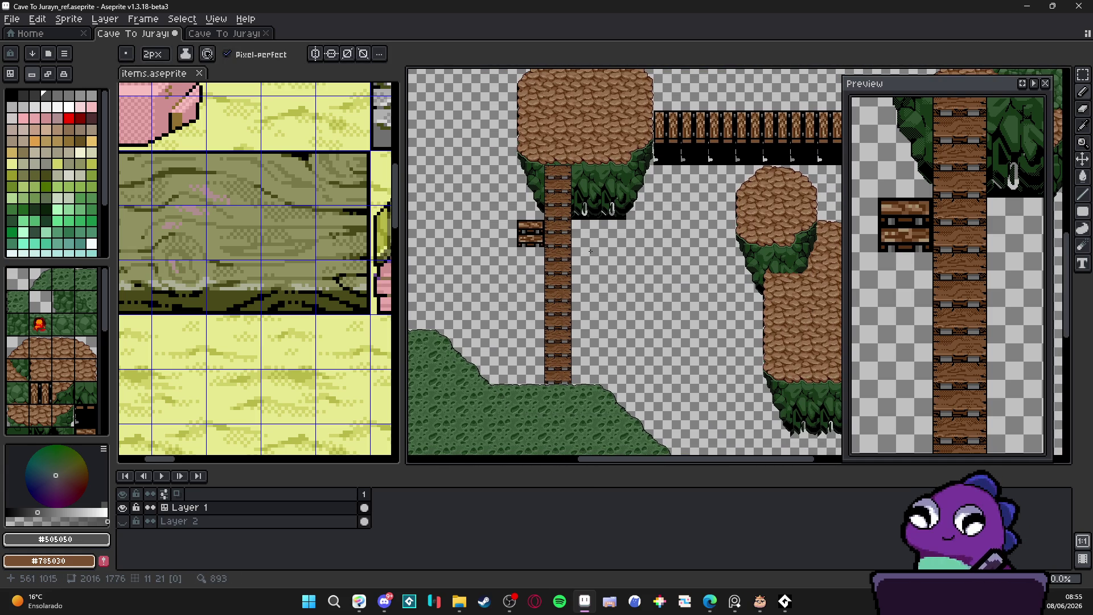
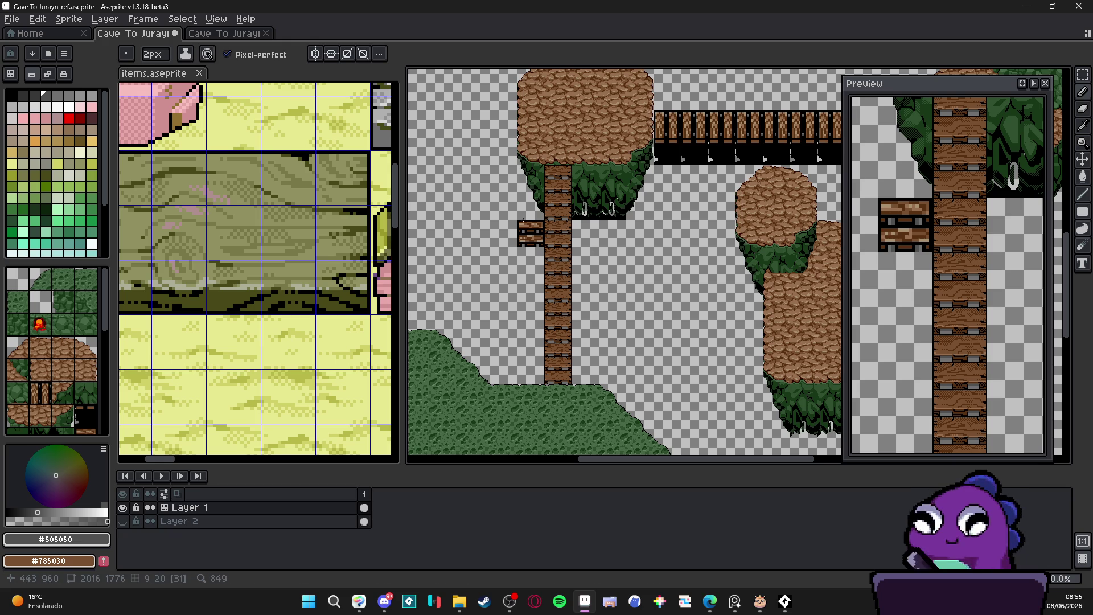
Save the tileset map before editing.
{"action": "scroll", "coordinate": [570, 230], "scroll_direction": "up", "scroll_amount": 2}
{"action": "scroll", "coordinate": [567, 289], "scroll_direction": "down", "scroll_amount": 2}
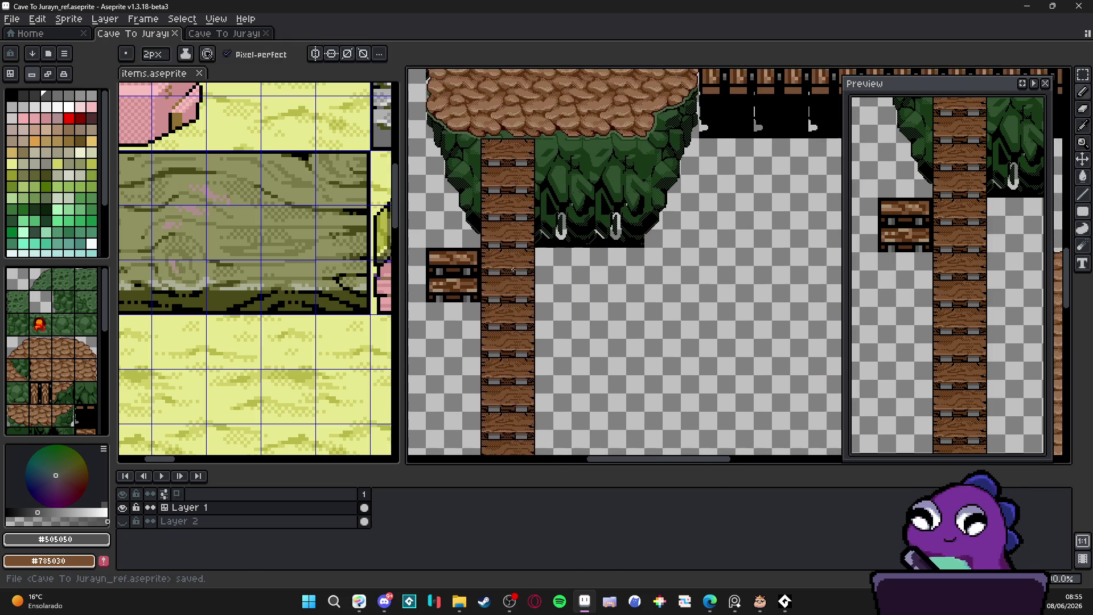
{"action": "key", "text": "ctrl+s"}
Hide the tile grid and delete the small crate tile beside the vertical plank column.
{"action": "left_click_drag", "start_coordinate": [630, 236], "coordinate": [589, 252]}
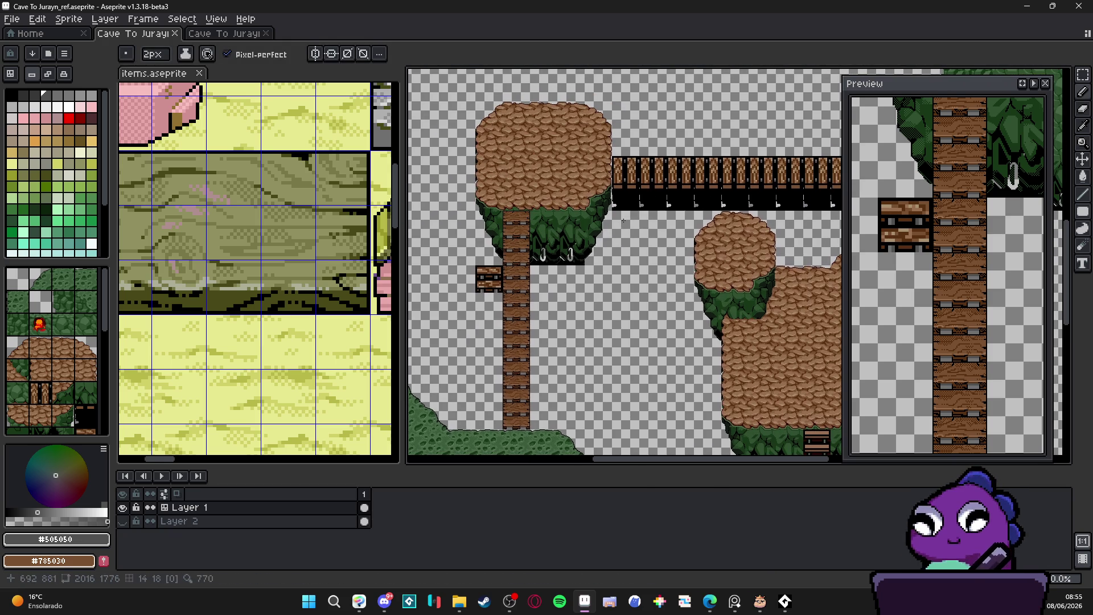
{"action": "scroll", "coordinate": [623, 220], "scroll_direction": "down", "scroll_amount": 1}
{"action": "scroll", "coordinate": [563, 262], "scroll_direction": "down", "scroll_amount": 2}
{"action": "key", "text": "ctrl+apostrophe"}
{"action": "scroll", "coordinate": [489, 274], "scroll_direction": "up", "scroll_amount": 3}
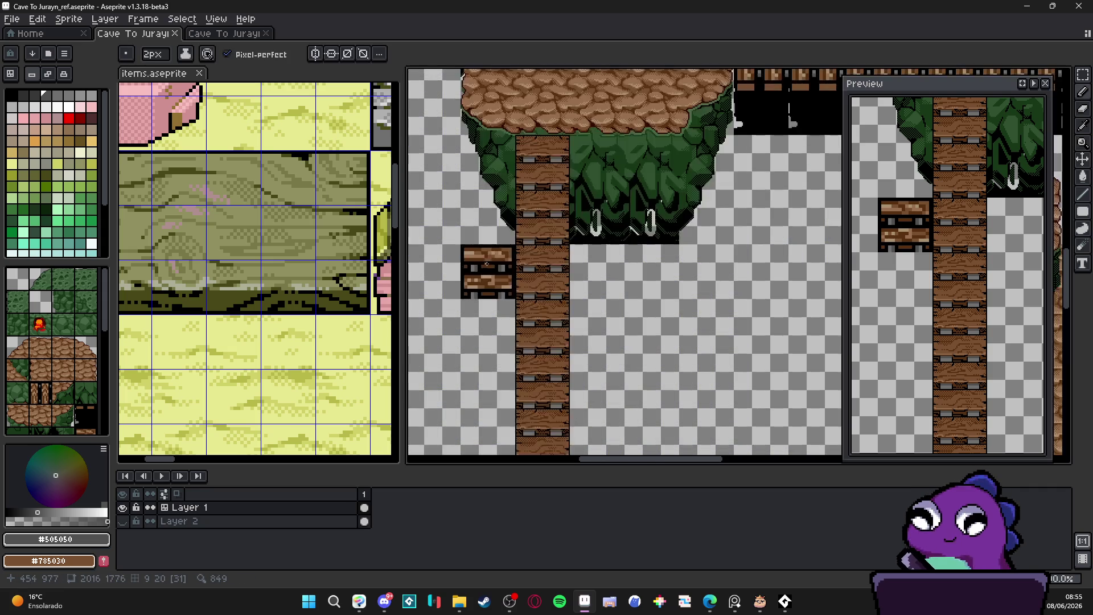
{"action": "scroll", "coordinate": [484, 262], "scroll_direction": "up", "scroll_amount": 1}
{"action": "key", "text": "m"}
{"action": "left_click", "coordinate": [486, 271]}
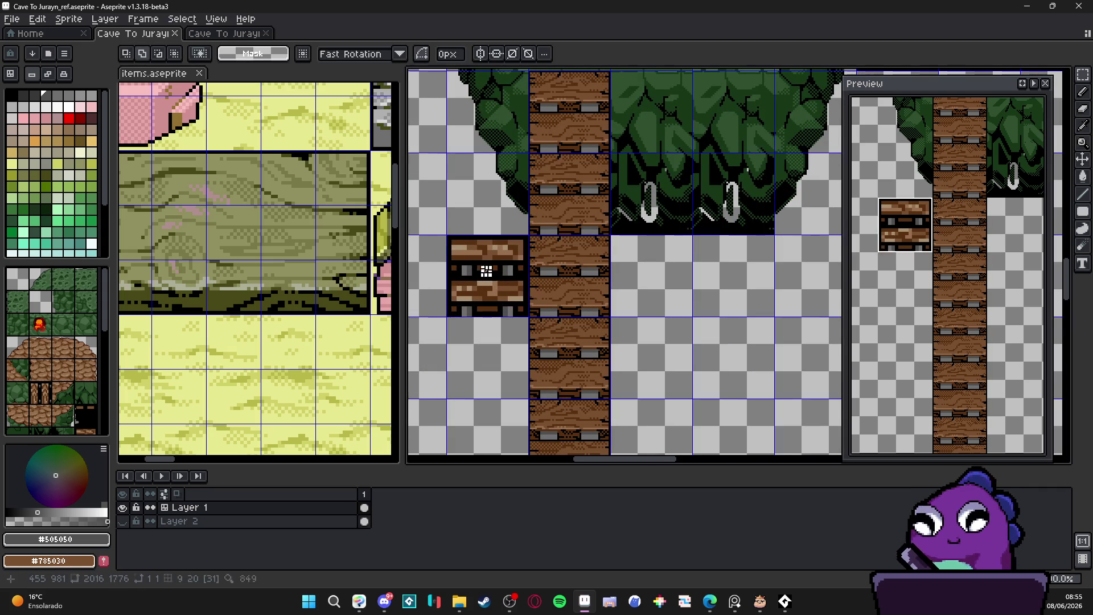
{"action": "key", "text": "Delete"}
{"action": "scroll", "coordinate": [502, 282], "scroll_direction": "down", "scroll_amount": 3}
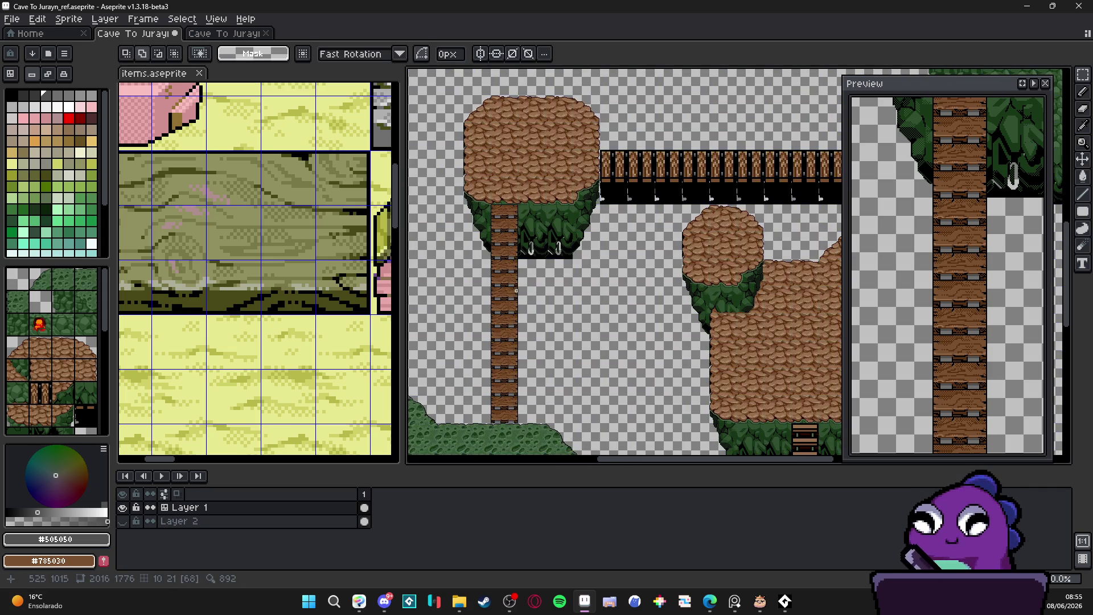
{"action": "scroll", "coordinate": [566, 284], "scroll_direction": "down", "scroll_amount": 2}
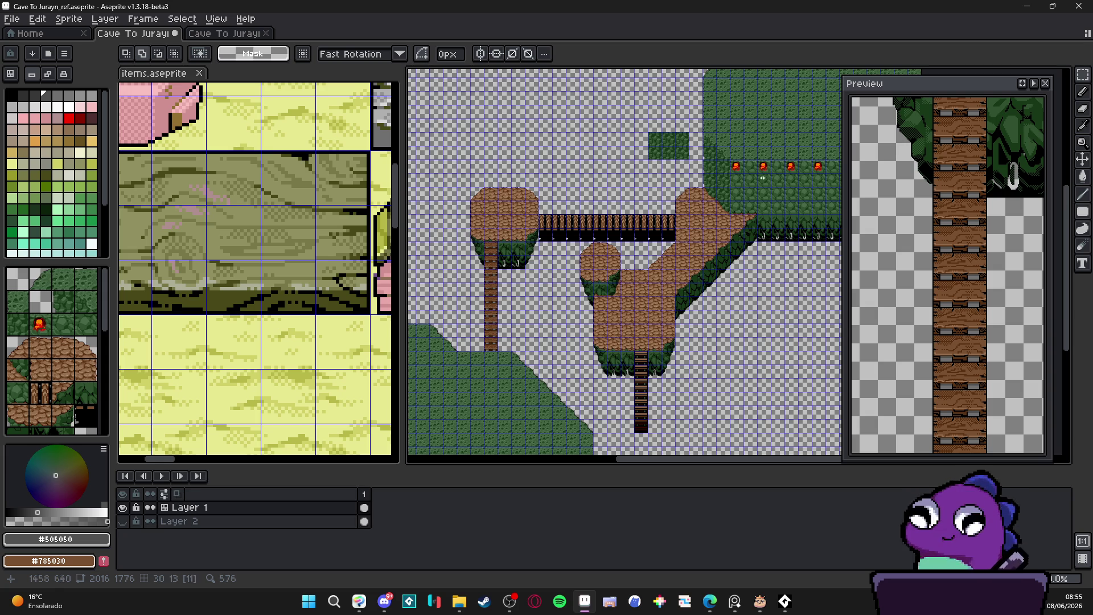
{"action": "scroll", "coordinate": [612, 222], "scroll_direction": "up", "scroll_amount": 2}
Save the map with the crate removed.
{"action": "key", "text": "v"}
{"action": "key", "text": "m"}
{"action": "mouse_move", "coordinate": [407, 372]}
{"action": "left_mouse_down"}
{"action": "mouse_move", "coordinate": [516, 372]}
{"action": "mouse_move", "coordinate": [508, 360]}
{"action": "mouse_move", "coordinate": [545, 276]}
{"action": "left_mouse_up"}
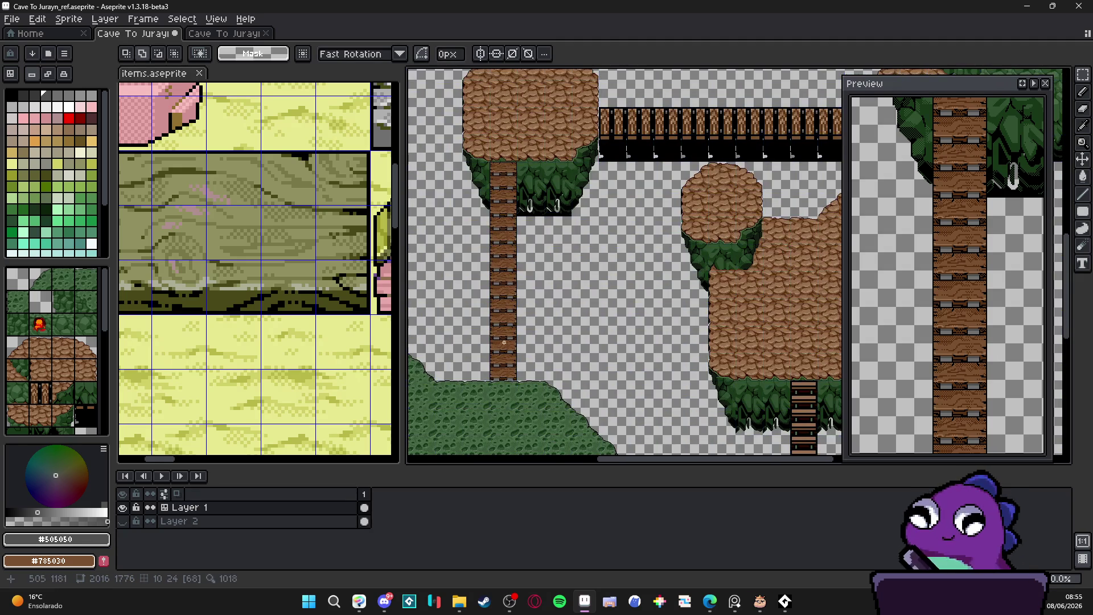
{"action": "scroll", "coordinate": [510, 358], "scroll_direction": "up", "scroll_amount": 3}
{"action": "key", "text": "ctrl+s"}
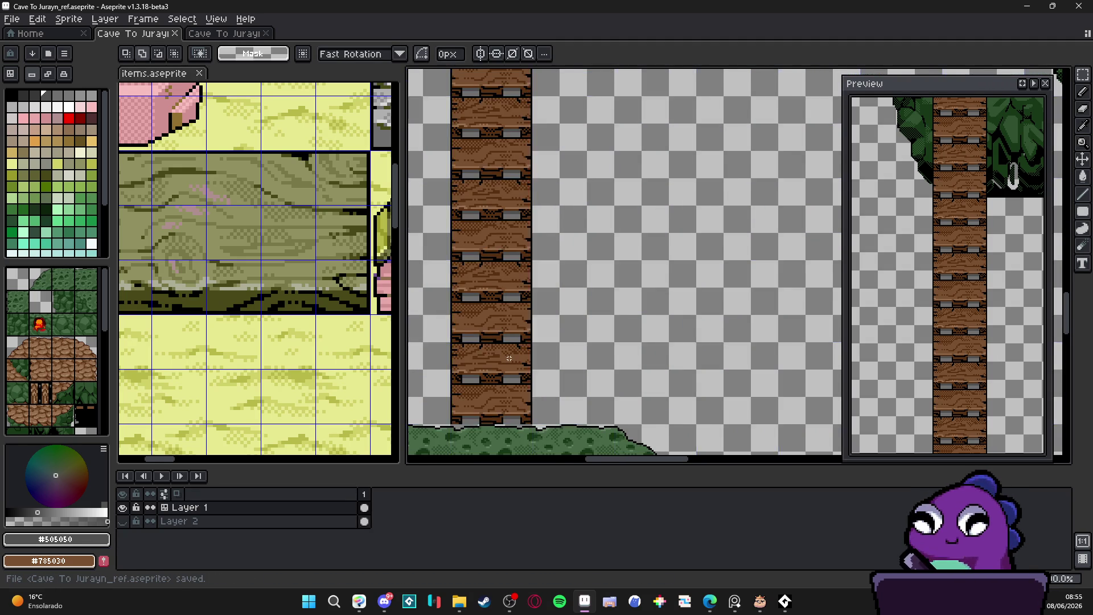
Show the tile grid again and bring the whole horizontal wooden bridge into view.
{"action": "scroll", "coordinate": [509, 358], "scroll_direction": "down", "scroll_amount": 3}
{"action": "left_click_drag", "start_coordinate": [649, 143], "coordinate": [514, 217]}
{"action": "scroll", "coordinate": [514, 217], "scroll_direction": "up", "scroll_amount": 2}
{"action": "key", "text": "v"}
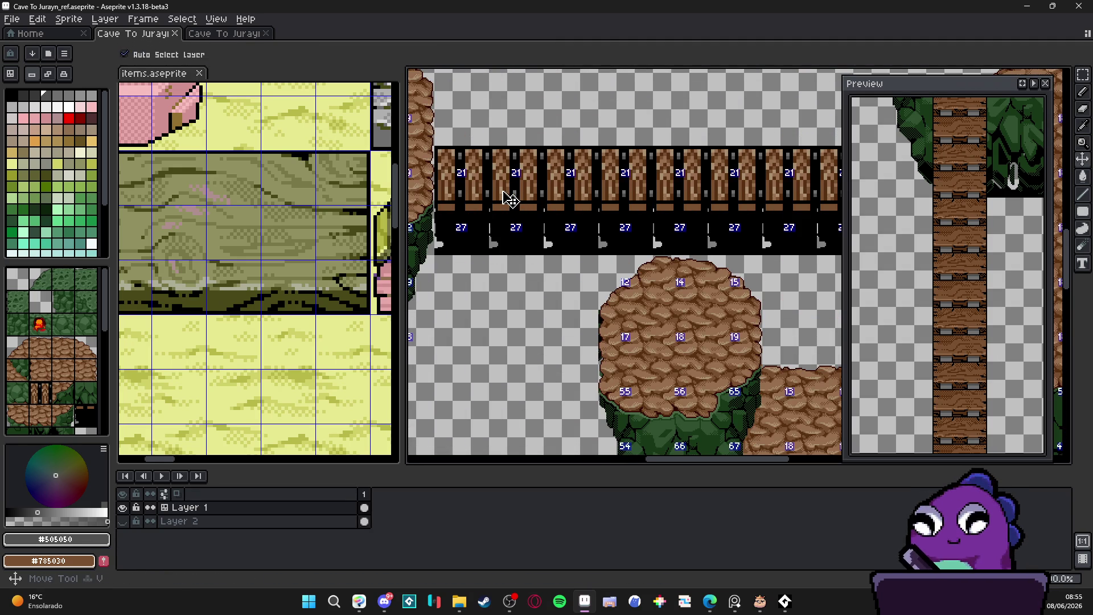
{"action": "key", "text": "ctrl+apostrophe"}
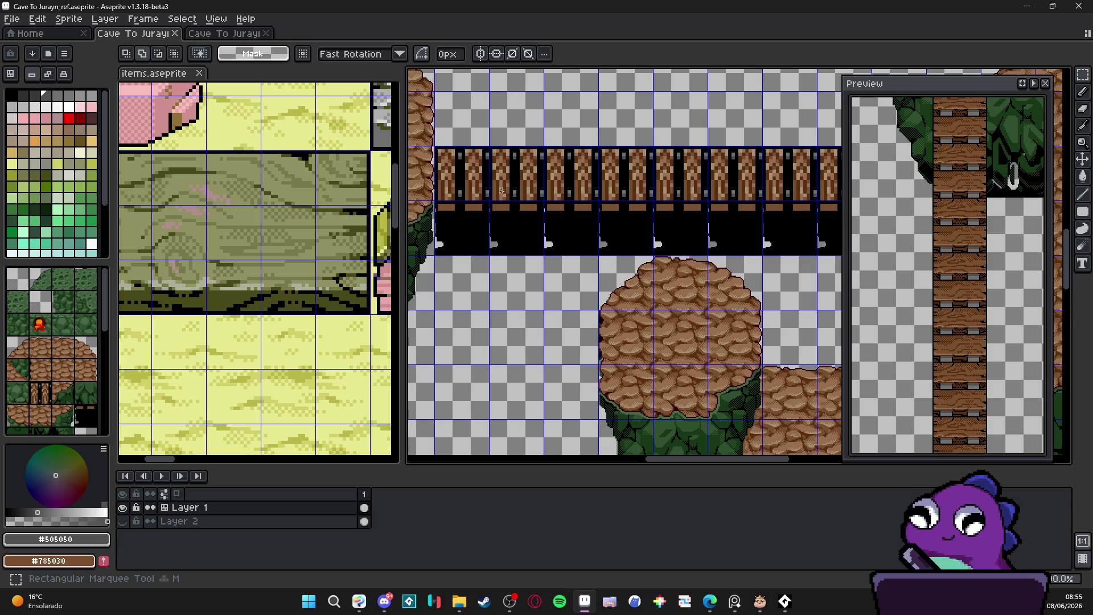
{"action": "scroll", "coordinate": [511, 200], "scroll_direction": "down", "scroll_amount": 2}
{"action": "mouse_move", "coordinate": [681, 192]}
{"action": "left_mouse_down"}
{"action": "mouse_move", "coordinate": [757, 183]}
{"action": "mouse_move", "coordinate": [809, 161]}
{"action": "left_mouse_up"}
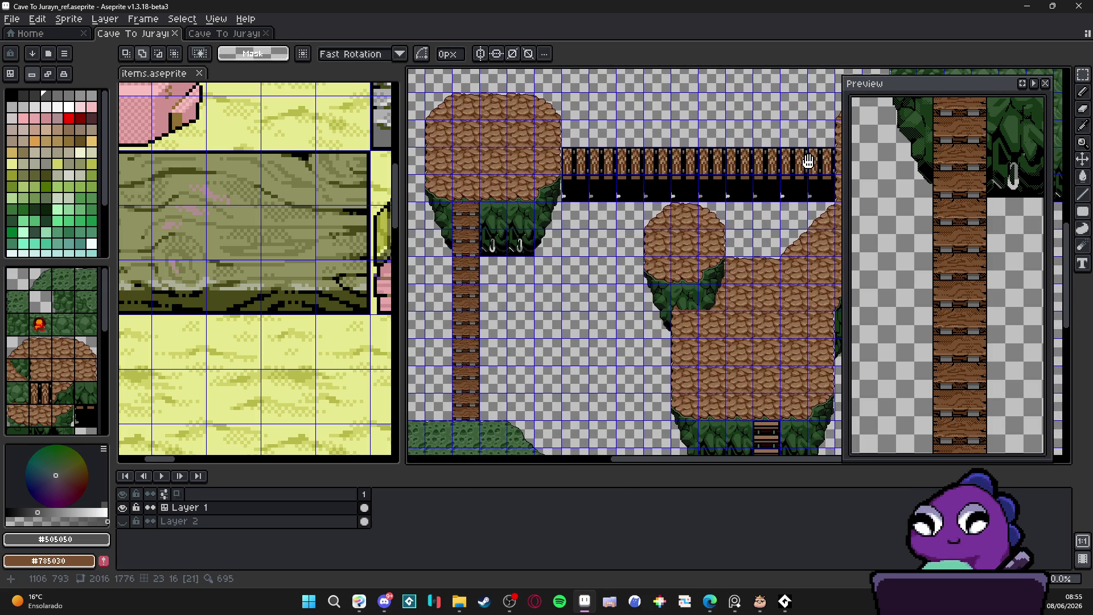
{"action": "scroll", "coordinate": [604, 162], "scroll_direction": "up", "scroll_amount": 3}
With the Pencil, sample the mid brown #987050 from the bridge planks.
{"action": "key", "text": "b"}
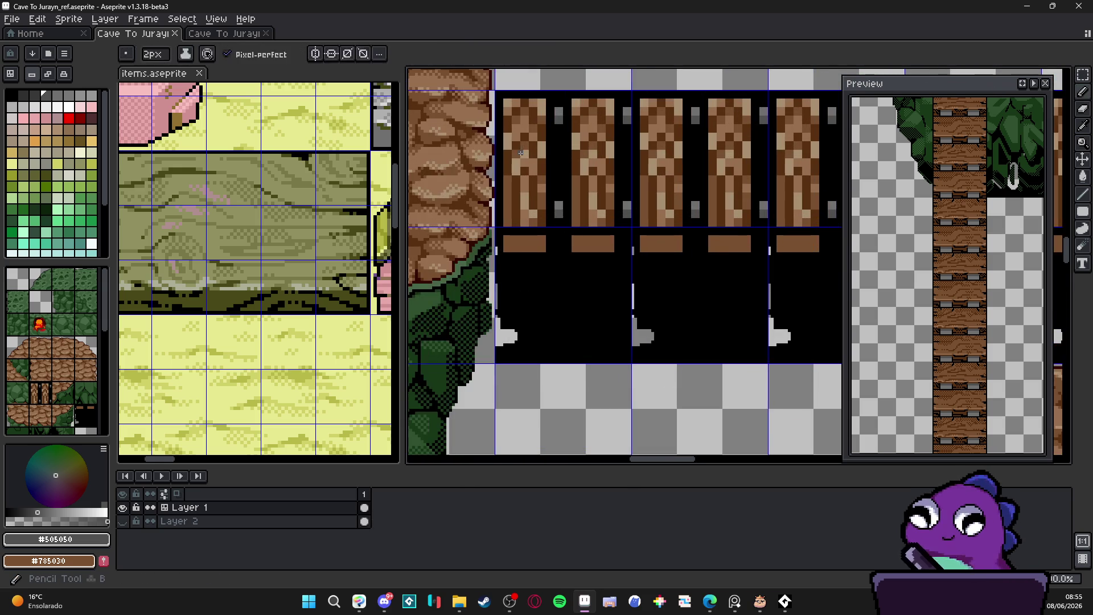
{"action": "left_click", "coordinate": [527, 242], "text": "alt"}
{"action": "left_click_drag", "start_coordinate": [527, 242], "coordinate": [516, 276]}
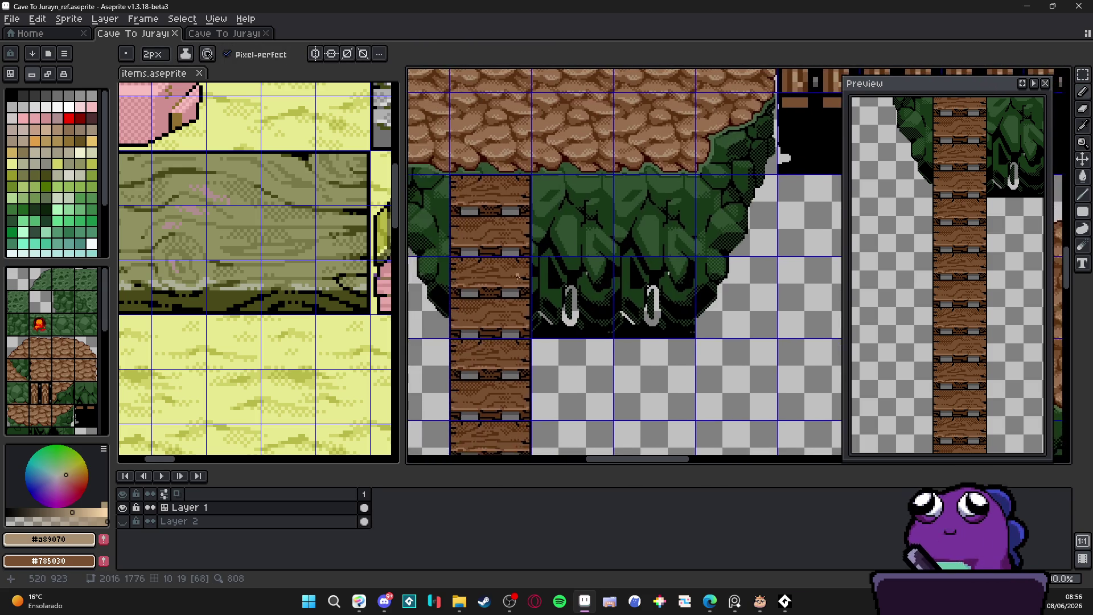
{"action": "scroll", "coordinate": [516, 276], "scroll_direction": "up", "scroll_amount": 2}
{"action": "scroll", "coordinate": [516, 279], "scroll_direction": "up", "scroll_amount": 3}
{"action": "scroll", "coordinate": [654, 237], "scroll_direction": "right", "scroll_amount": 3}
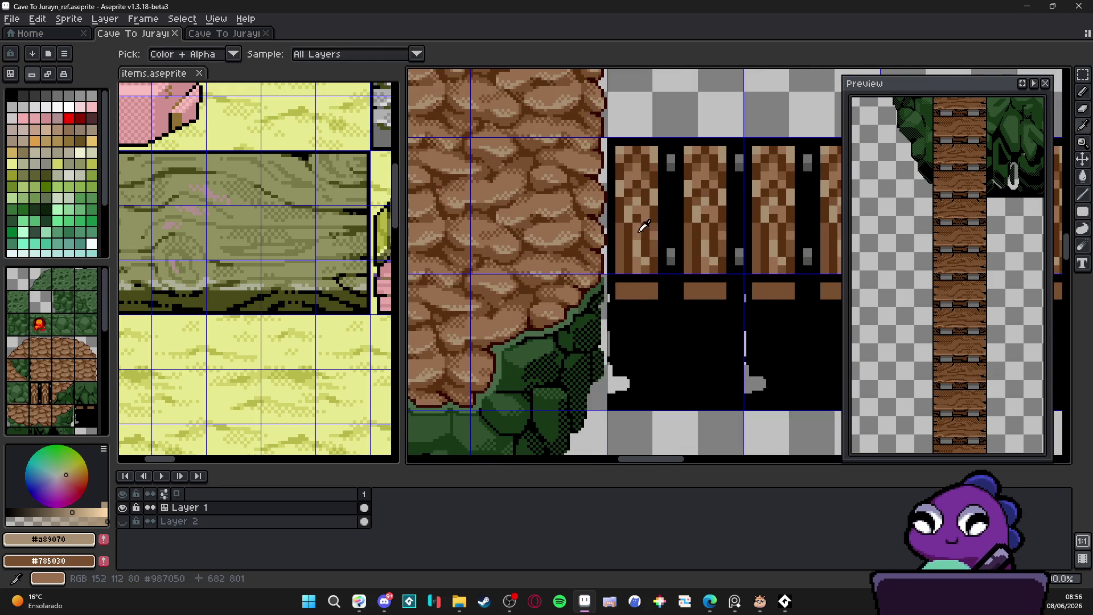
{"action": "left_click", "coordinate": [654, 237], "text": "alt"}
{"action": "scroll", "coordinate": [653, 237], "scroll_direction": "down", "scroll_amount": 2}
{"action": "scroll", "coordinate": [570, 284], "scroll_direction": "left", "scroll_amount": 3}
{"action": "scroll", "coordinate": [526, 329], "scroll_direction": "down", "scroll_amount": 1}
Select the matching plank pixels by colour with the Magic Wand.
{"action": "key", "text": "w"}
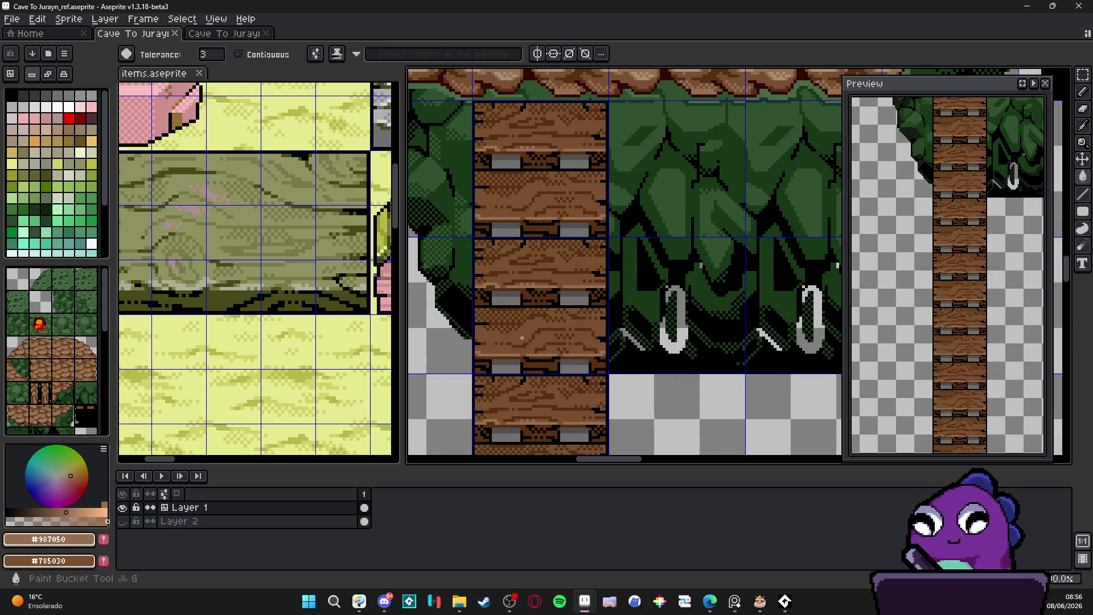
{"action": "left_click", "coordinate": [527, 330]}
{"action": "scroll", "coordinate": [528, 331], "scroll_direction": "down", "scroll_amount": 3}
{"action": "scroll", "coordinate": [527, 333], "scroll_direction": "up", "scroll_amount": 3}
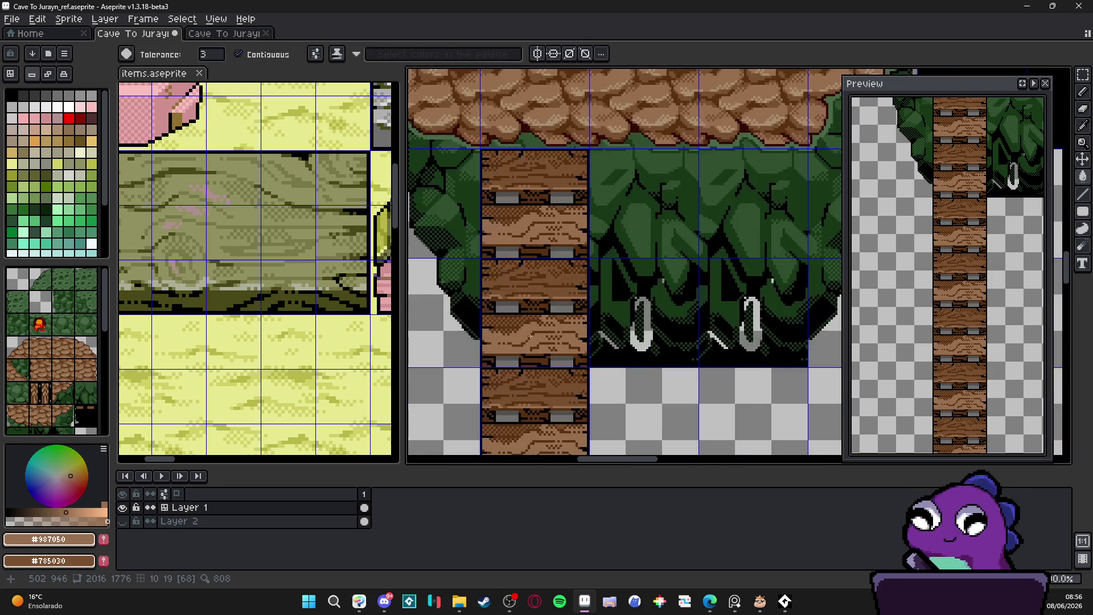
{"action": "scroll", "coordinate": [529, 327], "scroll_direction": "down", "scroll_amount": 2}
{"action": "scroll", "coordinate": [529, 326], "scroll_direction": "down", "scroll_amount": 1}
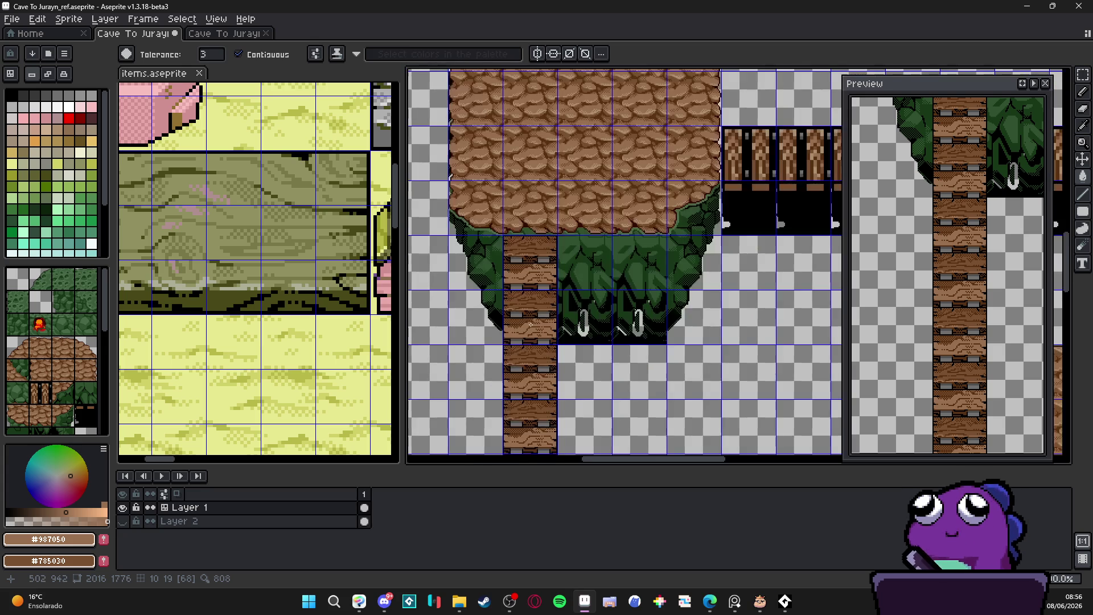
{"action": "scroll", "coordinate": [535, 330], "scroll_direction": "up", "scroll_amount": 4}
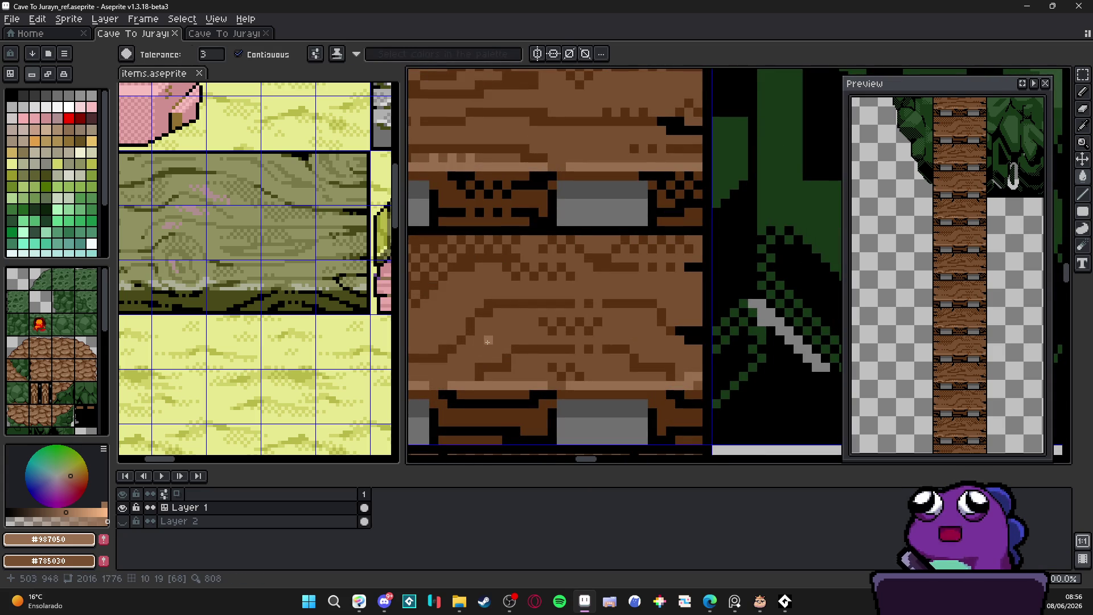
Paint light-brown highlight strokes on the plank's lower left with a 3px, then 2px brush.
{"action": "key", "text": "b"}
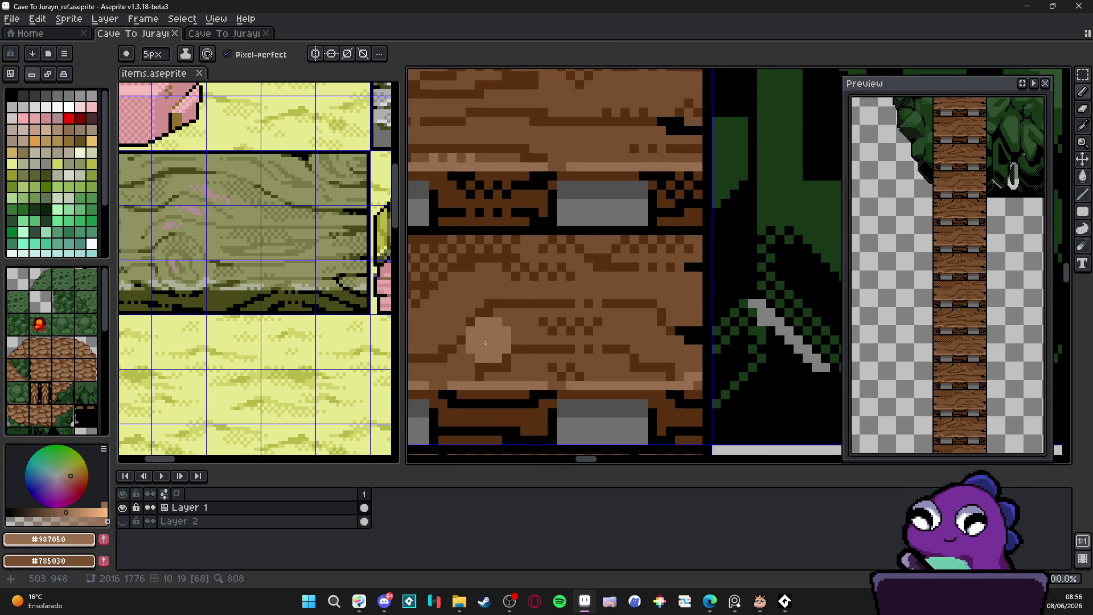
{"action": "key", "text": "minus"}
{"action": "key", "text": "minus"}
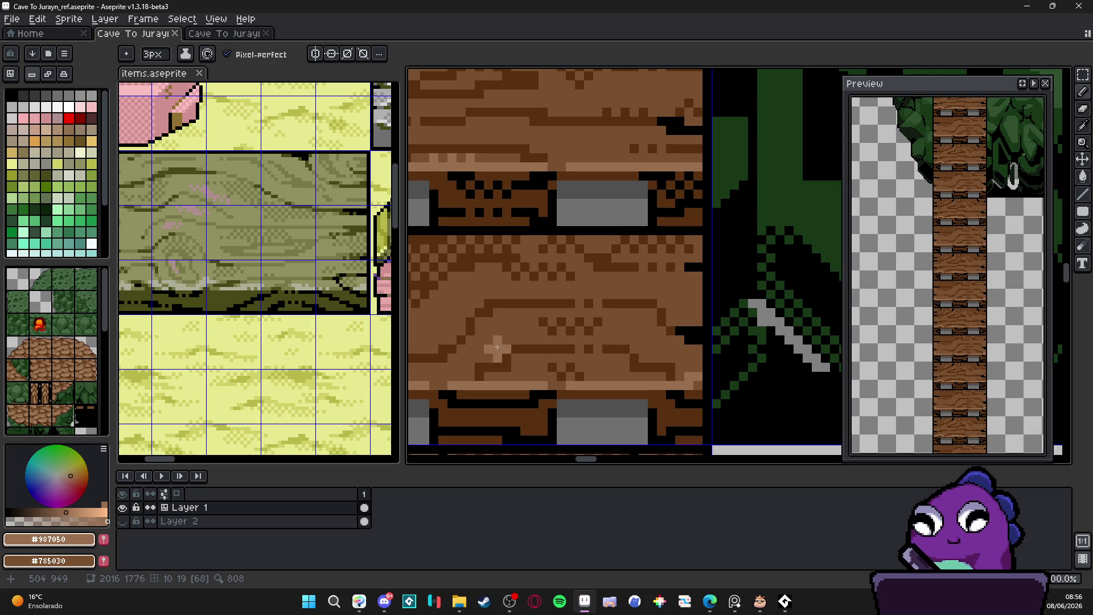
{"action": "left_click_drag", "start_coordinate": [495, 344], "coordinate": [483, 327]}
{"action": "key", "text": "minus"}
{"action": "key", "text": "minus"}
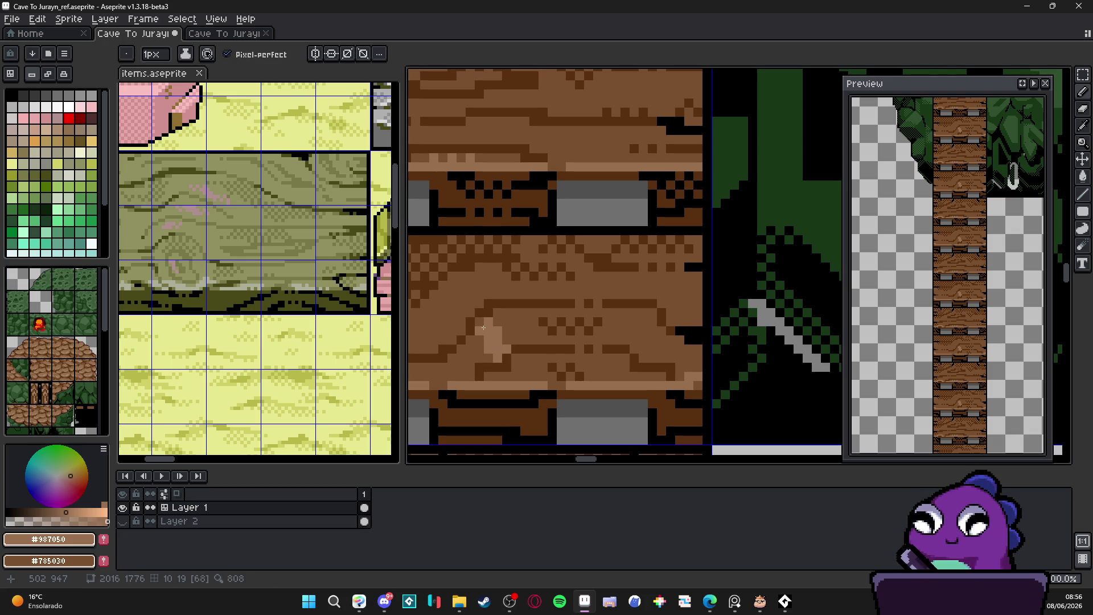
{"action": "key", "text": "plus"}
{"action": "left_click", "coordinate": [482, 354]}
{"action": "mouse_move", "coordinate": [475, 347]}
{"action": "left_mouse_down"}
{"action": "mouse_move", "coordinate": [461, 349]}
{"action": "mouse_move", "coordinate": [465, 373]}
{"action": "left_mouse_up"}
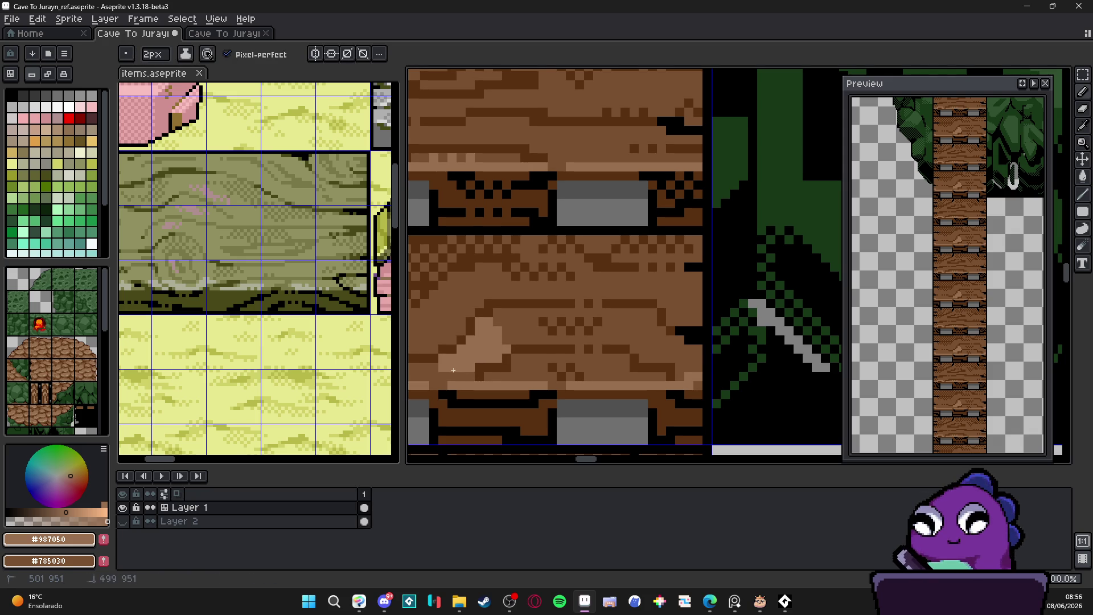
Add more #987050 grain strokes and patches, darkening one grain pixel.
{"action": "scroll", "coordinate": [500, 373], "scroll_direction": "left", "scroll_amount": 2}
{"action": "left_click_drag", "start_coordinate": [556, 365], "coordinate": [502, 372]}
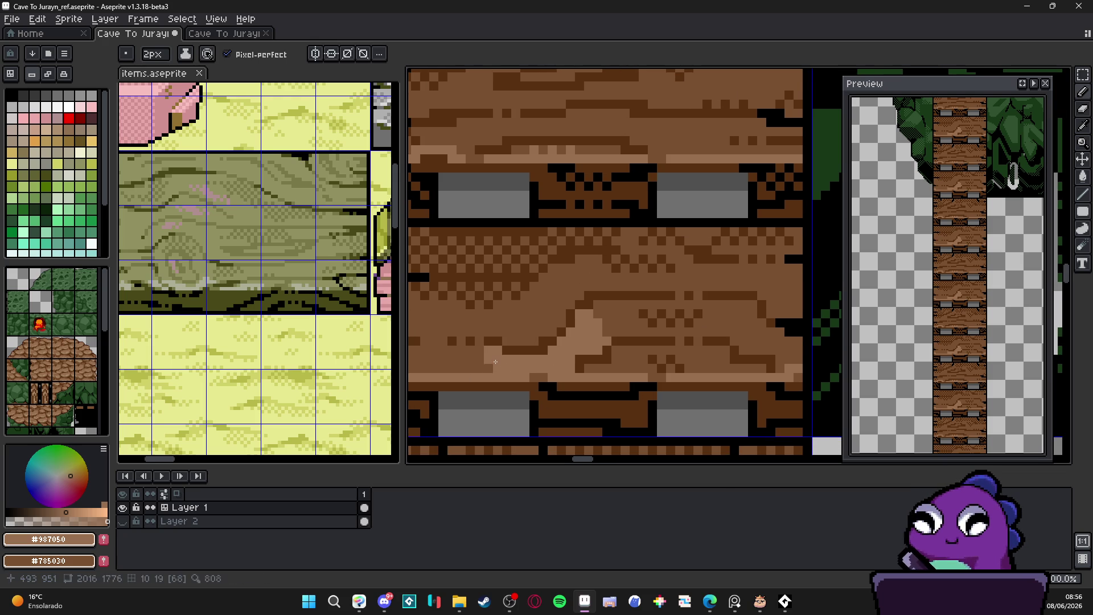
{"action": "scroll", "coordinate": [583, 367], "scroll_direction": "down", "scroll_amount": 2}
{"action": "scroll", "coordinate": [583, 368], "scroll_direction": "up", "scroll_amount": 2}
{"action": "mouse_move", "coordinate": [579, 371]}
{"action": "left_mouse_down"}
{"action": "mouse_move", "coordinate": [513, 371]}
{"action": "mouse_move", "coordinate": [556, 392]}
{"action": "mouse_move", "coordinate": [646, 390]}
{"action": "left_mouse_up"}
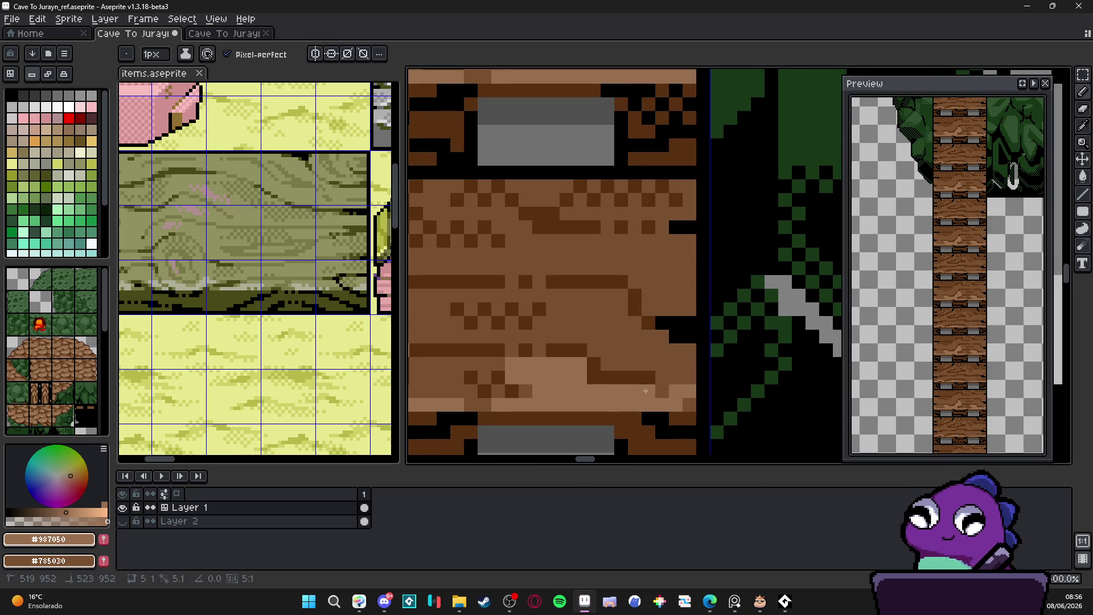
{"action": "left_click", "coordinate": [607, 392]}
{"action": "left_click", "coordinate": [628, 342], "text": "alt"}
{"action": "left_click", "coordinate": [566, 364]}
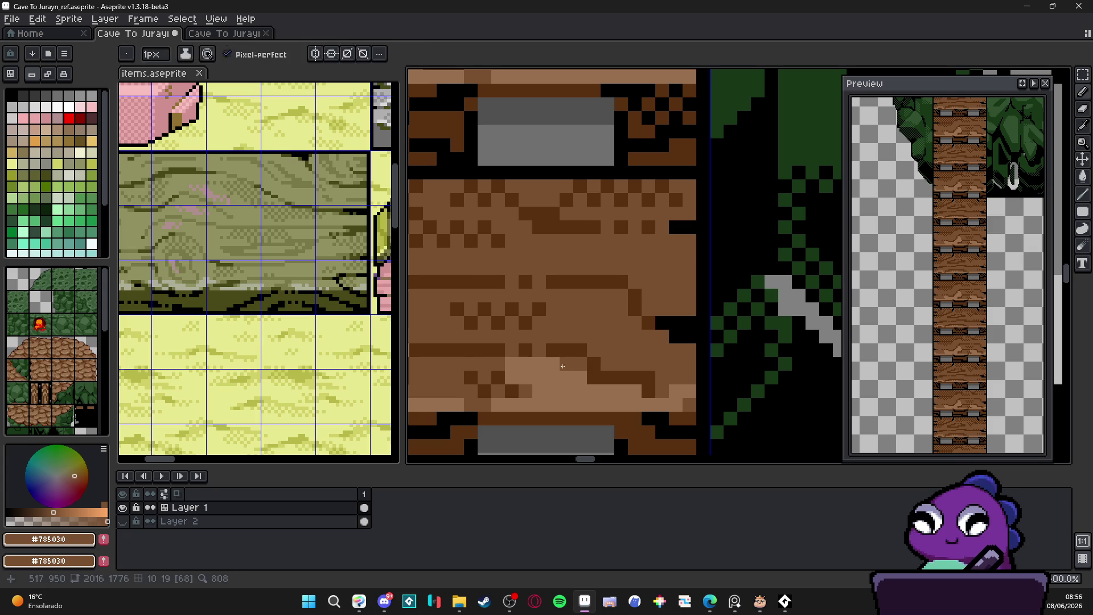
{"action": "left_click", "coordinate": [513, 364], "text": "alt"}
{"action": "mouse_move", "coordinate": [512, 384]}
{"action": "left_mouse_down"}
{"action": "mouse_move", "coordinate": [424, 384]}
{"action": "mouse_move", "coordinate": [449, 364]}
{"action": "mouse_move", "coordinate": [428, 364]}
{"action": "left_mouse_up"}
Widen the light highlight patch and extend it further right along the plank.
{"action": "scroll", "coordinate": [600, 402], "scroll_direction": "down", "scroll_amount": 2}
{"action": "scroll", "coordinate": [600, 402], "scroll_direction": "down", "scroll_amount": 2}
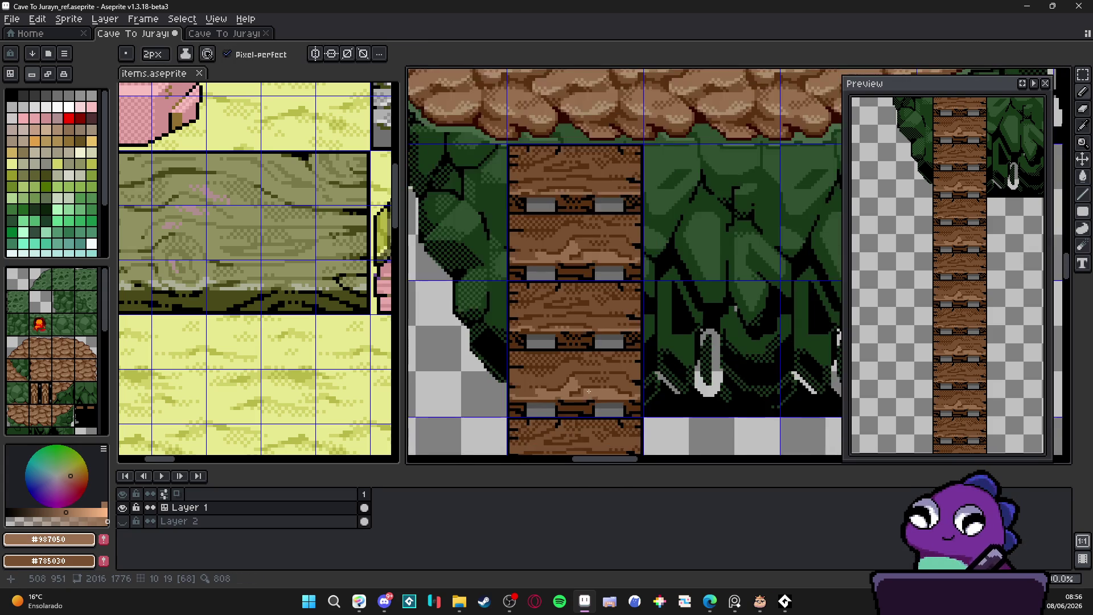
{"action": "scroll", "coordinate": [611, 386], "scroll_direction": "up", "scroll_amount": 4}
{"action": "mouse_move", "coordinate": [612, 386]}
{"action": "left_mouse_down"}
{"action": "mouse_move", "coordinate": [592, 401]}
{"action": "mouse_move", "coordinate": [630, 370]}
{"action": "mouse_move", "coordinate": [615, 359]}
{"action": "mouse_move", "coordinate": [632, 370]}
{"action": "left_mouse_up"}
{"action": "scroll", "coordinate": [552, 361], "scroll_direction": "down", "scroll_amount": 2}
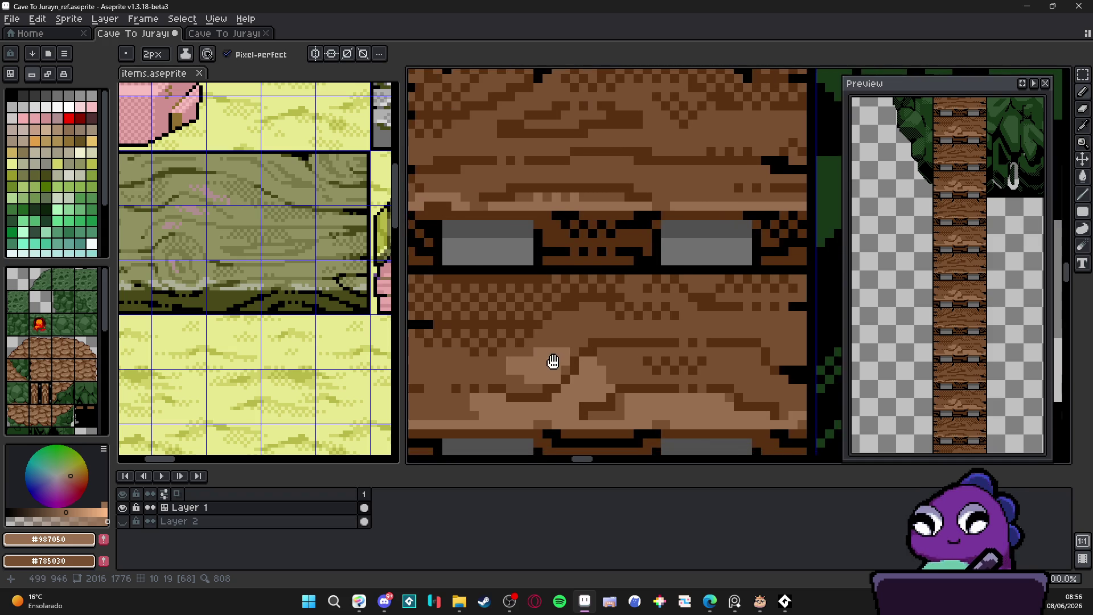
{"action": "scroll", "coordinate": [740, 393], "scroll_direction": "up", "scroll_amount": 2}
{"action": "mouse_move", "coordinate": [740, 393]}
{"action": "left_mouse_down"}
{"action": "mouse_move", "coordinate": [703, 396]}
{"action": "mouse_move", "coordinate": [732, 413]}
{"action": "mouse_move", "coordinate": [774, 398]}
{"action": "mouse_move", "coordinate": [764, 427]}
{"action": "mouse_move", "coordinate": [793, 426]}
{"action": "left_mouse_up"}
{"action": "scroll", "coordinate": [793, 426], "scroll_direction": "down", "scroll_amount": 3}
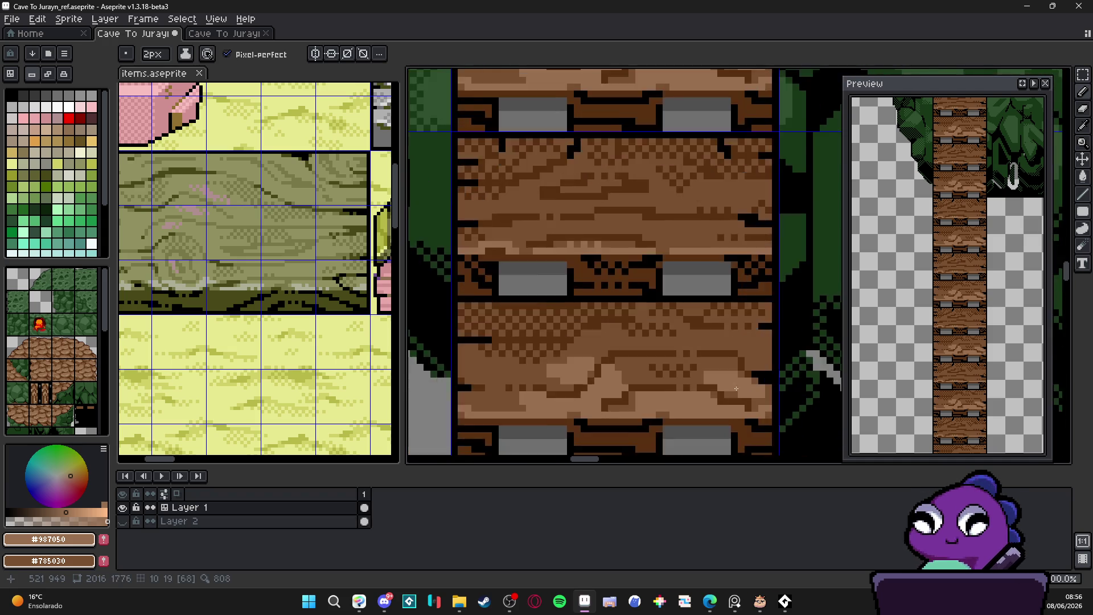
Dot light-brown dither pixels into the plank grain.
{"action": "key", "text": "v"}
{"action": "key", "text": "b"}
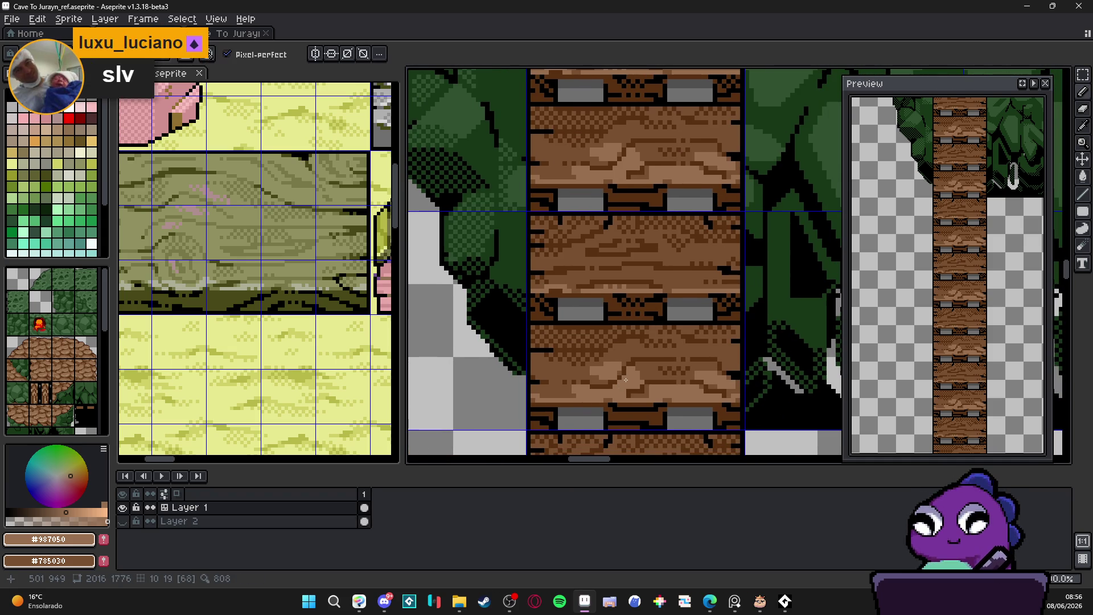
{"action": "scroll", "coordinate": [554, 381], "scroll_direction": "up", "scroll_amount": 3}
{"action": "left_click", "coordinate": [546, 409]}
{"action": "left_click", "coordinate": [532, 423]}
{"action": "left_click", "coordinate": [519, 409]}
{"action": "left_click", "coordinate": [517, 436]}
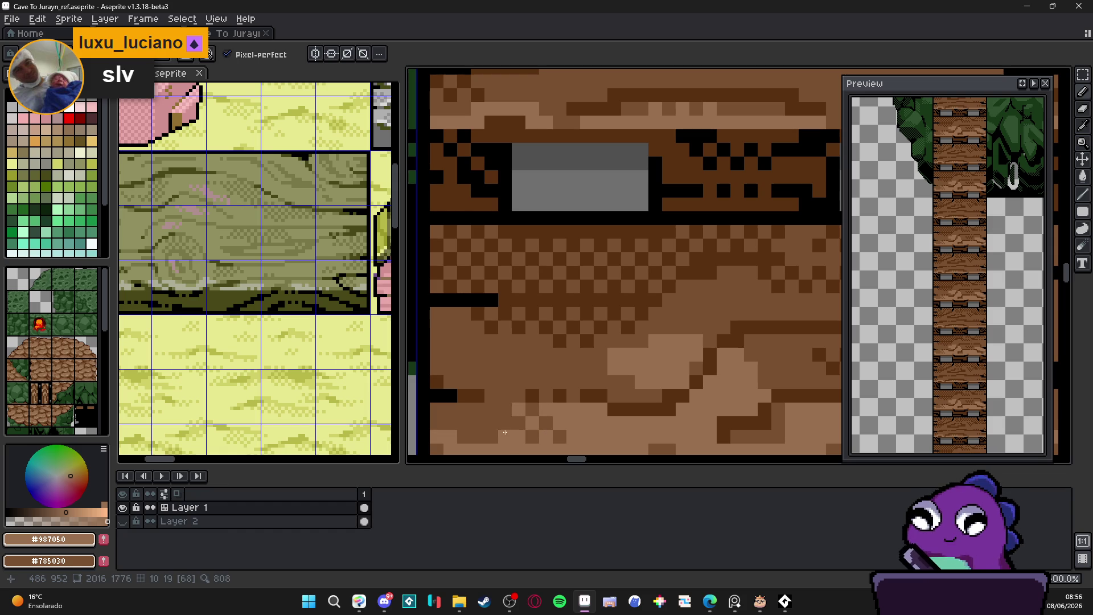
{"action": "scroll", "coordinate": [503, 426], "scroll_direction": "down", "scroll_amount": 2}
{"action": "scroll", "coordinate": [529, 393], "scroll_direction": "up", "scroll_amount": 3}
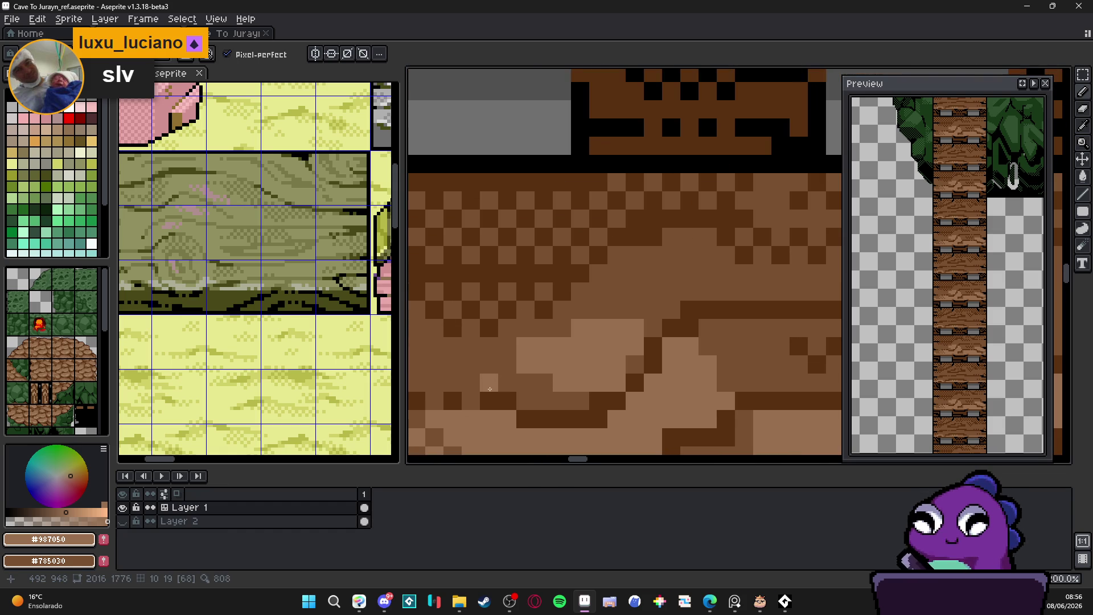
Shape the dither edge with one dark-brown and several light-brown pixels.
{"action": "right_click", "coordinate": [544, 383]}
{"action": "left_click", "coordinate": [507, 371]}
{"action": "left_click", "coordinate": [489, 345]}
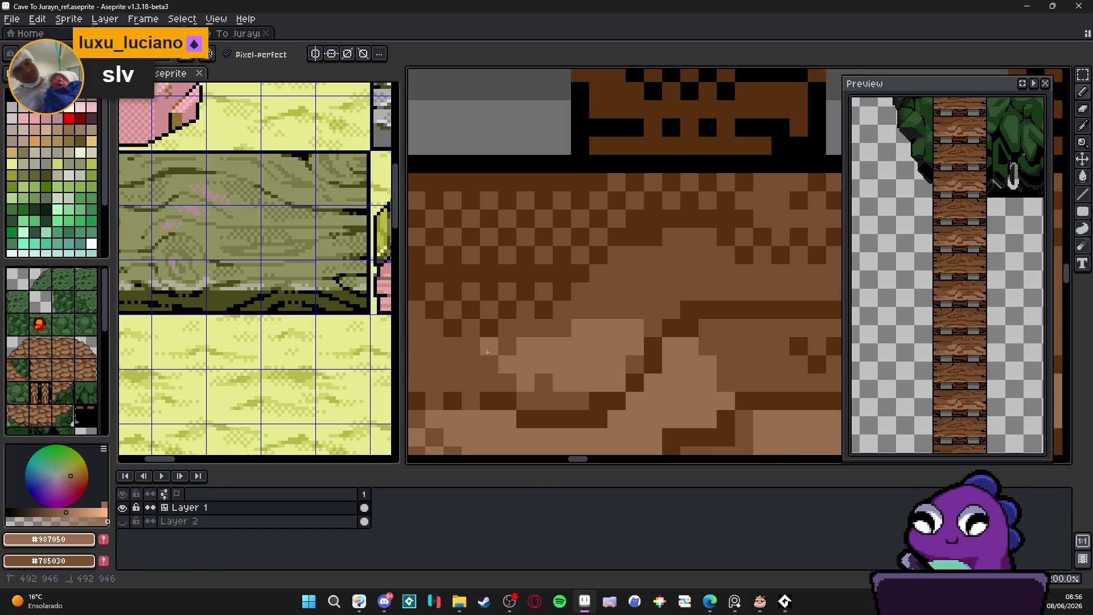
{"action": "left_click", "coordinate": [490, 383]}
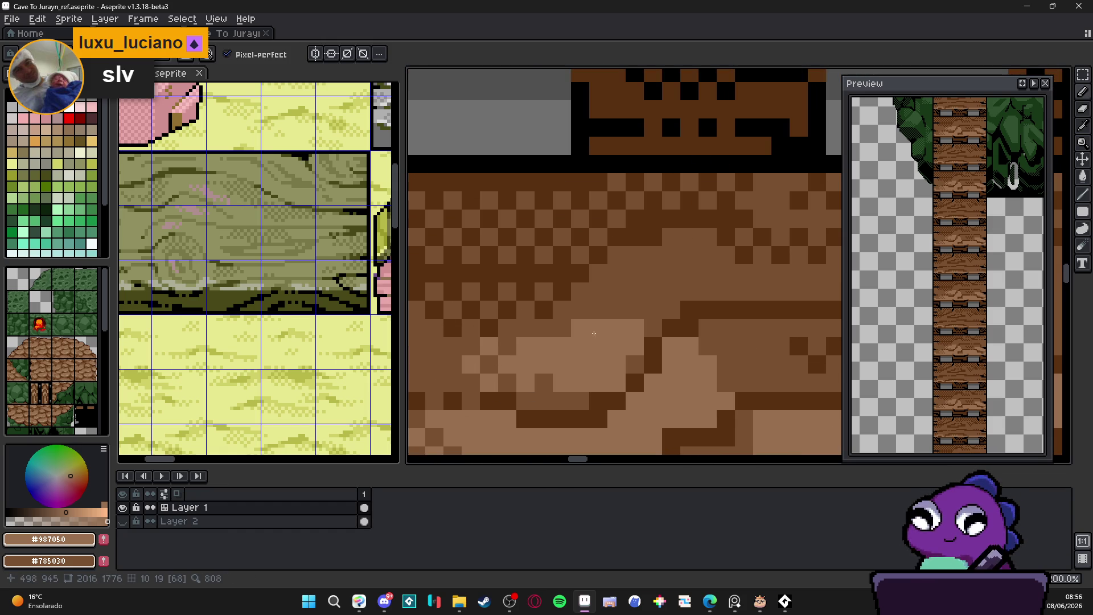
Lighten and darken pixels along the grain blob's top edge.
{"action": "left_click", "coordinate": [653, 310]}
{"action": "right_click", "coordinate": [635, 328]}
{"action": "left_click_drag", "start_coordinate": [644, 310], "coordinate": [659, 330]}
{"action": "scroll", "coordinate": [602, 310], "scroll_direction": "down", "scroll_amount": 2}
{"action": "scroll", "coordinate": [626, 331], "scroll_direction": "up", "scroll_amount": 2}
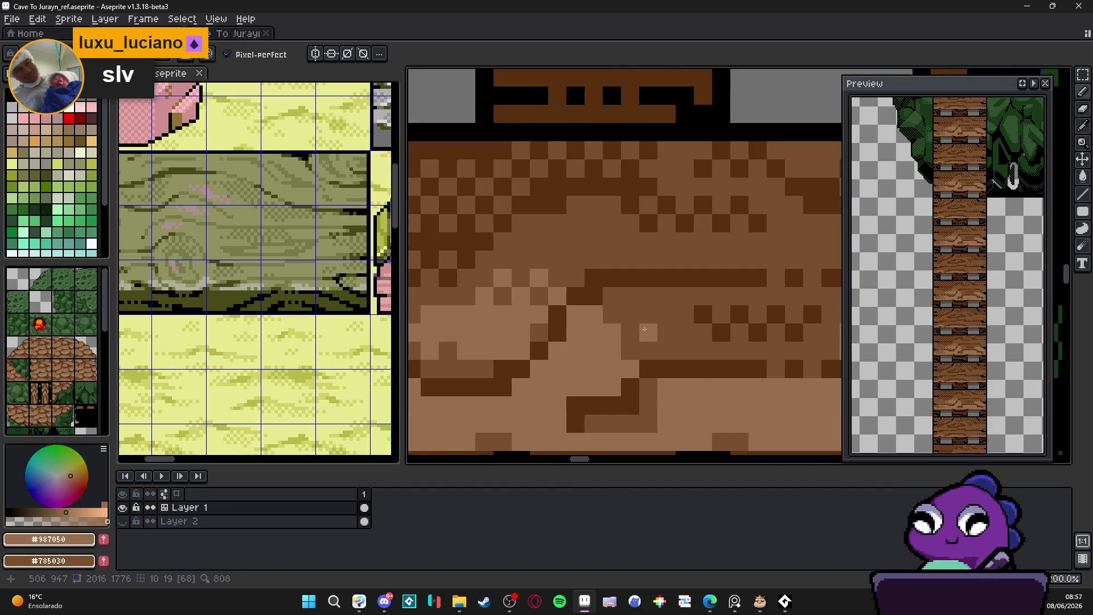
{"action": "left_click", "coordinate": [651, 347]}
{"action": "scroll", "coordinate": [620, 335], "scroll_direction": "down", "scroll_amount": 1}
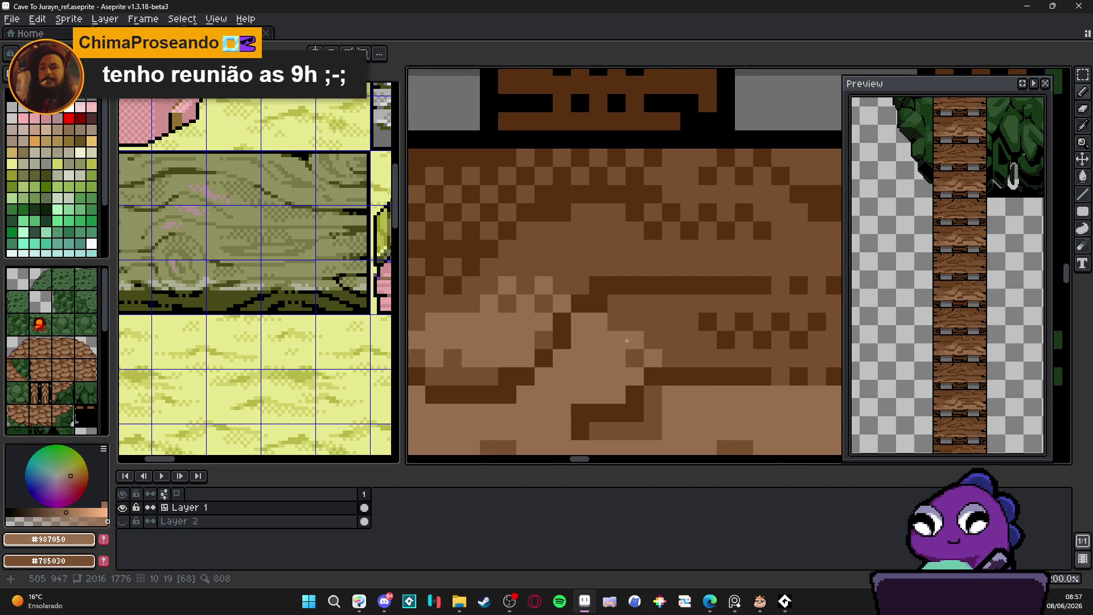
{"action": "scroll", "coordinate": [602, 349], "scroll_direction": "up", "scroll_amount": 1}
{"action": "scroll", "coordinate": [576, 353], "scroll_direction": "up", "scroll_amount": 1}
{"action": "left_click", "coordinate": [618, 324]}
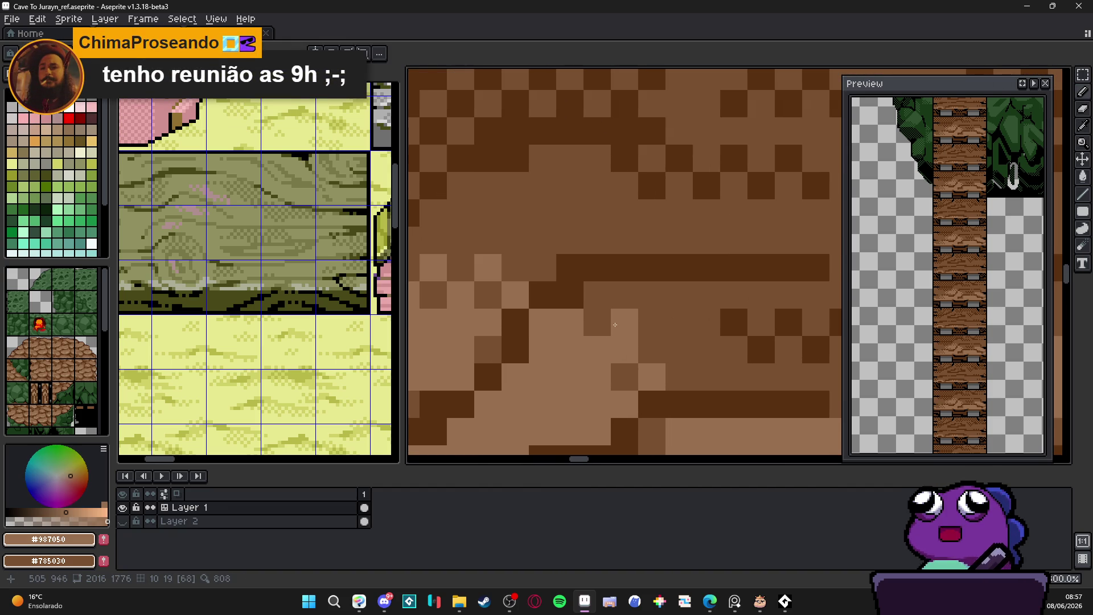
Touch up grain pixels, alternating eyedropped medium and light plank browns.
{"action": "left_click", "coordinate": [641, 325], "text": "alt"}
{"action": "left_click", "coordinate": [625, 373]}
{"action": "left_click", "coordinate": [570, 349], "text": "alt"}
{"action": "left_click", "coordinate": [597, 376]}
{"action": "left_click", "coordinate": [624, 376], "text": "alt"}
{"action": "left_click", "coordinate": [597, 349]}
{"action": "left_click", "coordinate": [597, 376]}
{"action": "left_click", "coordinate": [569, 349], "text": "alt"}
{"action": "left_click", "coordinate": [624, 349]}
{"action": "left_click", "coordinate": [597, 322]}
{"action": "left_click_drag", "start_coordinate": [625, 322], "coordinate": [652, 322]}
Add three more light-brown pixels to the plank grain.
{"action": "scroll", "coordinate": [638, 342], "scroll_direction": "down", "scroll_amount": 3}
{"action": "scroll", "coordinate": [660, 354], "scroll_direction": "up", "scroll_amount": 2}
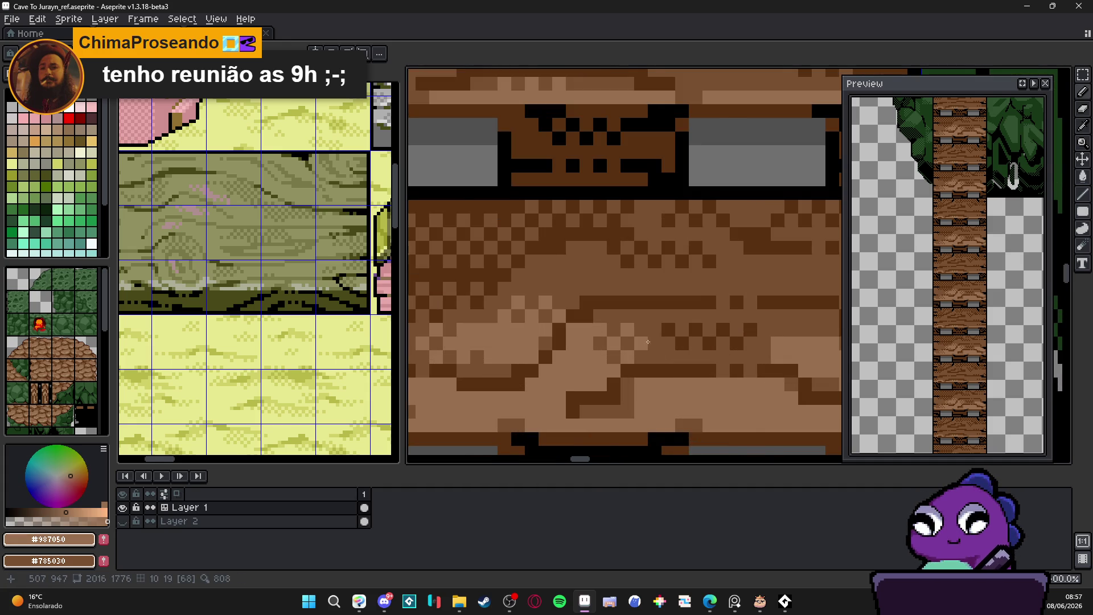
{"action": "scroll", "coordinate": [644, 340], "scroll_direction": "down", "scroll_amount": 3}
{"action": "scroll", "coordinate": [690, 341], "scroll_direction": "up", "scroll_amount": 3}
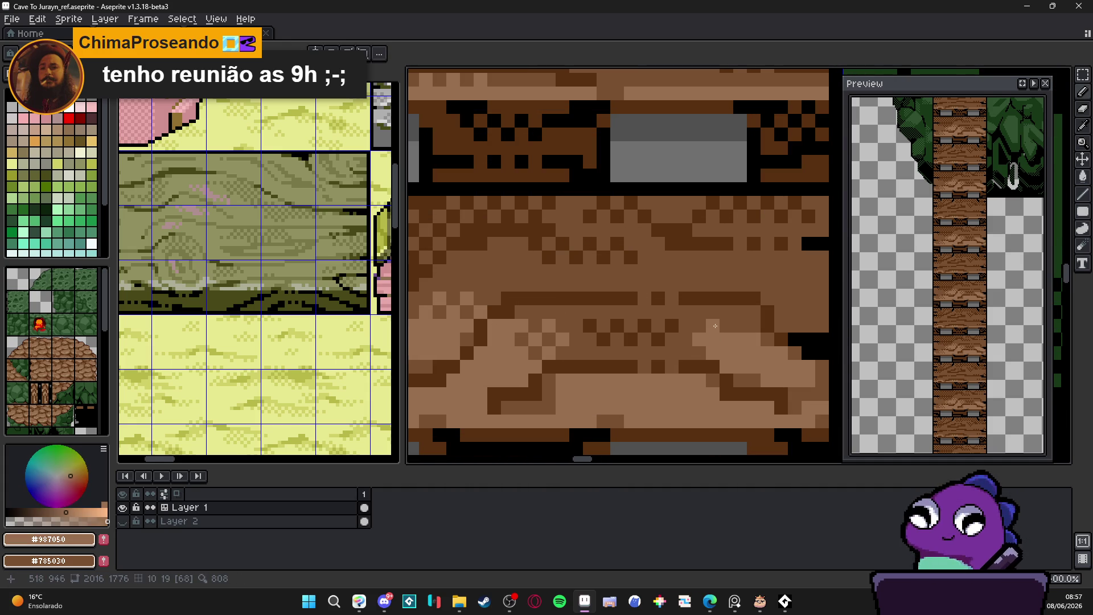
{"action": "scroll", "coordinate": [726, 326], "scroll_direction": "down", "scroll_amount": 3}
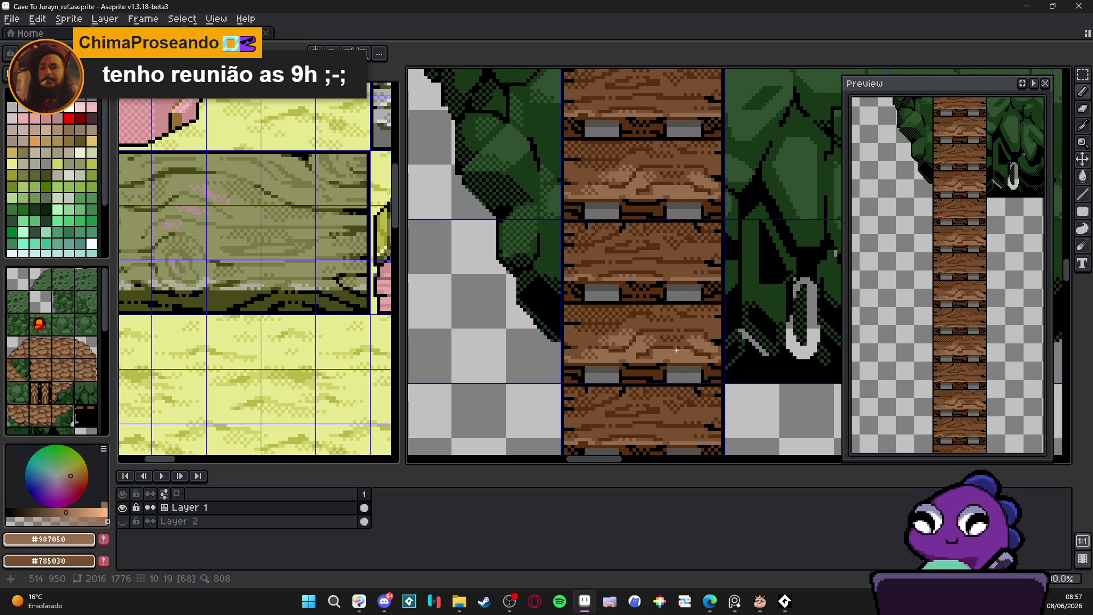
{"action": "scroll", "coordinate": [637, 356], "scroll_direction": "up", "scroll_amount": 3}
{"action": "scroll", "coordinate": [637, 356], "scroll_direction": "up", "scroll_amount": 2}
{"action": "left_click", "coordinate": [592, 341], "text": "alt"}
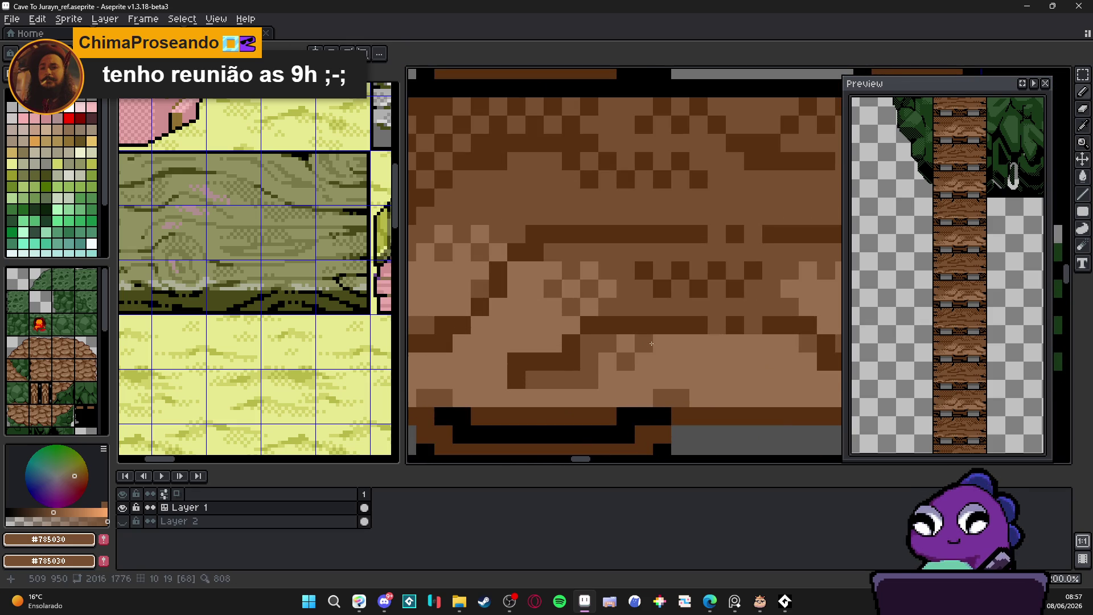
{"action": "scroll", "coordinate": [667, 361], "scroll_direction": "down", "scroll_amount": 2}
{"action": "scroll", "coordinate": [669, 363], "scroll_direction": "up", "scroll_amount": 2}
{"action": "left_click", "coordinate": [669, 363], "text": "alt"}
{"action": "scroll", "coordinate": [671, 364], "scroll_direction": "down", "scroll_amount": 2}
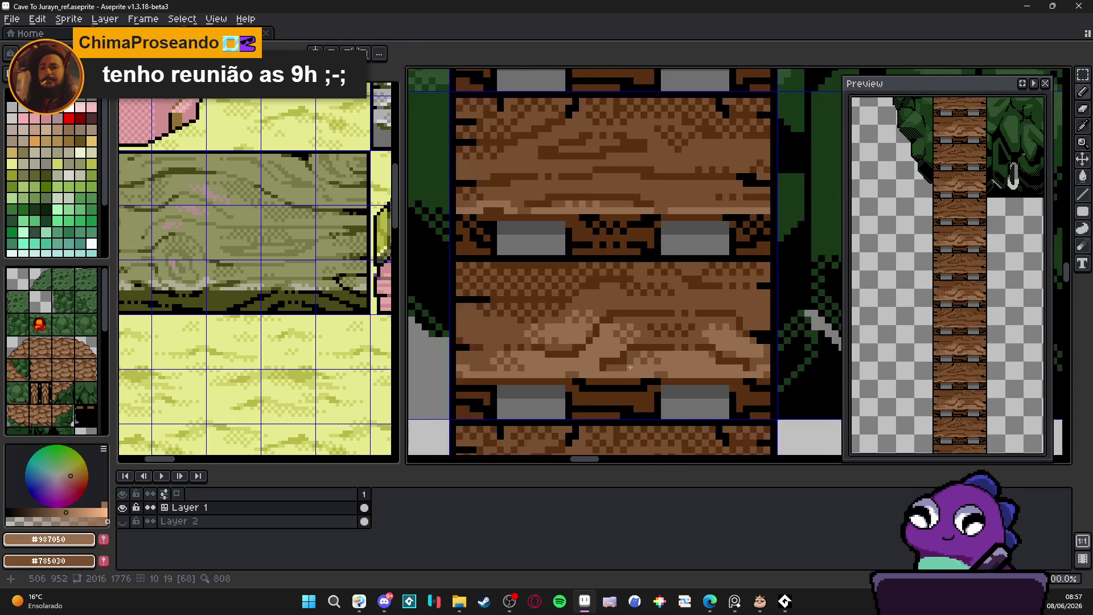
{"action": "scroll", "coordinate": [673, 366], "scroll_direction": "down", "scroll_amount": 2}
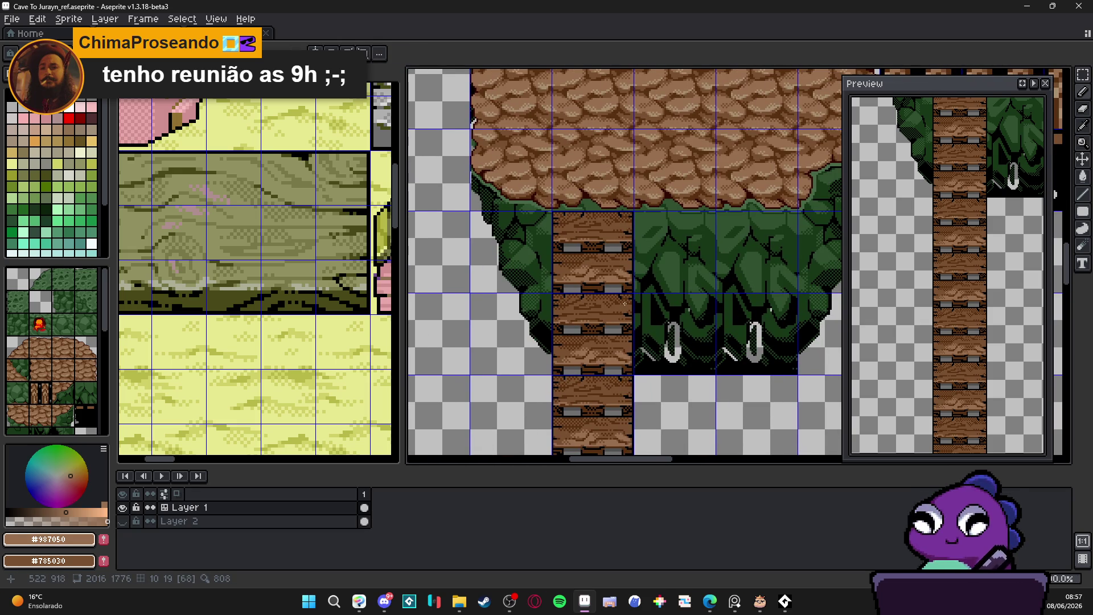
{"action": "scroll", "coordinate": [550, 311], "scroll_direction": "down", "scroll_amount": 1}
{"action": "scroll", "coordinate": [547, 318], "scroll_direction": "up", "scroll_amount": 5}
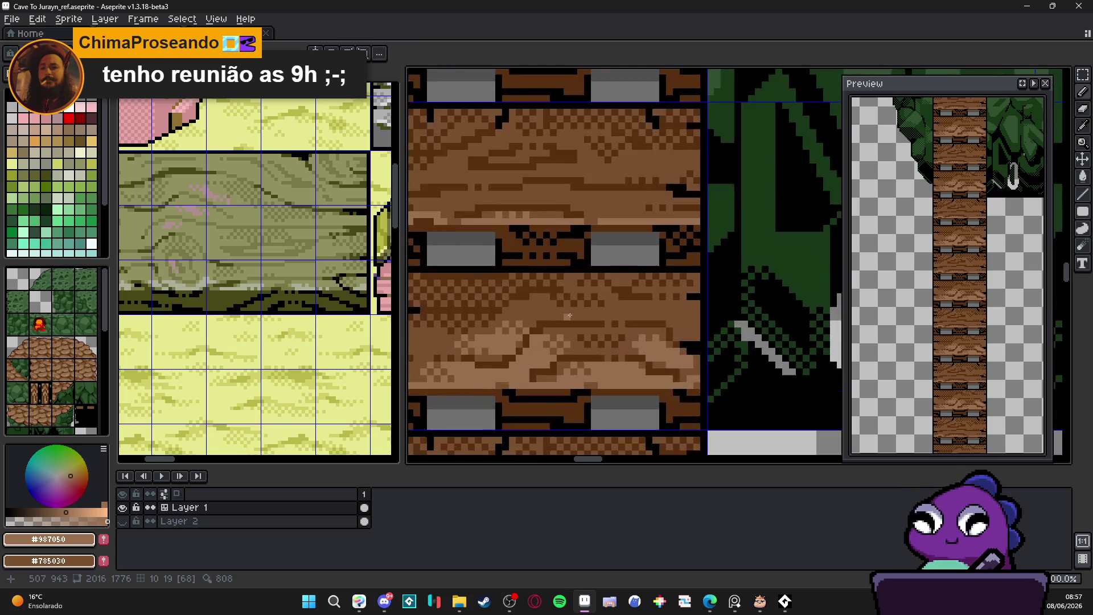
{"action": "left_click", "coordinate": [687, 306]}
{"action": "left_click", "coordinate": [668, 324]}
{"action": "left_click", "coordinate": [705, 324]}
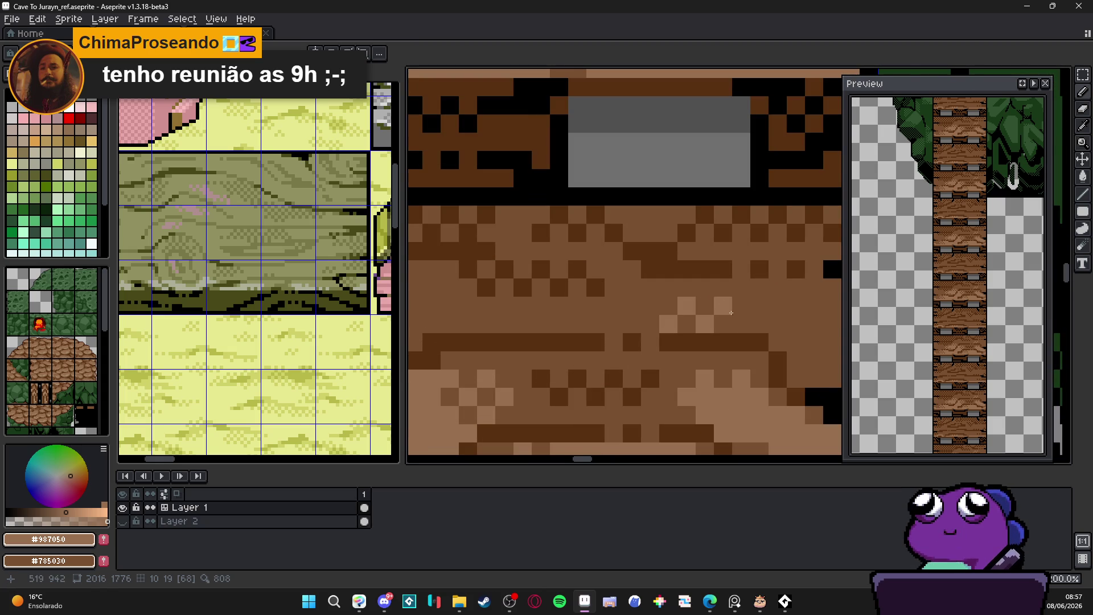
Draw a pale tan #a89070 highlight line along the plank's bottom edge.
{"action": "scroll", "coordinate": [631, 343], "scroll_direction": "down", "scroll_amount": 5}
{"action": "scroll", "coordinate": [631, 342], "scroll_direction": "up", "scroll_amount": 2}
{"action": "scroll", "coordinate": [631, 343], "scroll_direction": "up", "scroll_amount": 2}
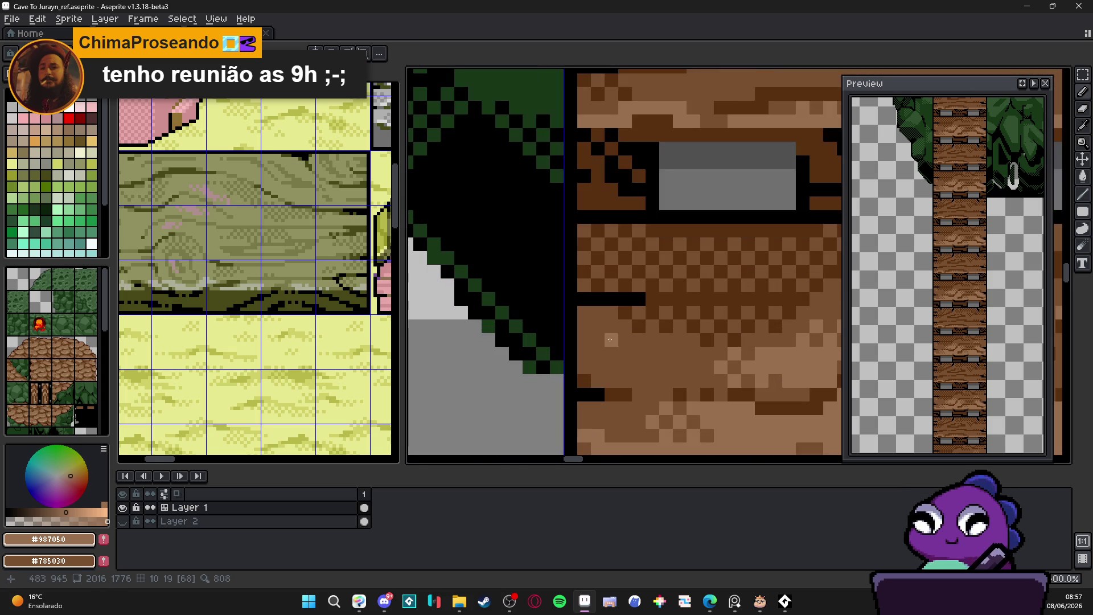
{"action": "scroll", "coordinate": [613, 368], "scroll_direction": "down", "scroll_amount": 6}
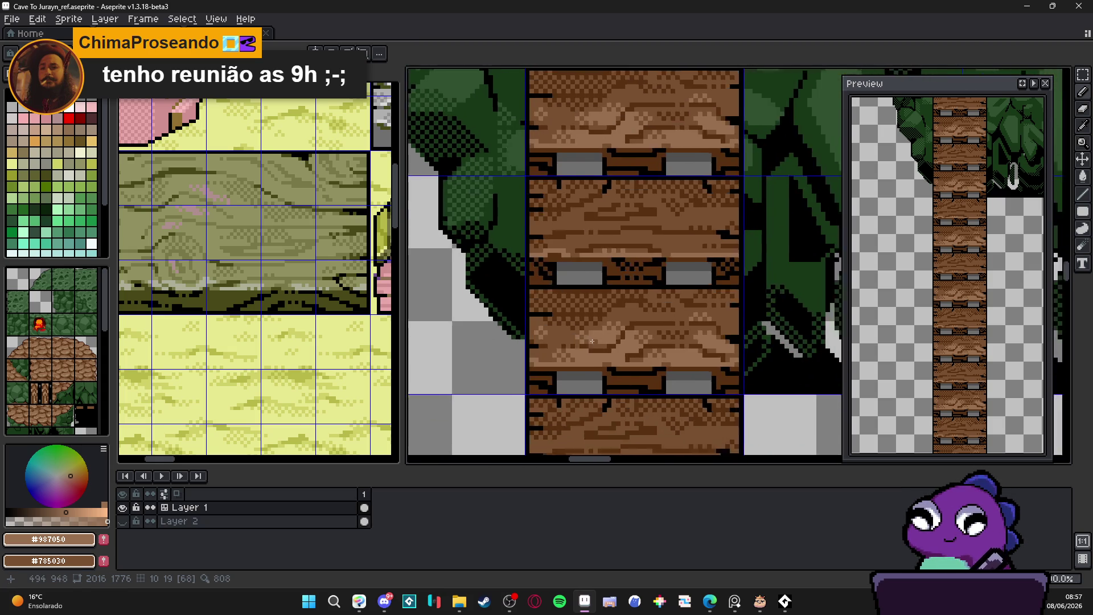
{"action": "scroll", "coordinate": [712, 320], "scroll_direction": "up", "scroll_amount": 5}
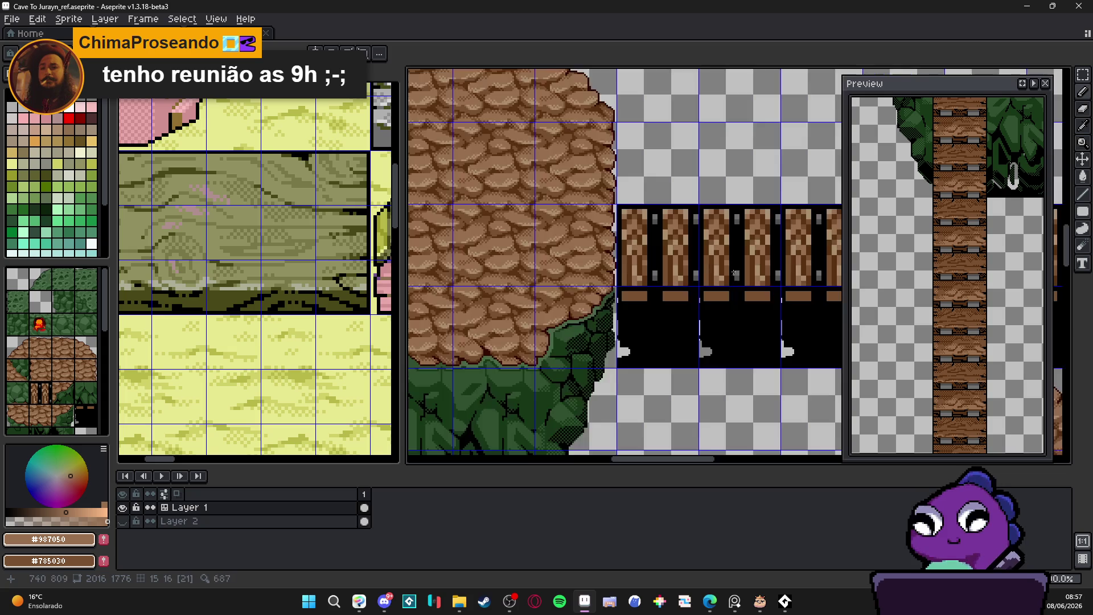
{"action": "left_click", "coordinate": [720, 207], "text": "alt"}
{"action": "scroll", "coordinate": [651, 335], "scroll_direction": "down", "scroll_amount": 2}
{"action": "scroll", "coordinate": [650, 335], "scroll_direction": "up", "scroll_amount": 4}
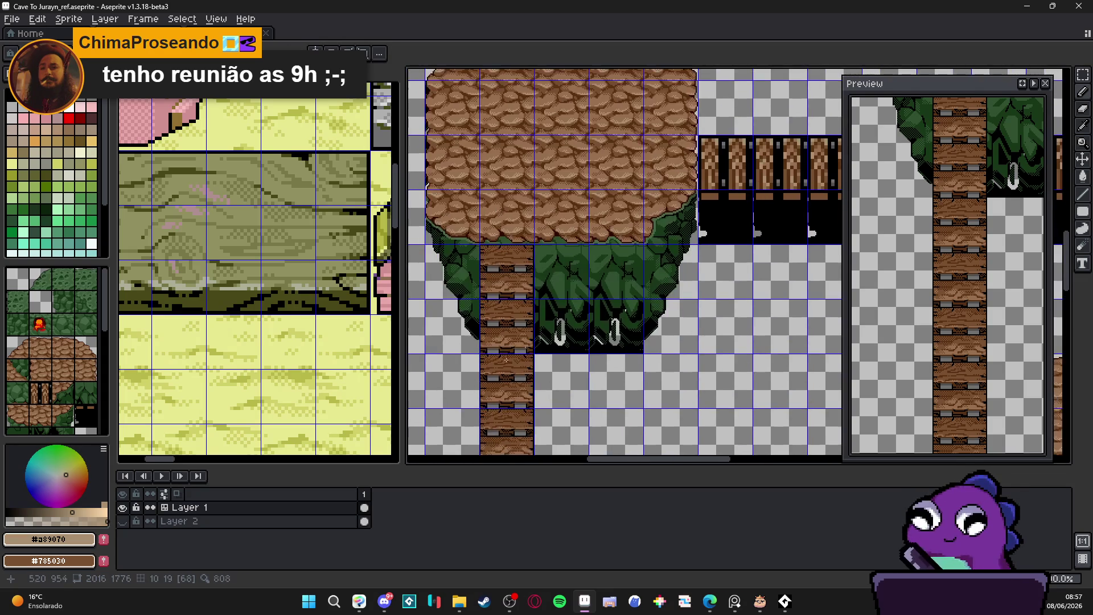
{"action": "mouse_move", "coordinate": [557, 350]}
{"action": "left_mouse_down"}
{"action": "mouse_move", "coordinate": [527, 350]}
{"action": "mouse_move", "coordinate": [601, 344]}
{"action": "mouse_move", "coordinate": [564, 345]}
{"action": "mouse_move", "coordinate": [590, 347]}
{"action": "left_mouse_up"}
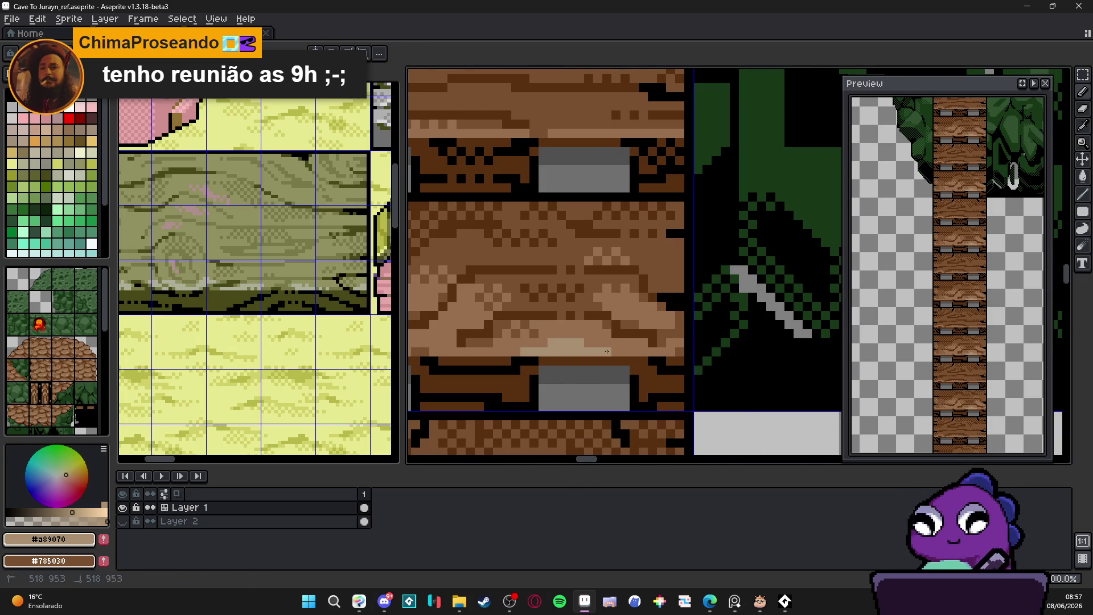
{"action": "scroll", "coordinate": [588, 377], "scroll_direction": "down", "scroll_amount": 2}
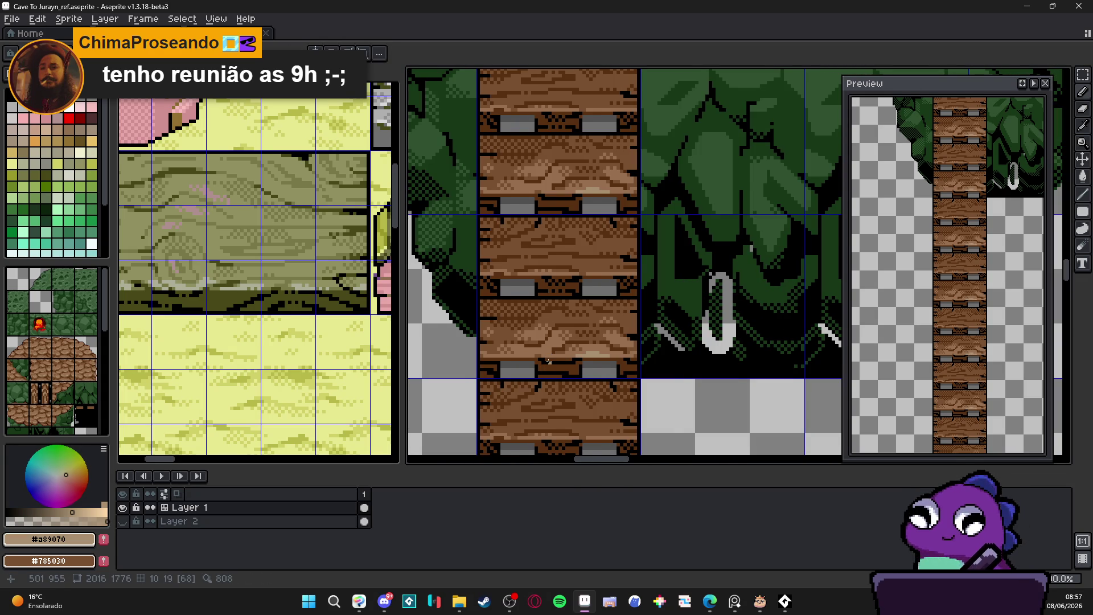
{"action": "scroll", "coordinate": [545, 361], "scroll_direction": "up", "scroll_amount": 2}
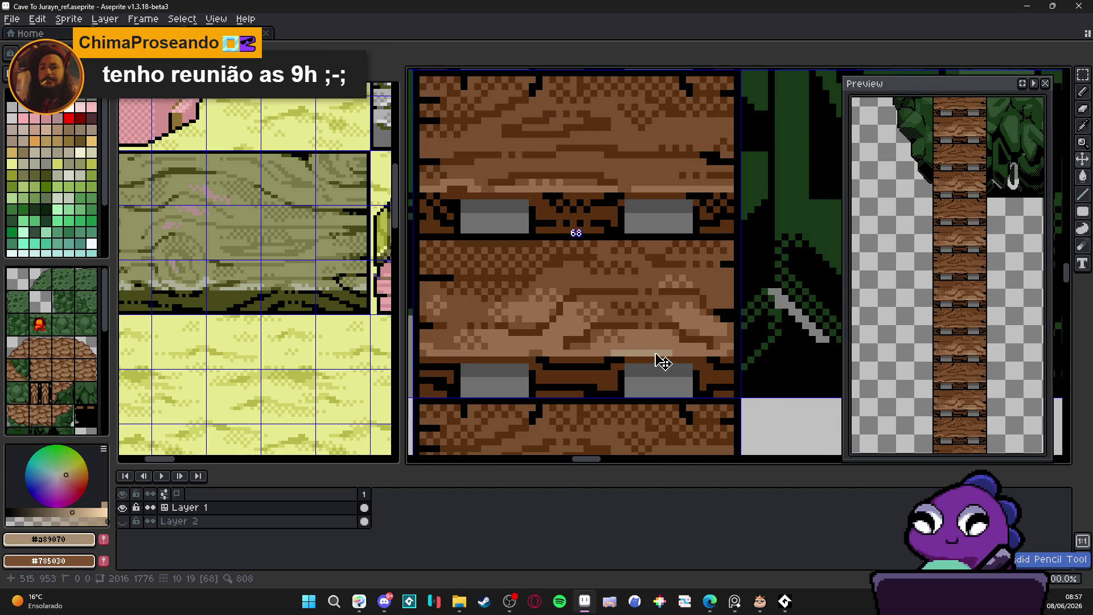
{"action": "left_click_drag", "start_coordinate": [494, 352], "coordinate": [586, 354]}
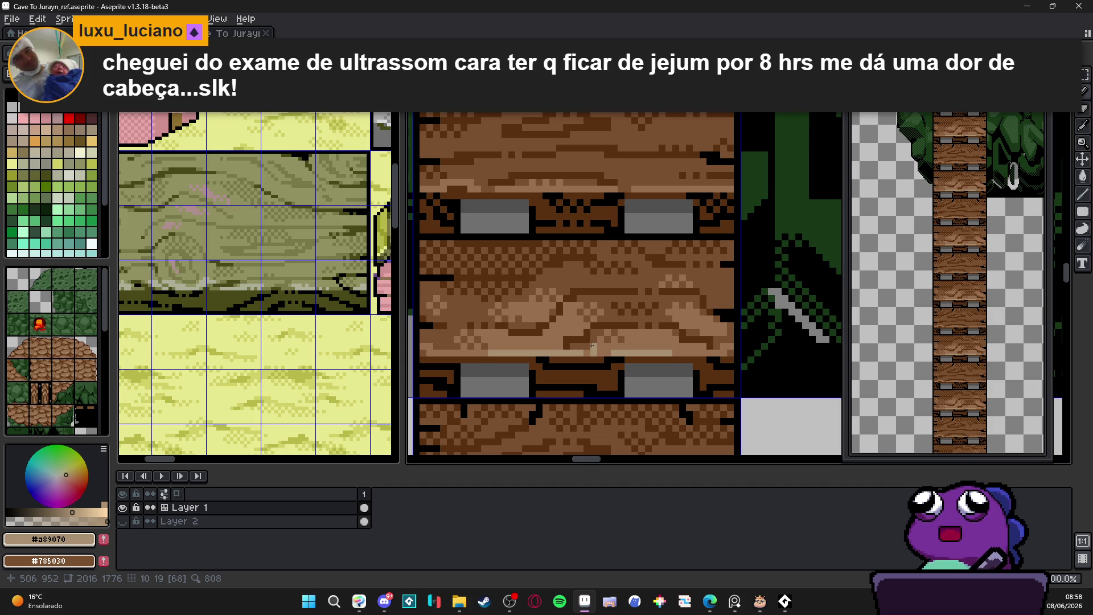
Touch up the left end of the pale highlight line and review the plank column.
{"action": "scroll", "coordinate": [476, 355], "scroll_direction": "up", "scroll_amount": 1}
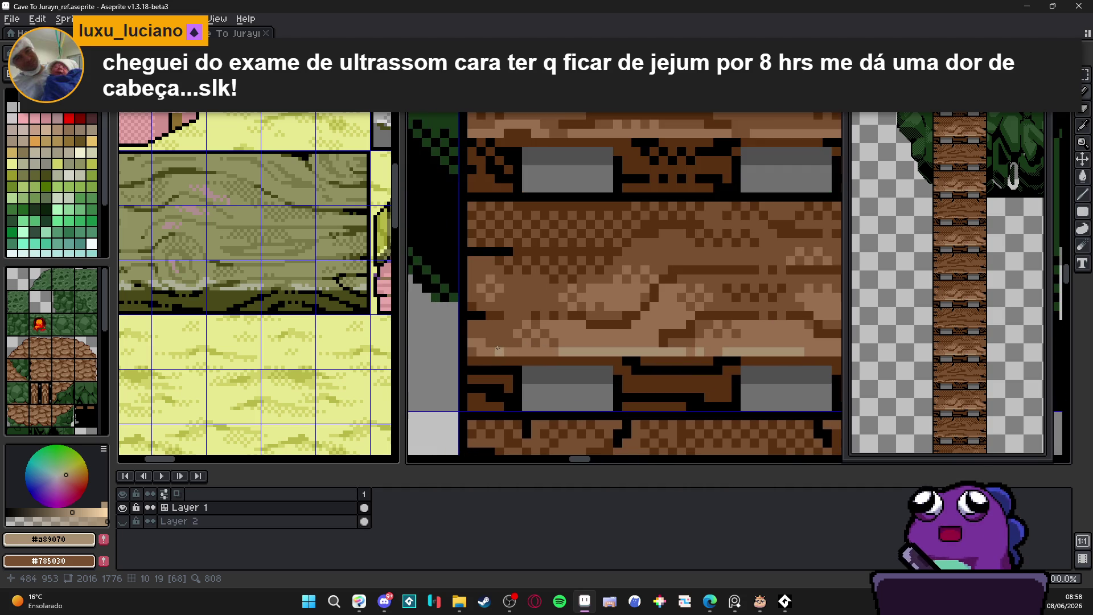
{"action": "left_click", "coordinate": [493, 348]}
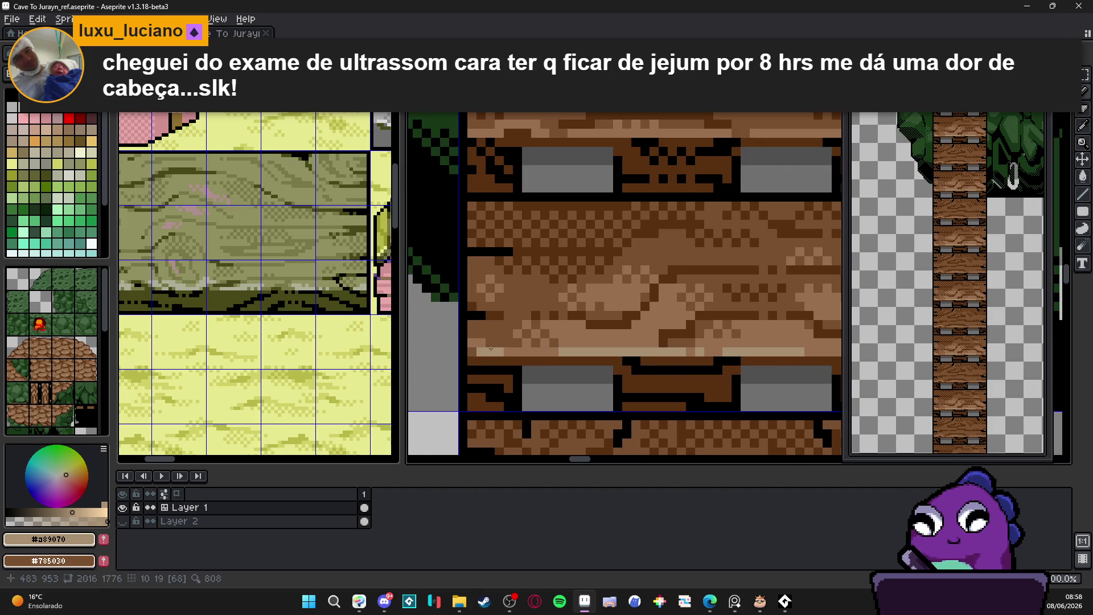
{"action": "scroll", "coordinate": [474, 344], "scroll_direction": "down", "scroll_amount": 3}
{"action": "scroll", "coordinate": [567, 363], "scroll_direction": "up", "scroll_amount": 2}
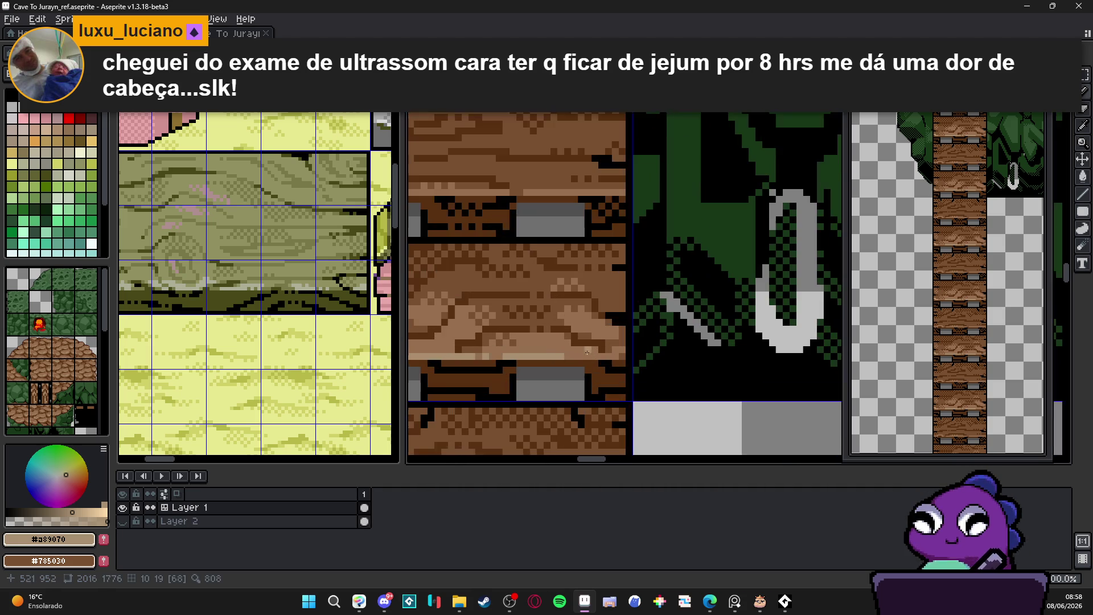
{"action": "scroll", "coordinate": [571, 357], "scroll_direction": "down", "scroll_amount": 2}
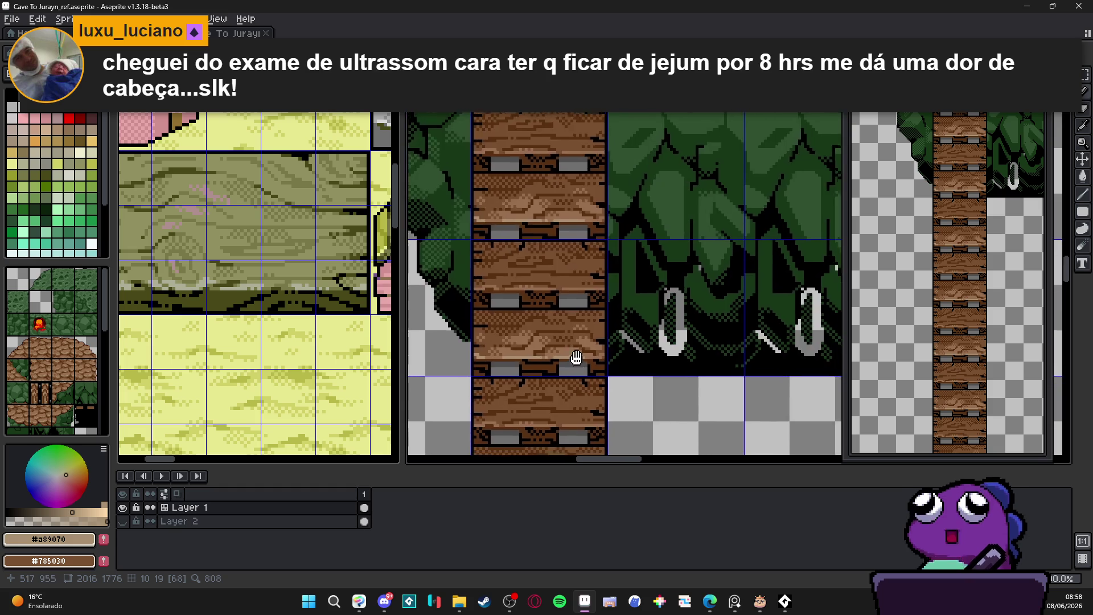
{"action": "scroll", "coordinate": [617, 352], "scroll_direction": "down", "scroll_amount": 1}
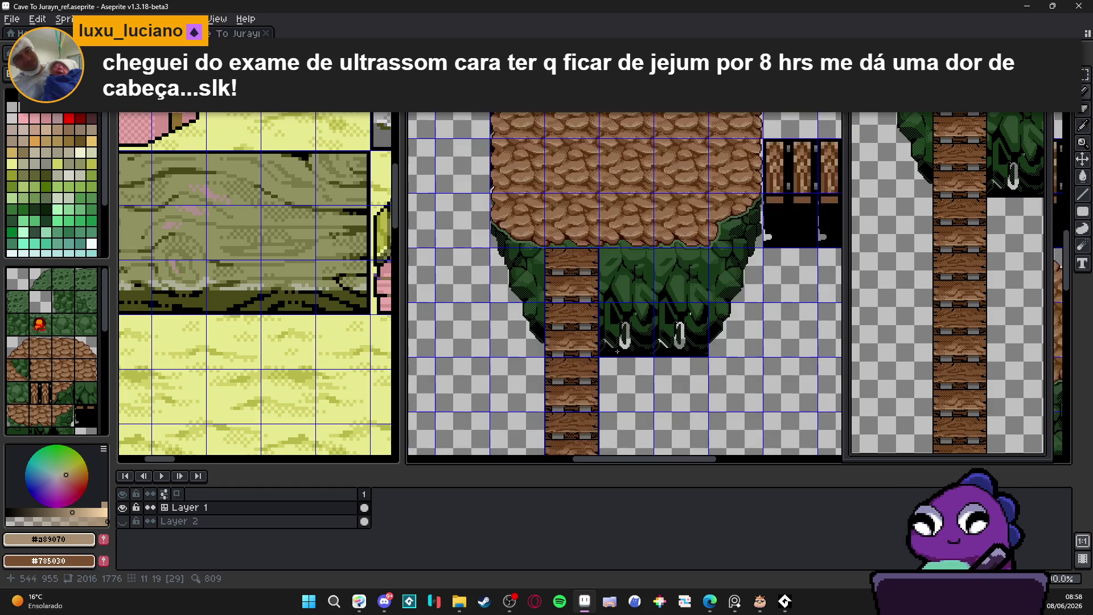
Sample the light brown #987050 from the planks and zoom in on a plank.
{"action": "scroll", "coordinate": [603, 354], "scroll_direction": "up", "scroll_amount": 2}
{"action": "scroll", "coordinate": [604, 353], "scroll_direction": "up", "scroll_amount": 2}
{"action": "left_click", "coordinate": [569, 317], "text": "alt"}
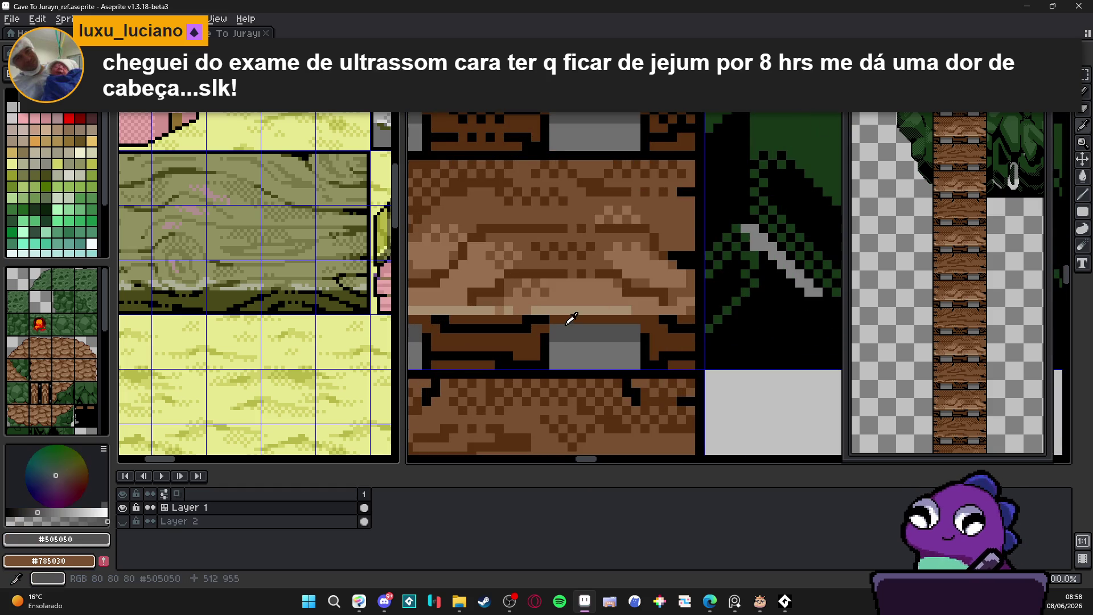
{"action": "scroll", "coordinate": [744, 310], "scroll_direction": "up", "scroll_amount": 1}
{"action": "scroll", "coordinate": [735, 310], "scroll_direction": "down", "scroll_amount": 2}
{"action": "scroll", "coordinate": [668, 329], "scroll_direction": "down", "scroll_amount": 1}
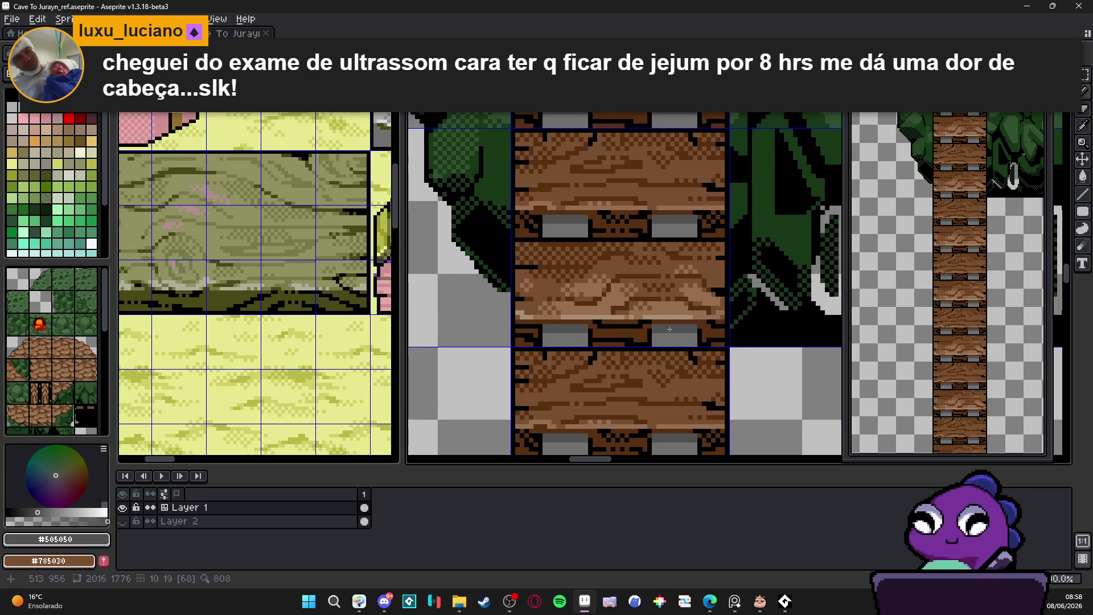
{"action": "scroll", "coordinate": [670, 331], "scroll_direction": "down", "scroll_amount": 2}
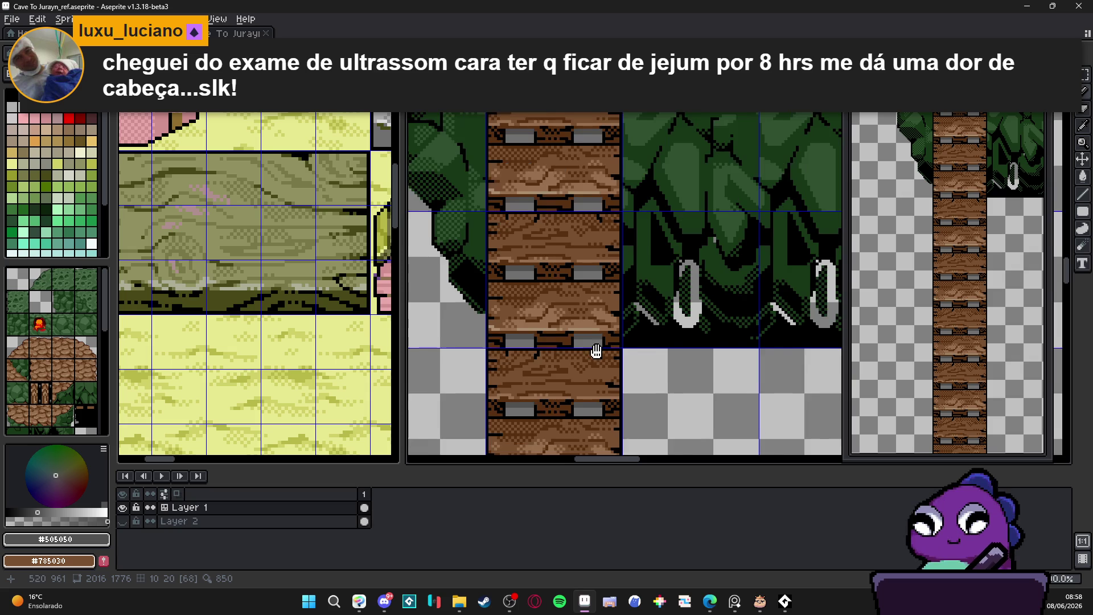
{"action": "scroll", "coordinate": [579, 324], "scroll_direction": "up", "scroll_amount": 2}
{"action": "left_click", "coordinate": [574, 324], "text": "alt"}
{"action": "scroll", "coordinate": [574, 324], "scroll_direction": "down", "scroll_amount": 2}
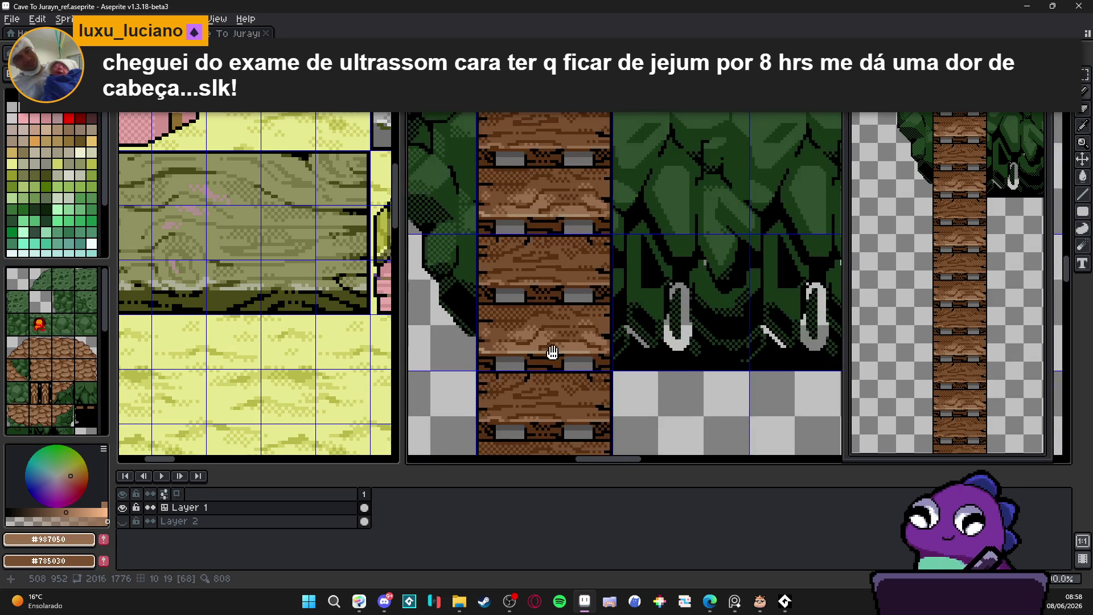
{"action": "scroll", "coordinate": [522, 302], "scroll_direction": "down", "scroll_amount": 1}
{"action": "scroll", "coordinate": [522, 302], "scroll_direction": "down", "scroll_amount": 1}
{"action": "scroll", "coordinate": [537, 233], "scroll_direction": "up", "scroll_amount": 1}
{"action": "scroll", "coordinate": [553, 285], "scroll_direction": "up", "scroll_amount": 2}
Paint light-brown highlight streaks across the plank with the Pencil, then shrink the brush to 1px.
{"action": "mouse_move", "coordinate": [553, 285]}
{"action": "left_mouse_down"}
{"action": "mouse_move", "coordinate": [581, 280]}
{"action": "mouse_move", "coordinate": [547, 276]}
{"action": "mouse_move", "coordinate": [555, 279]}
{"action": "mouse_move", "coordinate": [530, 288]}
{"action": "mouse_move", "coordinate": [523, 266]}
{"action": "mouse_move", "coordinate": [473, 271]}
{"action": "mouse_move", "coordinate": [542, 259]}
{"action": "mouse_move", "coordinate": [579, 278]}
{"action": "mouse_move", "coordinate": [609, 272]}
{"action": "mouse_move", "coordinate": [592, 290]}
{"action": "left_mouse_up"}
{"action": "mouse_move", "coordinate": [503, 294]}
{"action": "left_mouse_down"}
{"action": "mouse_move", "coordinate": [676, 299]}
{"action": "mouse_move", "coordinate": [598, 277]}
{"action": "mouse_move", "coordinate": [636, 271]}
{"action": "mouse_move", "coordinate": [585, 283]}
{"action": "left_mouse_up"}
{"action": "mouse_move", "coordinate": [517, 288]}
{"action": "left_mouse_down"}
{"action": "mouse_move", "coordinate": [496, 286]}
{"action": "mouse_move", "coordinate": [559, 284]}
{"action": "left_mouse_up"}
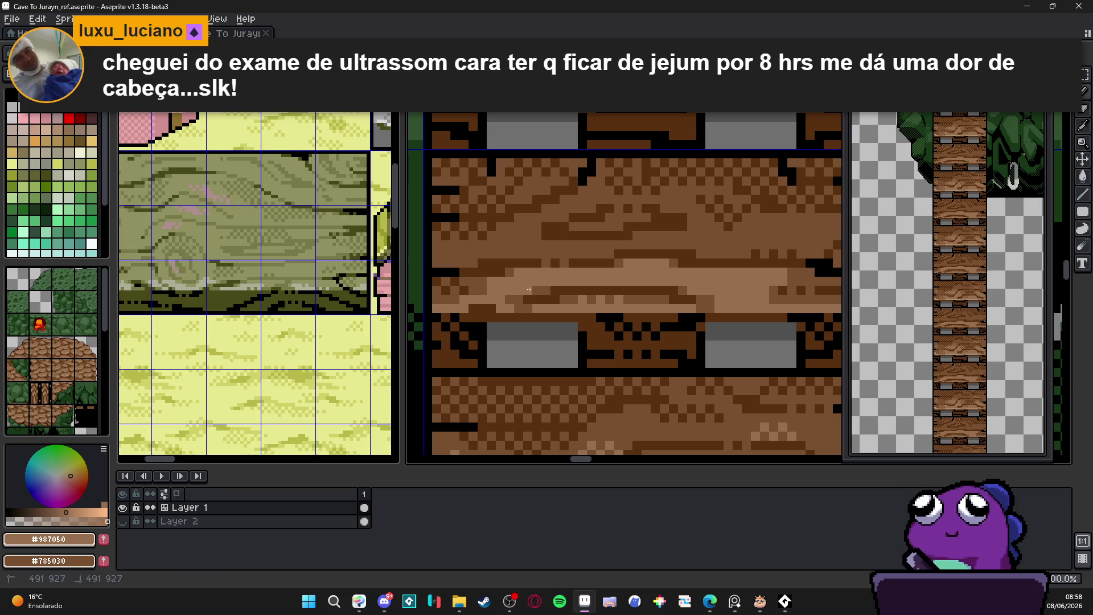
{"action": "scroll", "coordinate": [528, 289], "scroll_direction": "down", "scroll_amount": 3}
{"action": "scroll", "coordinate": [617, 266], "scroll_direction": "up", "scroll_amount": 3}
{"action": "mouse_move", "coordinate": [617, 266]}
{"action": "left_mouse_down"}
{"action": "mouse_move", "coordinate": [436, 261]}
{"action": "mouse_move", "coordinate": [450, 272]}
{"action": "mouse_move", "coordinate": [435, 273]}
{"action": "mouse_move", "coordinate": [436, 259]}
{"action": "mouse_move", "coordinate": [640, 244]}
{"action": "mouse_move", "coordinate": [673, 261]}
{"action": "left_mouse_up"}
{"action": "key", "text": "minus"}
{"action": "scroll", "coordinate": [654, 313], "scroll_direction": "down", "scroll_amount": 1}
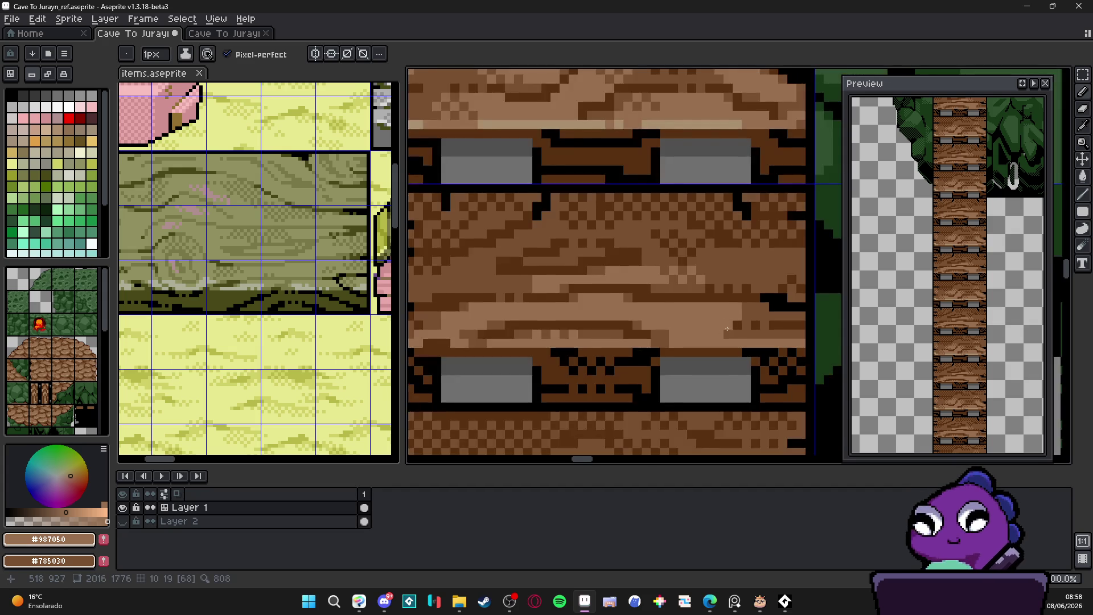
Pick the dark brown #785030 and paint darker grain pixels onto the plank.
{"action": "scroll", "coordinate": [713, 322], "scroll_direction": "up", "scroll_amount": 1}
{"action": "left_click", "coordinate": [713, 322], "text": "alt"}
{"action": "left_click_drag", "start_coordinate": [710, 335], "coordinate": [689, 331]}
{"action": "left_click", "coordinate": [733, 307], "text": "alt"}
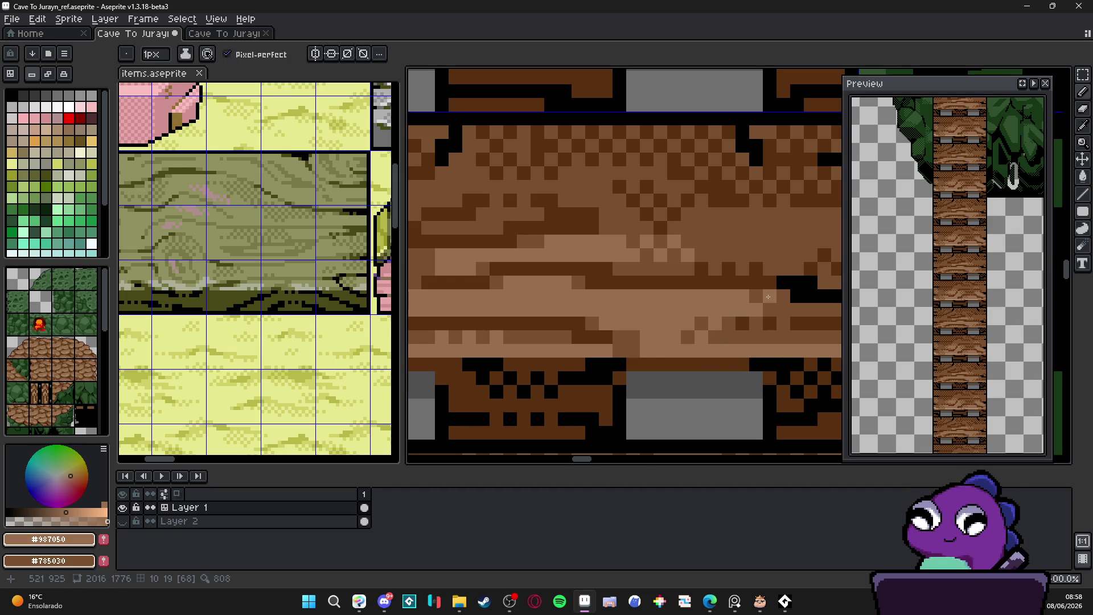
{"action": "scroll", "coordinate": [725, 337], "scroll_direction": "down", "scroll_amount": 9}
{"action": "scroll", "coordinate": [725, 338], "scroll_direction": "up", "scroll_amount": 8}
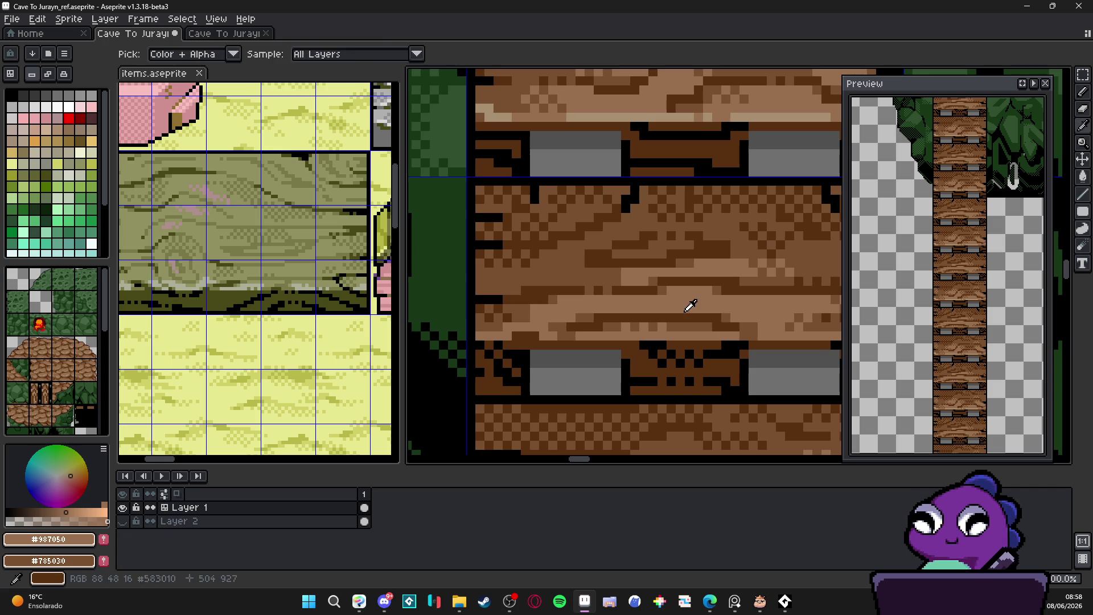
Alternate between #785030 and #987050 for the grain, zooming to check the planks.
{"action": "left_click", "coordinate": [532, 320], "text": "alt"}
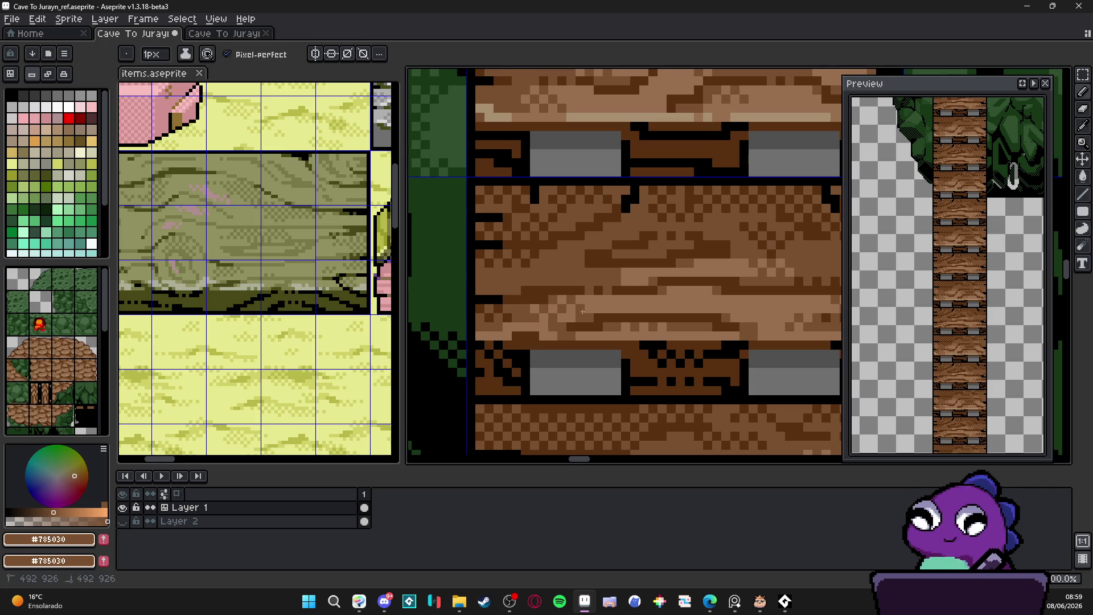
{"action": "scroll", "coordinate": [582, 311], "scroll_direction": "down", "scroll_amount": 3}
{"action": "scroll", "coordinate": [569, 307], "scroll_direction": "up", "scroll_amount": 3}
{"action": "left_click", "coordinate": [539, 300], "text": "alt"}
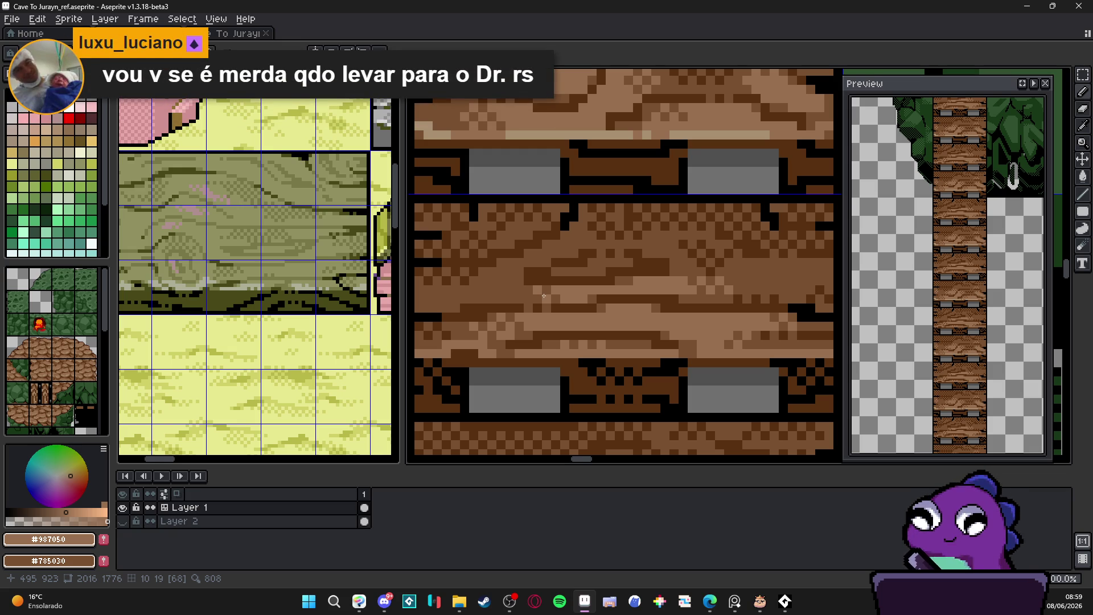
{"action": "scroll", "coordinate": [544, 295], "scroll_direction": "down", "scroll_amount": 2}
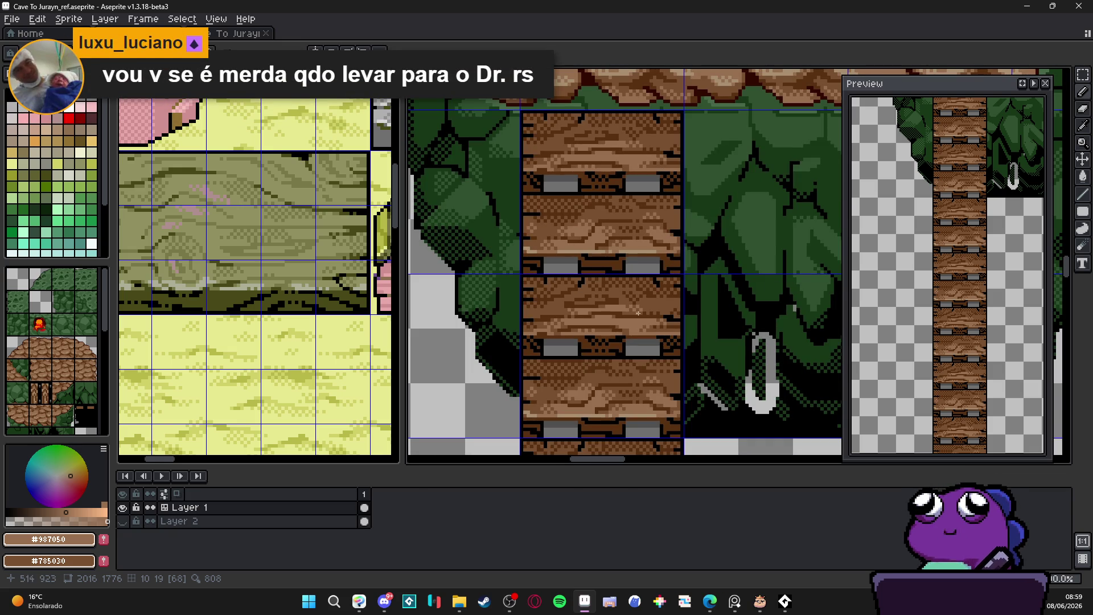
{"action": "scroll", "coordinate": [635, 325], "scroll_direction": "up", "scroll_amount": 3}
{"action": "scroll", "coordinate": [641, 329], "scroll_direction": "down", "scroll_amount": 2}
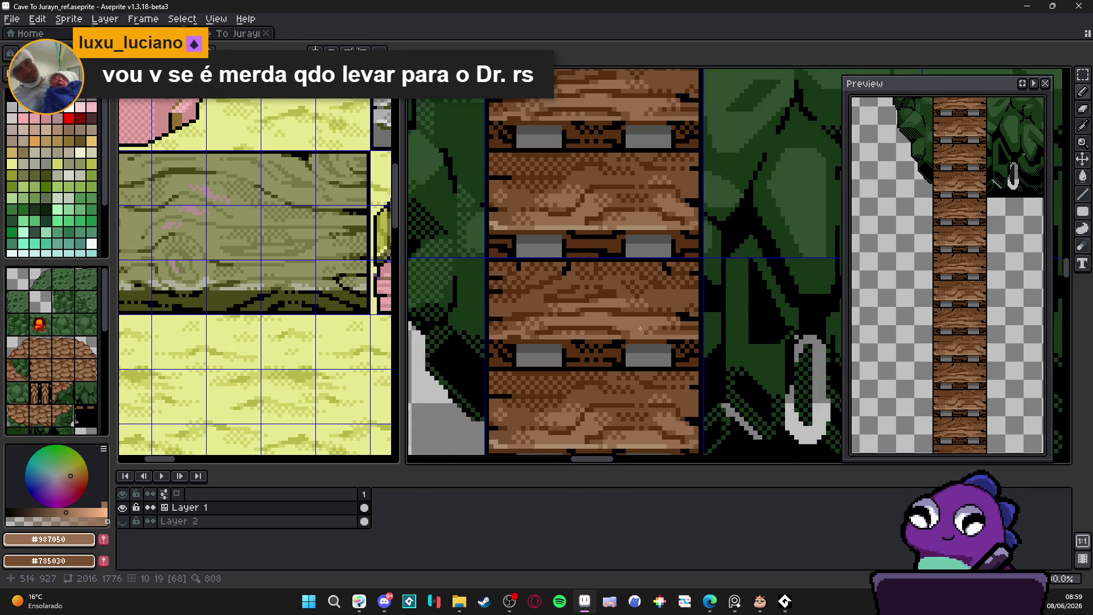
{"action": "scroll", "coordinate": [677, 327], "scroll_direction": "up", "scroll_amount": 3}
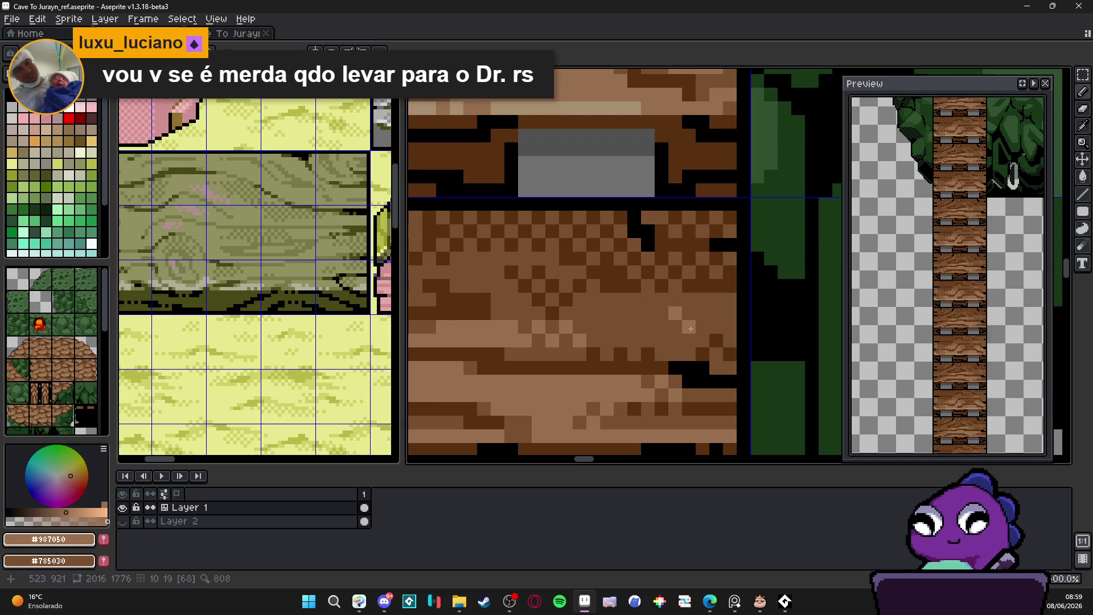
{"action": "scroll", "coordinate": [638, 327], "scroll_direction": "down", "scroll_amount": 3}
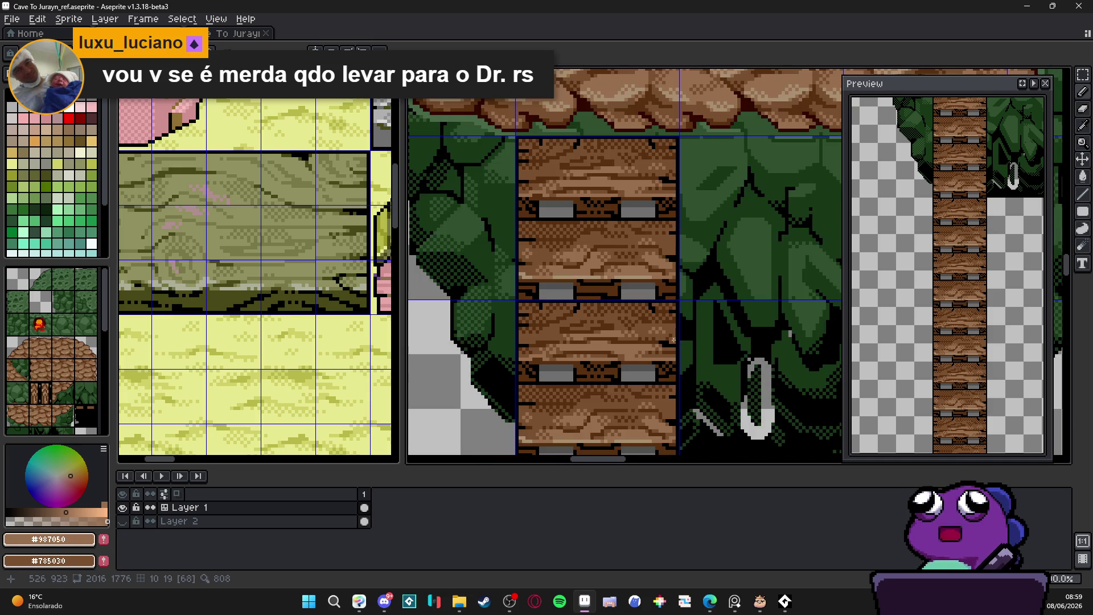
{"action": "scroll", "coordinate": [674, 340], "scroll_direction": "up", "scroll_amount": 2}
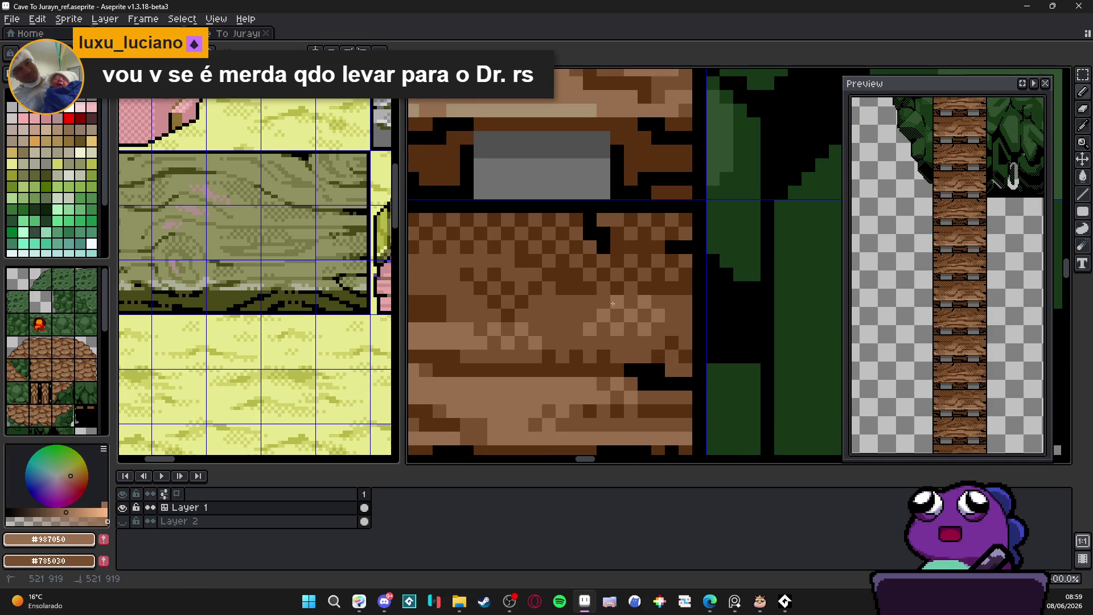
{"action": "scroll", "coordinate": [615, 310], "scroll_direction": "down", "scroll_amount": 2}
{"action": "scroll", "coordinate": [621, 322], "scroll_direction": "up", "scroll_amount": 3}
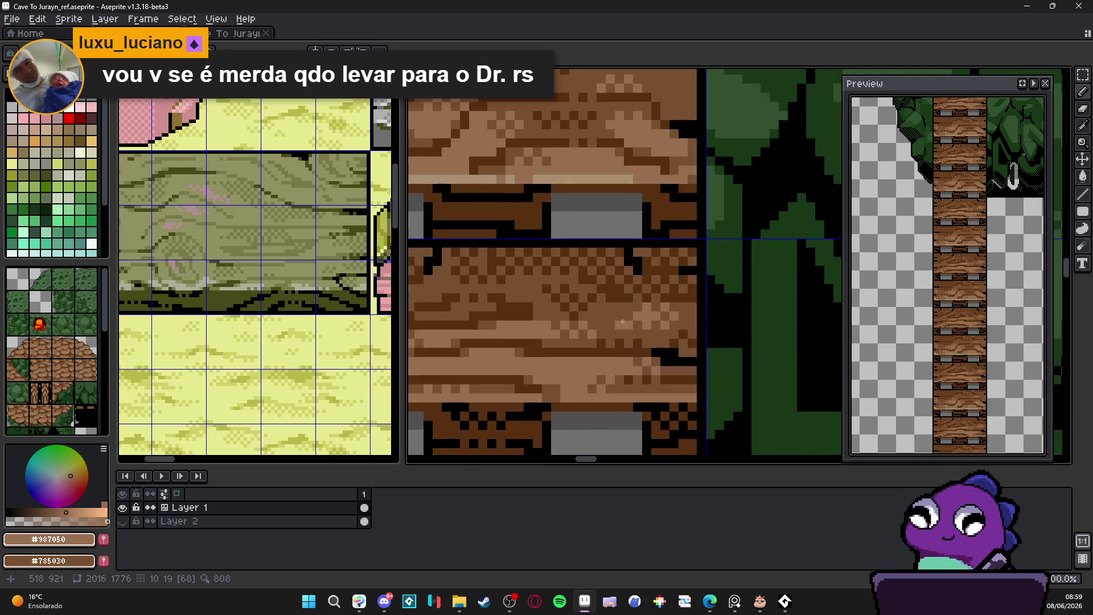
{"action": "scroll", "coordinate": [623, 312], "scroll_direction": "down", "scroll_amount": 2}
{"action": "scroll", "coordinate": [552, 309], "scroll_direction": "up", "scroll_amount": 3}
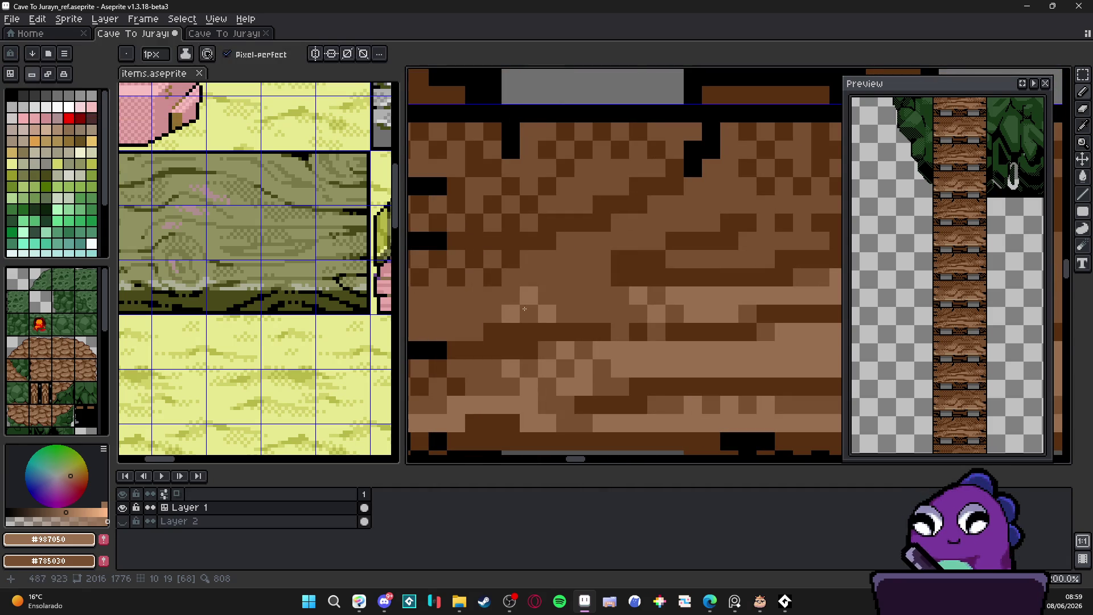
{"action": "scroll", "coordinate": [601, 325], "scroll_direction": "down", "scroll_amount": 3}
{"action": "scroll", "coordinate": [601, 325], "scroll_direction": "down", "scroll_amount": 4}
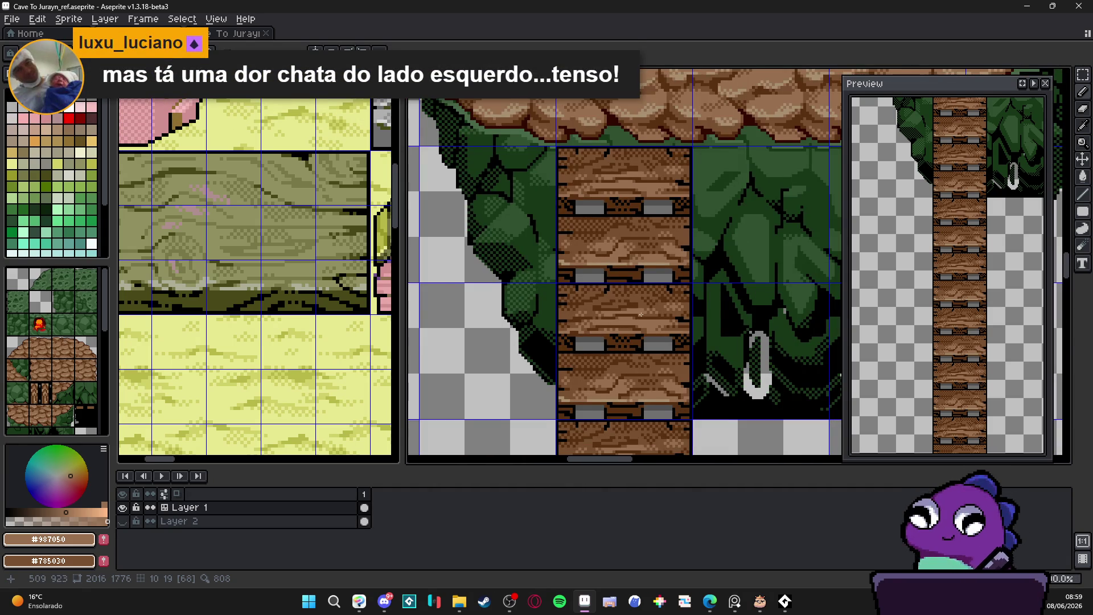
{"action": "scroll", "coordinate": [611, 342], "scroll_direction": "down", "scroll_amount": 1}
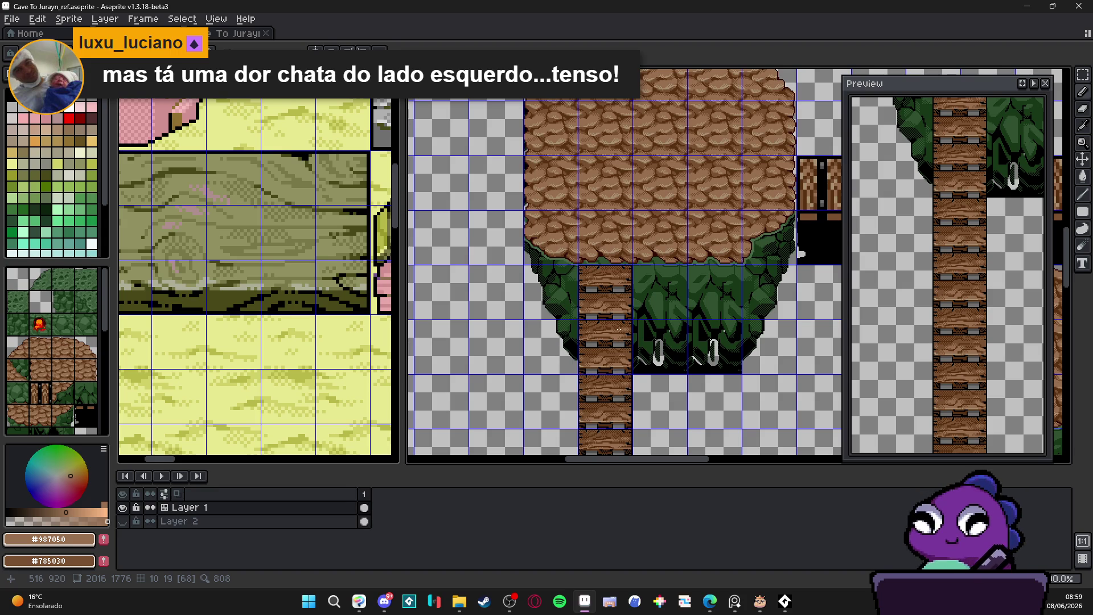
Bring the top of the plank column into view and switch to the Eraser.
{"action": "scroll", "coordinate": [612, 357], "scroll_direction": "down", "scroll_amount": 2}
{"action": "left_click_drag", "start_coordinate": [612, 356], "coordinate": [542, 292]}
{"action": "scroll", "coordinate": [542, 291], "scroll_direction": "up", "scroll_amount": 3}
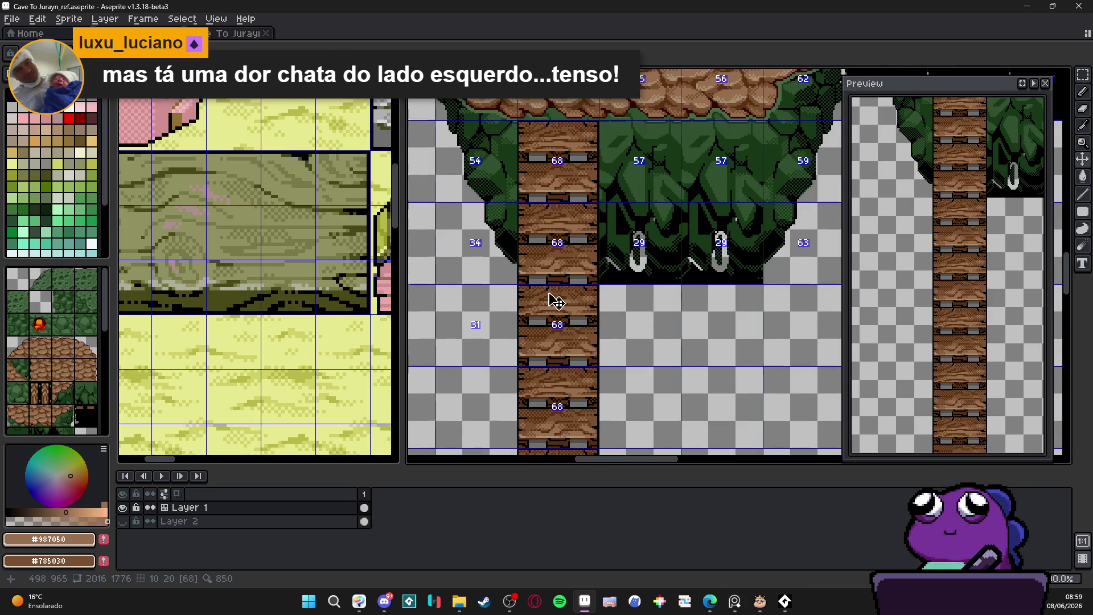
{"action": "scroll", "coordinate": [552, 292], "scroll_direction": "down", "scroll_amount": 1}
{"action": "scroll", "coordinate": [549, 185], "scroll_direction": "up", "scroll_amount": 4}
{"action": "key", "text": "e"}
{"action": "scroll", "coordinate": [549, 195], "scroll_direction": "down", "scroll_amount": 3}
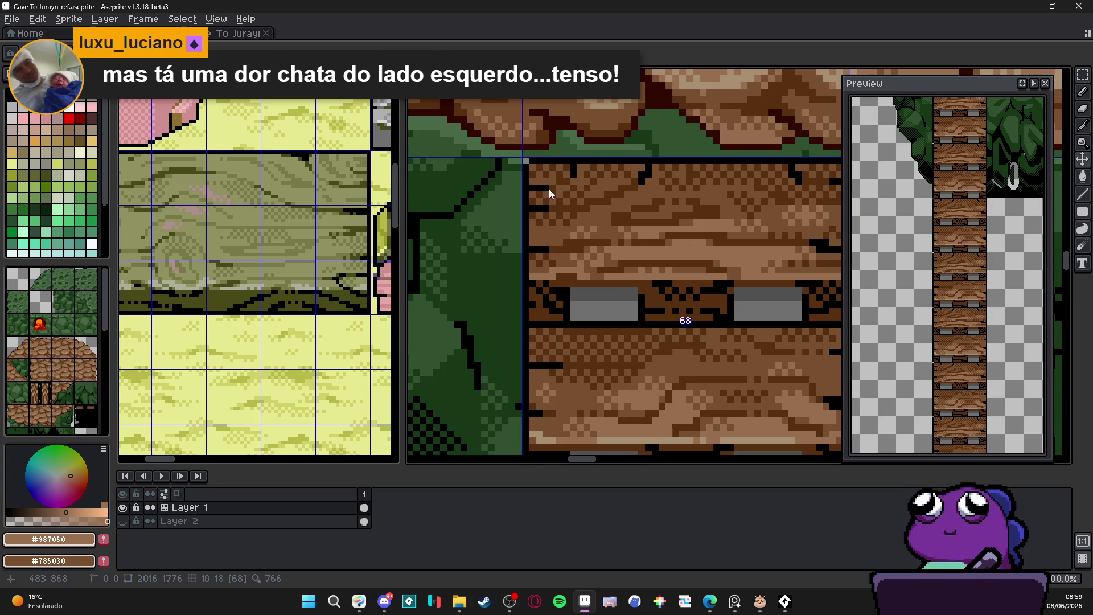
{"action": "scroll", "coordinate": [626, 220], "scroll_direction": "up", "scroll_amount": 3}
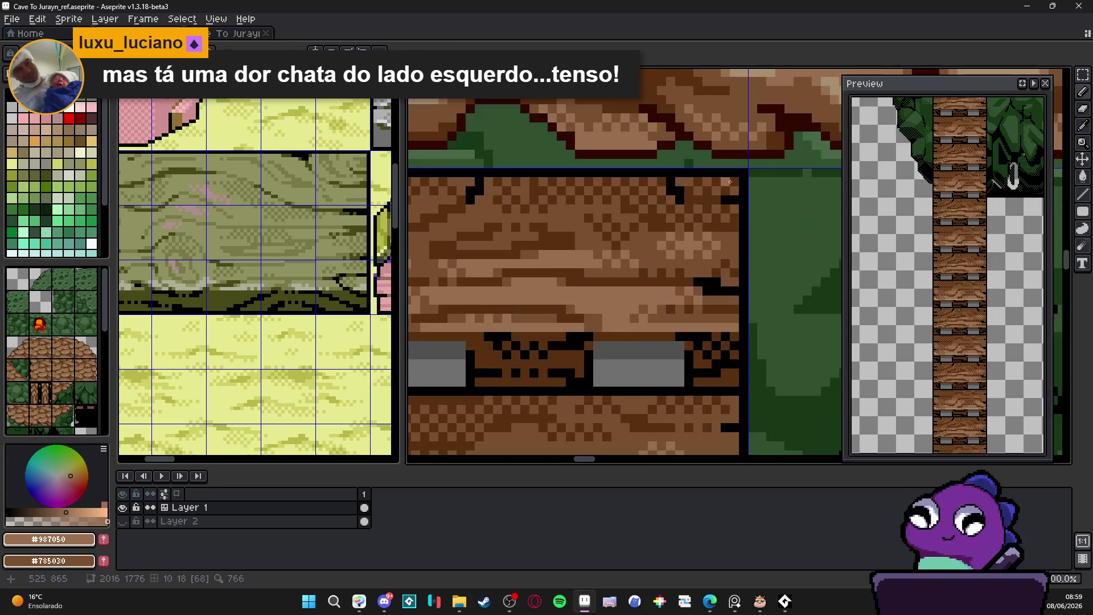
{"action": "scroll", "coordinate": [696, 226], "scroll_direction": "down", "scroll_amount": 2}
{"action": "scroll", "coordinate": [610, 239], "scroll_direction": "down", "scroll_amount": 3}
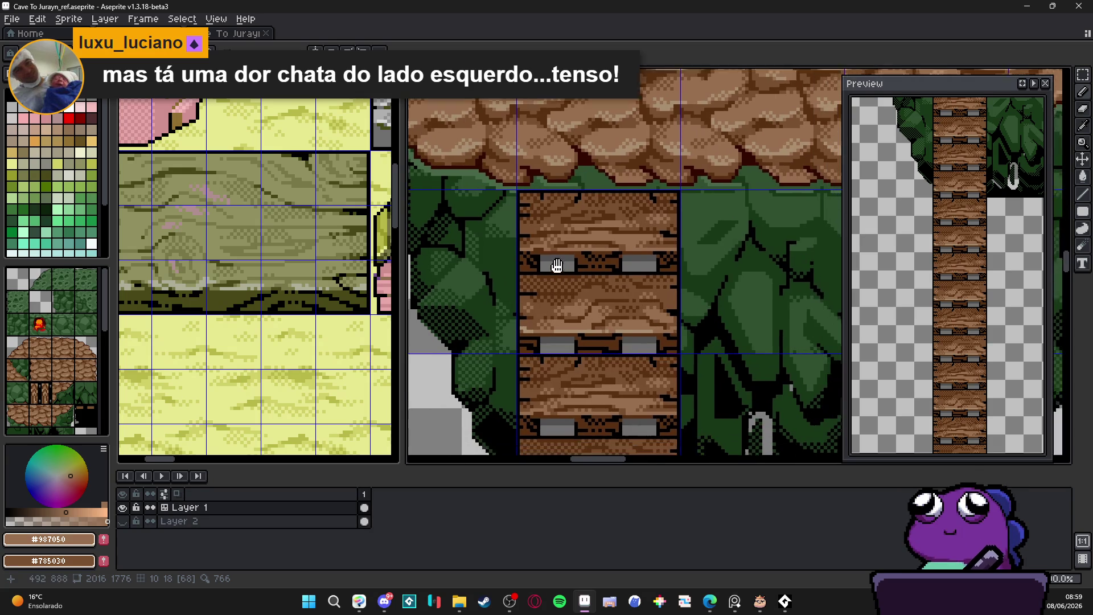
Review the plank column against the tree tiles and save Cave To Jurayn_ref.aseprite.
{"action": "left_click_drag", "start_coordinate": [555, 262], "coordinate": [552, 229]}
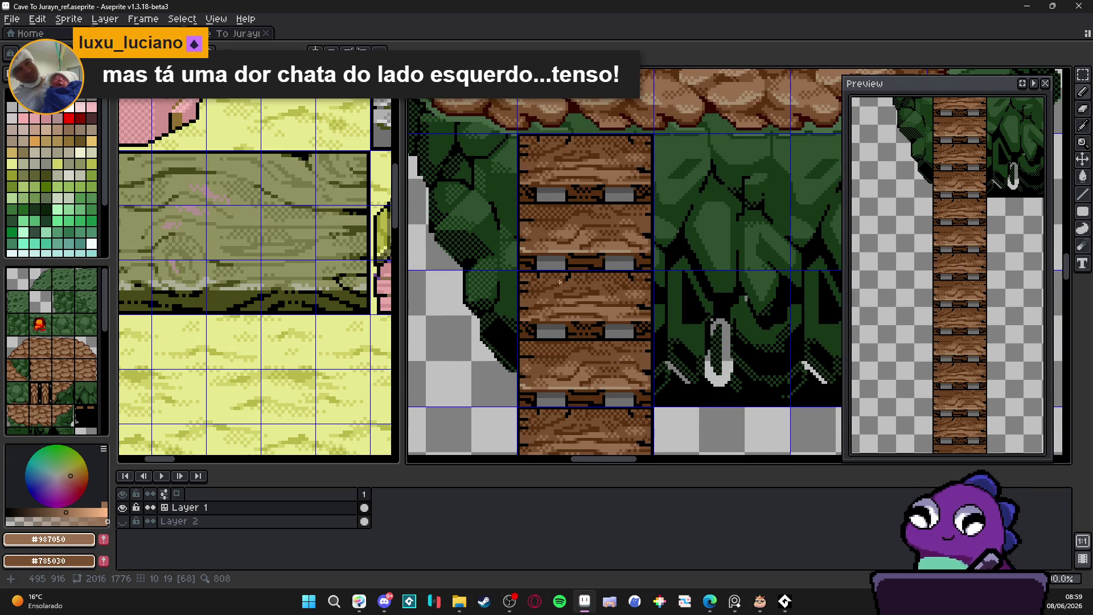
{"action": "scroll", "coordinate": [546, 277], "scroll_direction": "down", "scroll_amount": 2}
{"action": "scroll", "coordinate": [552, 350], "scroll_direction": "up", "scroll_amount": 4}
{"action": "scroll", "coordinate": [555, 342], "scroll_direction": "down", "scroll_amount": 3}
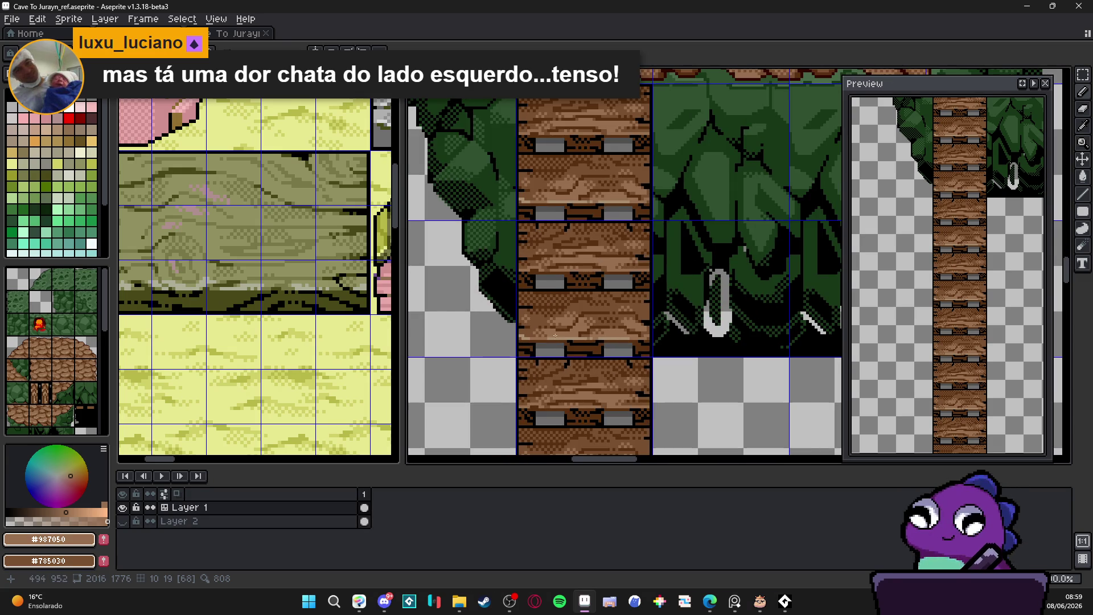
{"action": "scroll", "coordinate": [557, 337], "scroll_direction": "up", "scroll_amount": 3}
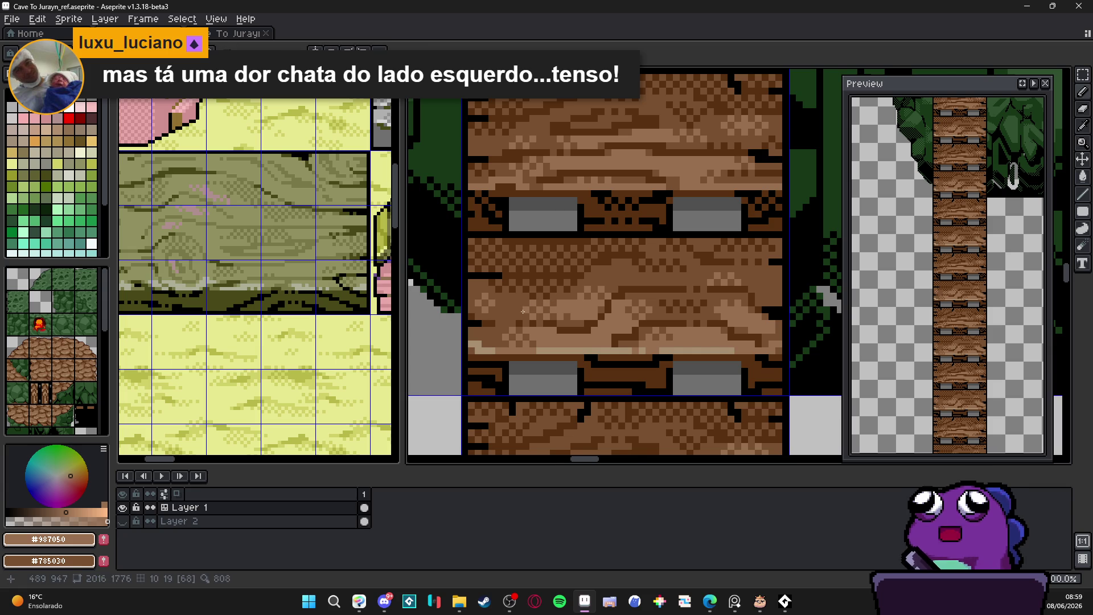
{"action": "scroll", "coordinate": [531, 314], "scroll_direction": "down", "scroll_amount": 3}
{"action": "key", "text": "ctrl+s"}
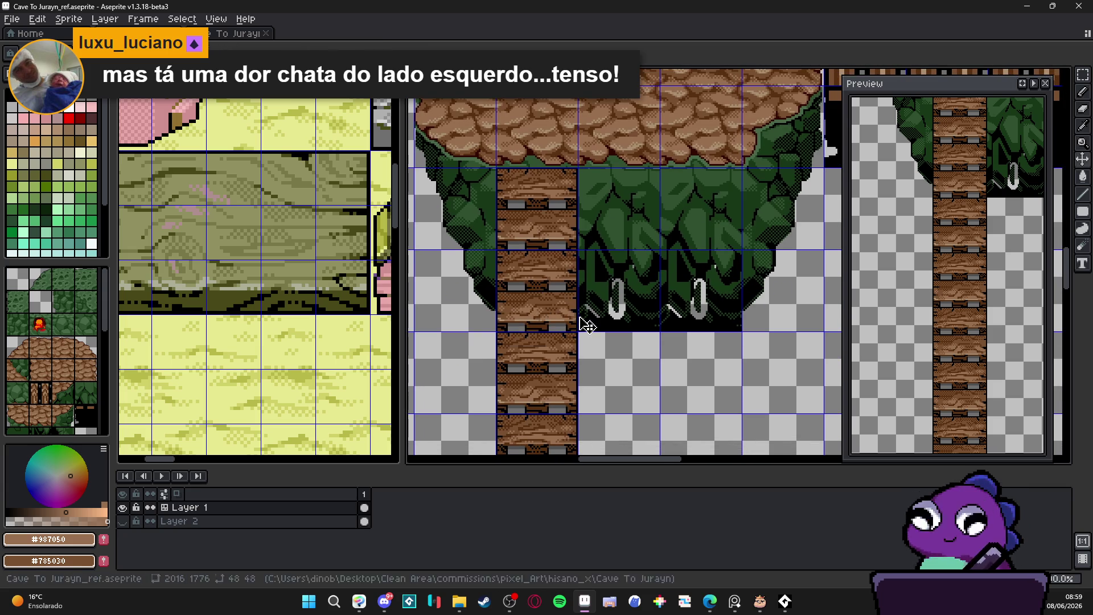
Save the cave map with Ctrl+S, saving once more after zooming over the planks.
{"action": "scroll", "coordinate": [554, 290], "scroll_direction": "down", "scroll_amount": 2}
{"action": "scroll", "coordinate": [554, 291], "scroll_direction": "up", "scroll_amount": 5}
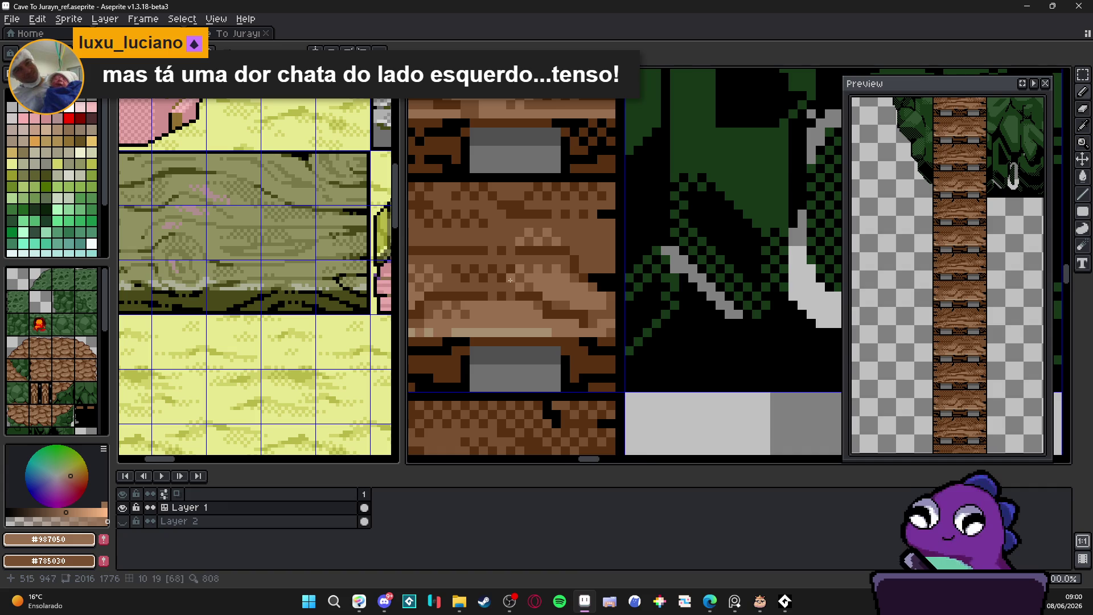
{"action": "scroll", "coordinate": [510, 280], "scroll_direction": "down", "scroll_amount": 3}
{"action": "scroll", "coordinate": [534, 305], "scroll_direction": "down", "scroll_amount": 1}
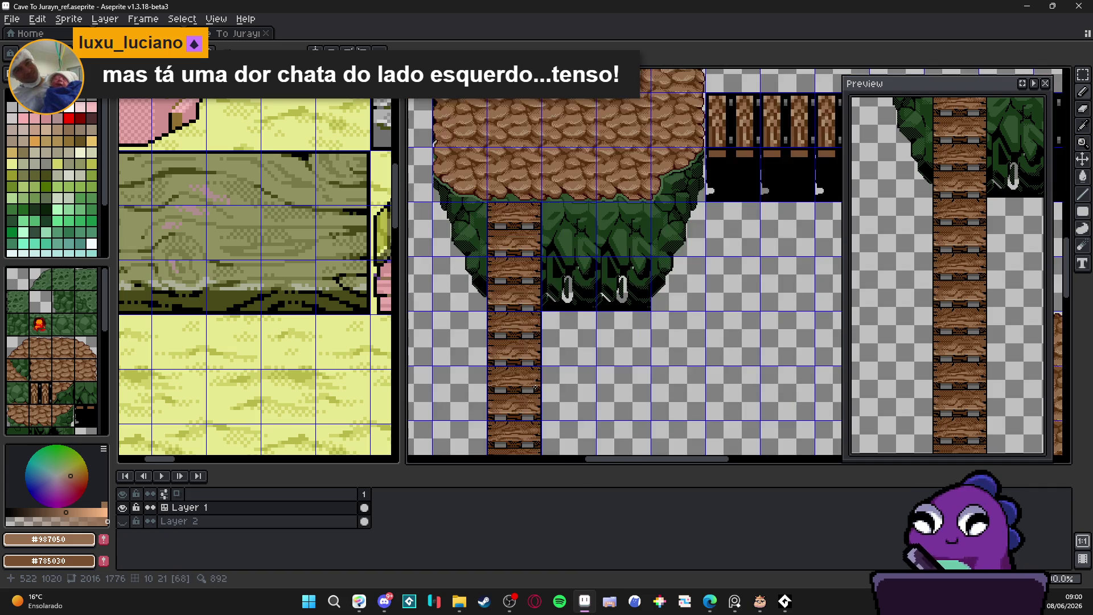
{"action": "scroll", "coordinate": [504, 350], "scroll_direction": "up", "scroll_amount": 1}
{"action": "key", "text": "ctrl+s"}
{"action": "scroll", "coordinate": [505, 351], "scroll_direction": "down", "scroll_amount": 2}
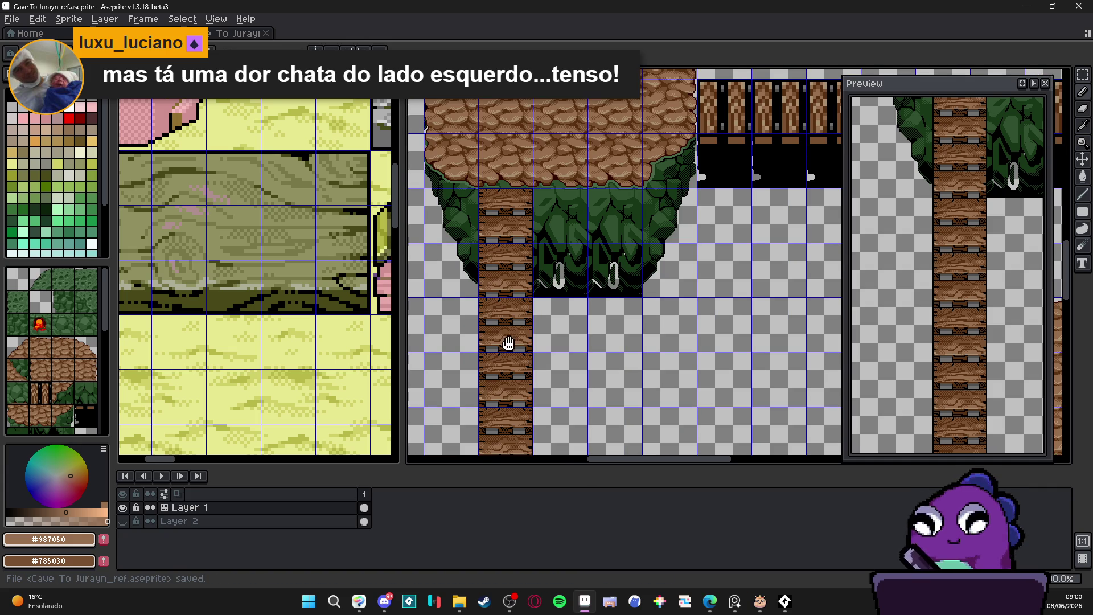
{"action": "scroll", "coordinate": [501, 279], "scroll_direction": "down", "scroll_amount": 1}
{"action": "scroll", "coordinate": [500, 236], "scroll_direction": "up", "scroll_amount": 3}
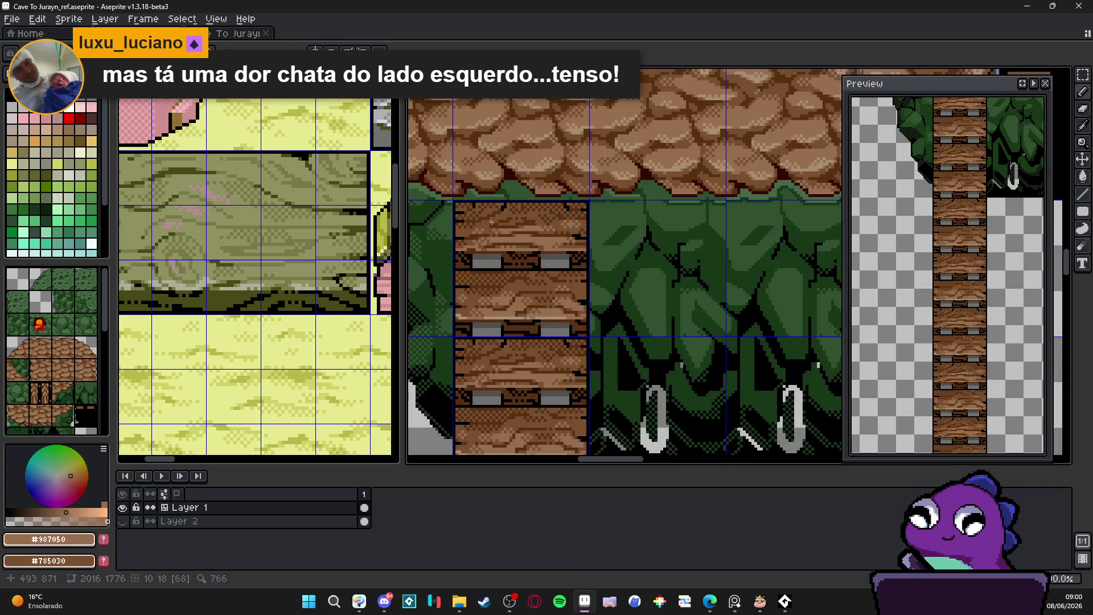
{"action": "scroll", "coordinate": [493, 258], "scroll_direction": "up", "scroll_amount": 2}
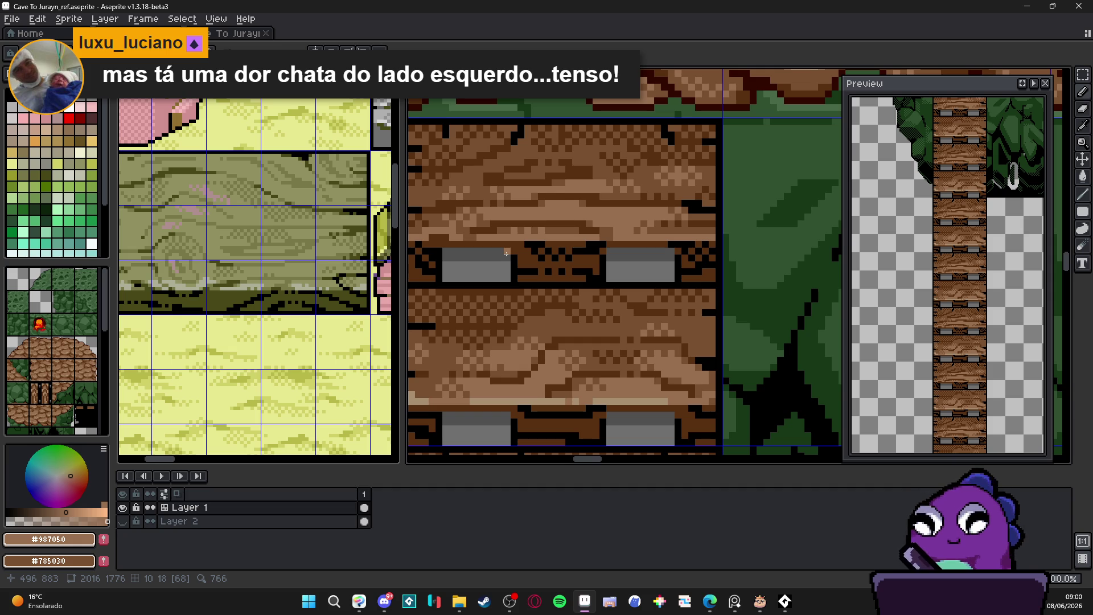
{"action": "scroll", "coordinate": [506, 254], "scroll_direction": "down", "scroll_amount": 2}
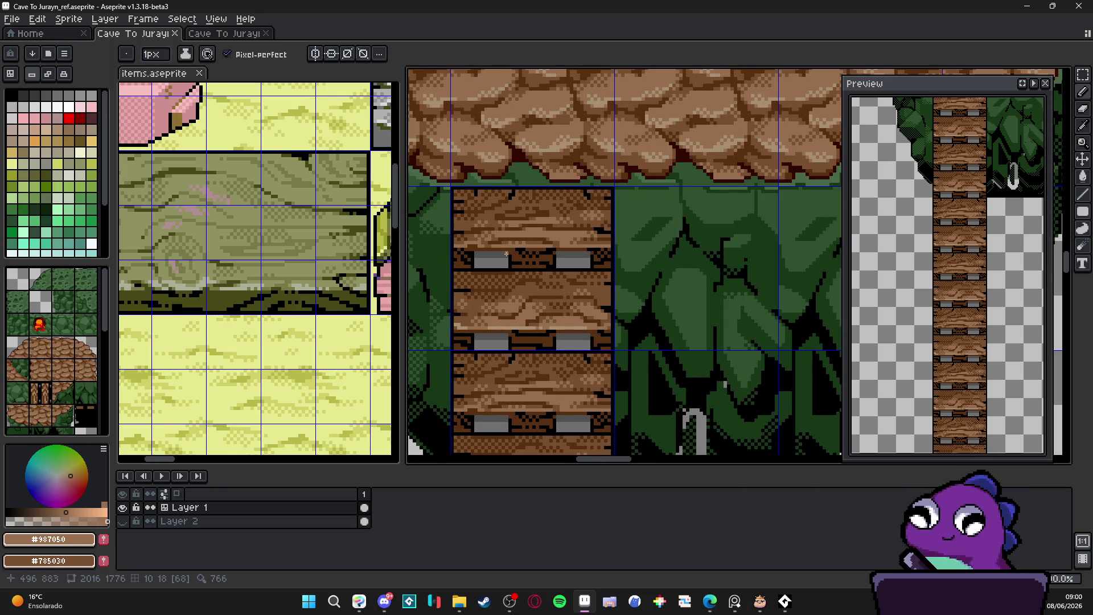
{"action": "scroll", "coordinate": [506, 253], "scroll_direction": "down", "scroll_amount": 3}
{"action": "key", "text": "ctrl"}
{"action": "key", "text": "ctrl+s"}
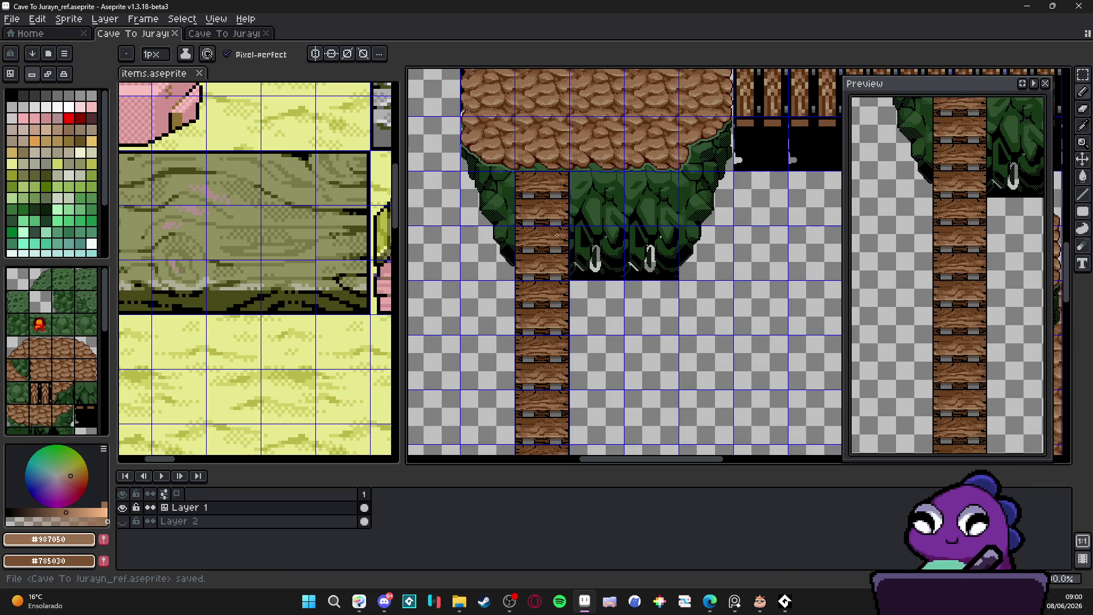
Pan over the map to review the lower ladder and the horizontal plank bridge.
{"action": "scroll", "coordinate": [563, 233], "scroll_direction": "down", "scroll_amount": 2}
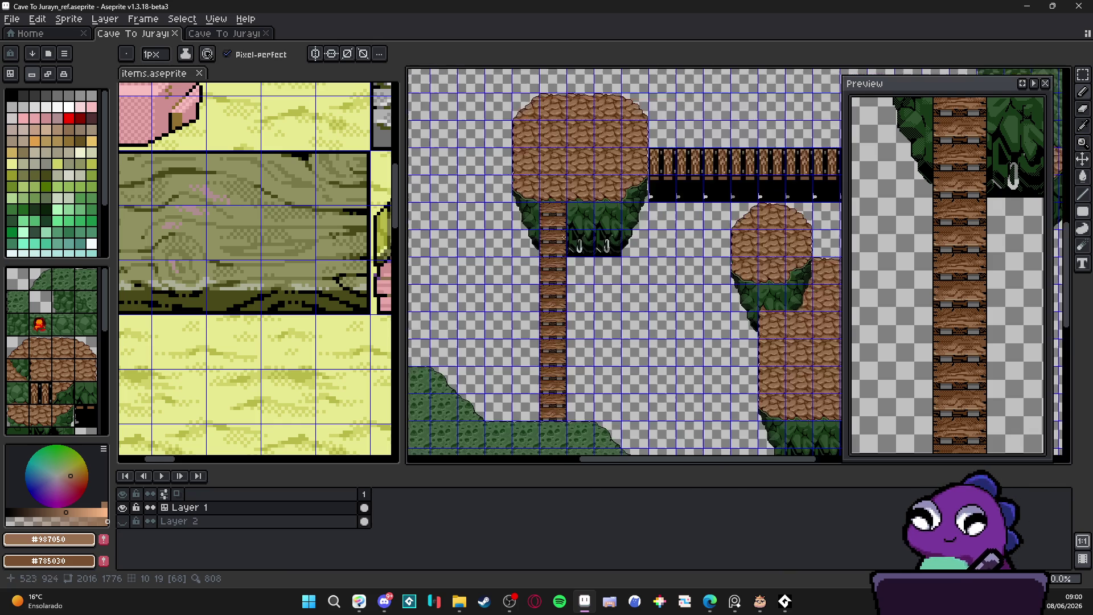
{"action": "scroll", "coordinate": [538, 245], "scroll_direction": "up", "scroll_amount": 2}
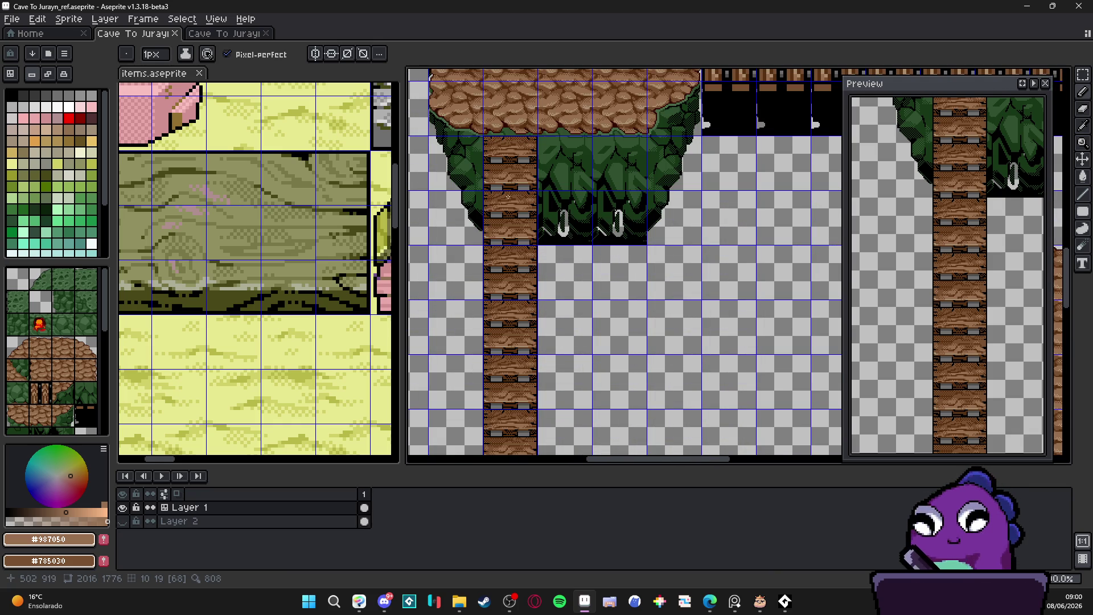
{"action": "scroll", "coordinate": [509, 176], "scroll_direction": "up", "scroll_amount": 1}
{"action": "scroll", "coordinate": [508, 169], "scroll_direction": "down", "scroll_amount": 1}
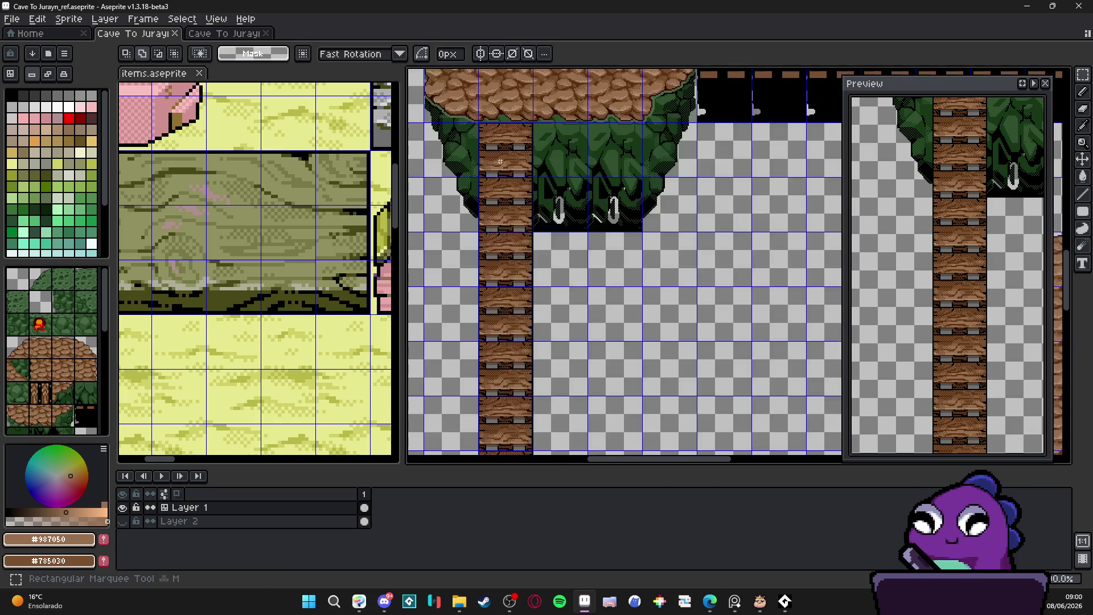
{"action": "scroll", "coordinate": [507, 183], "scroll_direction": "down", "scroll_amount": 2}
{"action": "left_click_drag", "start_coordinate": [502, 252], "coordinate": [501, 315]}
{"action": "scroll", "coordinate": [504, 283], "scroll_direction": "up", "scroll_amount": 2}
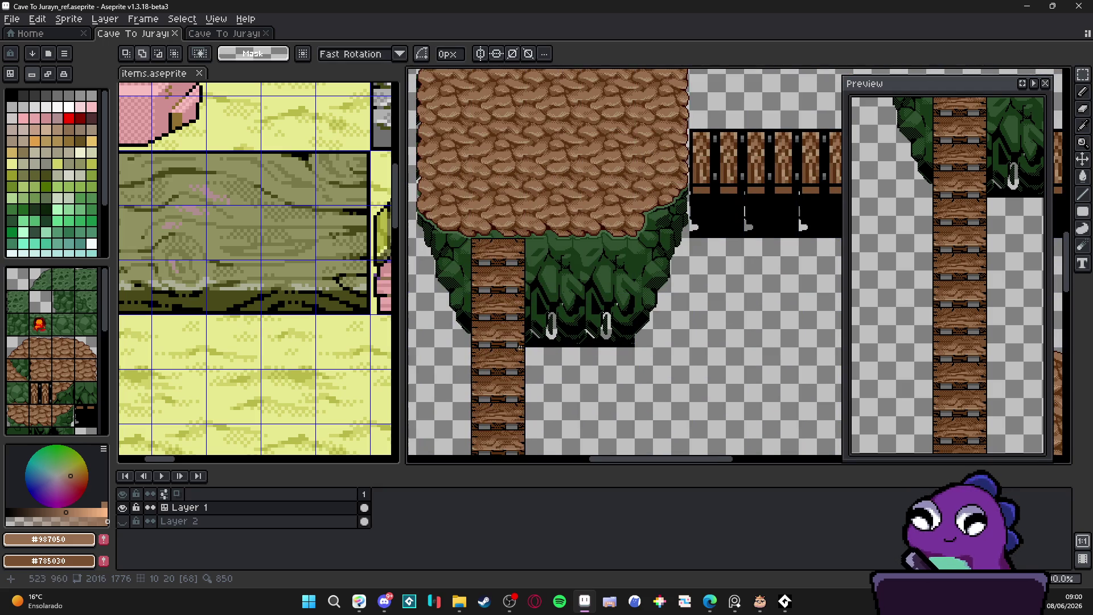
{"action": "mouse_move", "coordinate": [655, 312]}
{"action": "left_mouse_down"}
{"action": "mouse_move", "coordinate": [524, 339]}
{"action": "mouse_move", "coordinate": [572, 279]}
{"action": "left_mouse_up"}
{"action": "scroll", "coordinate": [524, 339], "scroll_direction": "down", "scroll_amount": 2}
{"action": "scroll", "coordinate": [562, 236], "scroll_direction": "up", "scroll_amount": 2}
Copy the two-plank tile, paste and nudge it up, then cancel the misplaced paste.
{"action": "scroll", "coordinate": [562, 236], "scroll_direction": "down", "scroll_amount": 2}
{"action": "scroll", "coordinate": [562, 236], "scroll_direction": "up", "scroll_amount": 2}
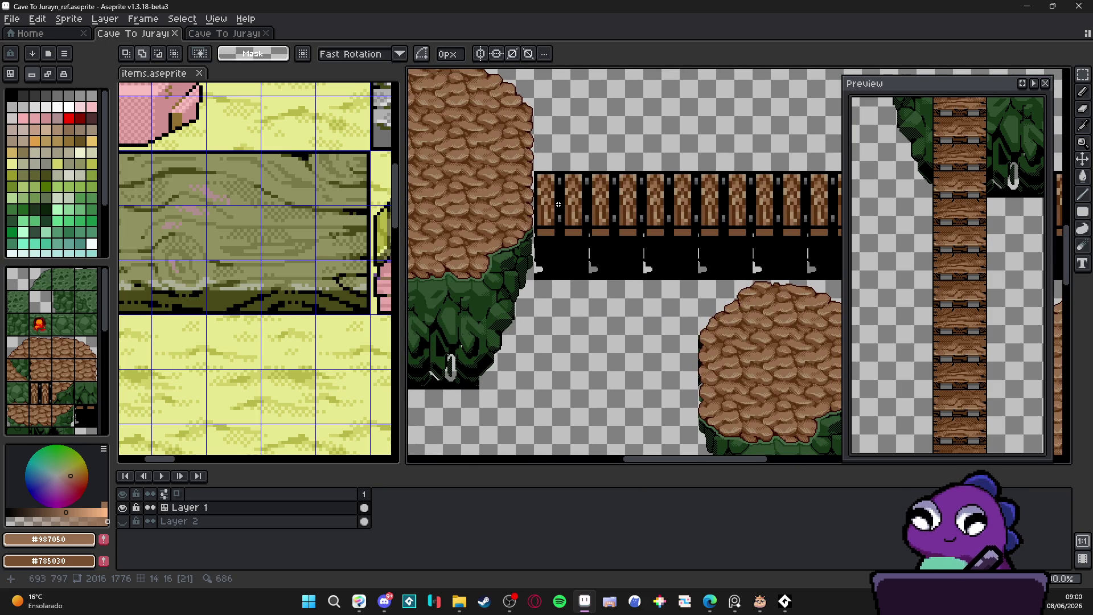
{"action": "scroll", "coordinate": [550, 186], "scroll_direction": "up", "scroll_amount": 2}
{"action": "key", "text": "v"}
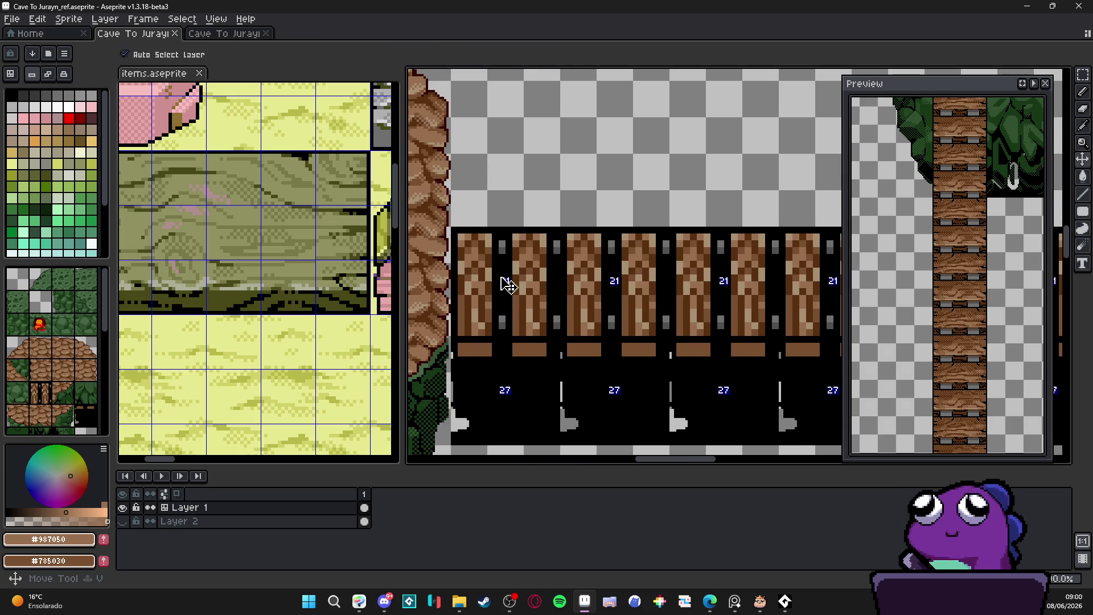
{"action": "key", "text": "m"}
{"action": "left_click", "coordinate": [501, 281]}
{"action": "key", "text": "ctrl+c"}
{"action": "key", "text": "ctrl+v"}
{"action": "key", "text": "shift+Up"}
{"action": "key", "text": "shift+Up"}
{"action": "key", "text": "shift+Up"}
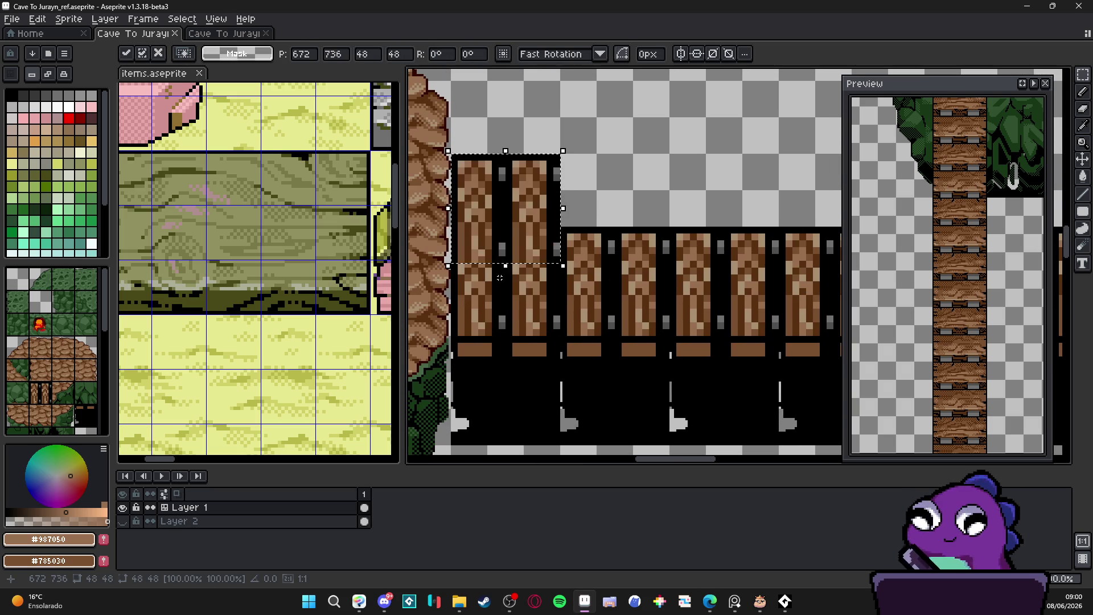
{"action": "key", "text": "shift+Up"}
{"action": "key", "text": "Escape"}
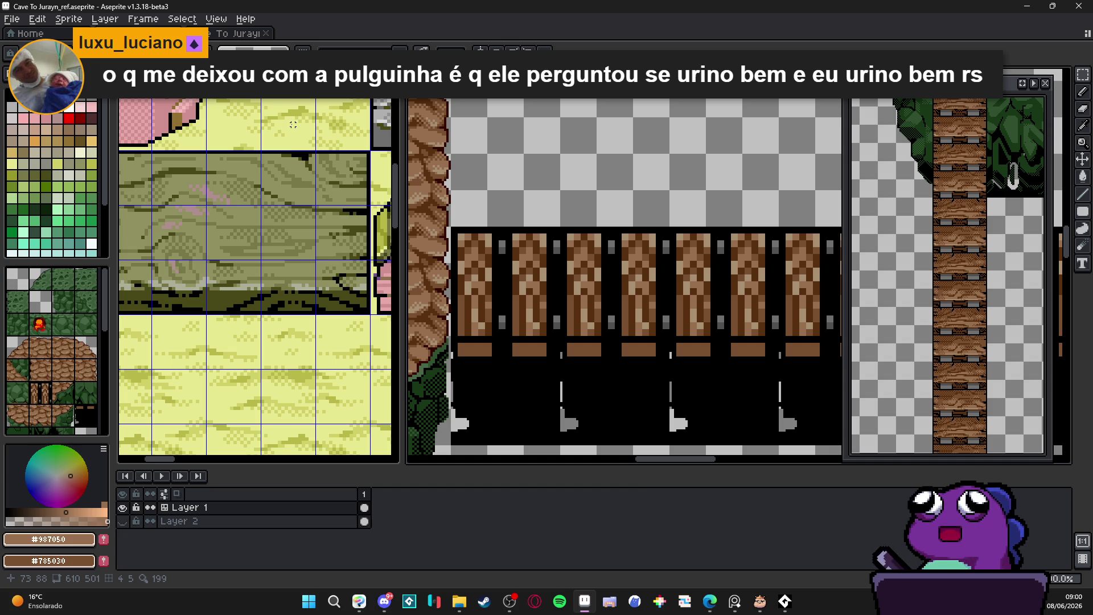
Paste the two planks again, move them up into the empty area and commit them.
{"action": "key", "text": "ctrl+v"}
{"action": "key", "text": "shift+Up"}
{"action": "key", "text": "shift+Up"}
{"action": "key", "text": "shift+Up"}
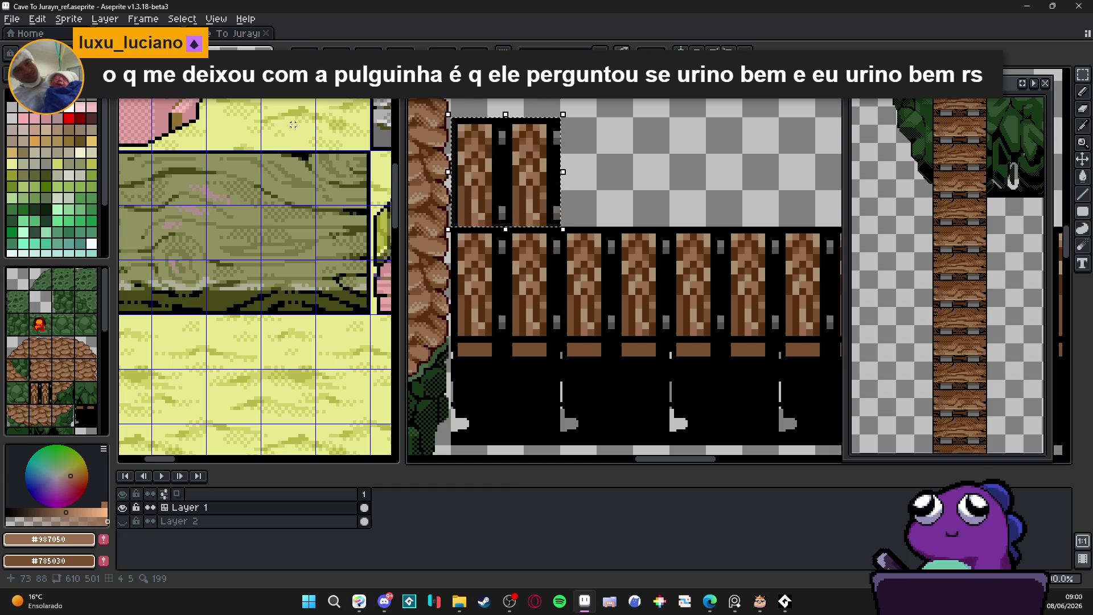
{"action": "key", "text": "Return"}
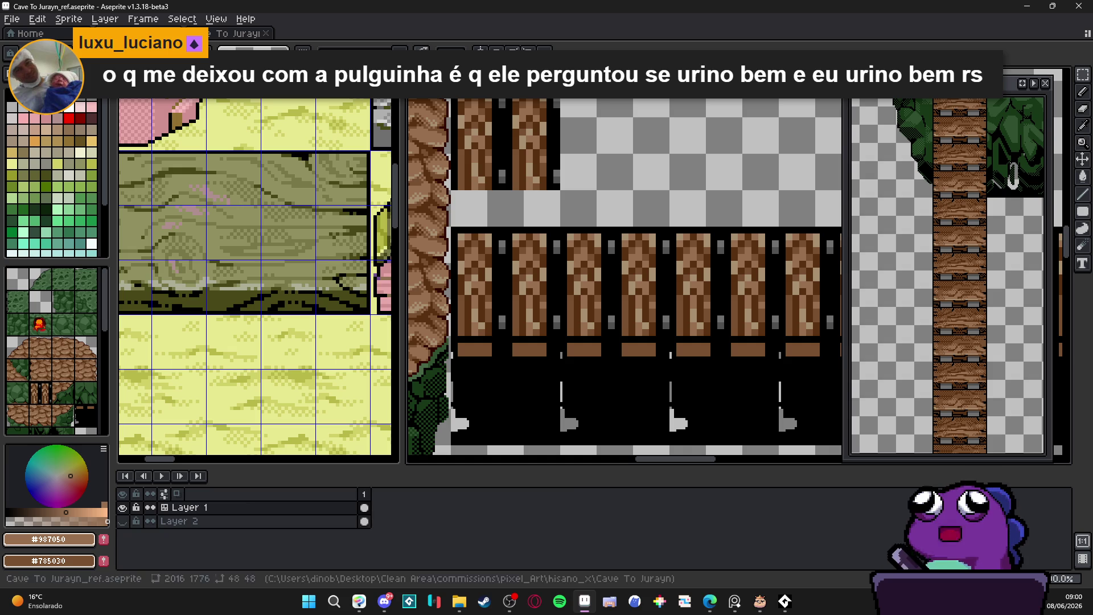
{"action": "key", "text": "Tab"}
{"action": "key", "text": "v"}
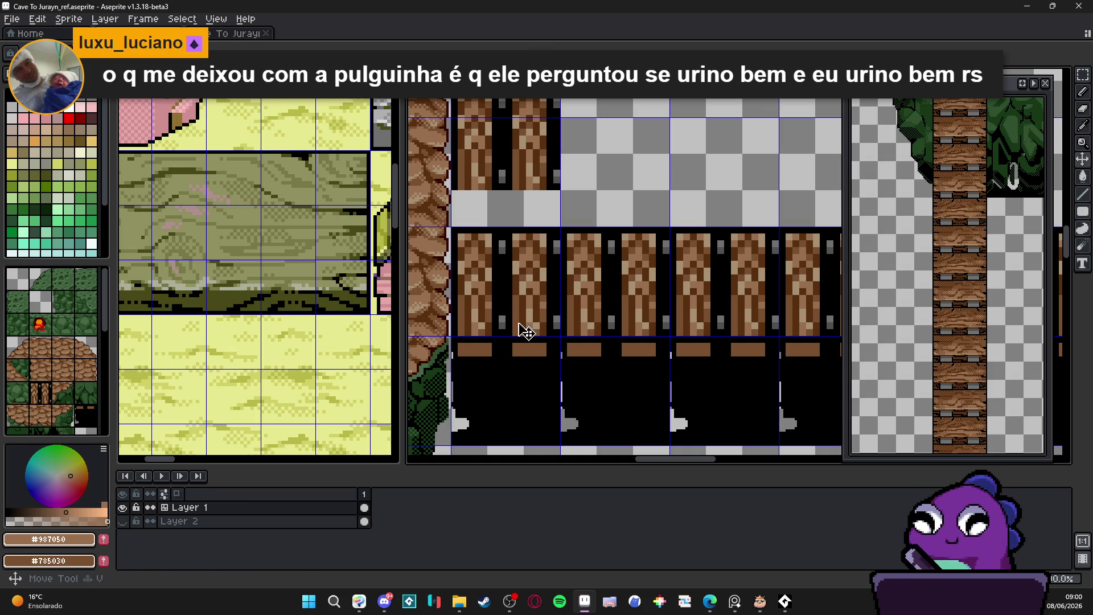
{"action": "key", "text": "Tab"}
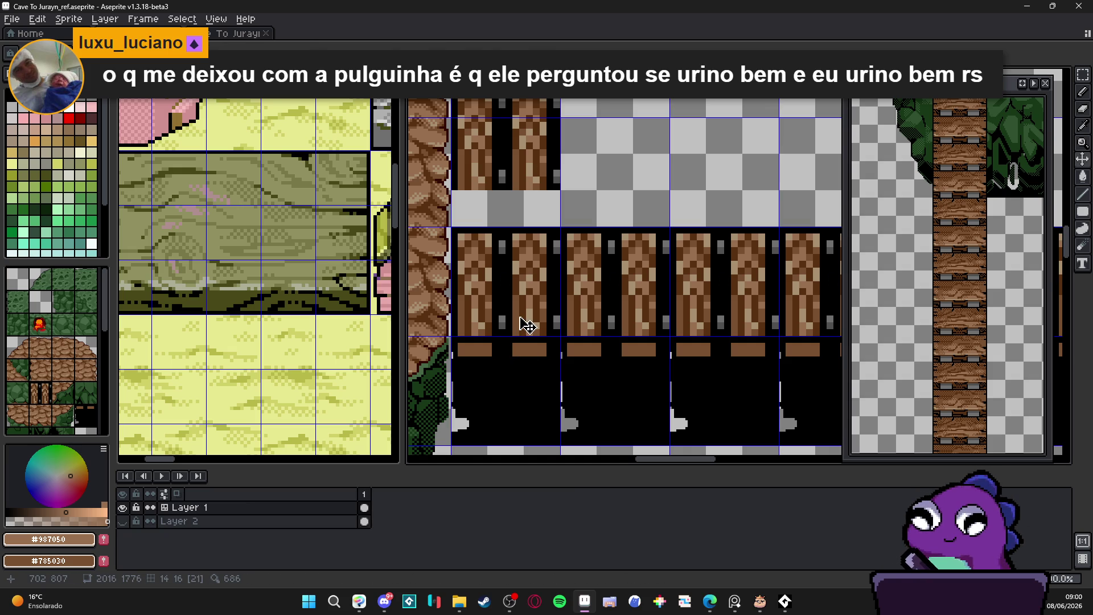
Undo the accidental clearing of a selected tile area below the bridge.
{"action": "scroll", "coordinate": [470, 355], "scroll_direction": "up", "scroll_amount": 3}
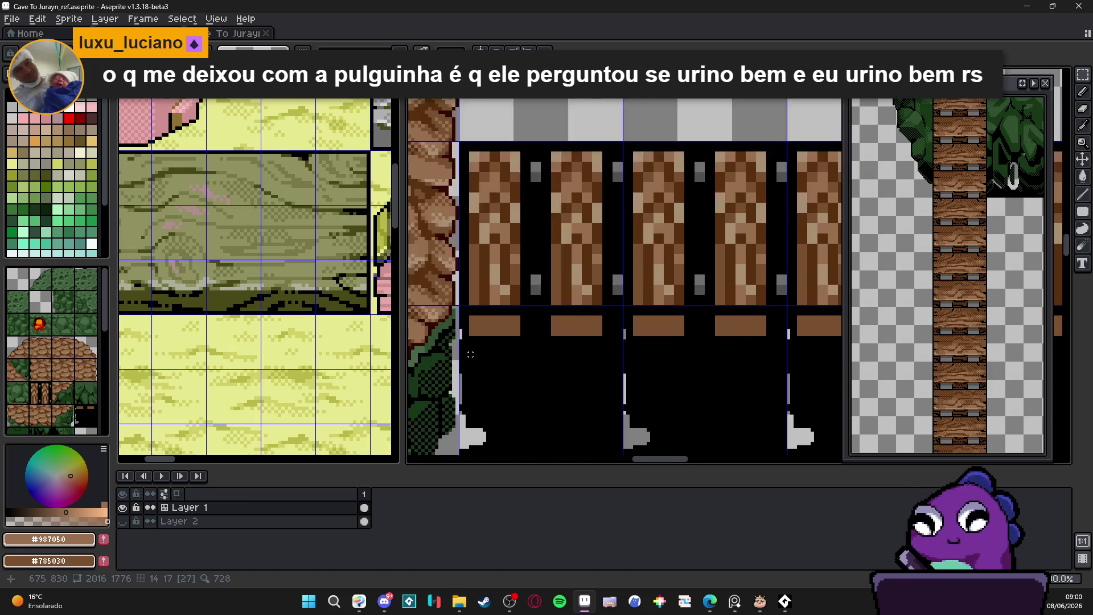
{"action": "scroll", "coordinate": [471, 354], "scroll_direction": "up", "scroll_amount": 1}
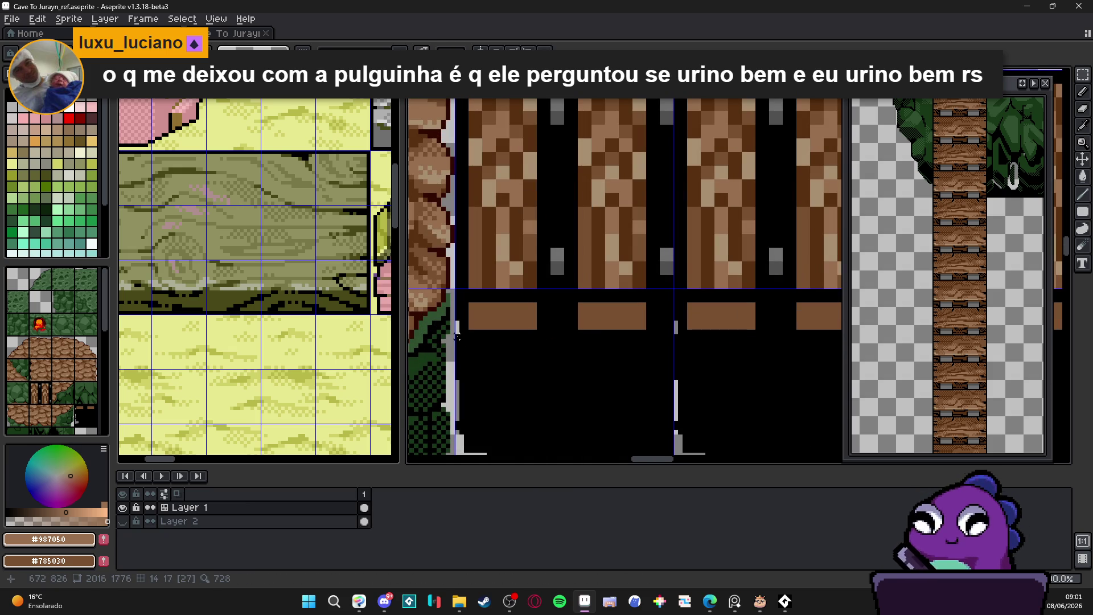
{"action": "mouse_move", "coordinate": [458, 337]}
{"action": "left_mouse_down"}
{"action": "mouse_move", "coordinate": [557, 406]}
{"action": "mouse_move", "coordinate": [671, 407]}
{"action": "mouse_move", "coordinate": [668, 395]}
{"action": "left_mouse_up"}
{"action": "key", "text": "Delete"}
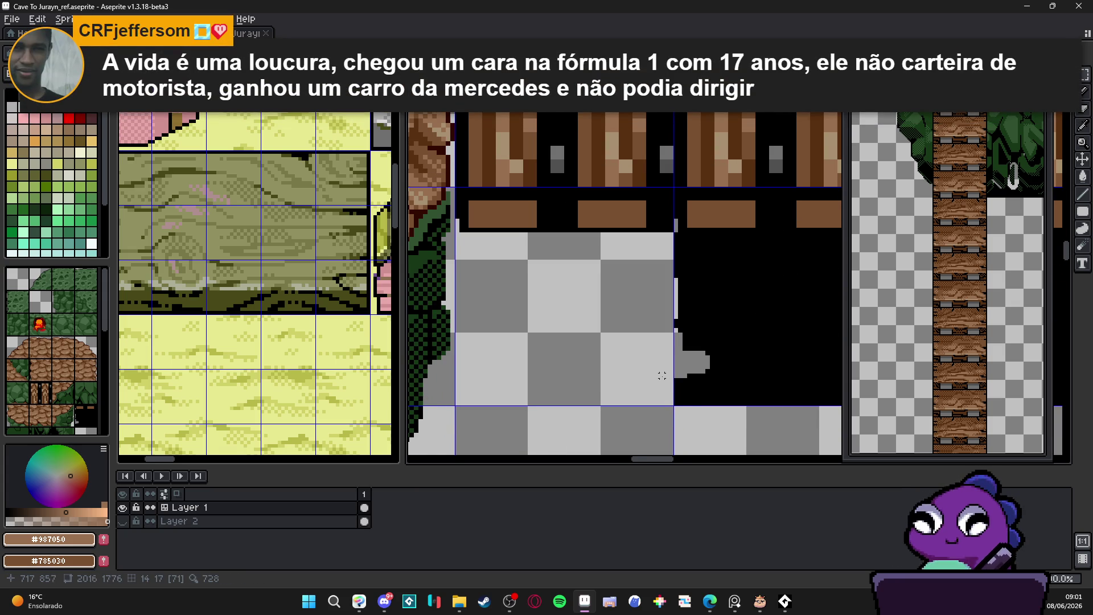
{"action": "scroll", "coordinate": [515, 299], "scroll_direction": "down", "scroll_amount": 4}
{"action": "scroll", "coordinate": [516, 296], "scroll_direction": "down", "scroll_amount": 2}
{"action": "scroll", "coordinate": [517, 298], "scroll_direction": "up", "scroll_amount": 4}
{"action": "key", "text": "ctrl+z"}
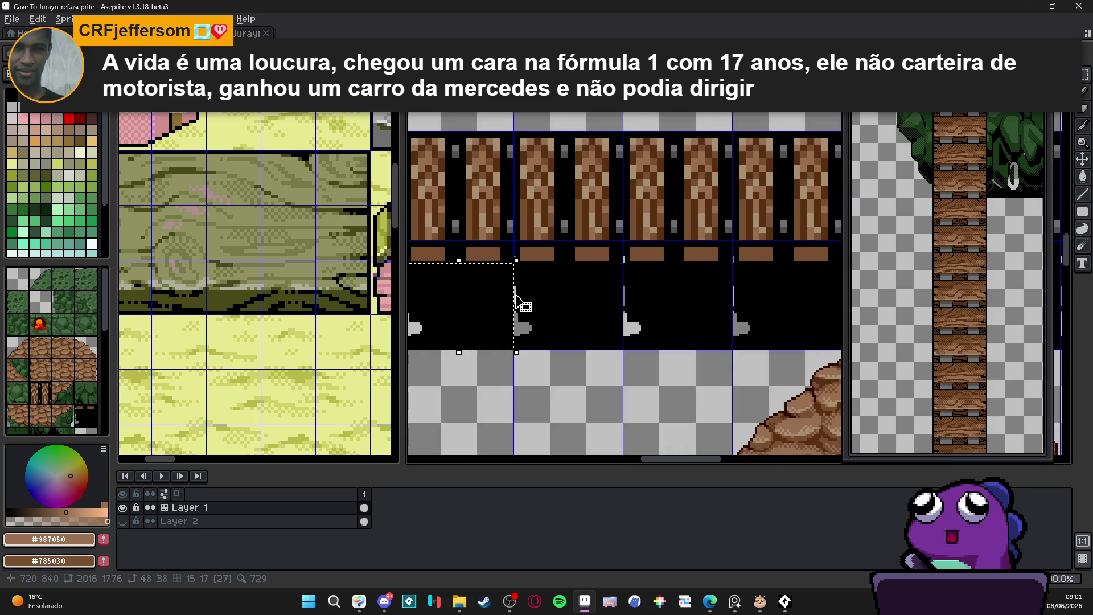
{"action": "left_click_drag", "start_coordinate": [516, 298], "coordinate": [553, 301]}
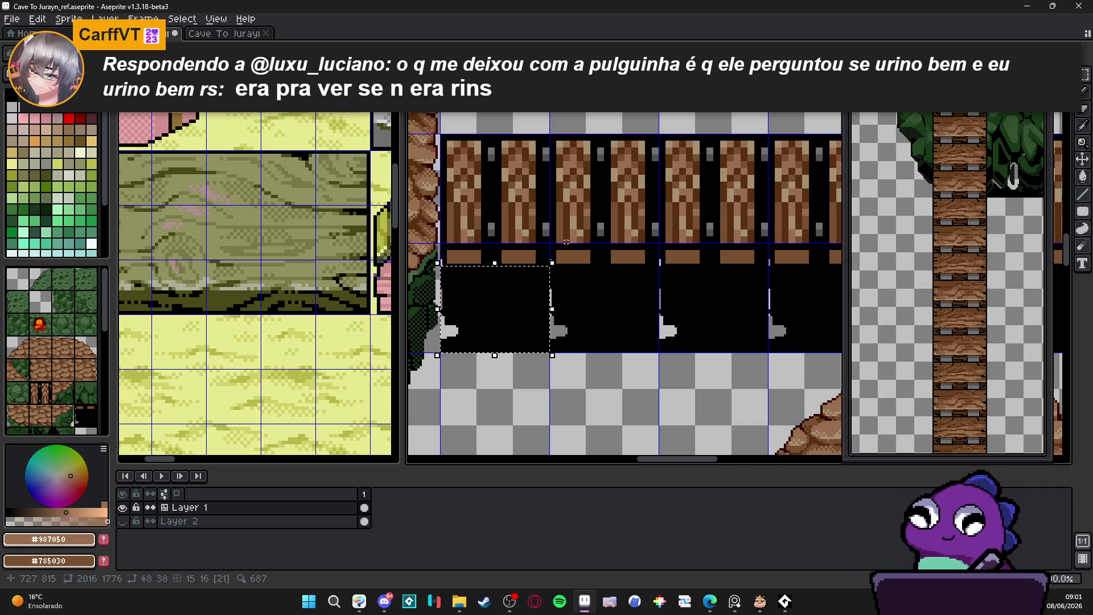
Marquee the copied plank tile and drag it up one grid cell, dropping it there.
{"action": "scroll", "coordinate": [504, 262], "scroll_direction": "down", "scroll_amount": 2}
{"action": "scroll", "coordinate": [504, 166], "scroll_direction": "up", "scroll_amount": 1}
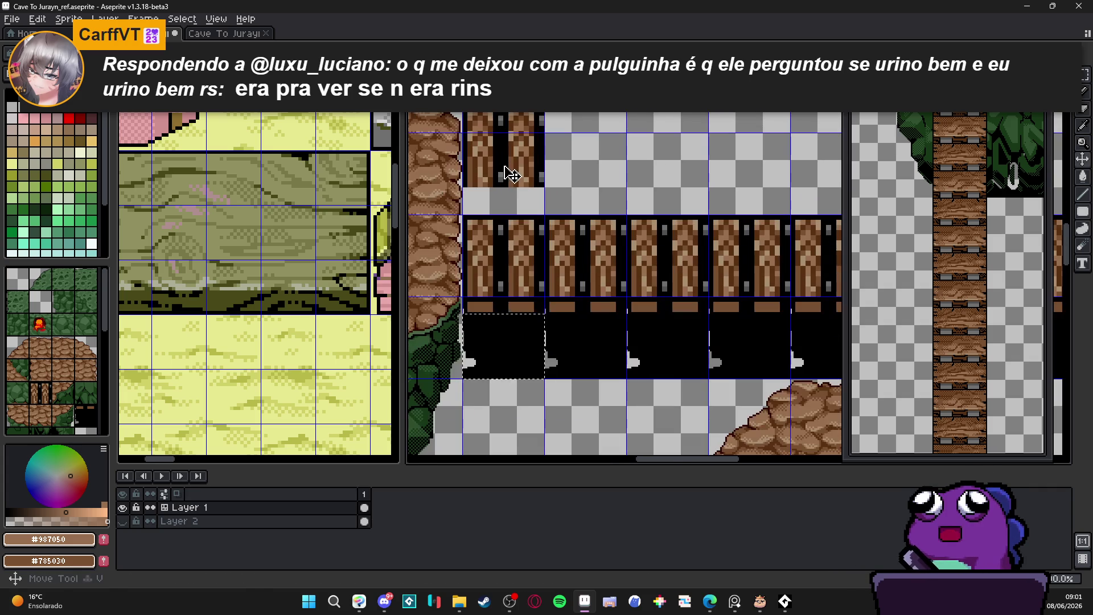
{"action": "scroll", "coordinate": [537, 180], "scroll_direction": "up", "scroll_amount": 2}
{"action": "scroll", "coordinate": [538, 180], "scroll_direction": "down", "scroll_amount": 3}
{"action": "scroll", "coordinate": [538, 180], "scroll_direction": "up", "scroll_amount": 1}
{"action": "scroll", "coordinate": [537, 180], "scroll_direction": "up", "scroll_amount": 3}
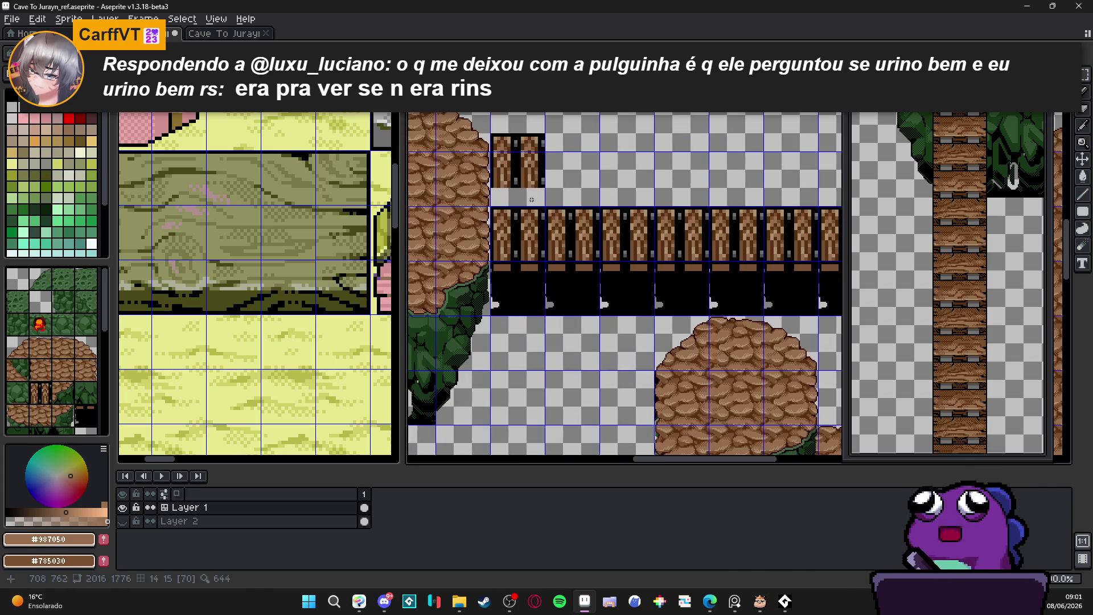
{"action": "mouse_move", "coordinate": [530, 177]}
{"action": "left_mouse_down"}
{"action": "mouse_move", "coordinate": [515, 188]}
{"action": "mouse_move", "coordinate": [510, 244]}
{"action": "left_mouse_up"}
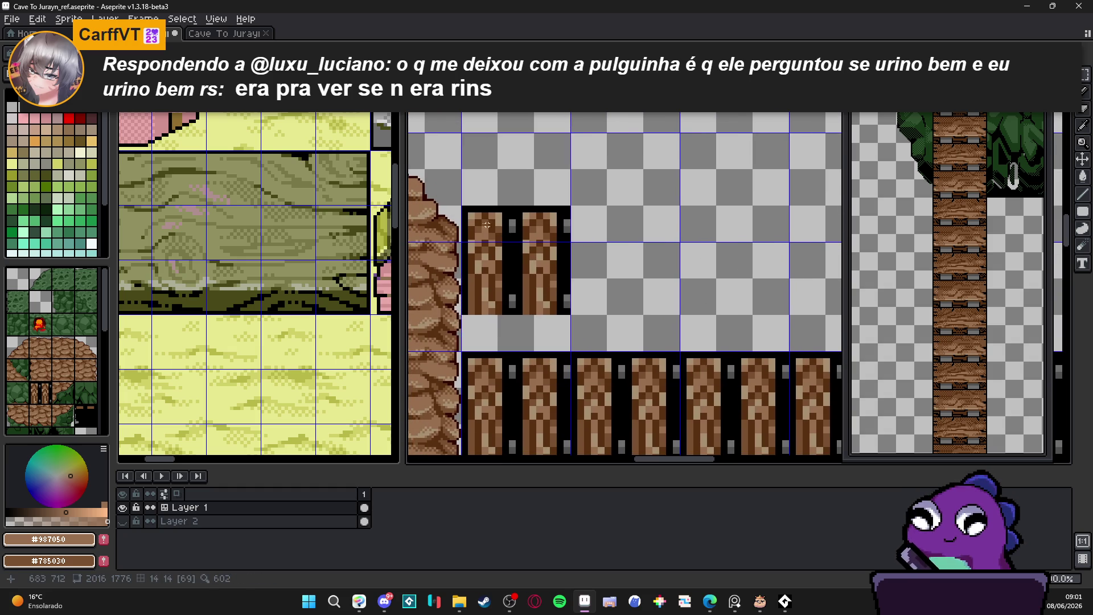
{"action": "left_click_drag", "start_coordinate": [550, 309], "coordinate": [548, 236]}
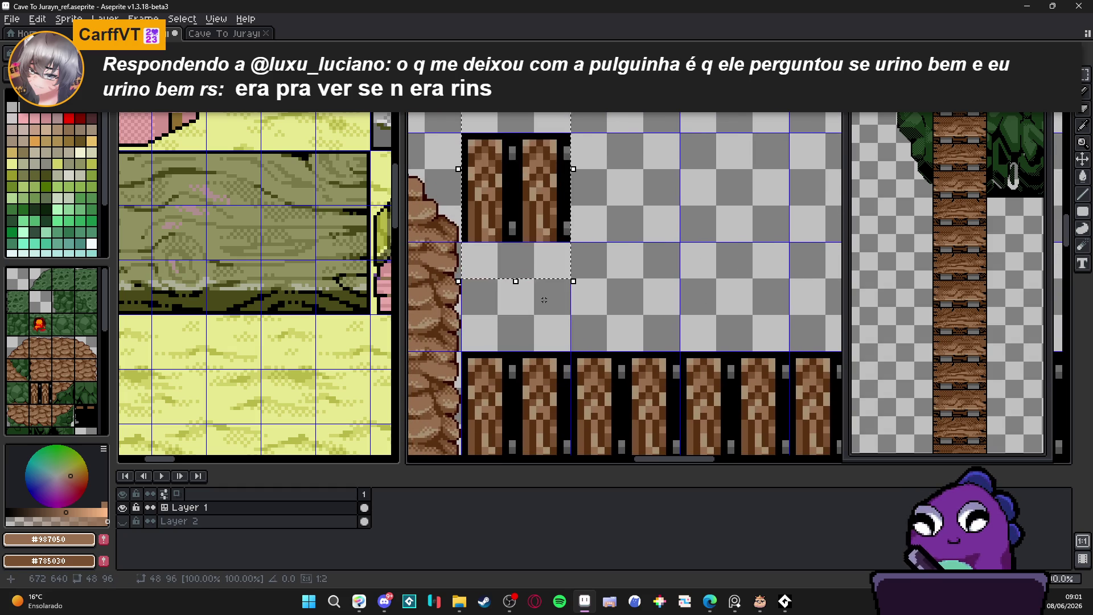
{"action": "left_click", "coordinate": [512, 284]}
{"action": "scroll", "coordinate": [583, 285], "scroll_direction": "down", "scroll_amount": 2}
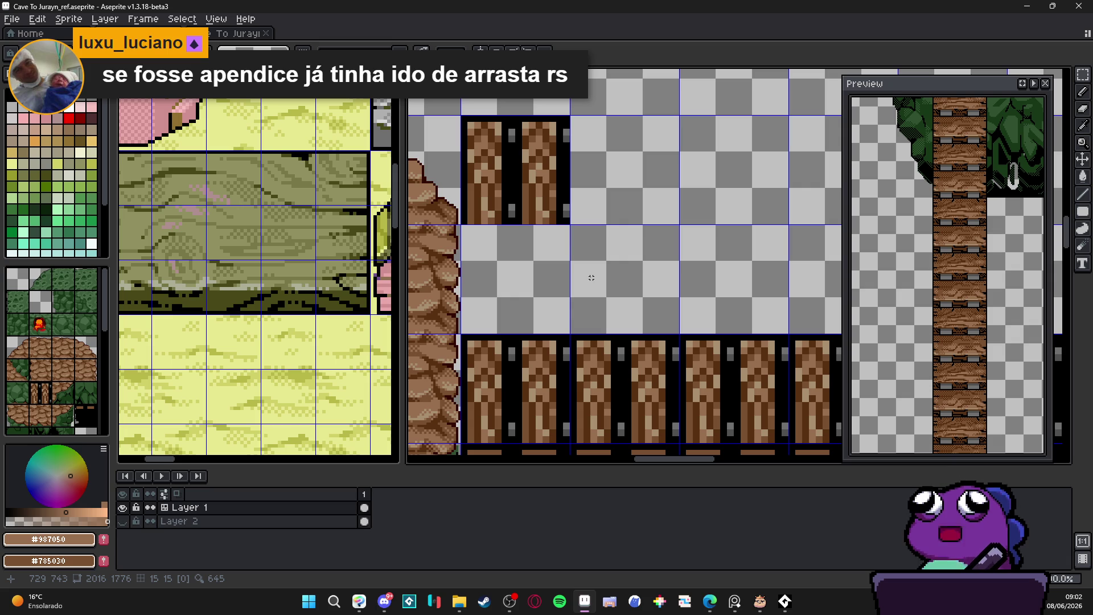
Select the black strip with small grey pegs under the bridge planks and delete it to transparency.
{"action": "scroll", "coordinate": [572, 278], "scroll_direction": "down", "scroll_amount": 3}
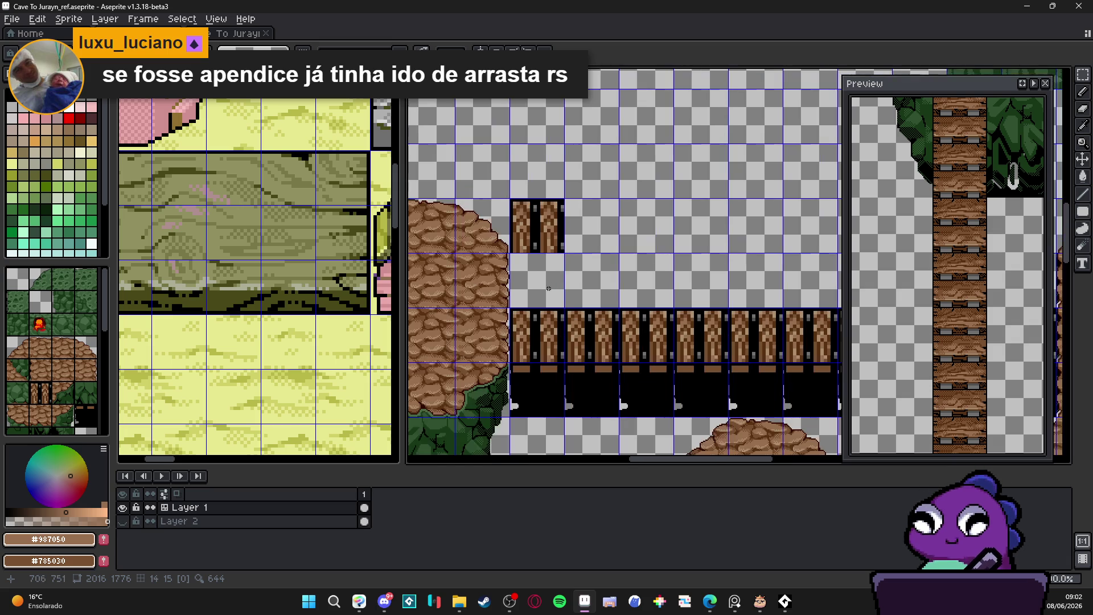
{"action": "scroll", "coordinate": [459, 312], "scroll_direction": "up", "scroll_amount": 2}
{"action": "scroll", "coordinate": [423, 341], "scroll_direction": "up", "scroll_amount": 2}
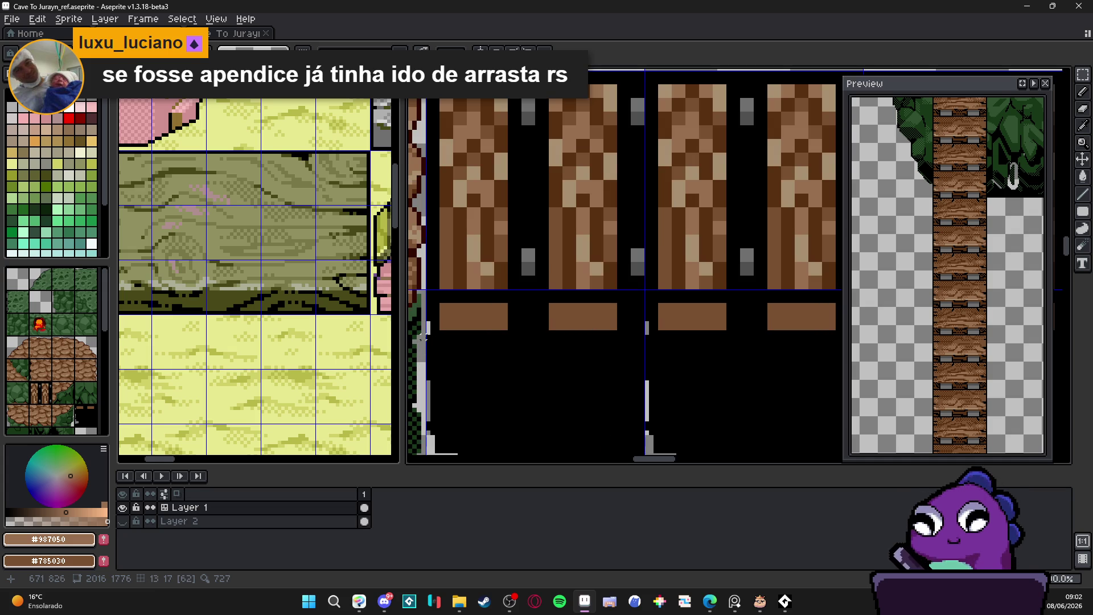
{"action": "scroll", "coordinate": [426, 339], "scroll_direction": "down", "scroll_amount": 3}
{"action": "scroll", "coordinate": [429, 337], "scroll_direction": "up", "scroll_amount": 2}
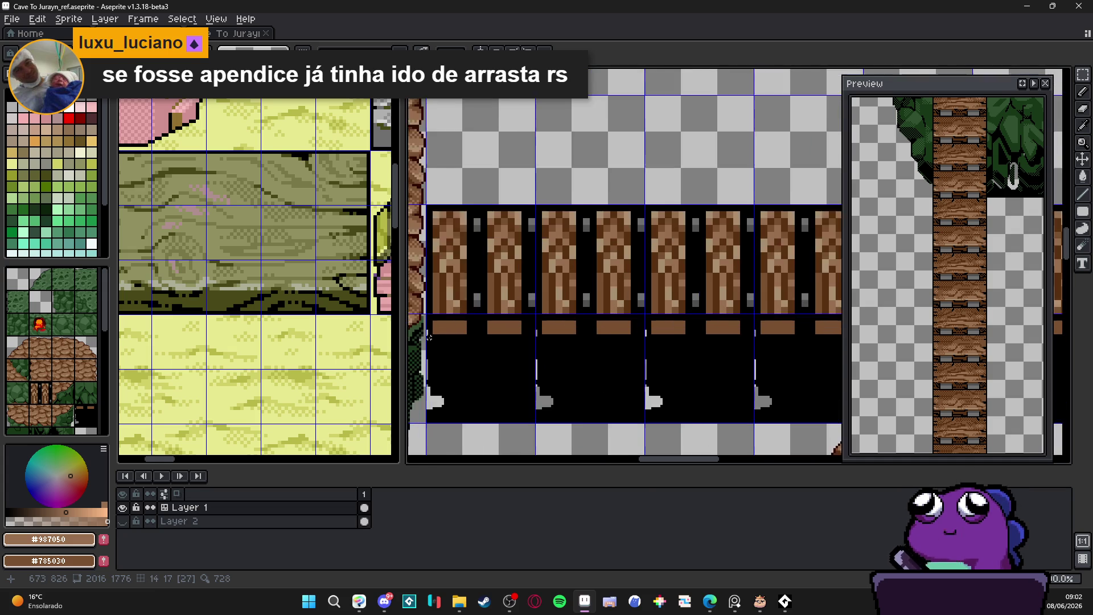
{"action": "scroll", "coordinate": [429, 338], "scroll_direction": "up", "scroll_amount": 1}
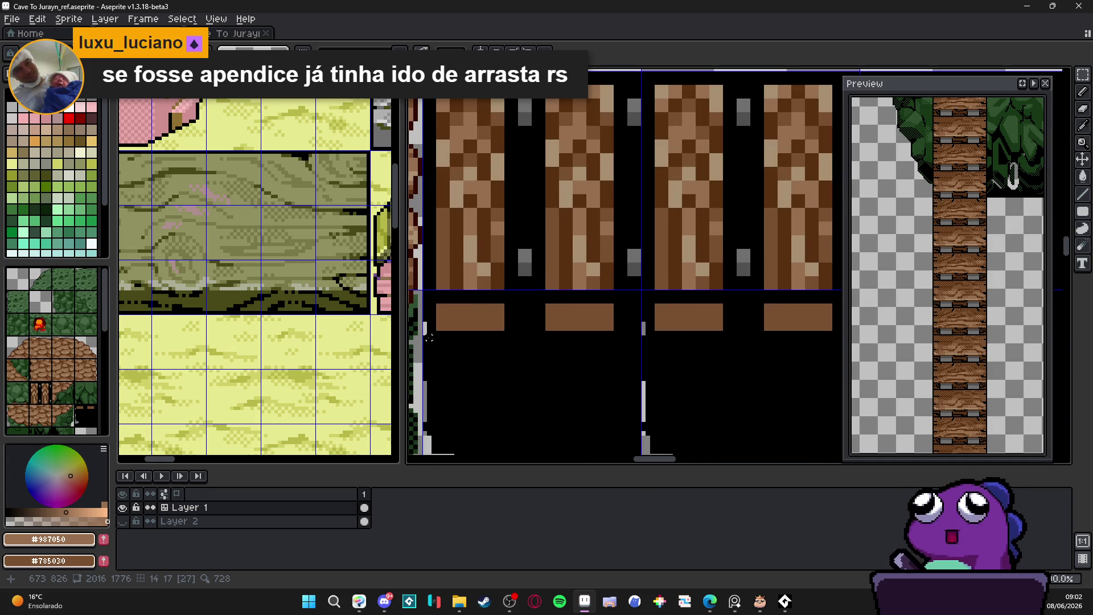
{"action": "scroll", "coordinate": [426, 339], "scroll_direction": "down", "scroll_amount": 2}
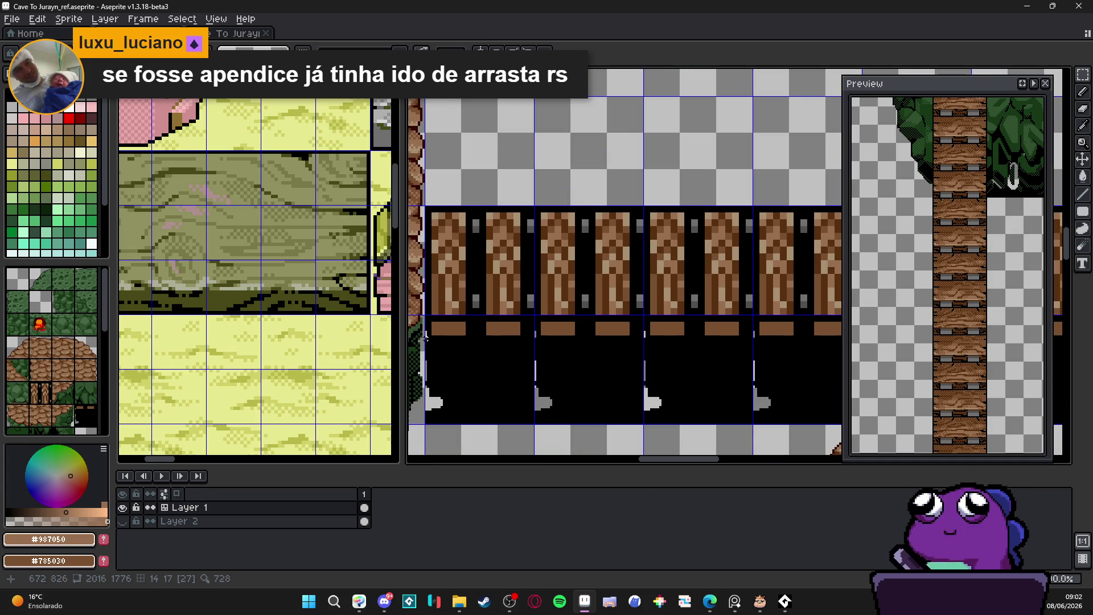
{"action": "key", "text": "v"}
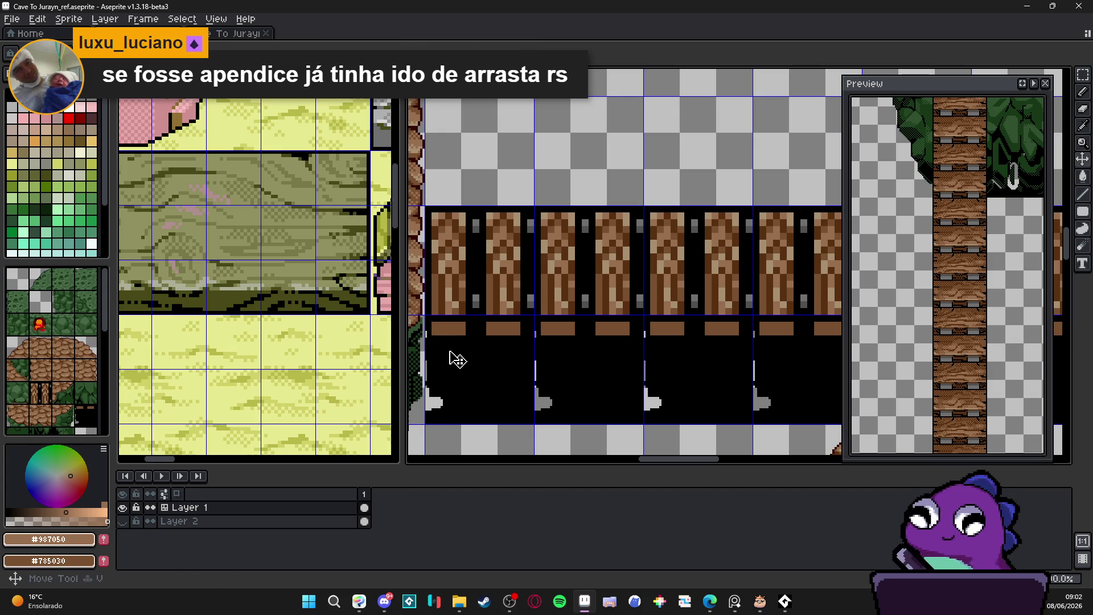
{"action": "scroll", "coordinate": [450, 418], "scroll_direction": "up", "scroll_amount": 1}
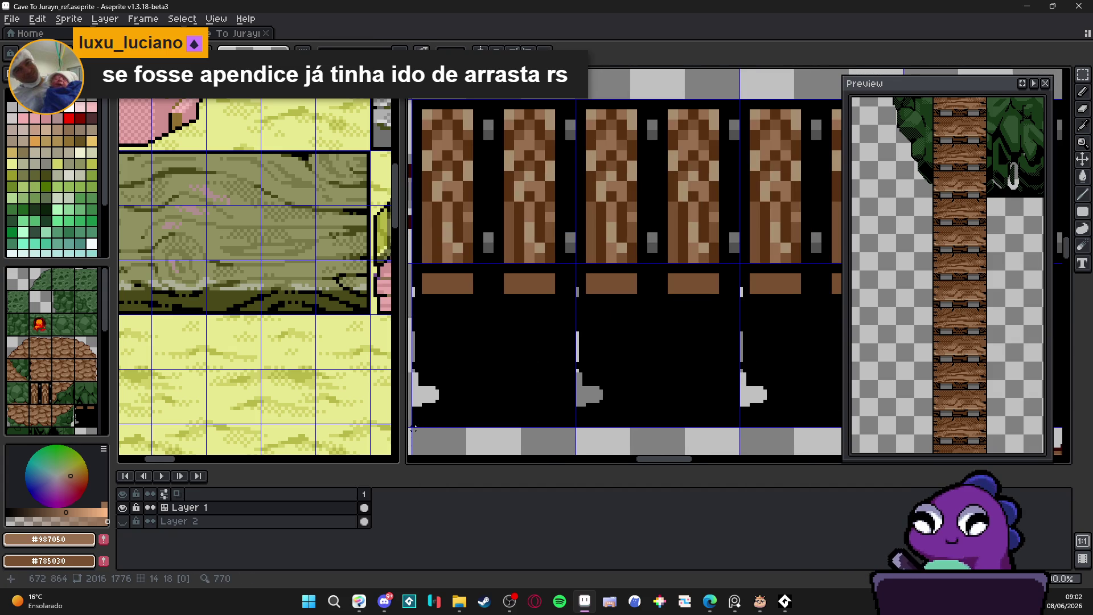
{"action": "mouse_move", "coordinate": [414, 424]}
{"action": "left_mouse_down"}
{"action": "mouse_move", "coordinate": [603, 306]}
{"action": "mouse_move", "coordinate": [750, 306]}
{"action": "left_mouse_up"}
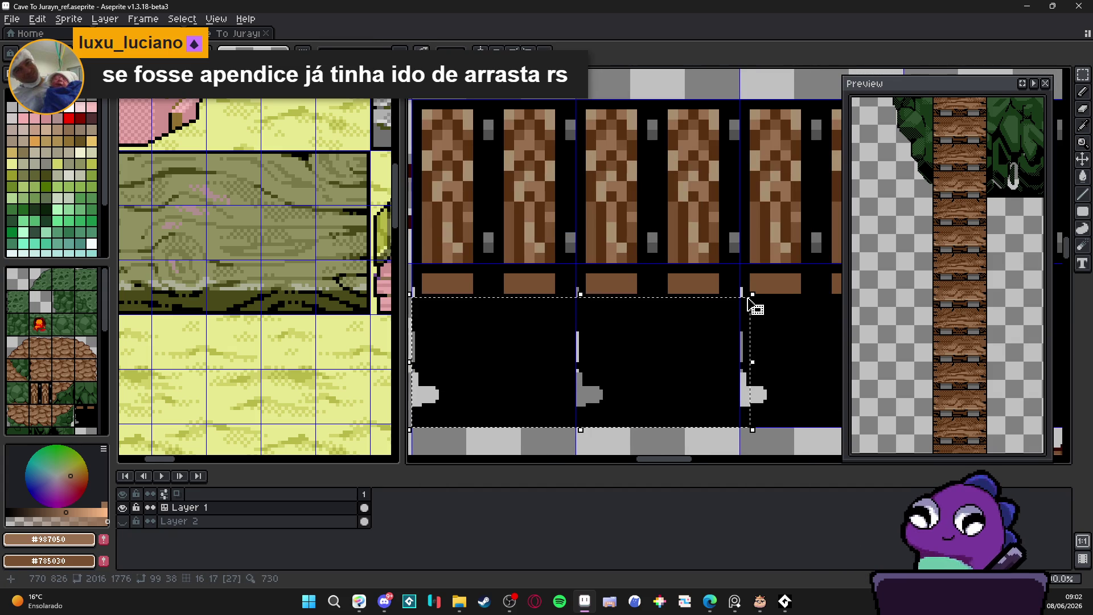
{"action": "key", "text": "Delete"}
Zoom and pan around the map to check the cleared area under the bridge.
{"action": "scroll", "coordinate": [729, 315], "scroll_direction": "down", "scroll_amount": 1}
{"action": "scroll", "coordinate": [716, 321], "scroll_direction": "down", "scroll_amount": 4}
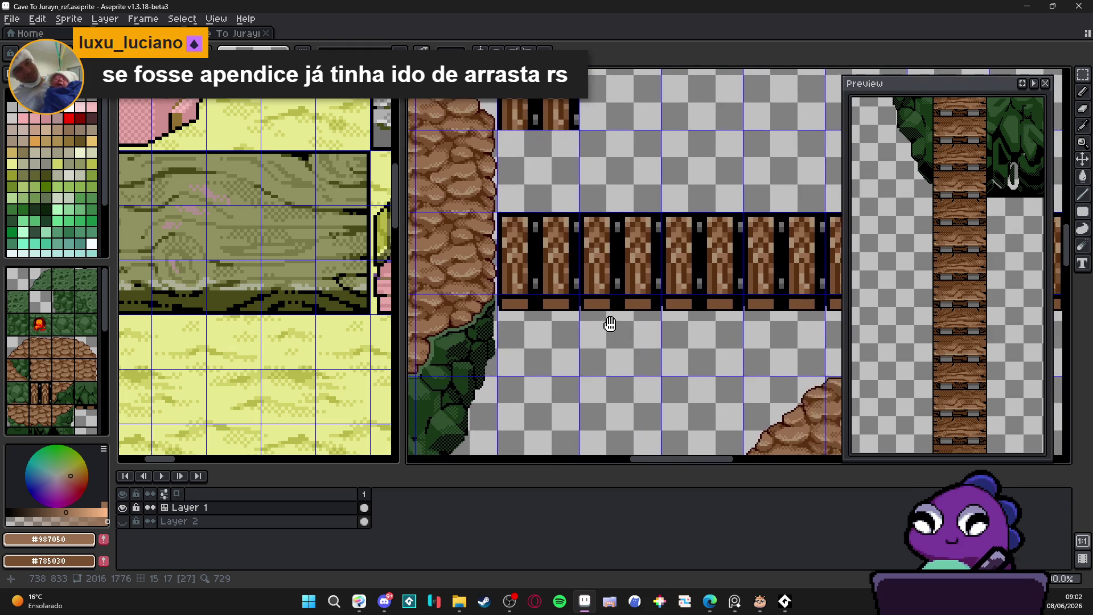
{"action": "scroll", "coordinate": [549, 339], "scroll_direction": "up", "scroll_amount": 2}
{"action": "scroll", "coordinate": [549, 340], "scroll_direction": "down", "scroll_amount": 1}
{"action": "left_click_drag", "start_coordinate": [642, 306], "coordinate": [506, 306]}
{"action": "scroll", "coordinate": [595, 244], "scroll_direction": "right", "scroll_amount": 3}
{"action": "scroll", "coordinate": [595, 244], "scroll_direction": "up", "scroll_amount": 2}
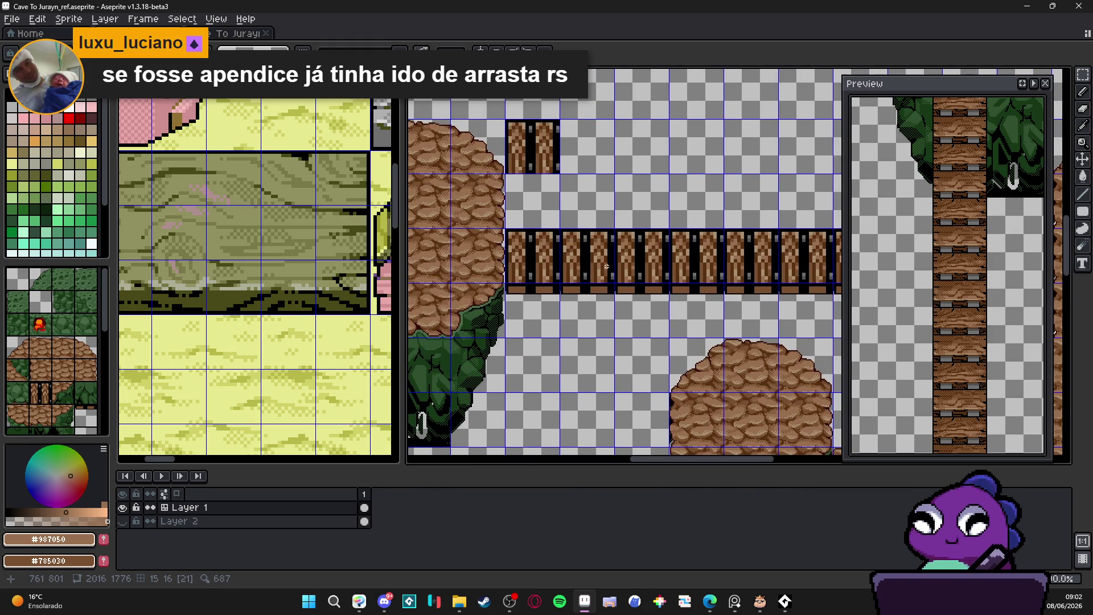
{"action": "scroll", "coordinate": [607, 267], "scroll_direction": "down", "scroll_amount": 2}
{"action": "scroll", "coordinate": [605, 272], "scroll_direction": "up", "scroll_amount": 2}
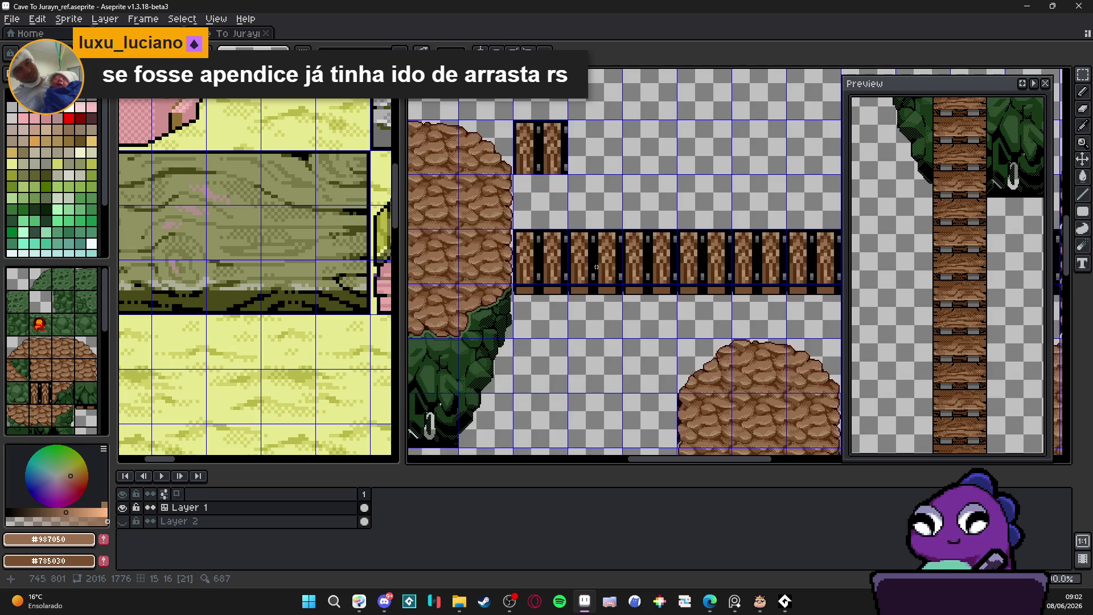
{"action": "scroll", "coordinate": [566, 238], "scroll_direction": "up", "scroll_amount": 1}
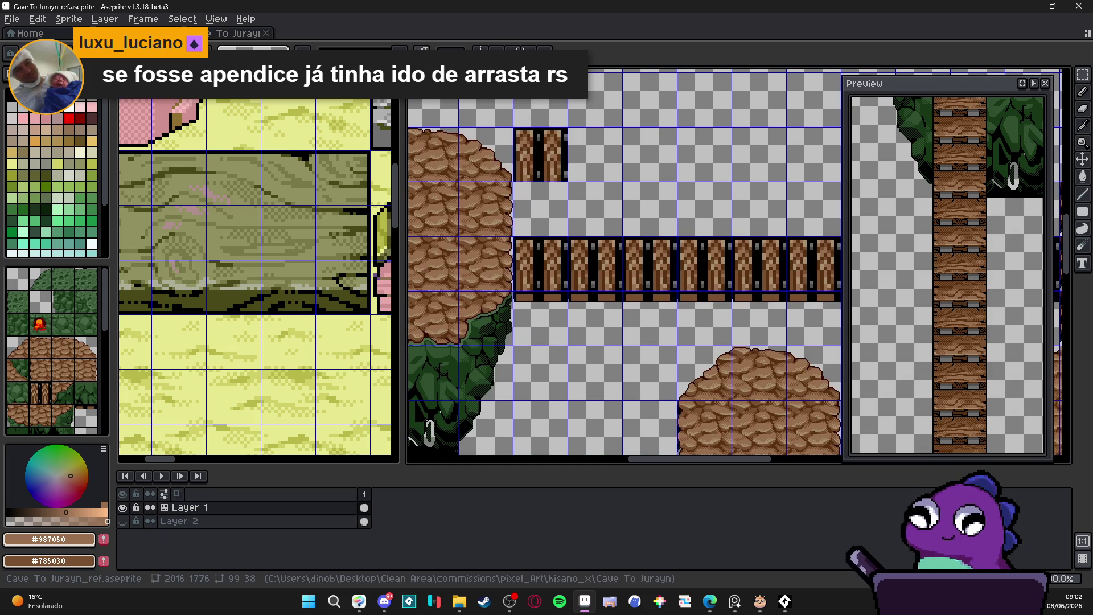
{"action": "scroll", "coordinate": [257, 267], "scroll_direction": "up", "scroll_amount": 1}
{"action": "scroll", "coordinate": [536, 256], "scroll_direction": "up", "scroll_amount": 3}
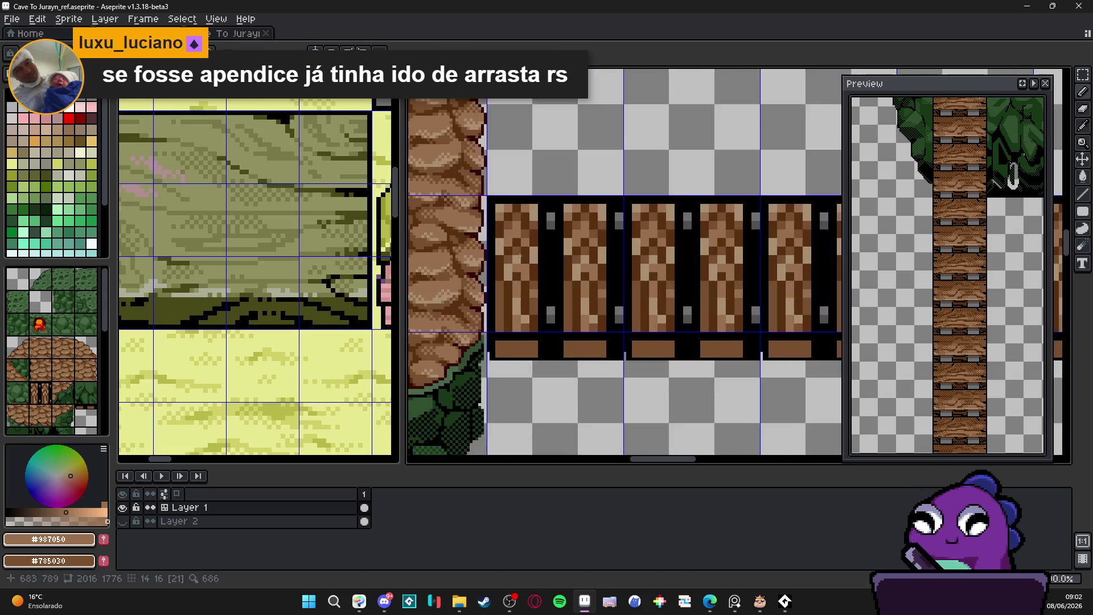
{"action": "scroll", "coordinate": [281, 248], "scroll_direction": "down", "scroll_amount": 2}
{"action": "scroll", "coordinate": [524, 244], "scroll_direction": "up", "scroll_amount": 3}
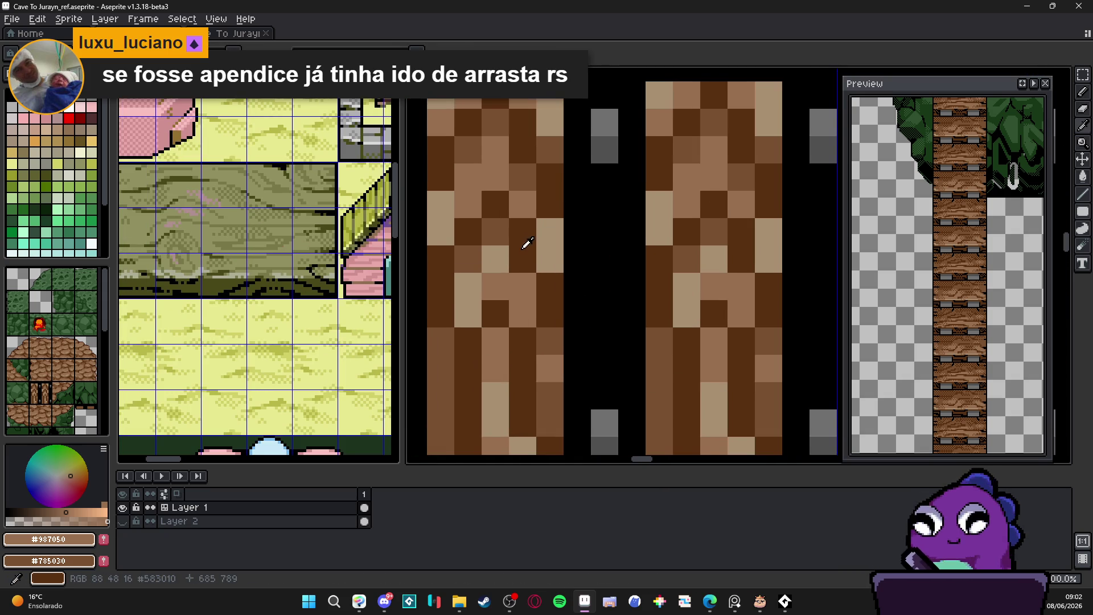
{"action": "scroll", "coordinate": [535, 280], "scroll_direction": "down", "scroll_amount": 3}
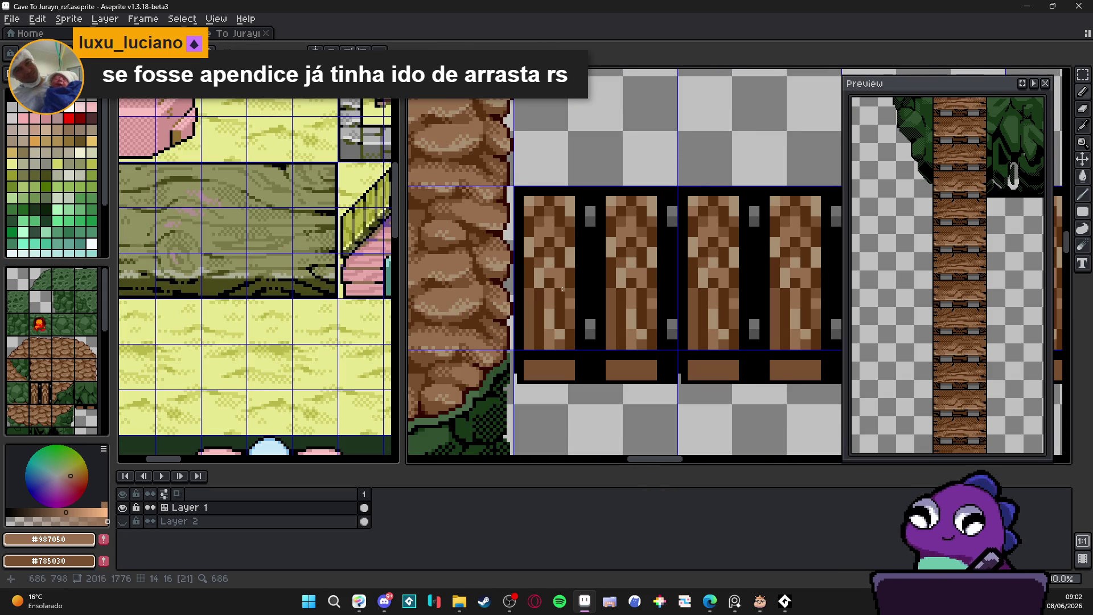
{"action": "scroll", "coordinate": [562, 290], "scroll_direction": "down", "scroll_amount": 1}
{"action": "scroll", "coordinate": [562, 296], "scroll_direction": "down", "scroll_amount": 3}
{"action": "scroll", "coordinate": [587, 268], "scroll_direction": "up", "scroll_amount": 4}
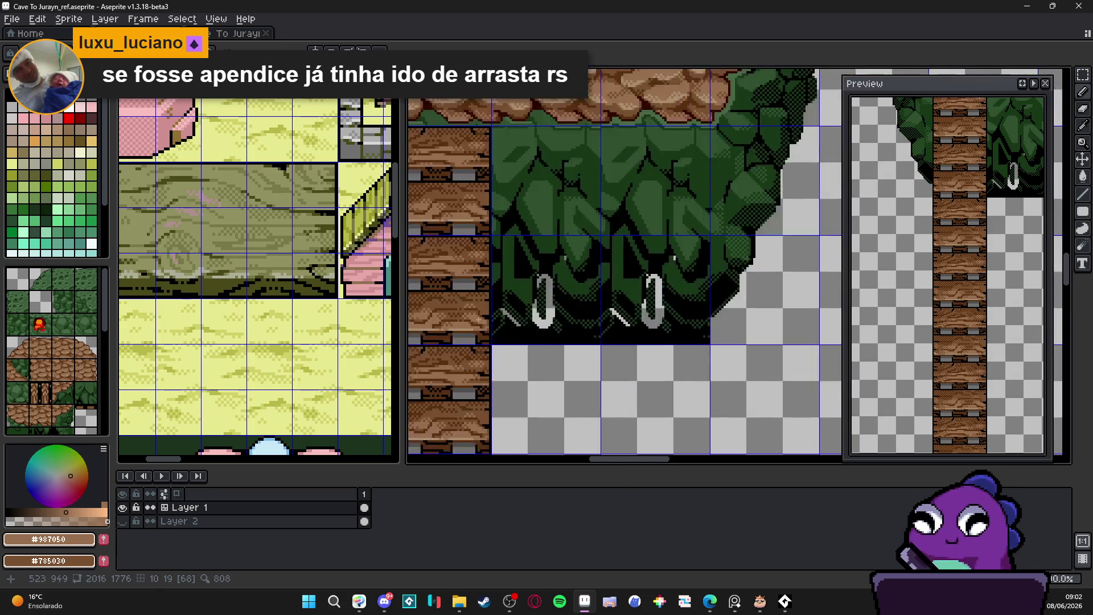
{"action": "scroll", "coordinate": [586, 268], "scroll_direction": "up", "scroll_amount": 3}
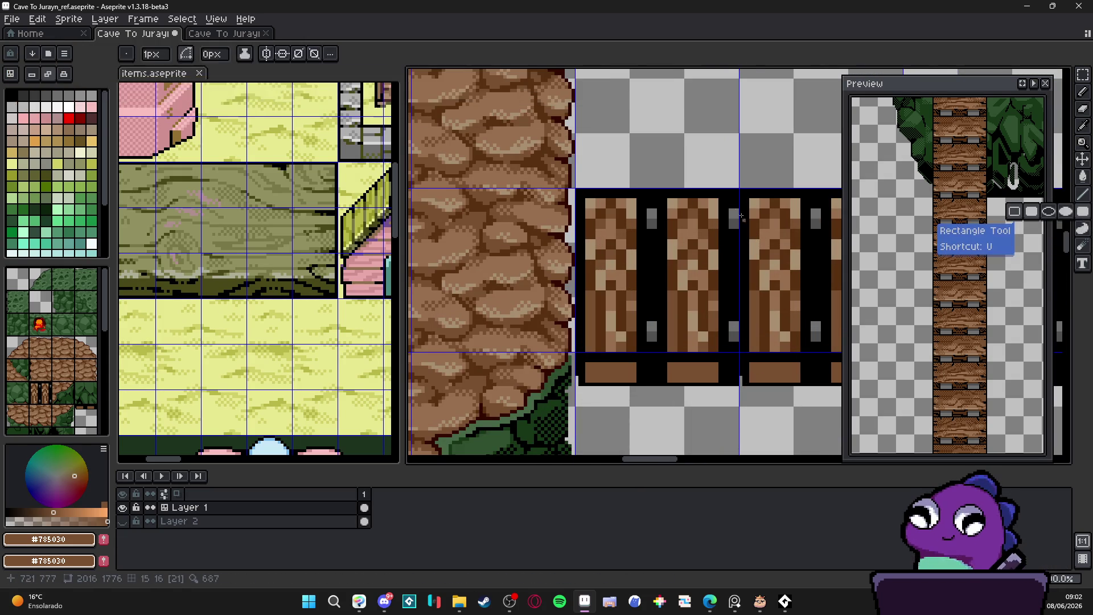
Cover the first and middle bridge posts and the bottom plank with flat brown #785030.
{"action": "scroll", "coordinate": [584, 196], "scroll_direction": "up", "scroll_amount": 2}
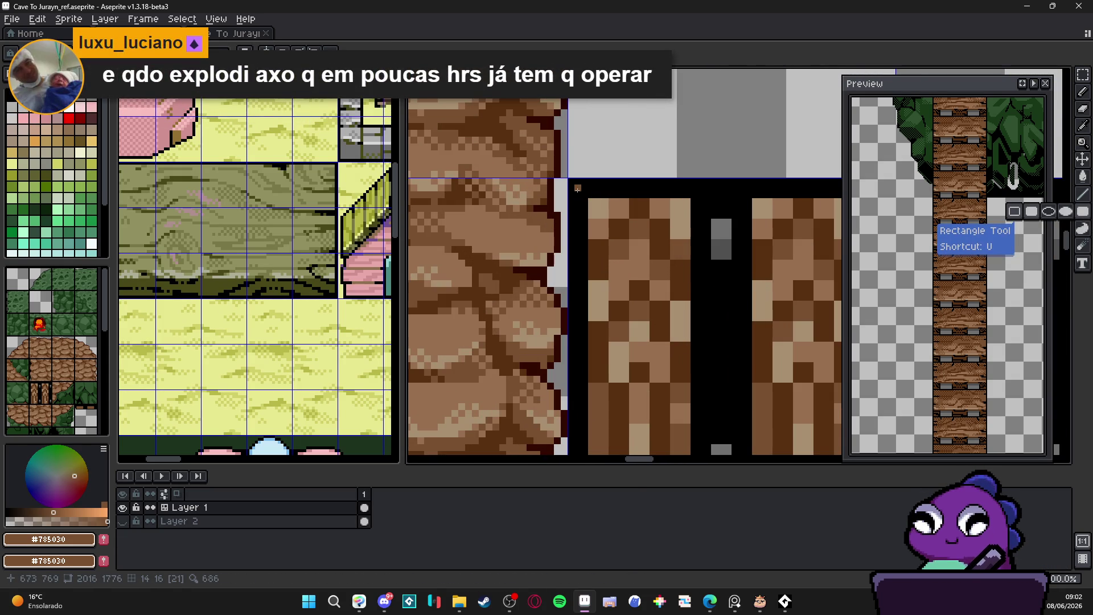
{"action": "scroll", "coordinate": [577, 187], "scroll_direction": "down", "scroll_amount": 1}
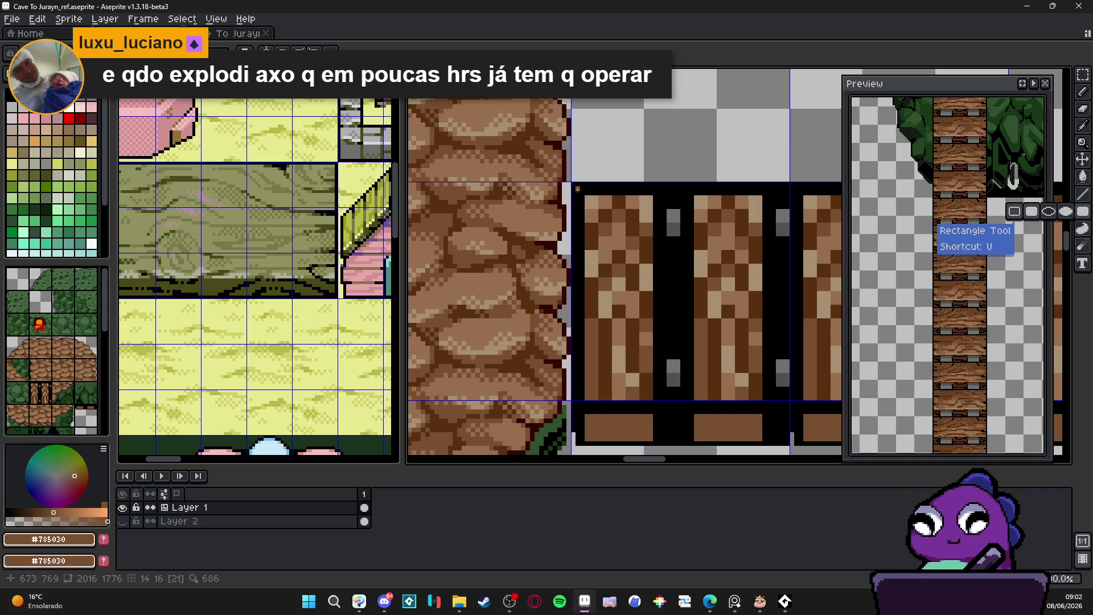
{"action": "mouse_move", "coordinate": [577, 188]}
{"action": "left_mouse_down"}
{"action": "mouse_move", "coordinate": [659, 359]}
{"action": "mouse_move", "coordinate": [659, 397]}
{"action": "left_mouse_up"}
{"action": "scroll", "coordinate": [630, 305], "scroll_direction": "down", "scroll_amount": 1}
{"action": "scroll", "coordinate": [625, 213], "scroll_direction": "up", "scroll_amount": 1}
{"action": "mouse_move", "coordinate": [619, 221]}
{"action": "left_mouse_down"}
{"action": "mouse_move", "coordinate": [678, 421]}
{"action": "mouse_move", "coordinate": [702, 433]}
{"action": "left_mouse_up"}
{"action": "scroll", "coordinate": [540, 279], "scroll_direction": "down", "scroll_amount": 1}
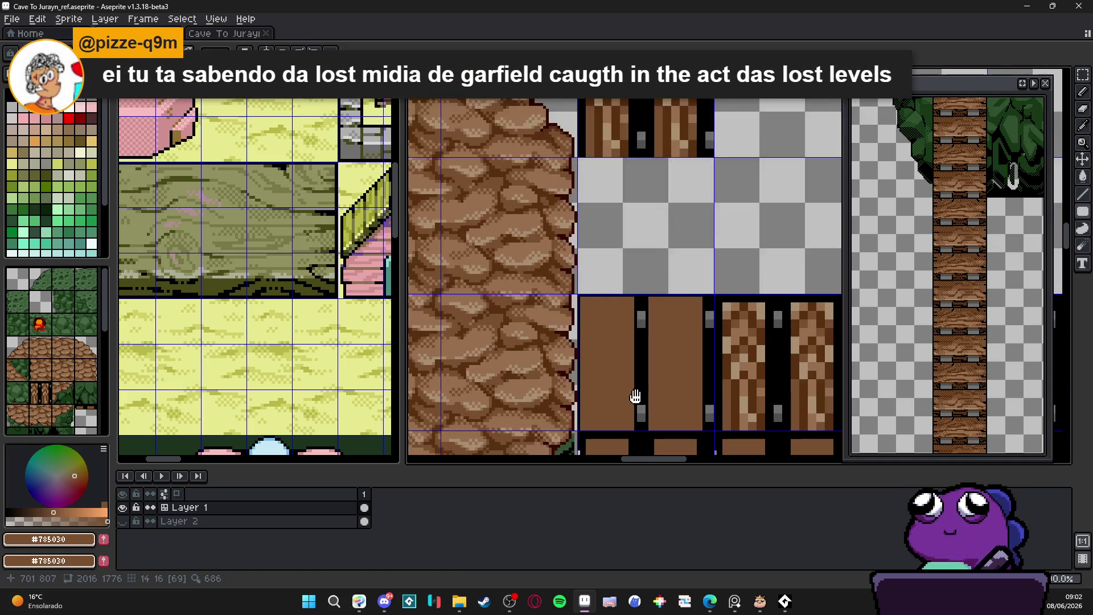
{"action": "scroll", "coordinate": [541, 278], "scroll_direction": "up", "scroll_amount": 2}
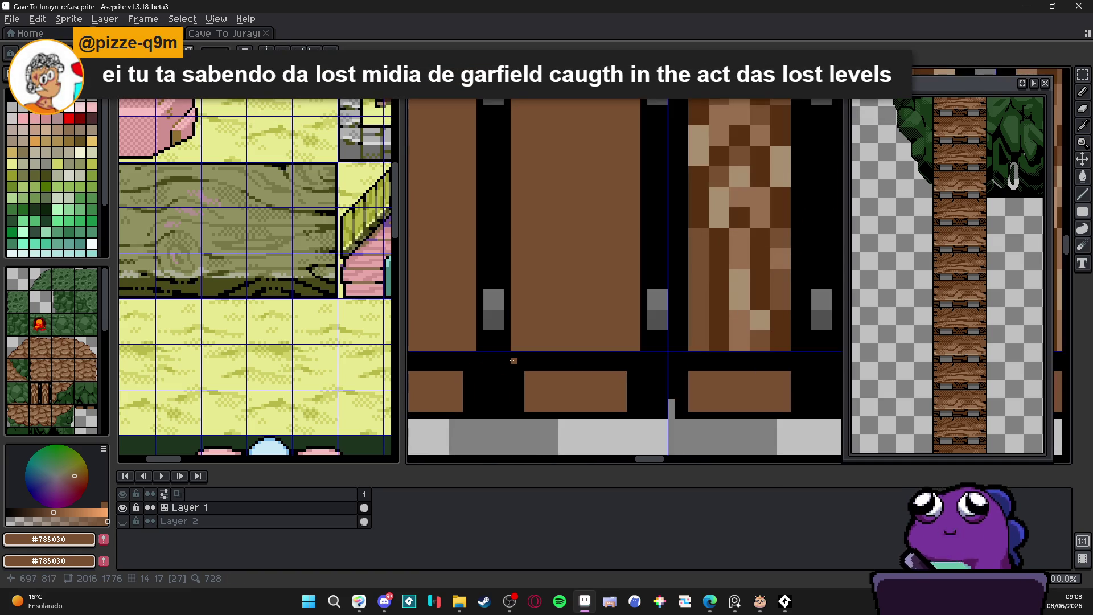
{"action": "left_click_drag", "start_coordinate": [513, 358], "coordinate": [632, 410]}
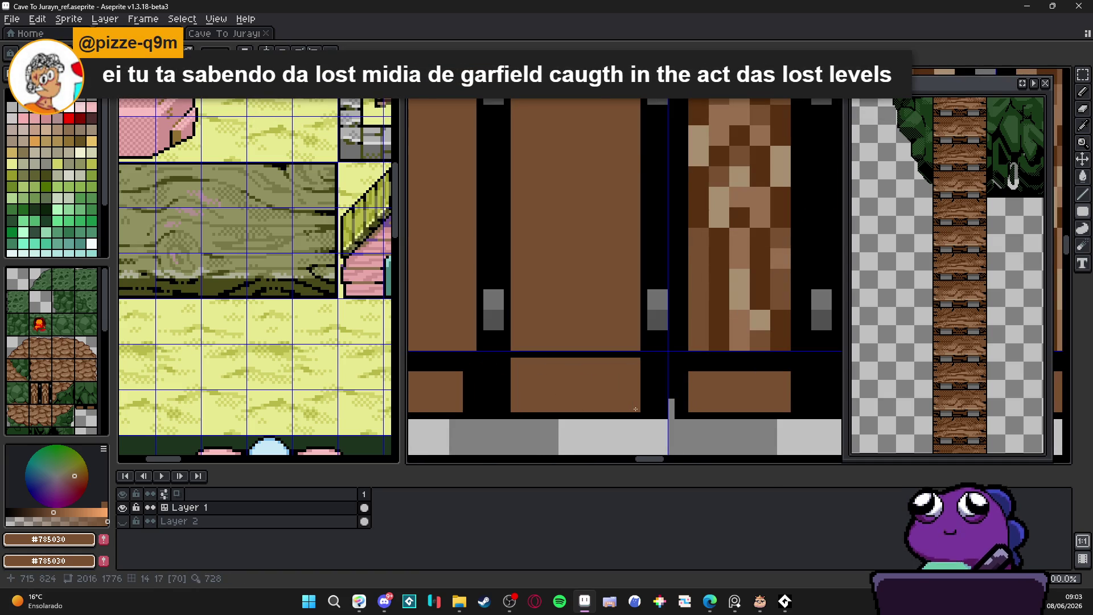
{"action": "scroll", "coordinate": [555, 383], "scroll_direction": "down", "scroll_amount": 1}
{"action": "scroll", "coordinate": [555, 383], "scroll_direction": "up", "scroll_amount": 1}
Sample darker brown #583010 and fill the lower-right and left bottom planks with it.
{"action": "left_click_drag", "start_coordinate": [554, 384], "coordinate": [579, 339]}
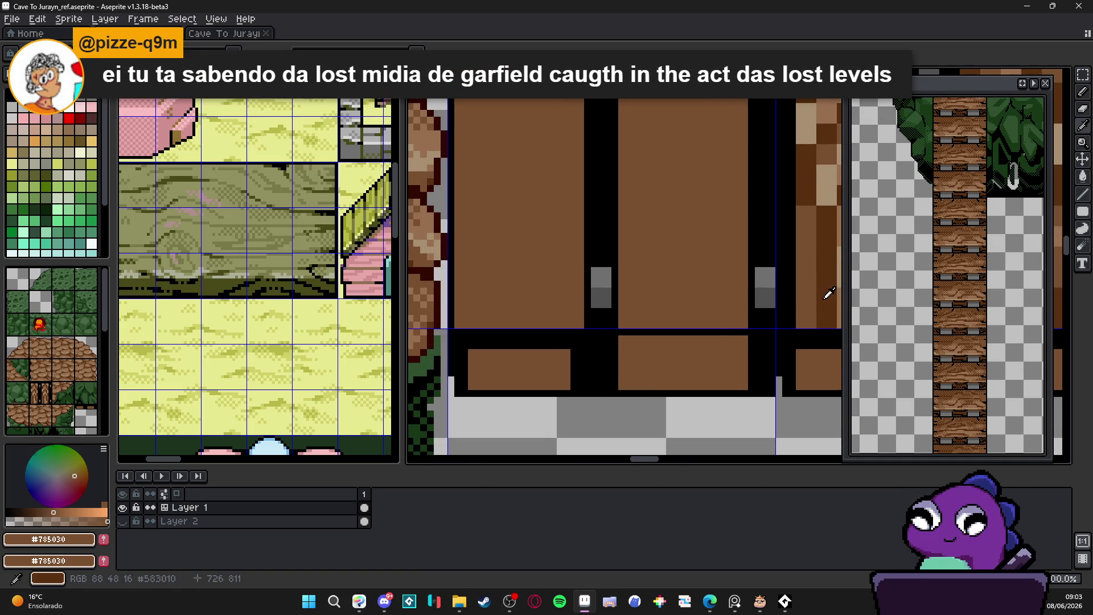
{"action": "left_click", "coordinate": [823, 294], "text": "alt"}
{"action": "left_click", "coordinate": [619, 340]}
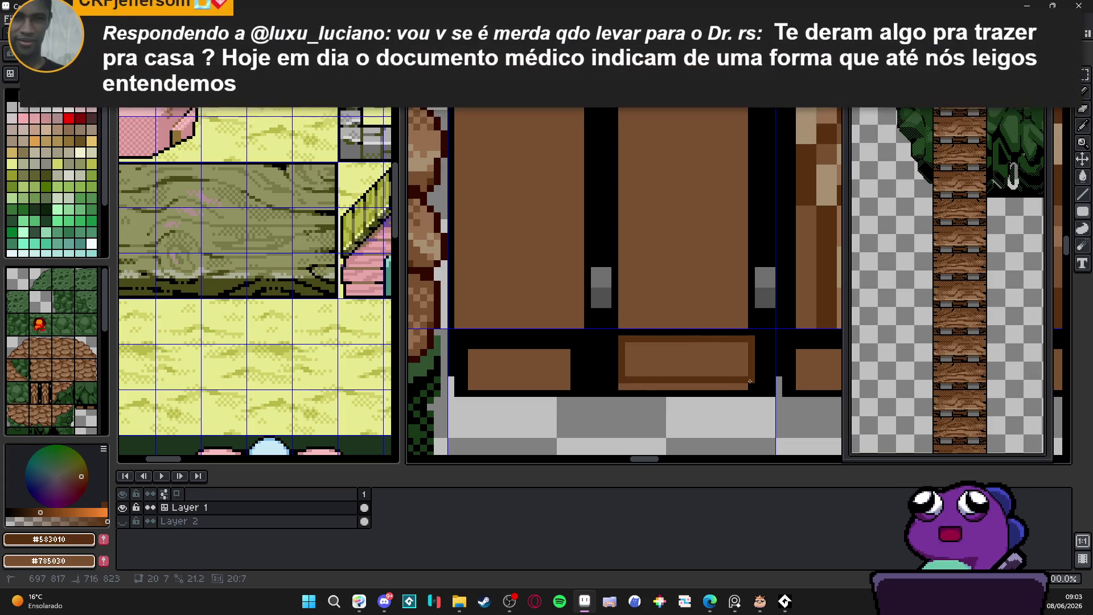
{"action": "left_click_drag", "start_coordinate": [584, 339], "coordinate": [454, 391]}
{"action": "left_click", "coordinate": [450, 368], "text": "alt"}
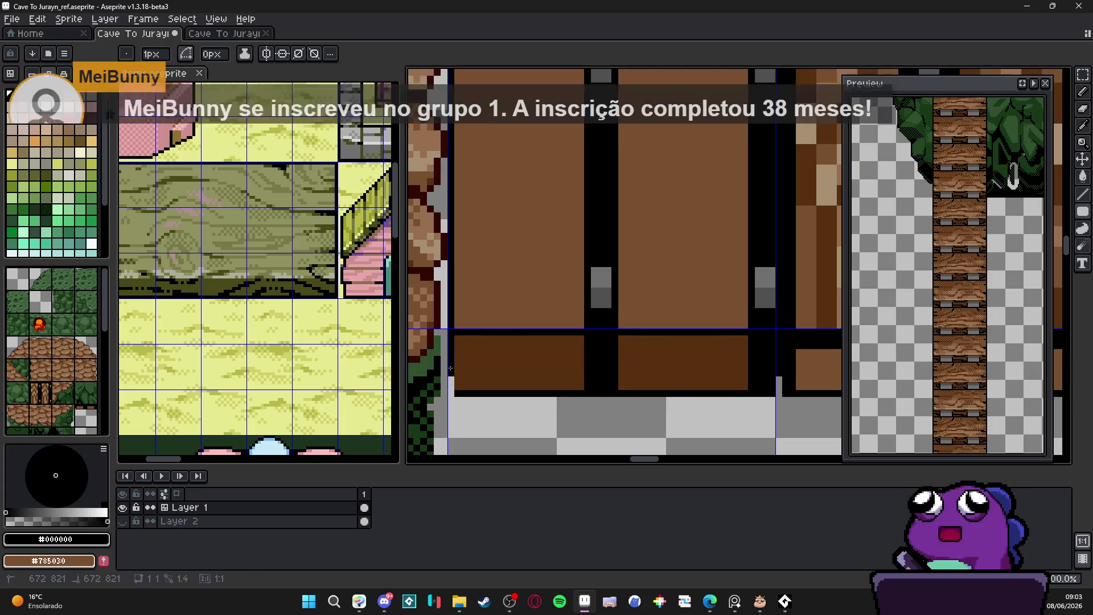
{"action": "left_click_drag", "start_coordinate": [451, 396], "coordinate": [451, 387]}
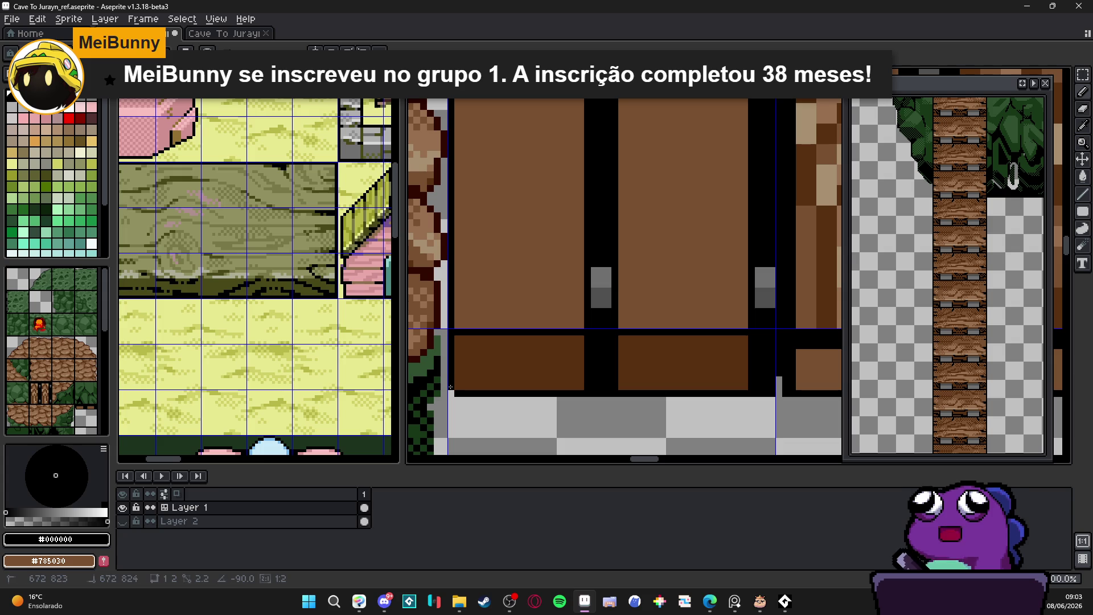
Erase the black gap between the bottom planks.
{"action": "scroll", "coordinate": [570, 342], "scroll_direction": "down", "scroll_amount": 1}
{"action": "scroll", "coordinate": [592, 387], "scroll_direction": "up", "scroll_amount": 1}
{"action": "key", "text": "e"}
{"action": "mouse_move", "coordinate": [593, 394]}
{"action": "left_mouse_down"}
{"action": "mouse_move", "coordinate": [594, 339]}
{"action": "mouse_move", "coordinate": [603, 341]}
{"action": "mouse_move", "coordinate": [600, 390]}
{"action": "left_mouse_up"}
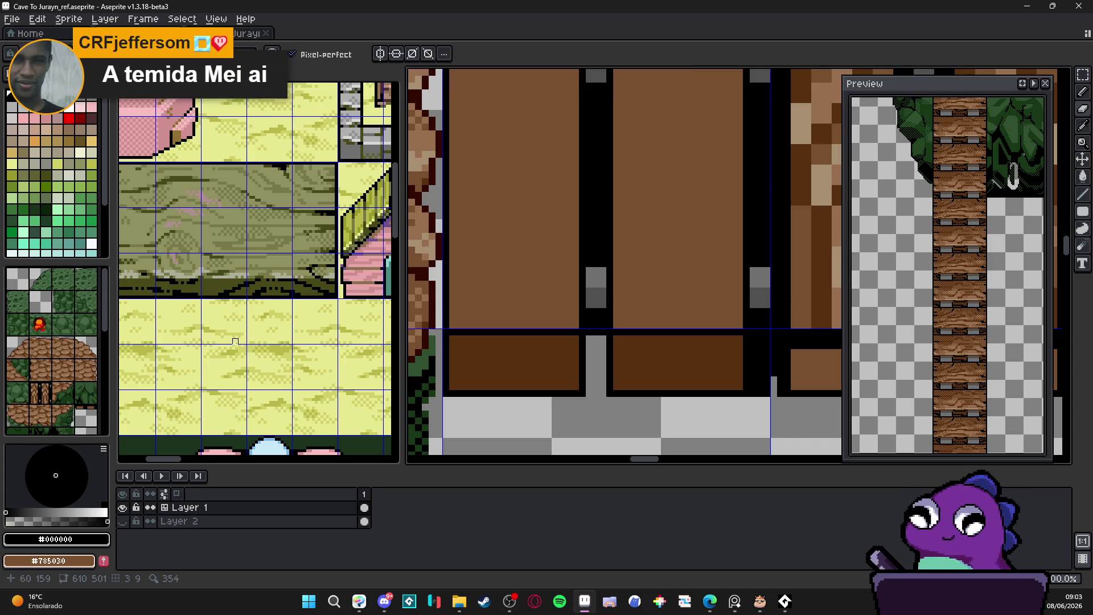
{"action": "scroll", "coordinate": [501, 254], "scroll_direction": "down", "scroll_amount": 3}
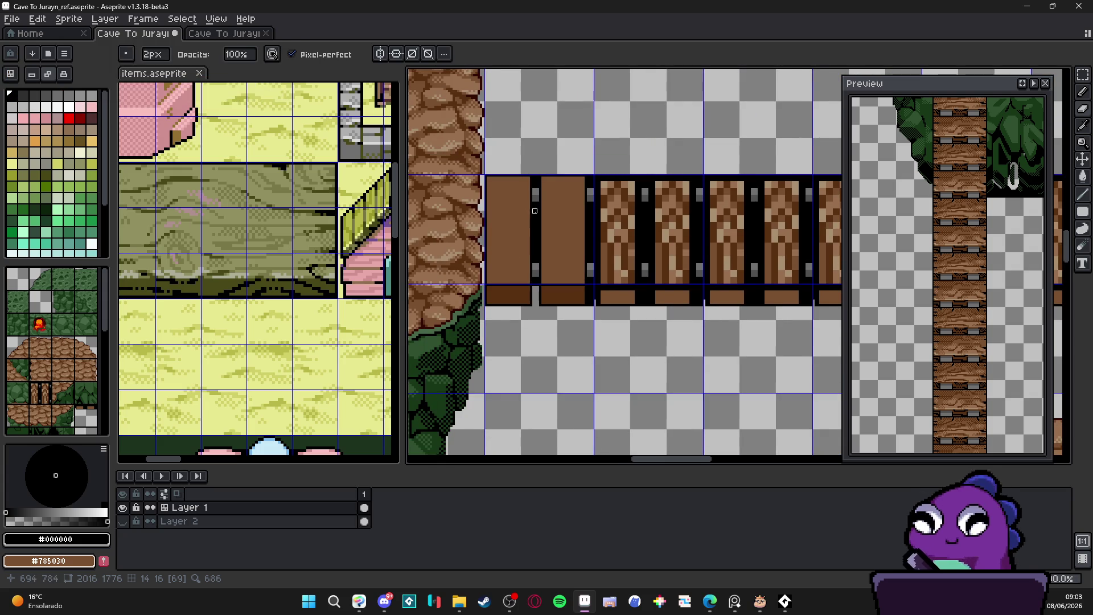
{"action": "scroll", "coordinate": [533, 211], "scroll_direction": "up", "scroll_amount": 1}
{"action": "scroll", "coordinate": [533, 211], "scroll_direction": "up", "scroll_amount": 2}
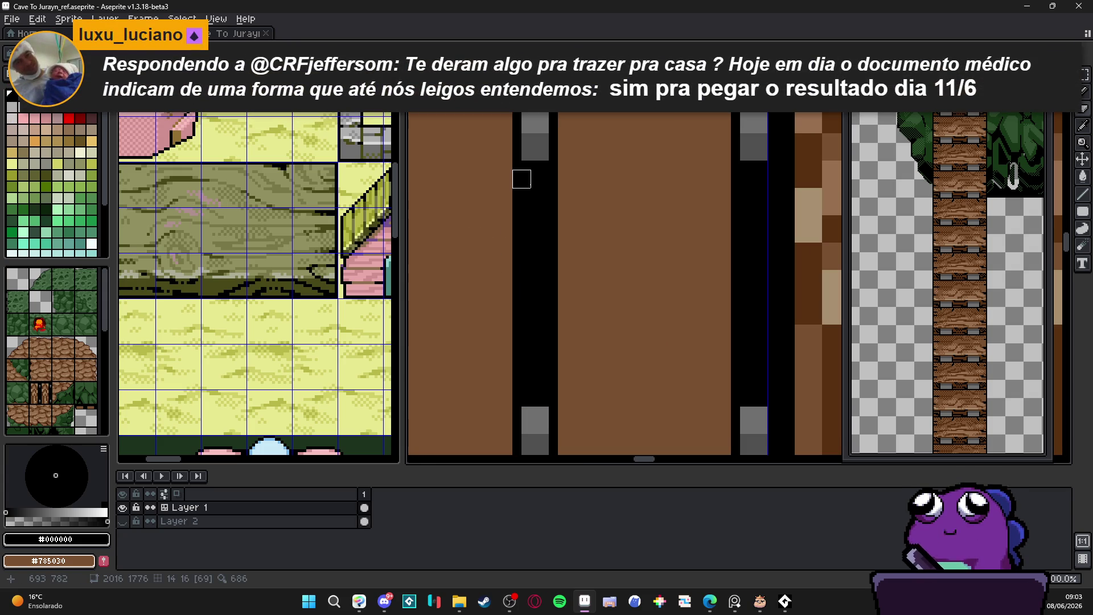
Draw a grey rail peg in the black column and add a light-grey highlight pixel.
{"action": "mouse_move", "coordinate": [530, 179]}
{"action": "left_mouse_down"}
{"action": "mouse_move", "coordinate": [521, 392]}
{"action": "mouse_move", "coordinate": [522, 379]}
{"action": "mouse_move", "coordinate": [540, 388]}
{"action": "mouse_move", "coordinate": [540, 180]}
{"action": "left_mouse_up"}
{"action": "scroll", "coordinate": [540, 180], "scroll_direction": "down", "scroll_amount": 2}
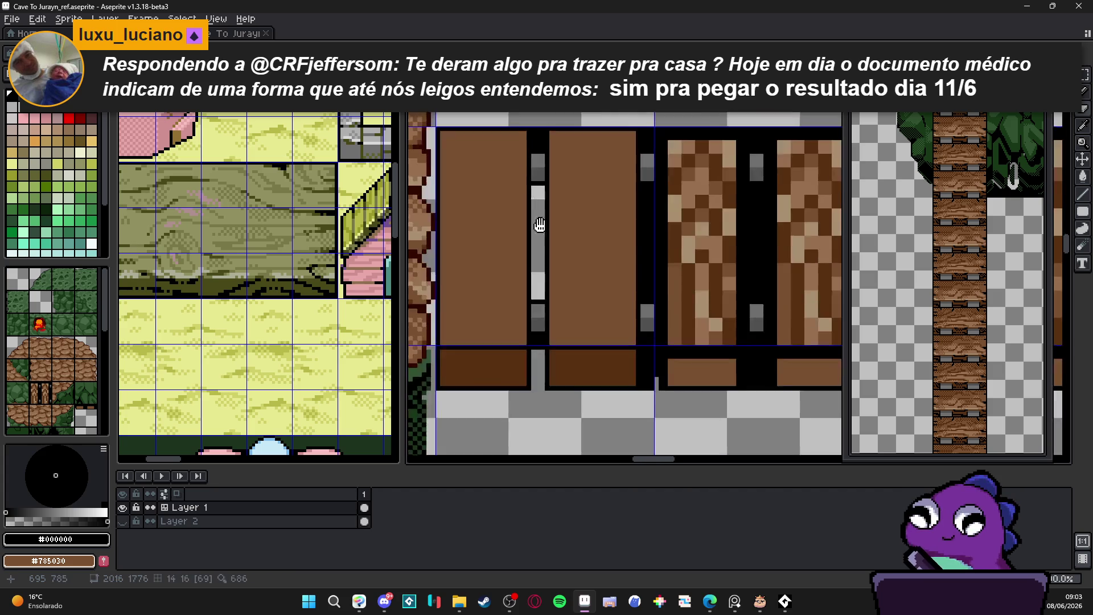
{"action": "scroll", "coordinate": [522, 232], "scroll_direction": "up", "scroll_amount": 3}
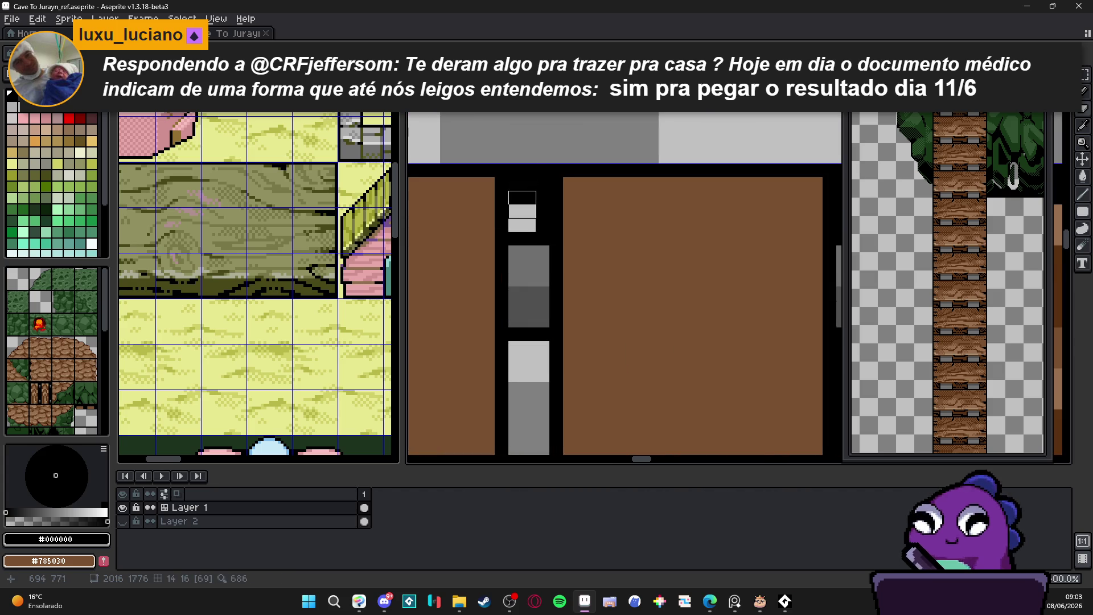
{"action": "scroll", "coordinate": [530, 232], "scroll_direction": "down", "scroll_amount": 1}
{"action": "scroll", "coordinate": [540, 231], "scroll_direction": "down", "scroll_amount": 1}
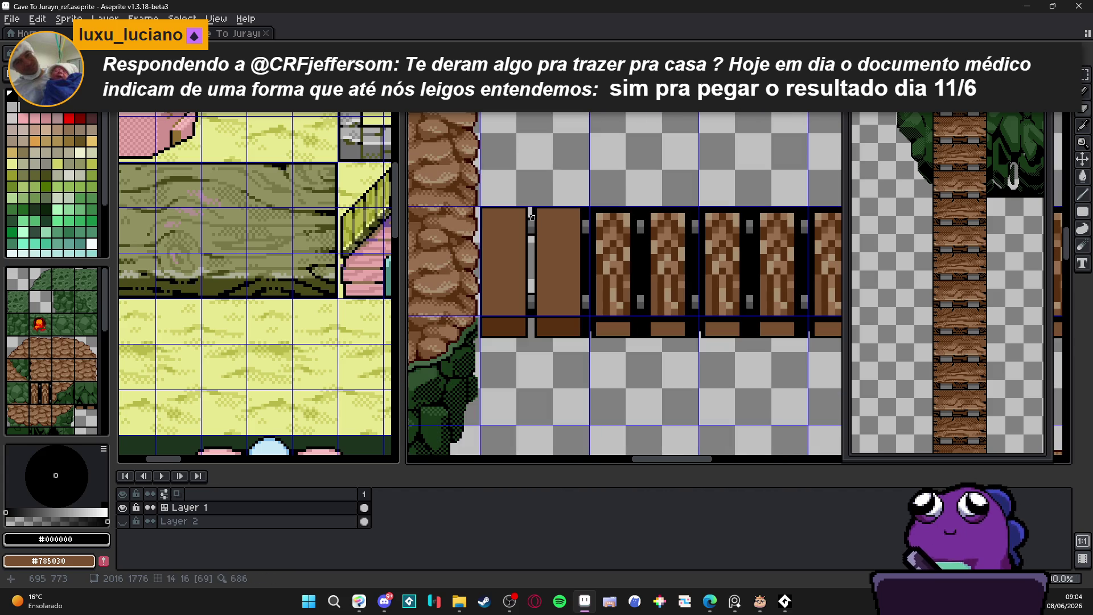
{"action": "scroll", "coordinate": [534, 217], "scroll_direction": "up", "scroll_amount": 3}
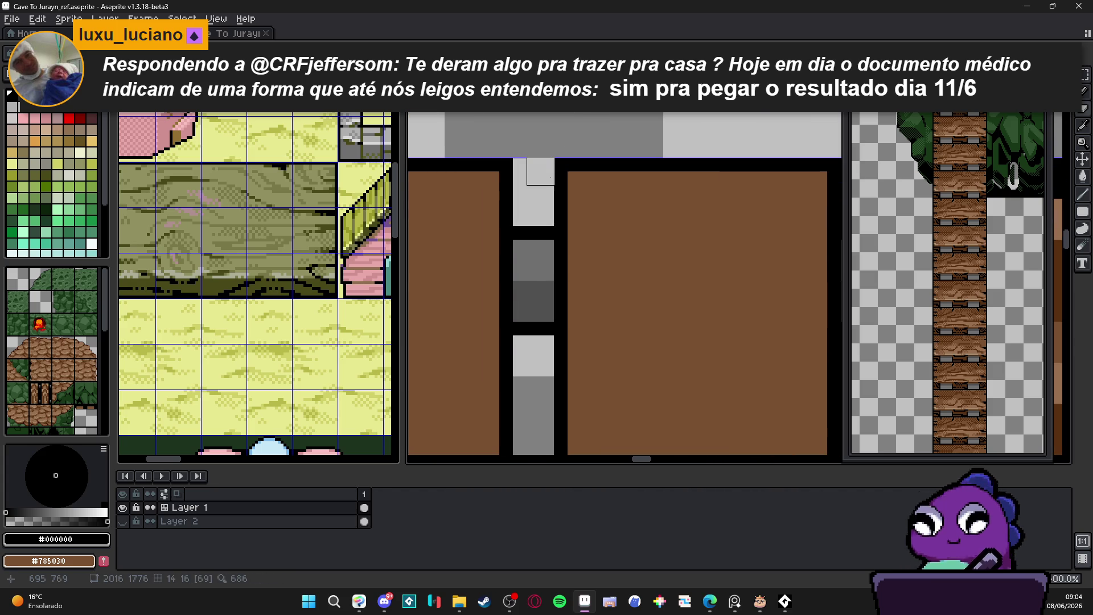
{"action": "scroll", "coordinate": [541, 188], "scroll_direction": "down", "scroll_amount": 3}
{"action": "scroll", "coordinate": [523, 285], "scroll_direction": "up", "scroll_amount": 1}
{"action": "scroll", "coordinate": [527, 298], "scroll_direction": "up", "scroll_amount": 1}
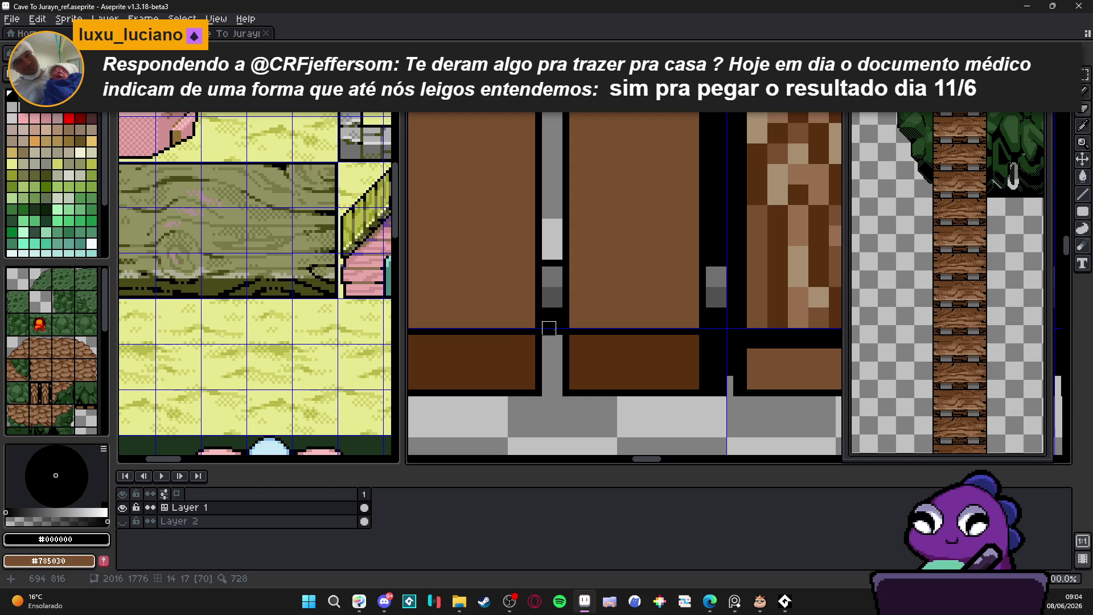
{"action": "left_click_drag", "start_coordinate": [549, 321], "coordinate": [549, 335]}
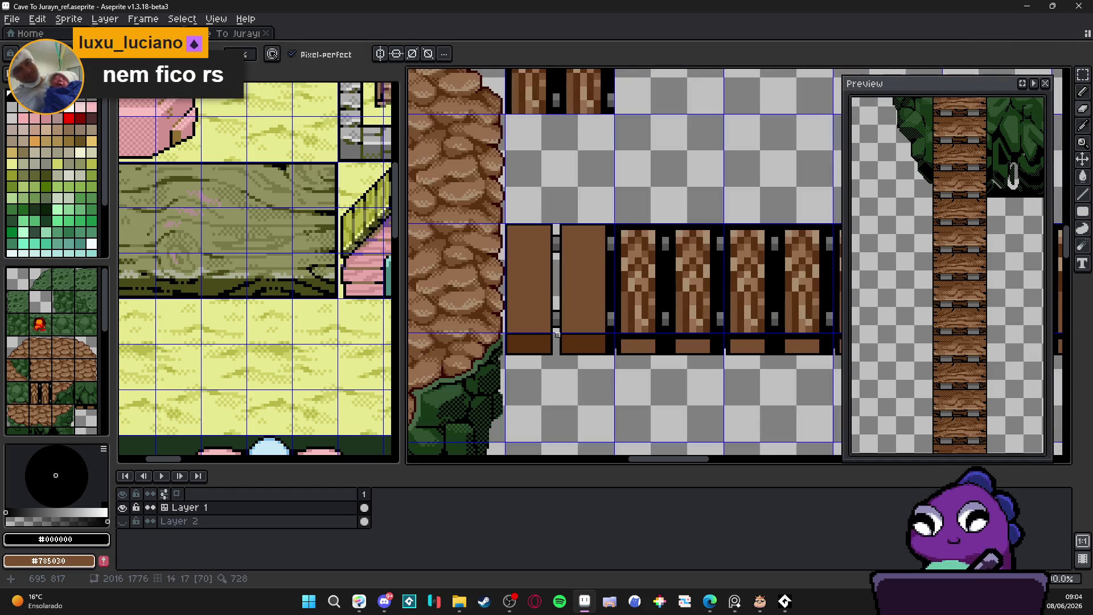
{"action": "scroll", "coordinate": [524, 292], "scroll_direction": "down", "scroll_amount": 2}
{"action": "scroll", "coordinate": [578, 293], "scroll_direction": "up", "scroll_amount": 4}
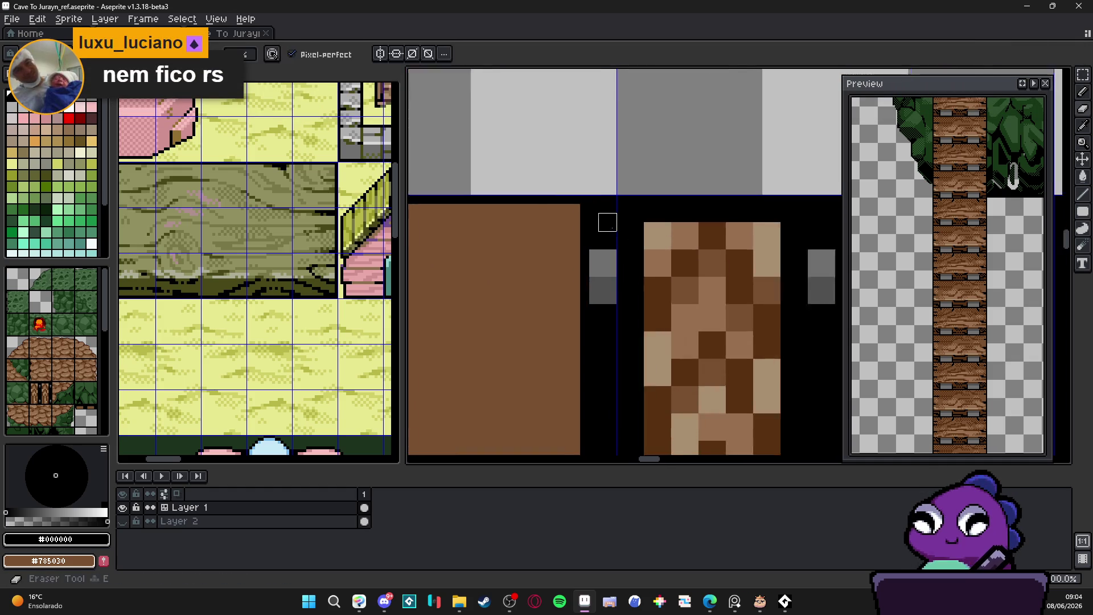
Paint the rail column beside the peg with light-grey pixels down to the bottom planks.
{"action": "left_click_drag", "start_coordinate": [612, 239], "coordinate": [612, 185]}
{"action": "left_click_drag", "start_coordinate": [594, 262], "coordinate": [600, 171]}
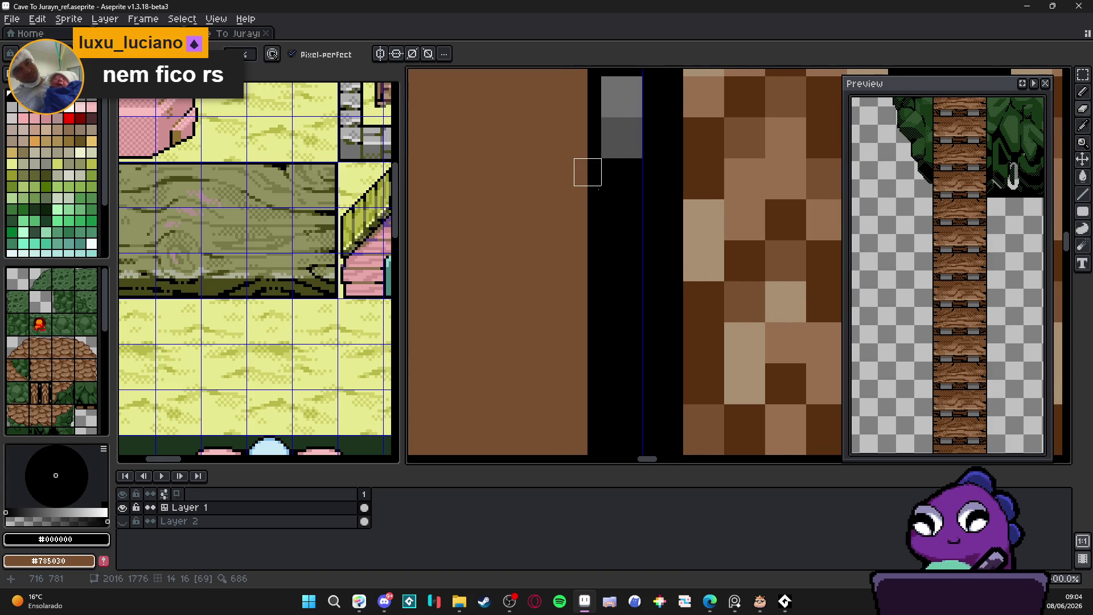
{"action": "left_click", "coordinate": [615, 186]}
{"action": "left_click_drag", "start_coordinate": [615, 185], "coordinate": [610, 234]}
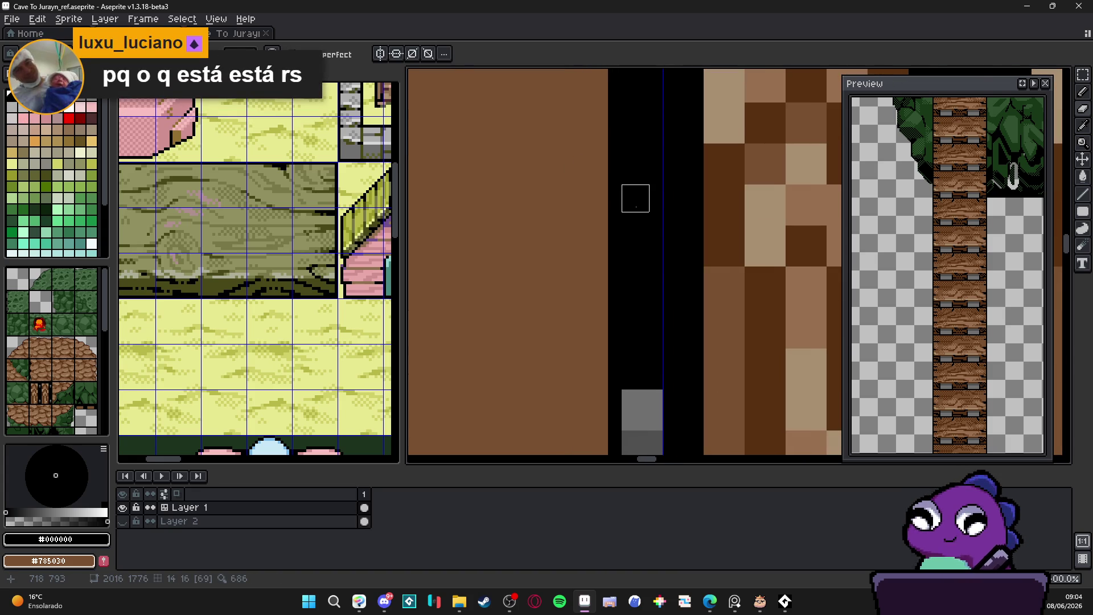
{"action": "scroll", "coordinate": [636, 199], "scroll_direction": "up", "scroll_amount": 1}
{"action": "left_click", "coordinate": [648, 380], "text": "shift"}
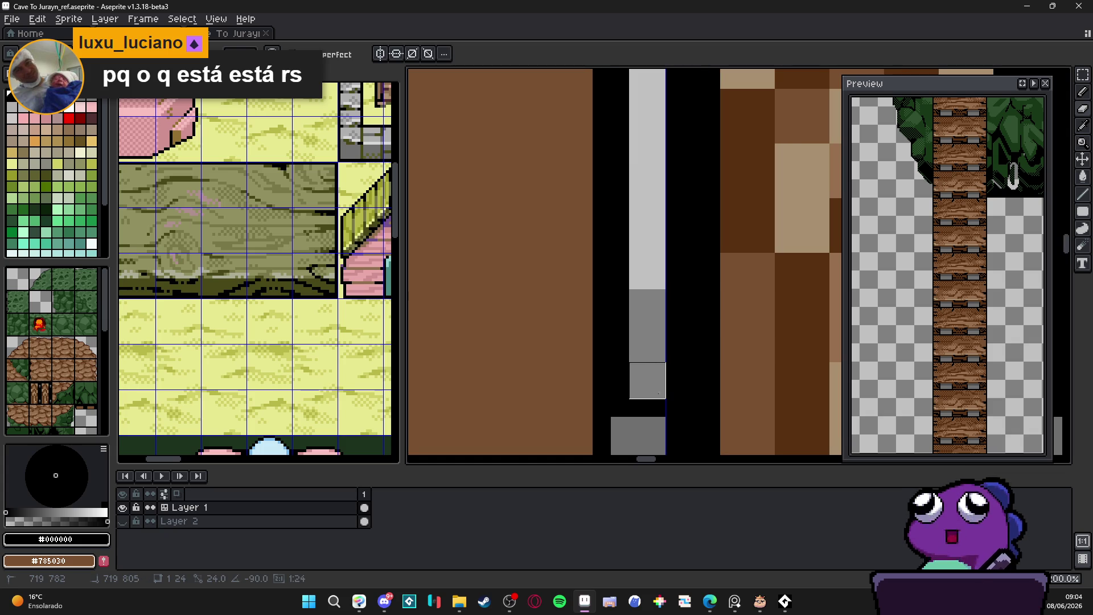
{"action": "scroll", "coordinate": [603, 228], "scroll_direction": "down", "scroll_amount": 5}
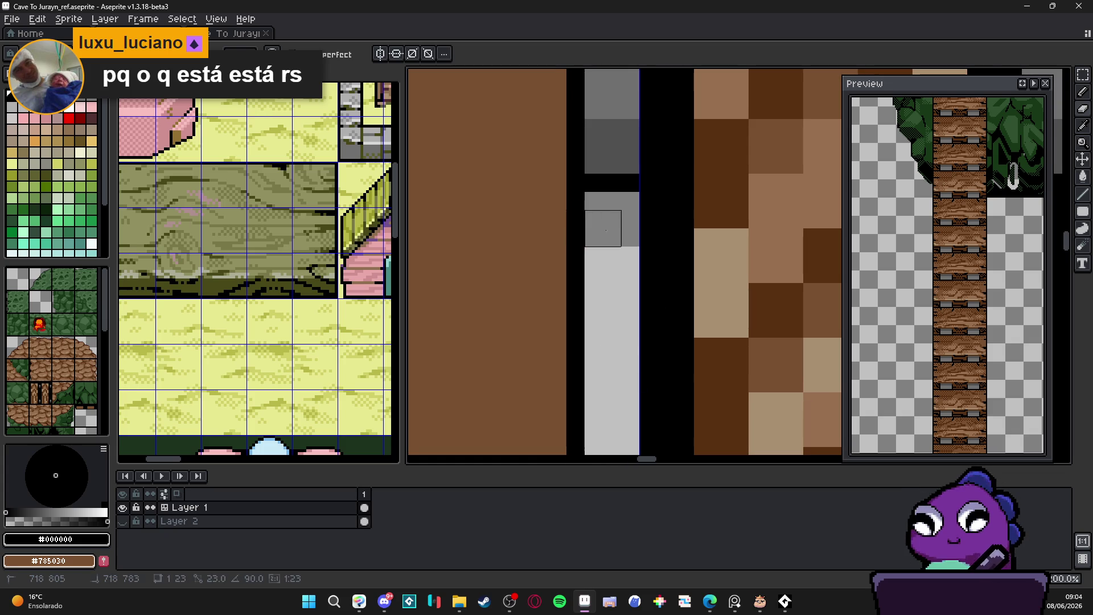
{"action": "scroll", "coordinate": [603, 228], "scroll_direction": "down", "scroll_amount": 3}
{"action": "scroll", "coordinate": [581, 257], "scroll_direction": "down", "scroll_amount": 2}
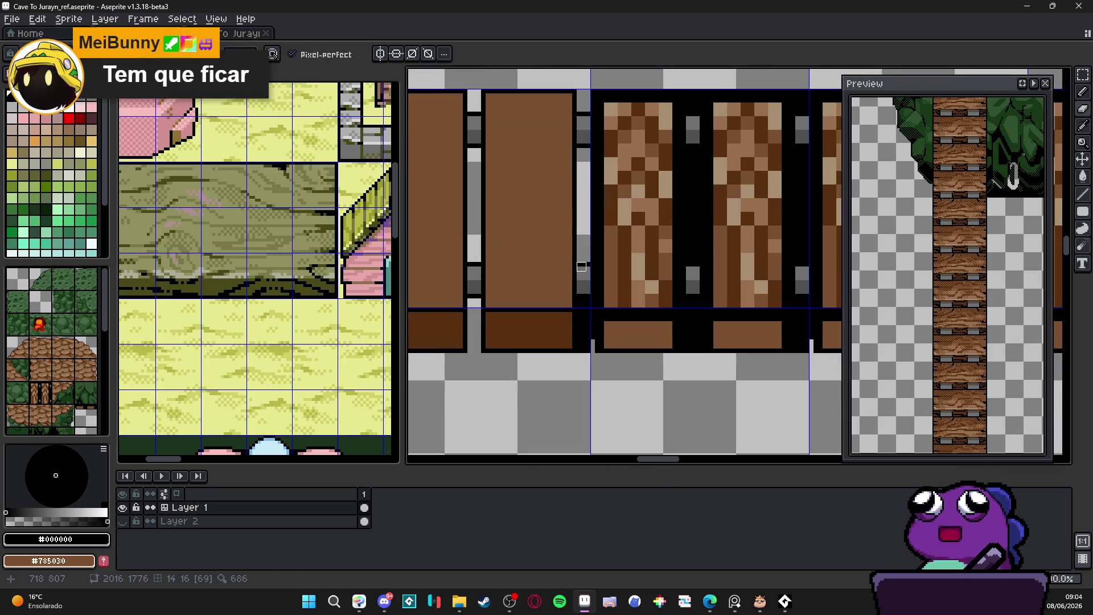
{"action": "scroll", "coordinate": [572, 358], "scroll_direction": "up", "scroll_amount": 2}
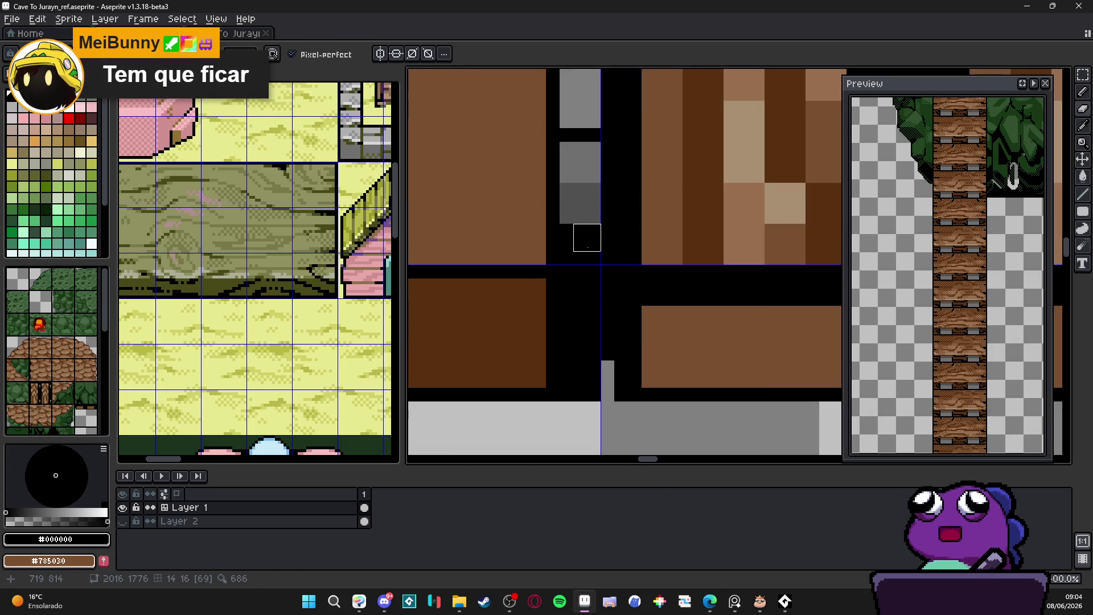
{"action": "left_click_drag", "start_coordinate": [587, 279], "coordinate": [587, 388]}
{"action": "scroll", "coordinate": [587, 388], "scroll_direction": "down", "scroll_amount": 3}
Stamp a green foliage tile left of the doors and a plain plank tile over a striped bridge tile.
{"action": "left_click", "coordinate": [86, 324]}
{"action": "left_click", "coordinate": [445, 319]}
{"action": "left_click", "coordinate": [513, 317], "text": "alt"}
{"action": "scroll", "coordinate": [513, 318], "scroll_direction": "down", "scroll_amount": 3}
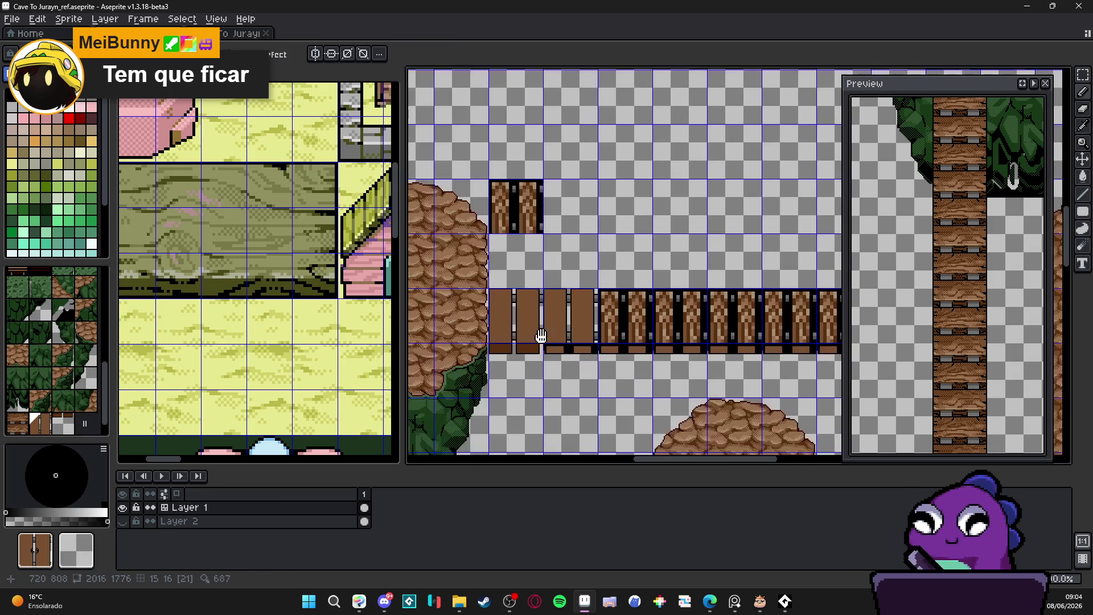
{"action": "left_click_drag", "start_coordinate": [441, 319], "coordinate": [523, 299]}
{"action": "left_click", "coordinate": [524, 299]}
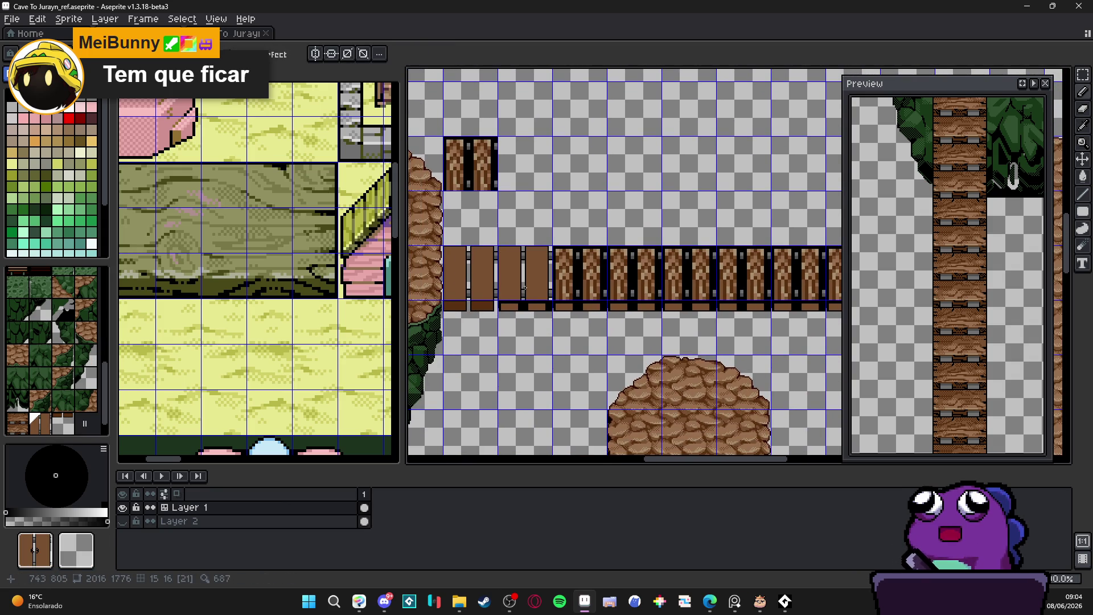
{"action": "left_click", "coordinate": [575, 279]}
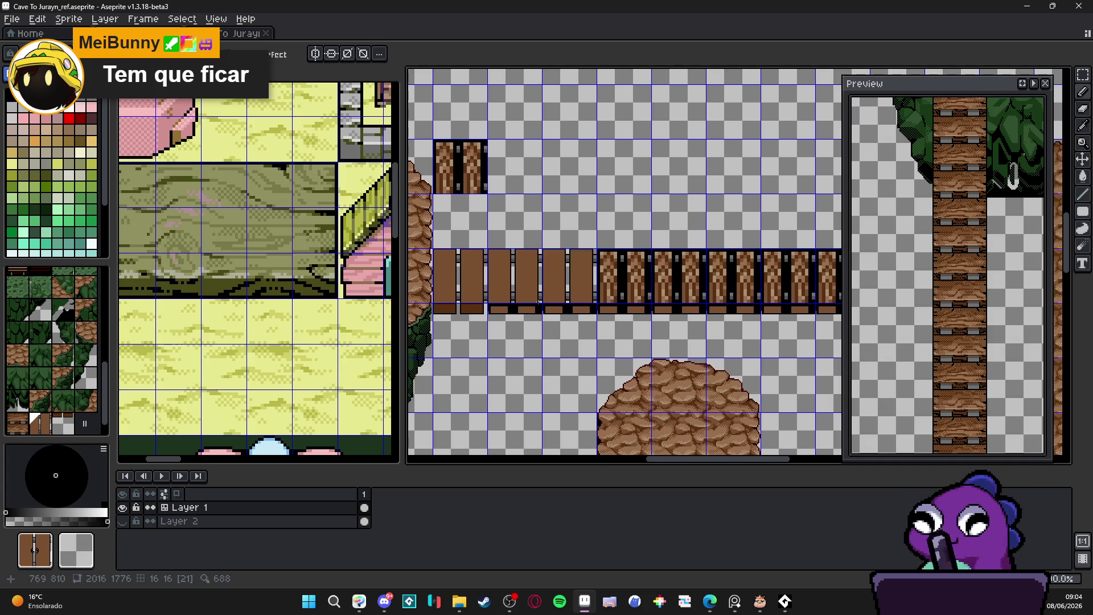
{"action": "key", "text": "ctrl+z"}
{"action": "key", "text": "ctrl+z"}
{"action": "left_click", "coordinate": [508, 348]}
Briefly select two plank tiles in pixel mode, then stamp a green foliage tile below the planks.
{"action": "key", "text": "Tab"}
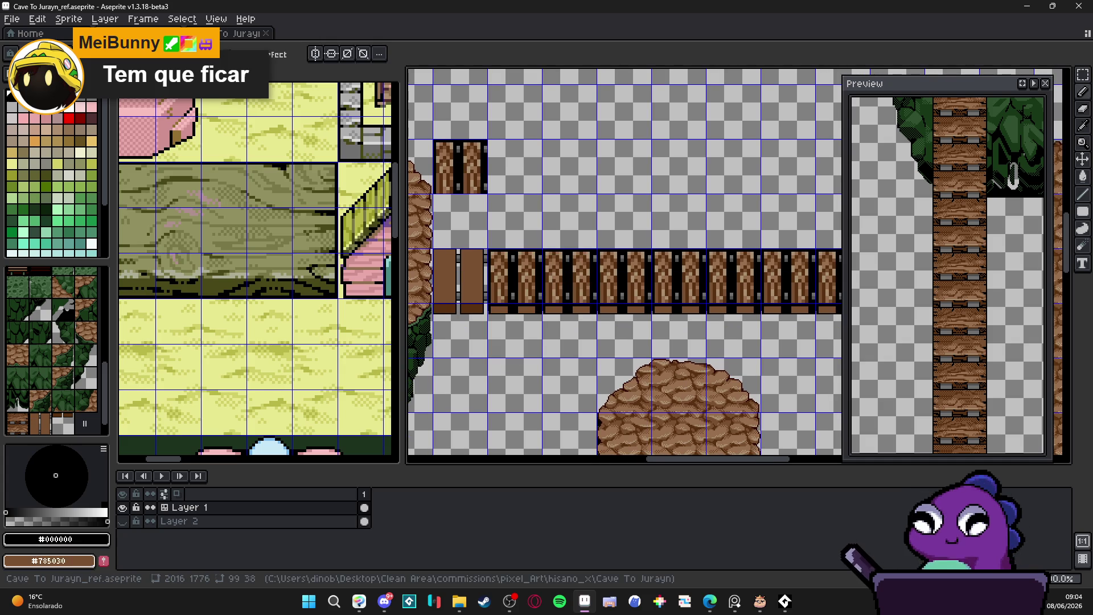
{"action": "key", "text": "m"}
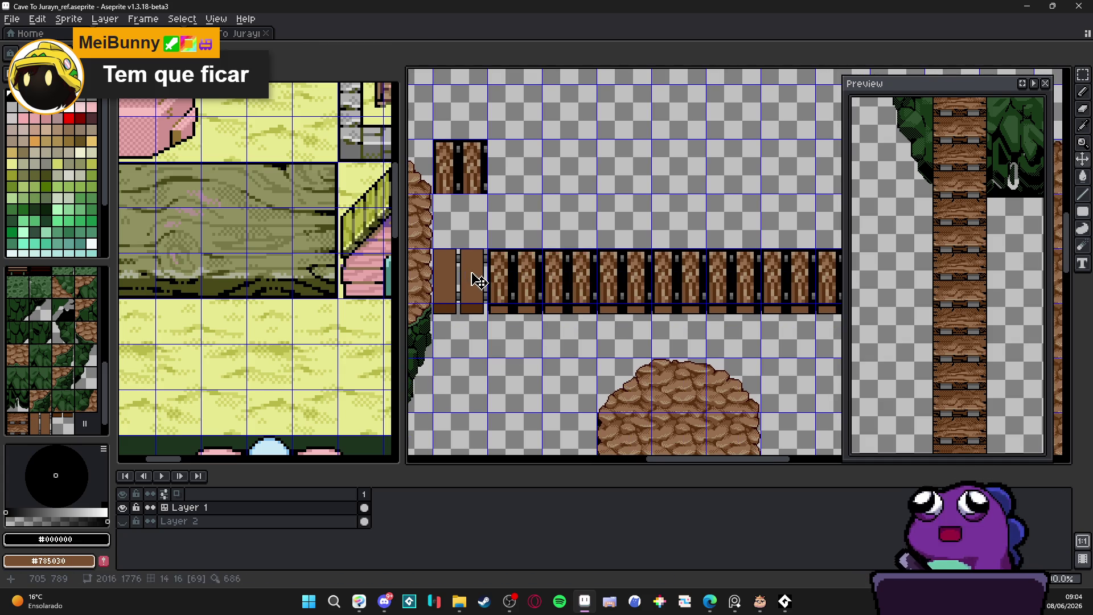
{"action": "left_click_drag", "start_coordinate": [466, 274], "coordinate": [456, 285]}
{"action": "key", "text": "ctrl+d"}
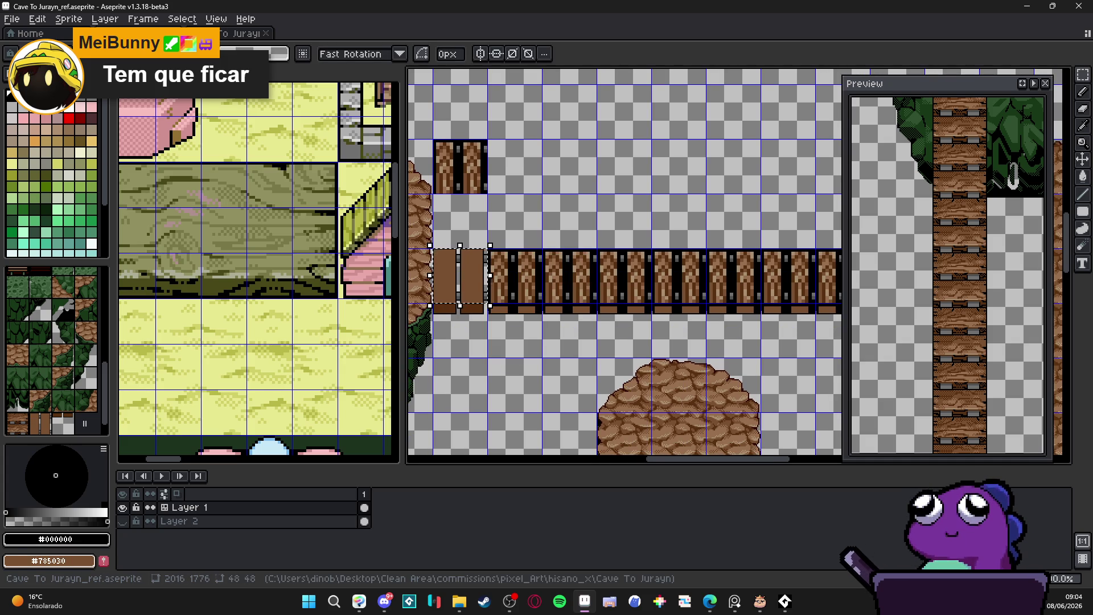
{"action": "key", "text": "Tab"}
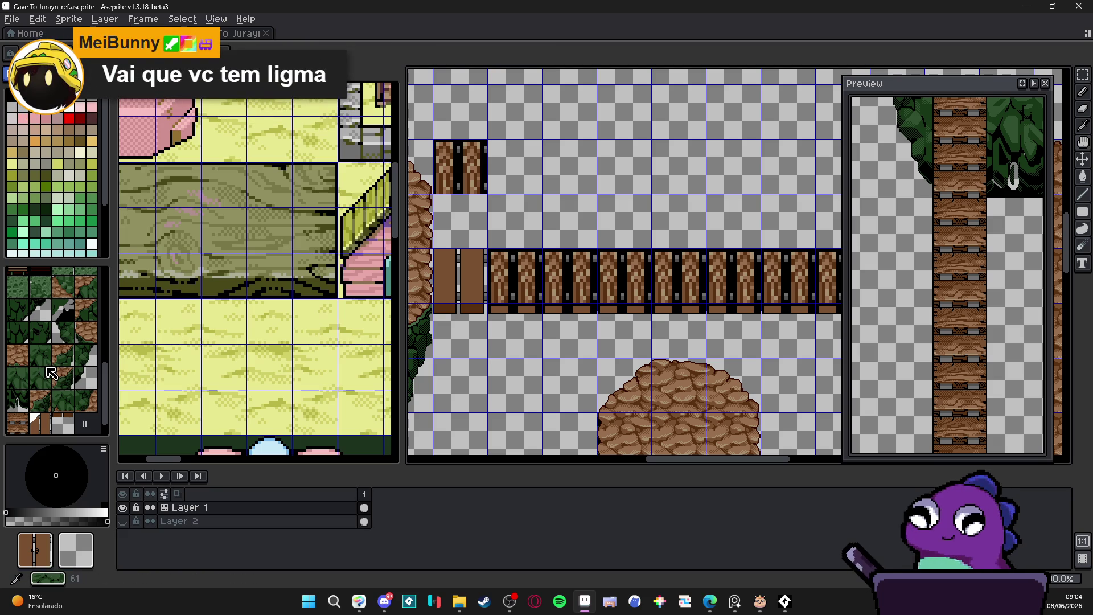
{"action": "left_click", "coordinate": [40, 355]}
{"action": "left_click", "coordinate": [469, 327]}
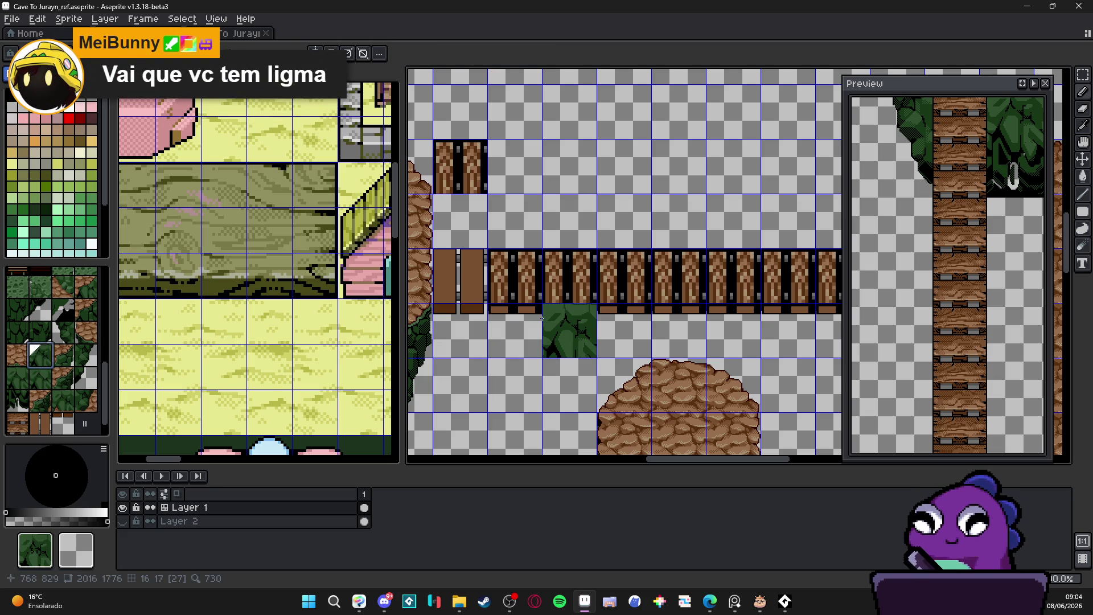
Paint plain plank tiles across the whole bridge row.
{"action": "left_click", "coordinate": [35, 424]}
{"action": "mouse_move", "coordinate": [501, 279]}
{"action": "left_mouse_down"}
{"action": "mouse_move", "coordinate": [680, 268]}
{"action": "mouse_move", "coordinate": [549, 316]}
{"action": "left_mouse_up"}
{"action": "mouse_move", "coordinate": [604, 315]}
{"action": "left_mouse_down"}
{"action": "mouse_move", "coordinate": [675, 316]}
{"action": "mouse_move", "coordinate": [529, 318]}
{"action": "mouse_move", "coordinate": [677, 319]}
{"action": "left_mouse_up"}
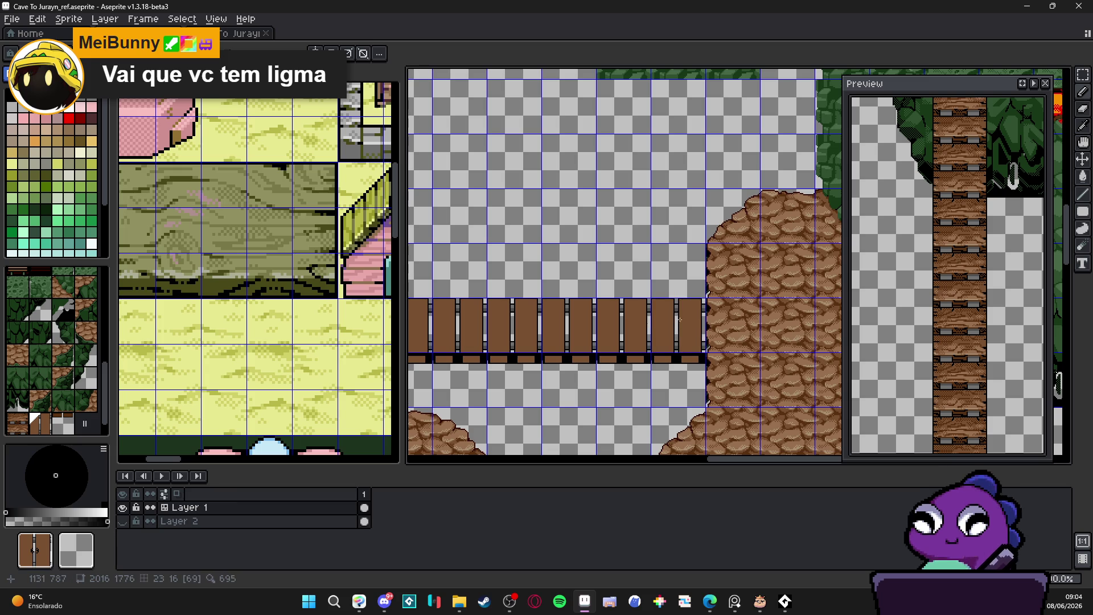
{"action": "scroll", "coordinate": [655, 297], "scroll_direction": "left", "scroll_amount": 10}
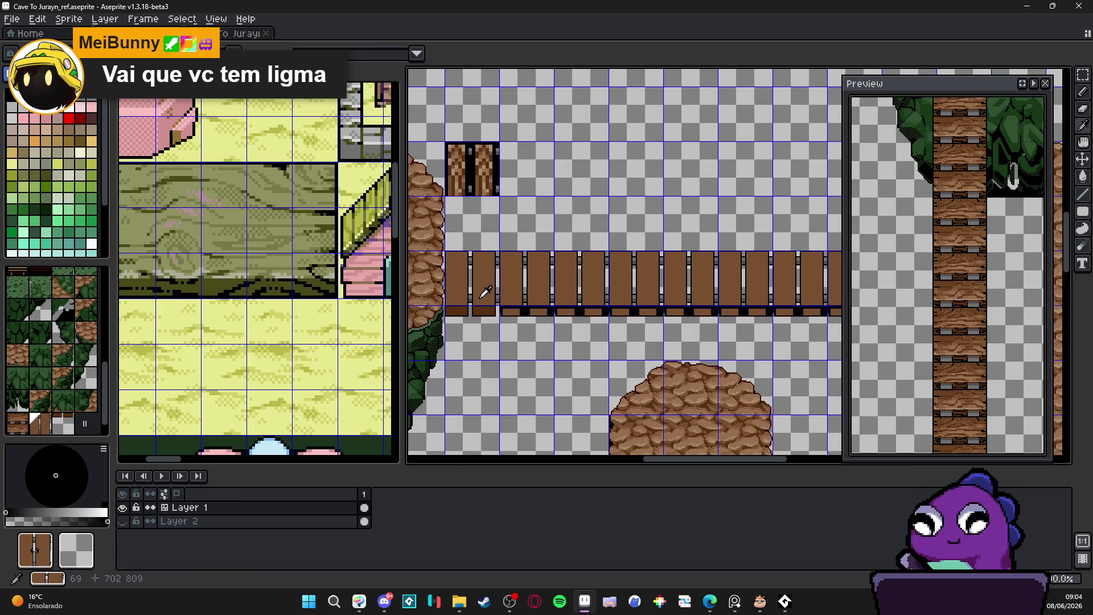
Repaint the black fence bottom strips under the planks with the plain plank bottom tile.
{"action": "left_click", "coordinate": [490, 311], "text": "alt"}
{"action": "left_click", "coordinate": [519, 322]}
{"action": "mouse_move", "coordinate": [519, 322]}
{"action": "left_mouse_down"}
{"action": "mouse_move", "coordinate": [740, 325]}
{"action": "mouse_move", "coordinate": [501, 339]}
{"action": "left_mouse_up"}
{"action": "left_click", "coordinate": [560, 323]}
{"action": "left_click", "coordinate": [670, 323]}
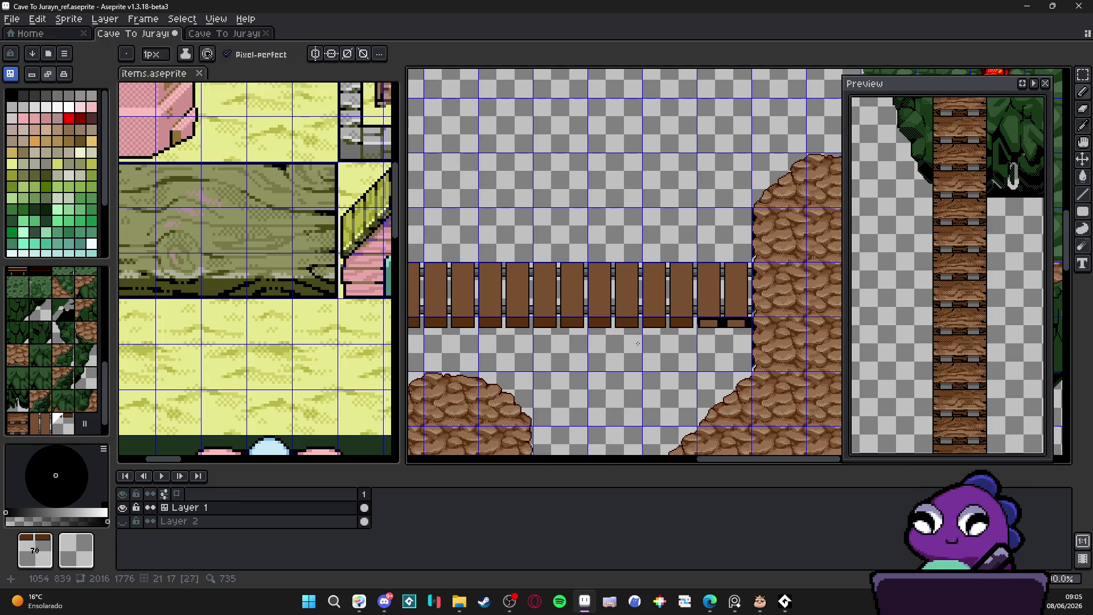
Repaint the last two fence bottoms as planks and save the map with Ctrl+S.
{"action": "left_click", "coordinate": [615, 323]}
{"action": "left_click", "coordinate": [724, 322]}
{"action": "left_click_drag", "start_coordinate": [618, 329], "coordinate": [660, 337]}
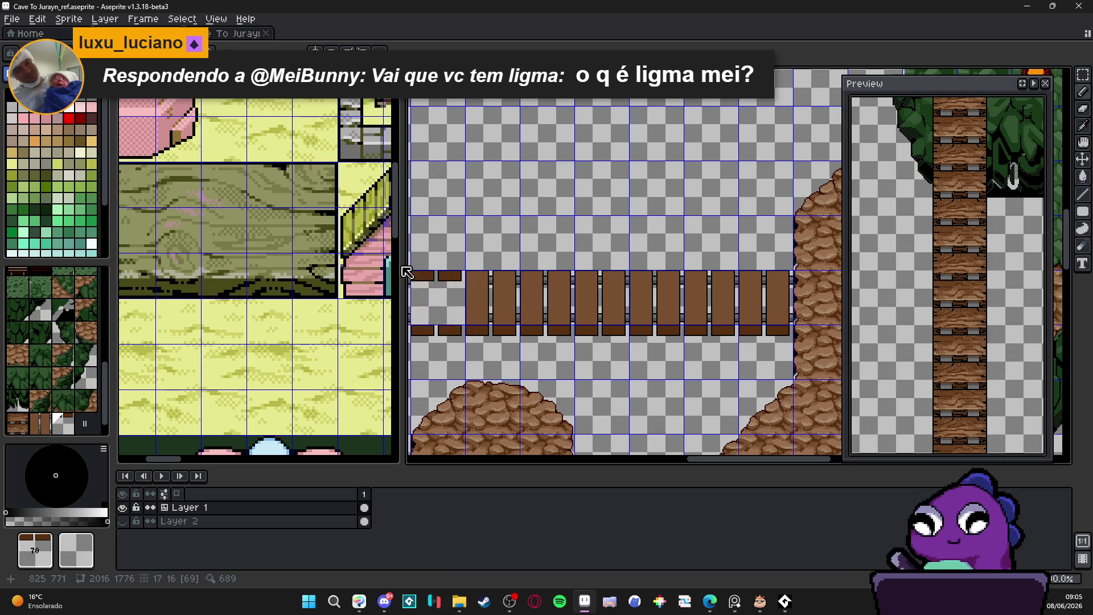
{"action": "left_click", "coordinate": [221, 206]}
{"action": "left_click_drag", "start_coordinate": [520, 293], "coordinate": [699, 208]}
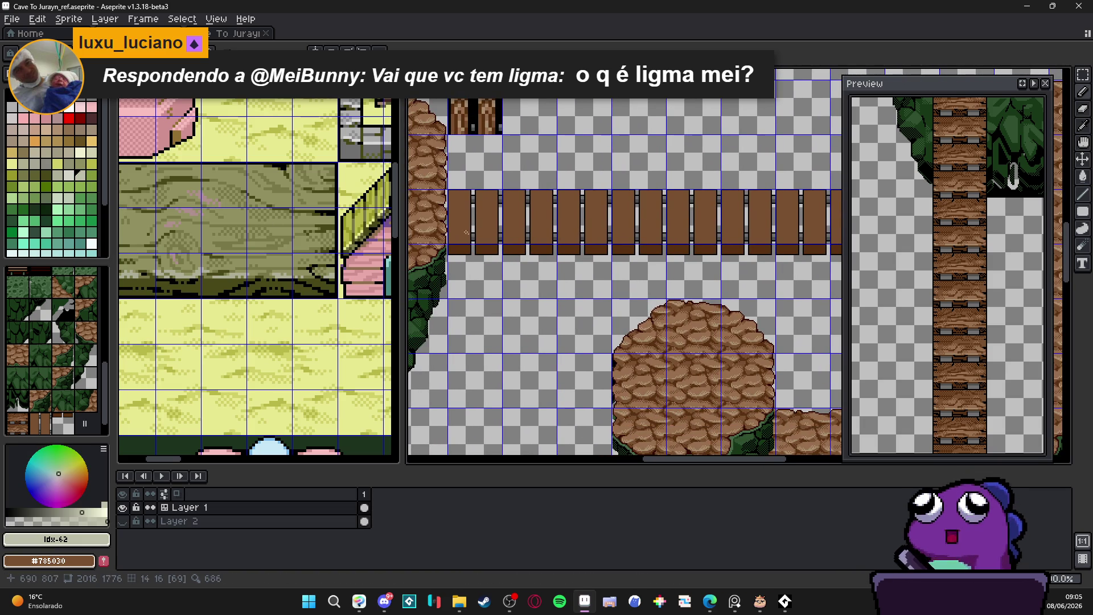
{"action": "left_click_drag", "start_coordinate": [463, 229], "coordinate": [479, 234]}
{"action": "scroll", "coordinate": [481, 236], "scroll_direction": "up", "scroll_amount": 2}
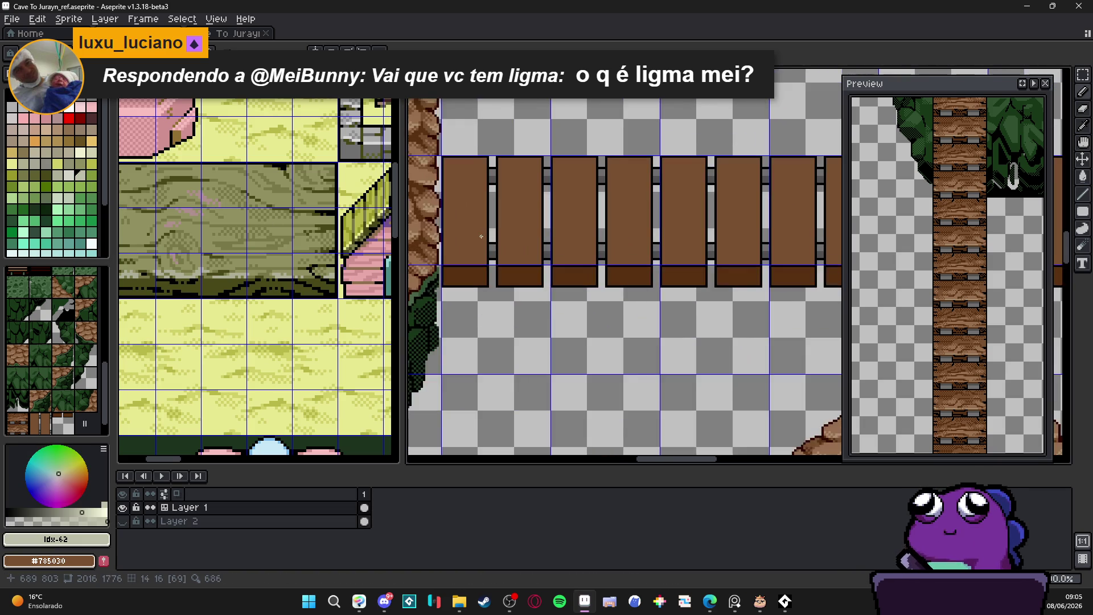
{"action": "scroll", "coordinate": [481, 236], "scroll_direction": "down", "scroll_amount": 4}
{"action": "scroll", "coordinate": [570, 210], "scroll_direction": "up", "scroll_amount": 1}
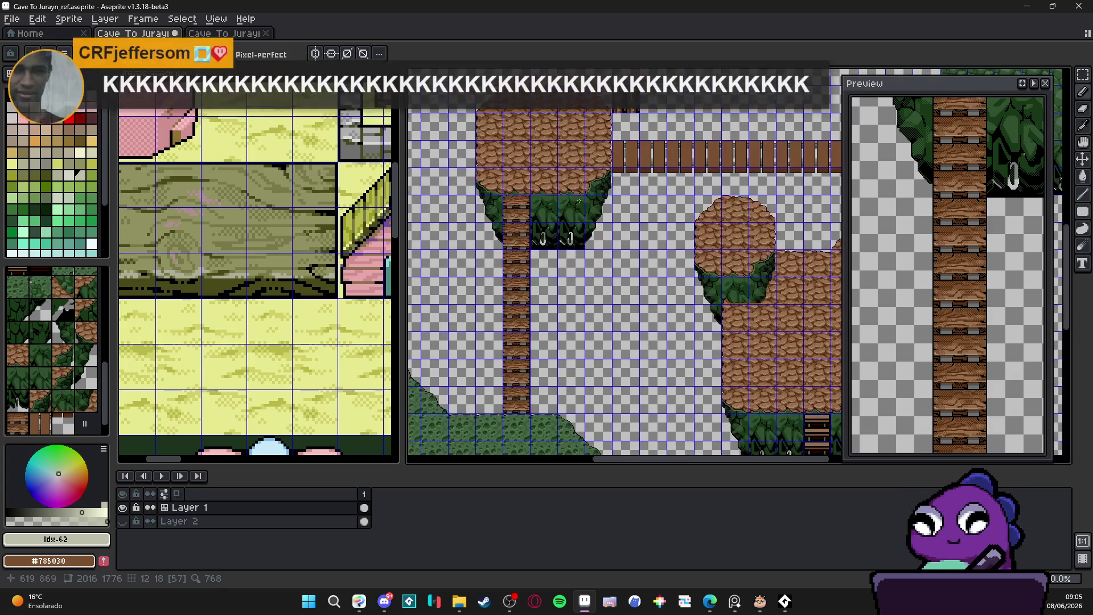
{"action": "left_click_drag", "start_coordinate": [605, 187], "coordinate": [590, 214]}
{"action": "key", "text": "ctrl+s"}
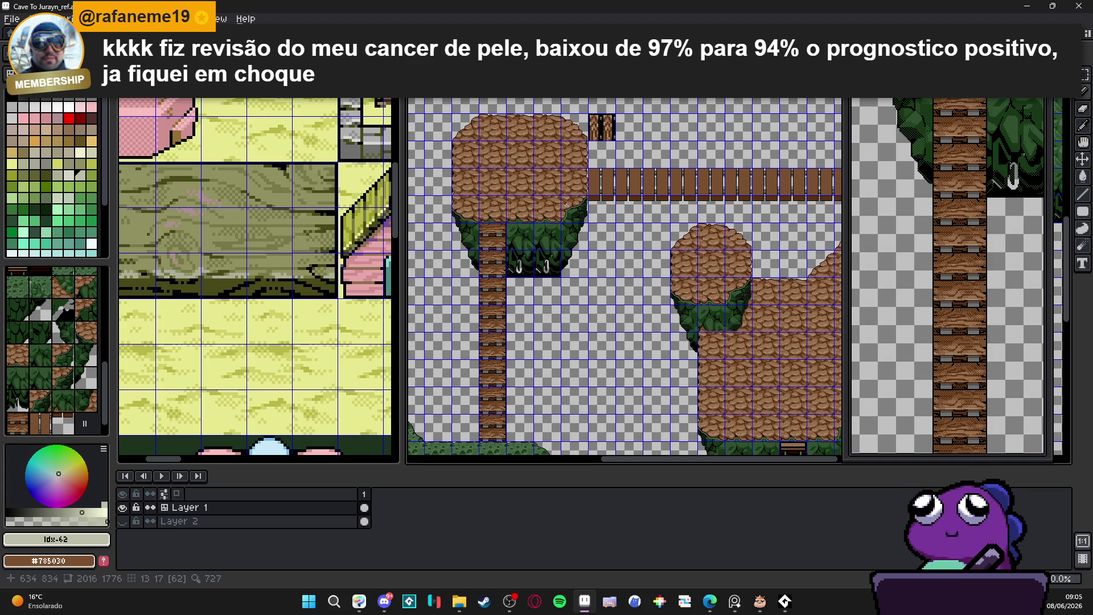
Copy a grey peg from the ladder rail, paste it onto the bridge, and rotate it 90°.
{"action": "scroll", "coordinate": [524, 210], "scroll_direction": "up", "scroll_amount": 2}
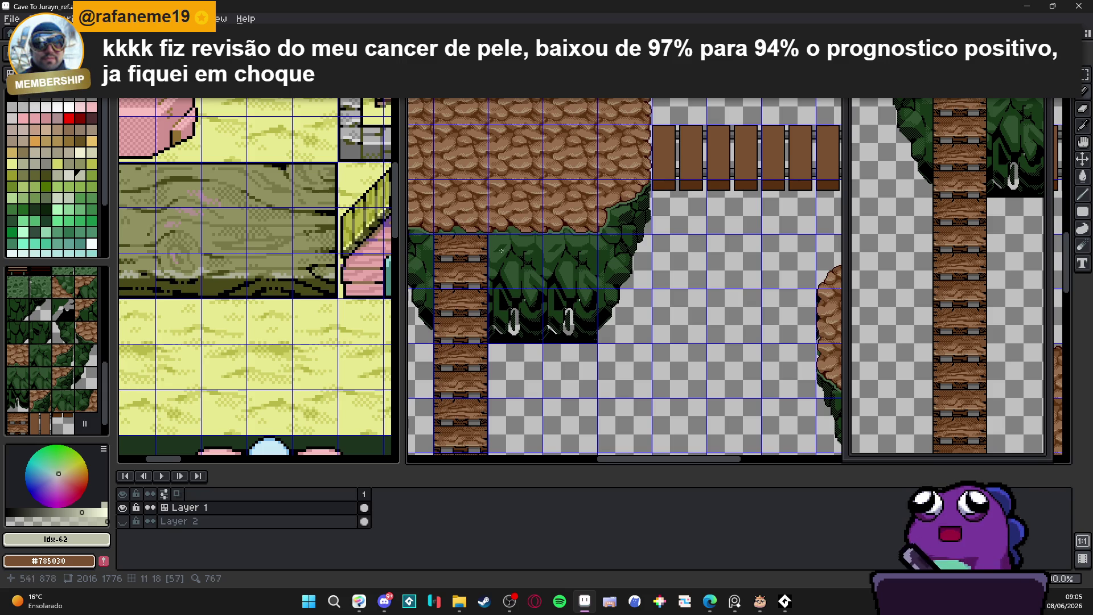
{"action": "scroll", "coordinate": [653, 218], "scroll_direction": "down", "scroll_amount": 1}
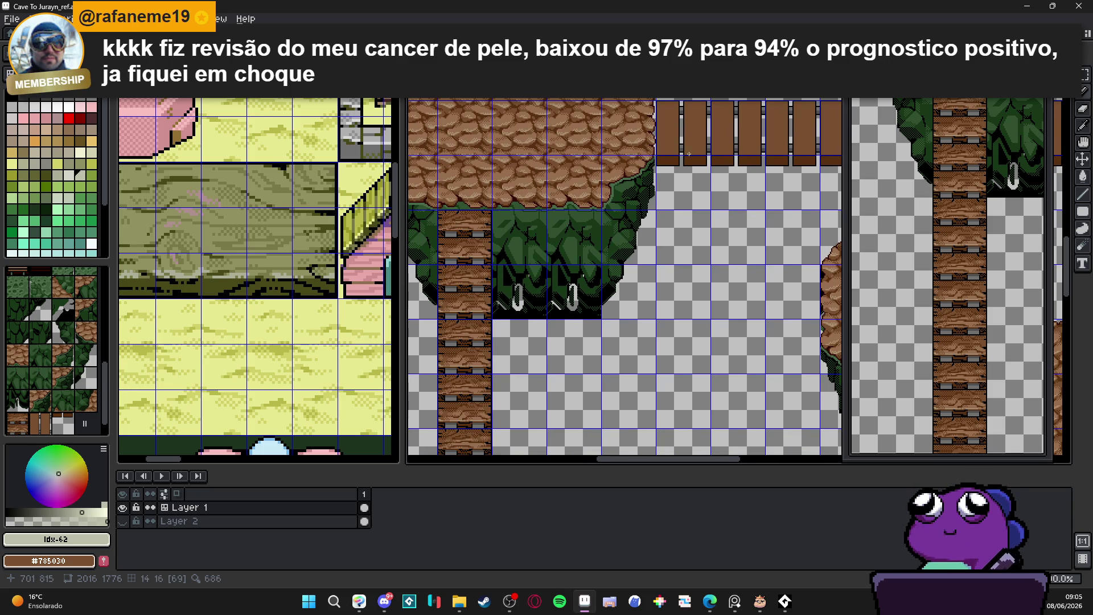
{"action": "scroll", "coordinate": [491, 265], "scroll_direction": "up", "scroll_amount": 4}
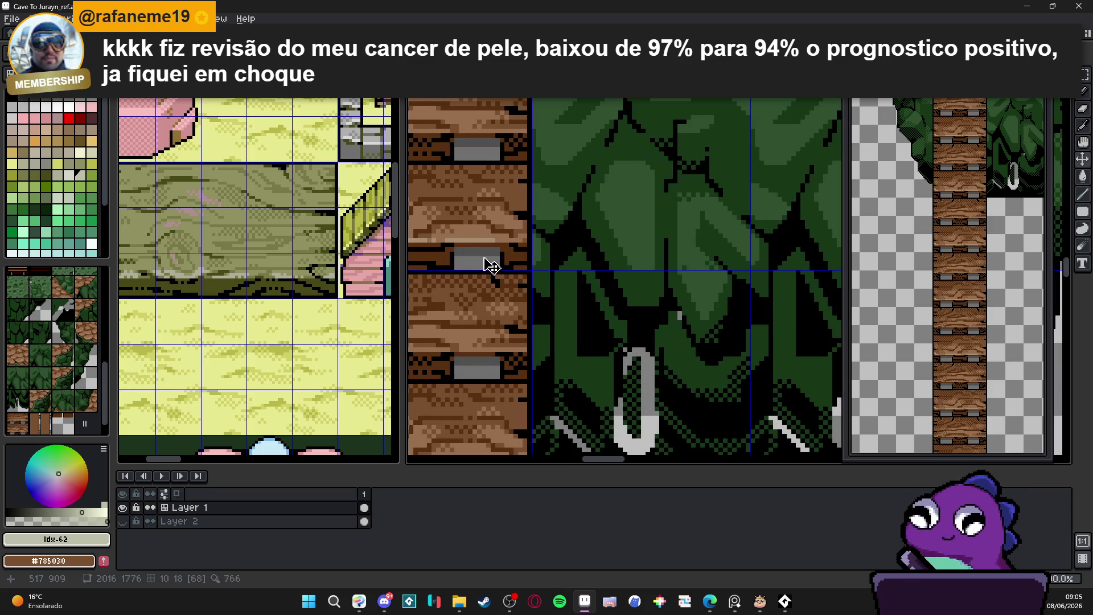
{"action": "scroll", "coordinate": [486, 260], "scroll_direction": "down", "scroll_amount": 1}
{"action": "scroll", "coordinate": [486, 260], "scroll_direction": "up", "scroll_amount": 2}
{"action": "scroll", "coordinate": [486, 260], "scroll_direction": "down", "scroll_amount": 1}
{"action": "mouse_move", "coordinate": [487, 258]}
{"action": "left_mouse_down"}
{"action": "mouse_move", "coordinate": [454, 251]}
{"action": "mouse_move", "coordinate": [501, 275]}
{"action": "left_mouse_up"}
{"action": "left_click", "coordinate": [586, 234]}
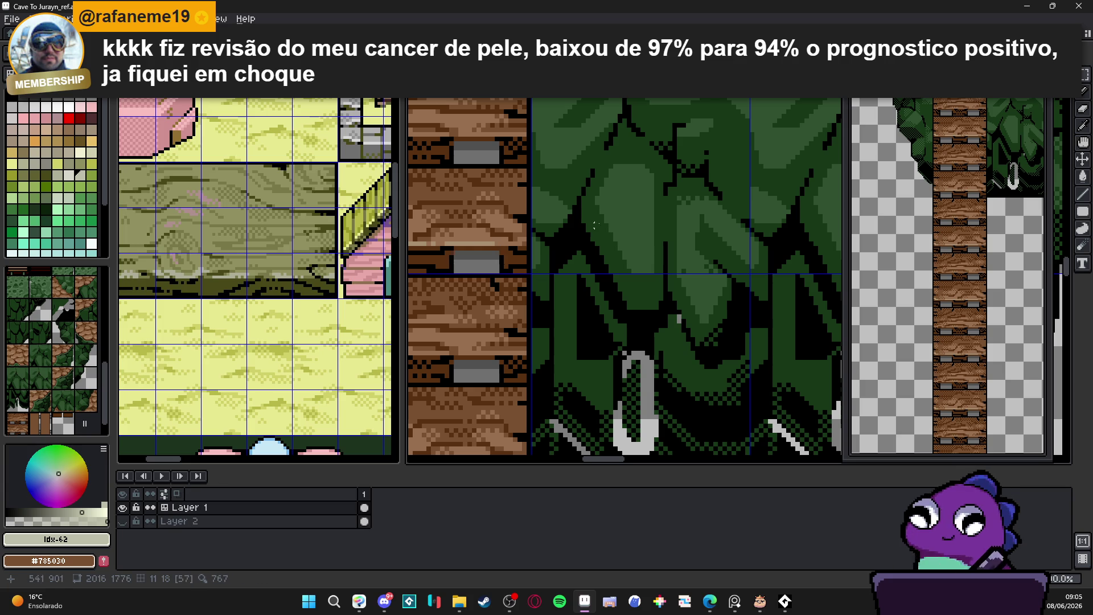
{"action": "scroll", "coordinate": [569, 285], "scroll_direction": "down", "scroll_amount": 2}
{"action": "scroll", "coordinate": [655, 252], "scroll_direction": "up", "scroll_amount": 4}
{"action": "key", "text": "ctrl+v"}
{"action": "left_click_drag", "start_coordinate": [813, 225], "coordinate": [695, 161]}
{"action": "scroll", "coordinate": [683, 283], "scroll_direction": "down", "scroll_amount": 3}
{"action": "scroll", "coordinate": [683, 282], "scroll_direction": "up", "scroll_amount": 4}
Commit the placed grey peg, then darken part of the rail column and add a black notch.
{"action": "left_click_drag", "start_coordinate": [663, 378], "coordinate": [677, 371]}
{"action": "key", "text": "Return"}
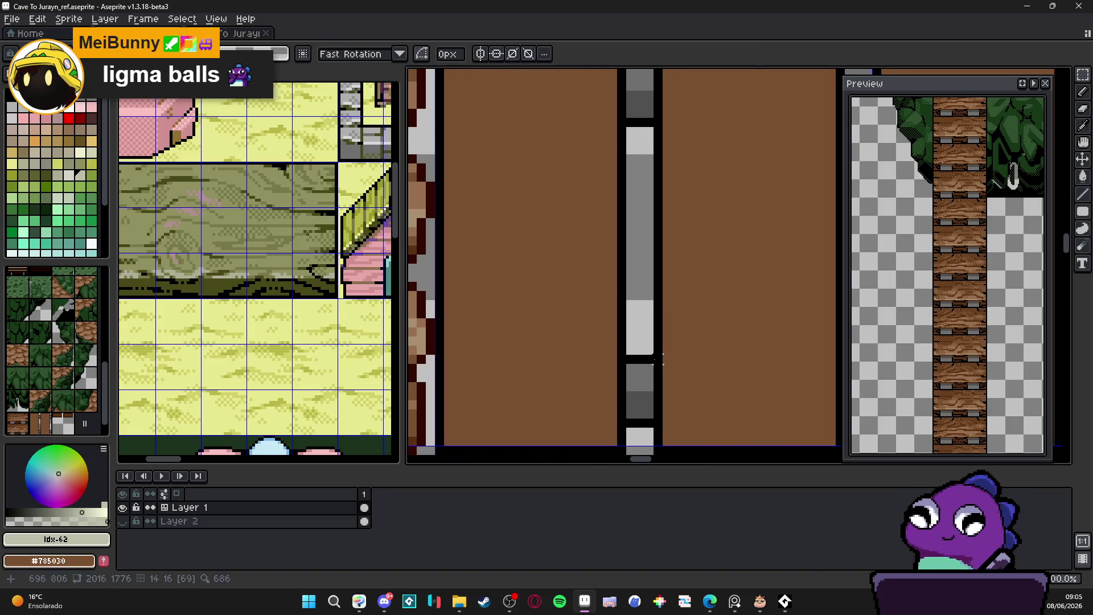
{"action": "left_click", "coordinate": [635, 360], "text": "alt"}
{"action": "mouse_move", "coordinate": [631, 353]}
{"action": "left_mouse_down"}
{"action": "mouse_move", "coordinate": [650, 350]}
{"action": "mouse_move", "coordinate": [632, 342]}
{"action": "mouse_move", "coordinate": [651, 343]}
{"action": "left_mouse_up"}
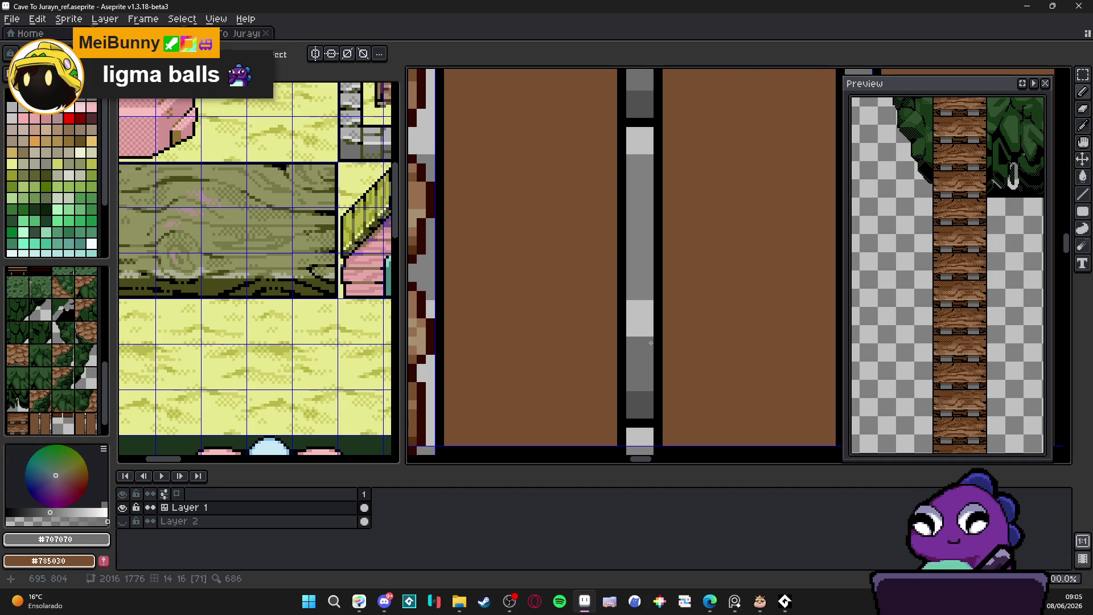
{"action": "left_click", "coordinate": [656, 358], "text": "alt"}
{"action": "left_click_drag", "start_coordinate": [648, 339], "coordinate": [626, 331]}
Paste another grey peg upright onto the rail column and repaint its black band higher.
{"action": "key", "text": "ctrl+v"}
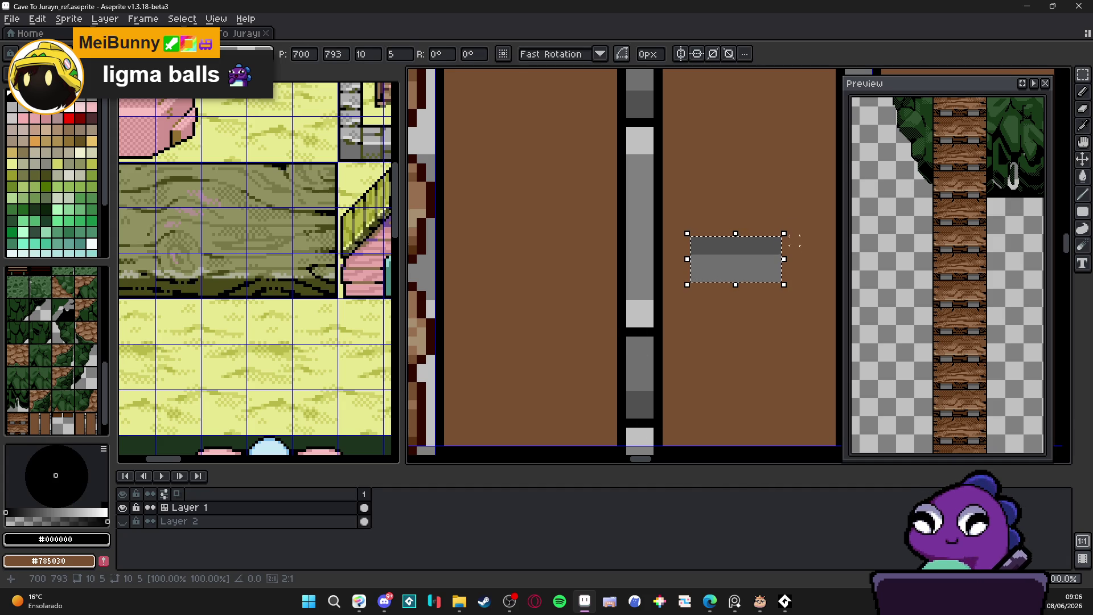
{"action": "left_click_drag", "start_coordinate": [788, 225], "coordinate": [695, 171]}
{"action": "left_click_drag", "start_coordinate": [716, 261], "coordinate": [674, 358]}
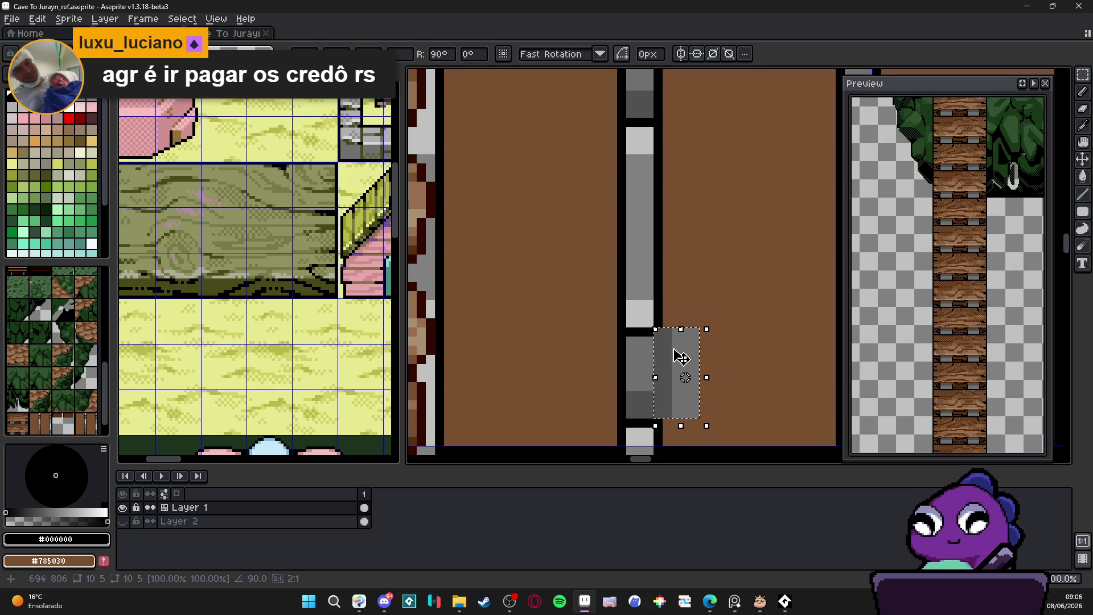
{"action": "key", "text": "Escape"}
{"action": "left_click", "coordinate": [648, 331], "text": "alt"}
{"action": "left_click", "coordinate": [648, 332]}
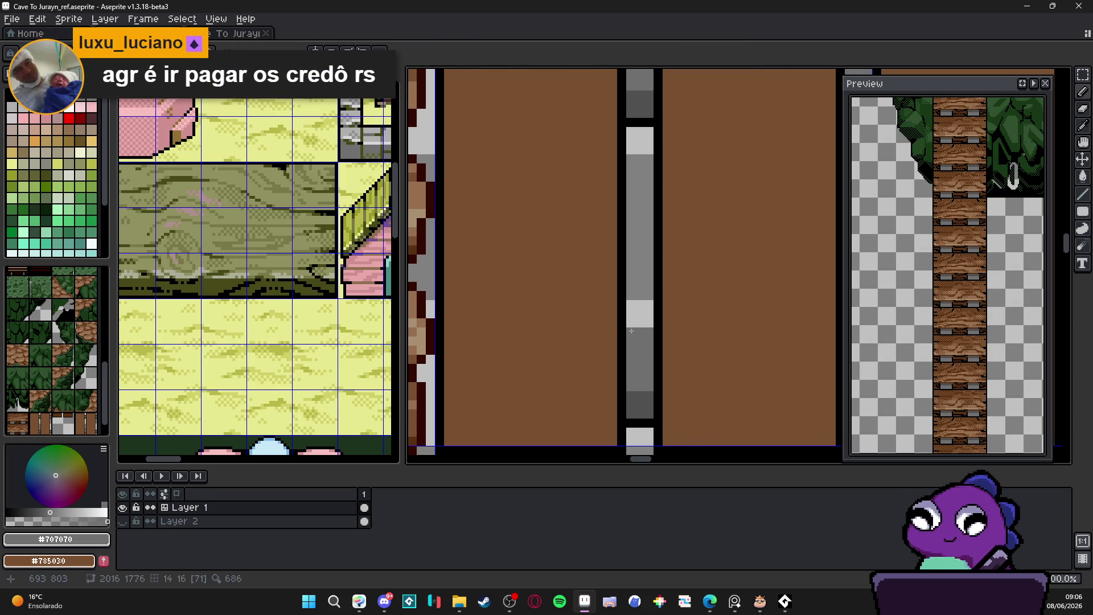
{"action": "left_click", "coordinate": [650, 325], "text": "alt"}
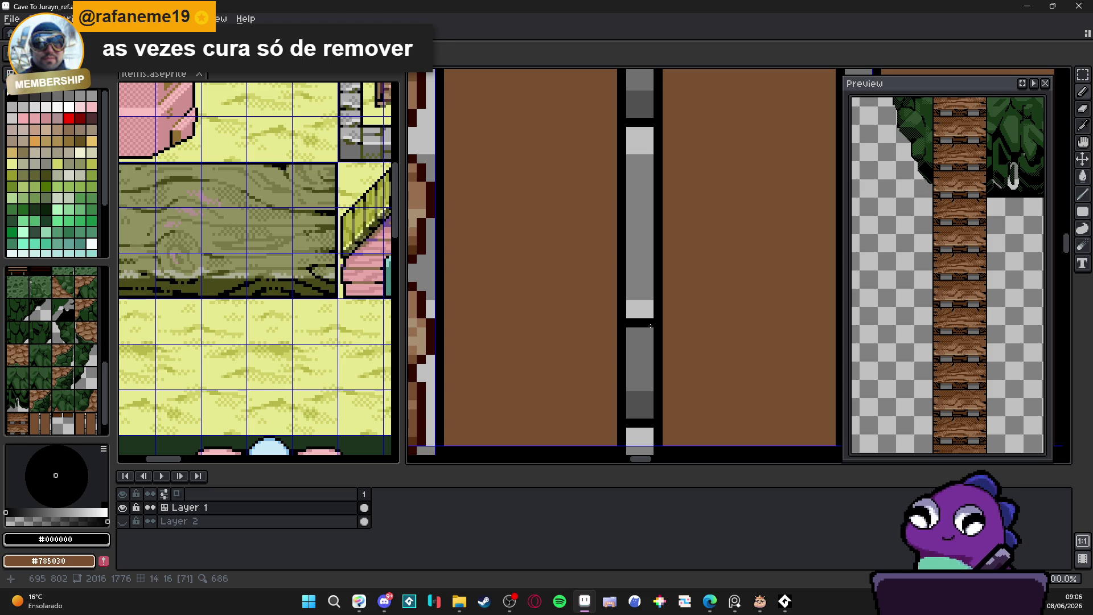
Marquee-select a segment of the grey peg column and move it into the second plank gap.
{"action": "scroll", "coordinate": [650, 327], "scroll_direction": "down", "scroll_amount": 3}
{"action": "scroll", "coordinate": [646, 319], "scroll_direction": "up", "scroll_amount": 3}
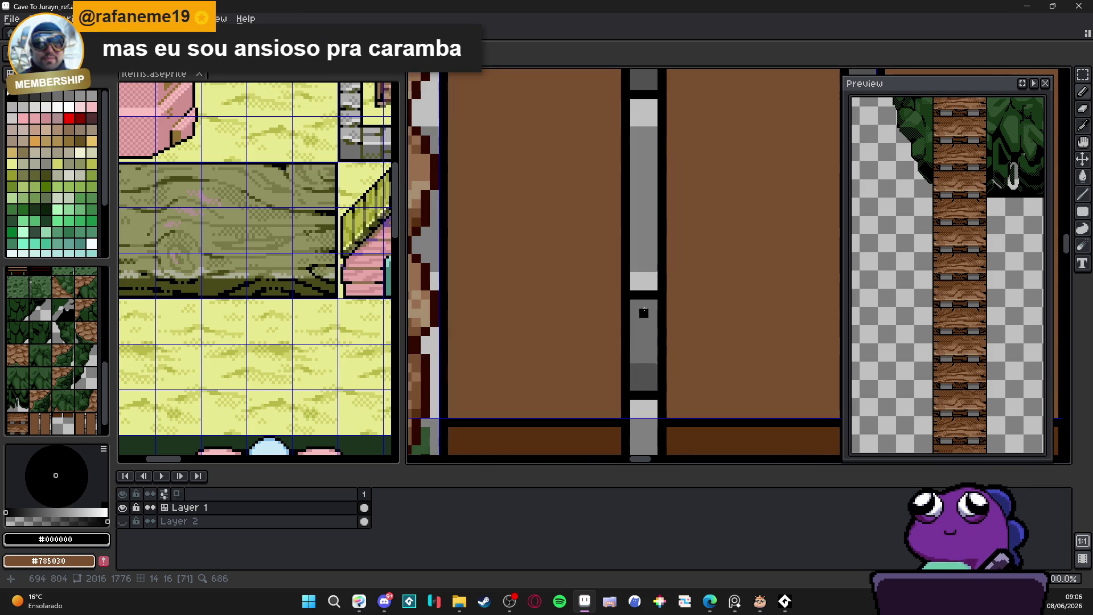
{"action": "key", "text": "m"}
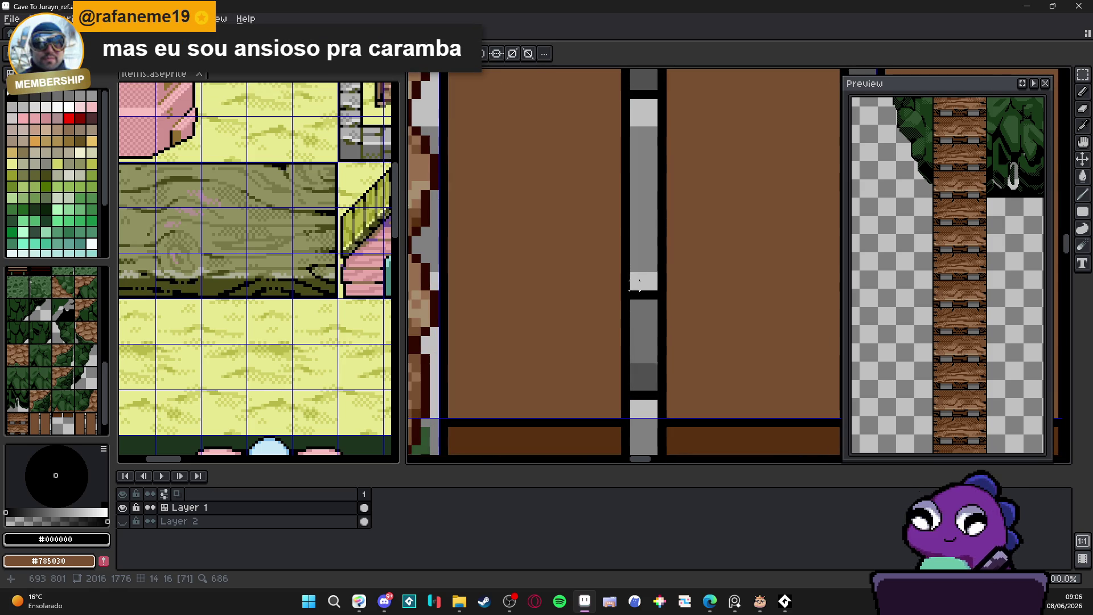
{"action": "mouse_move", "coordinate": [637, 283]}
{"action": "left_mouse_down"}
{"action": "mouse_move", "coordinate": [656, 393]}
{"action": "mouse_move", "coordinate": [642, 398]}
{"action": "mouse_move", "coordinate": [659, 199]}
{"action": "mouse_move", "coordinate": [602, 243]}
{"action": "left_mouse_up"}
{"action": "scroll", "coordinate": [656, 376], "scroll_direction": "down", "scroll_amount": 1}
{"action": "scroll", "coordinate": [661, 354], "scroll_direction": "up", "scroll_amount": 1}
{"action": "key", "text": "Return"}
{"action": "scroll", "coordinate": [686, 249], "scroll_direction": "down", "scroll_amount": 1}
{"action": "scroll", "coordinate": [663, 215], "scroll_direction": "up", "scroll_amount": 1}
{"action": "mouse_move", "coordinate": [569, 384]}
{"action": "left_mouse_down"}
{"action": "mouse_move", "coordinate": [682, 387]}
{"action": "mouse_move", "coordinate": [572, 392]}
{"action": "left_mouse_up"}
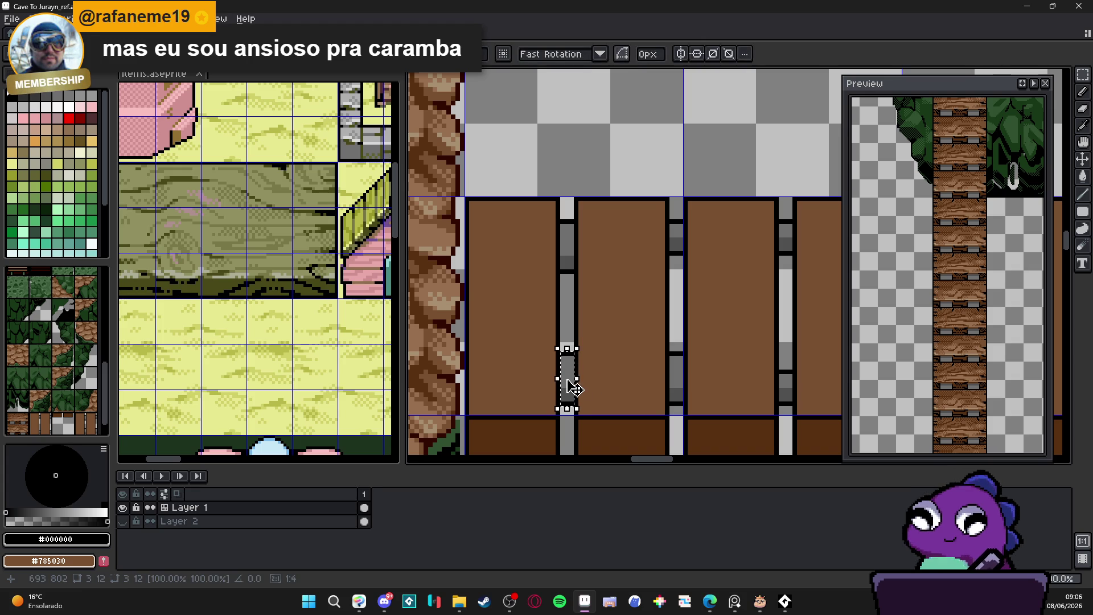
{"action": "left_click_drag", "start_coordinate": [570, 386], "coordinate": [542, 387]}
{"action": "key", "text": "ctrl+d"}
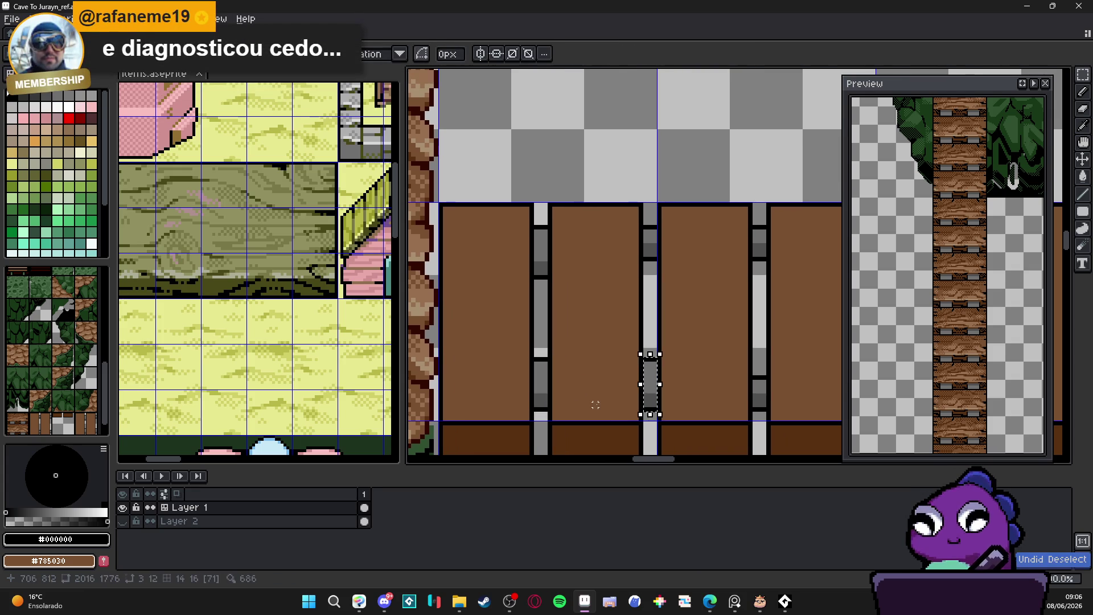
Move the peg piece into the second post gap, undoing a misplaced first attempt.
{"action": "scroll", "coordinate": [570, 350], "scroll_direction": "down", "scroll_amount": 3}
{"action": "scroll", "coordinate": [569, 349], "scroll_direction": "up", "scroll_amount": 3}
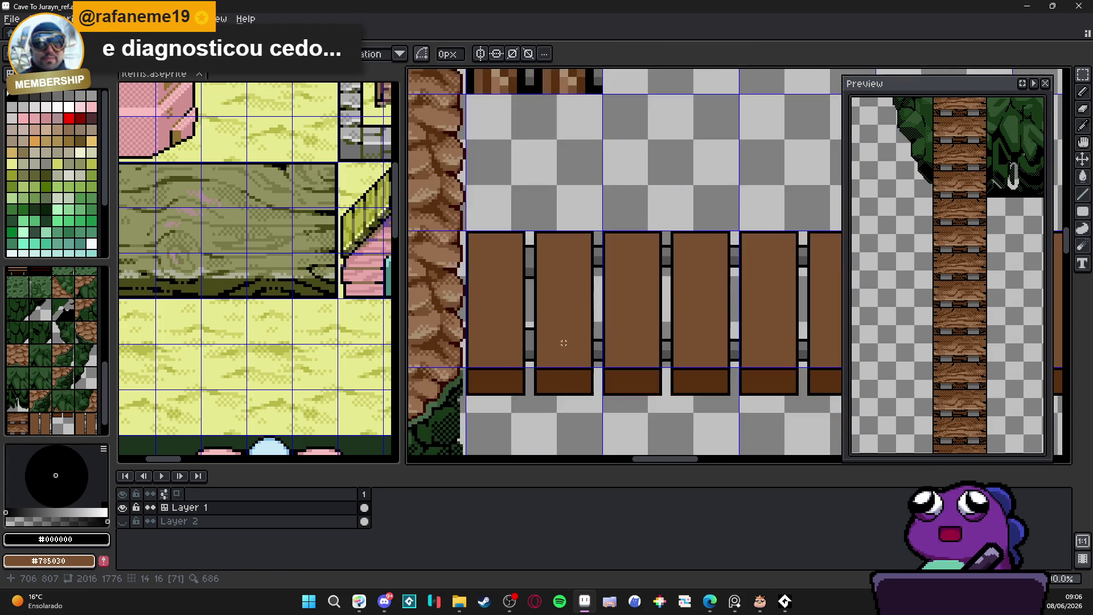
{"action": "scroll", "coordinate": [551, 278], "scroll_direction": "up", "scroll_amount": 1}
{"action": "mouse_move", "coordinate": [511, 350]}
{"action": "left_mouse_down"}
{"action": "mouse_move", "coordinate": [531, 409]}
{"action": "mouse_move", "coordinate": [631, 385]}
{"action": "left_mouse_up"}
{"action": "key", "text": "ctrl+z"}
{"action": "key", "text": "ctrl+z"}
{"action": "left_click_drag", "start_coordinate": [531, 389], "coordinate": [641, 256]}
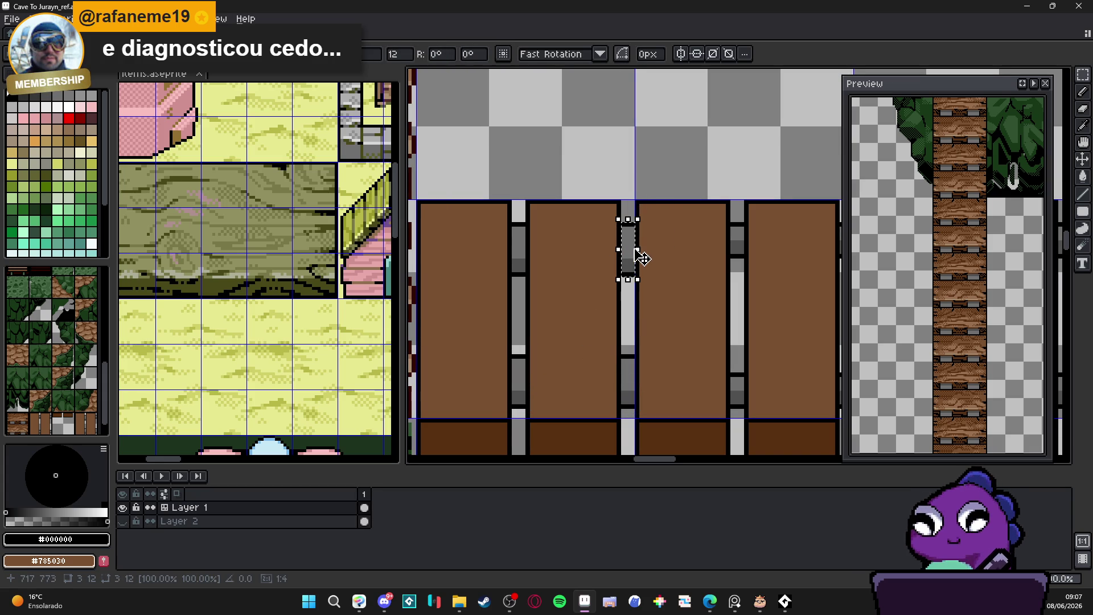
{"action": "scroll", "coordinate": [632, 279], "scroll_direction": "down", "scroll_amount": 4}
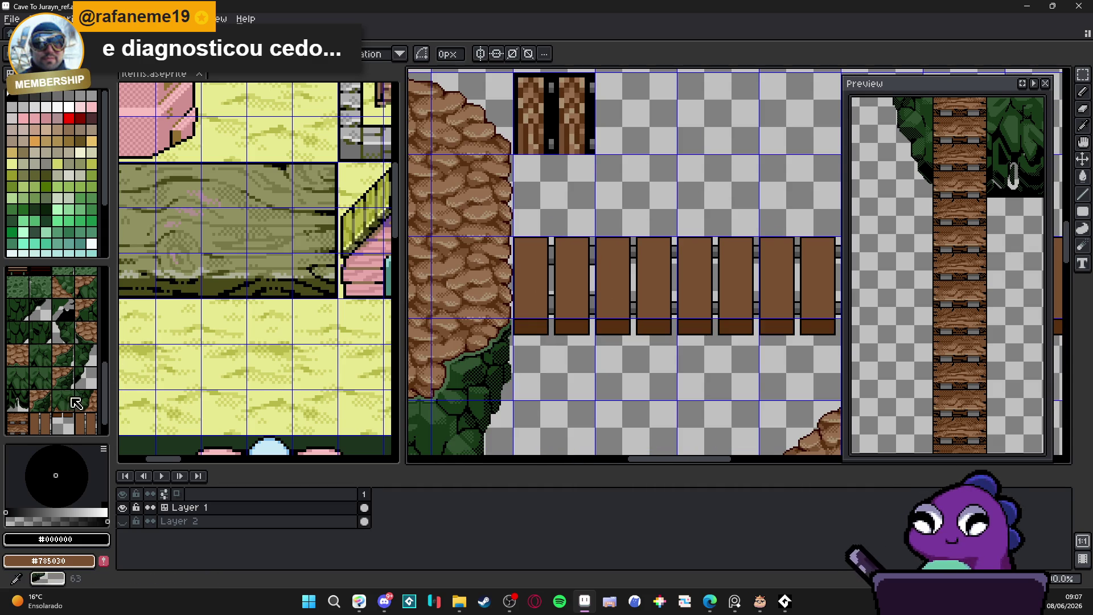
Pick the post tile from the tileset for painting.
{"action": "left_click", "coordinate": [41, 425]}
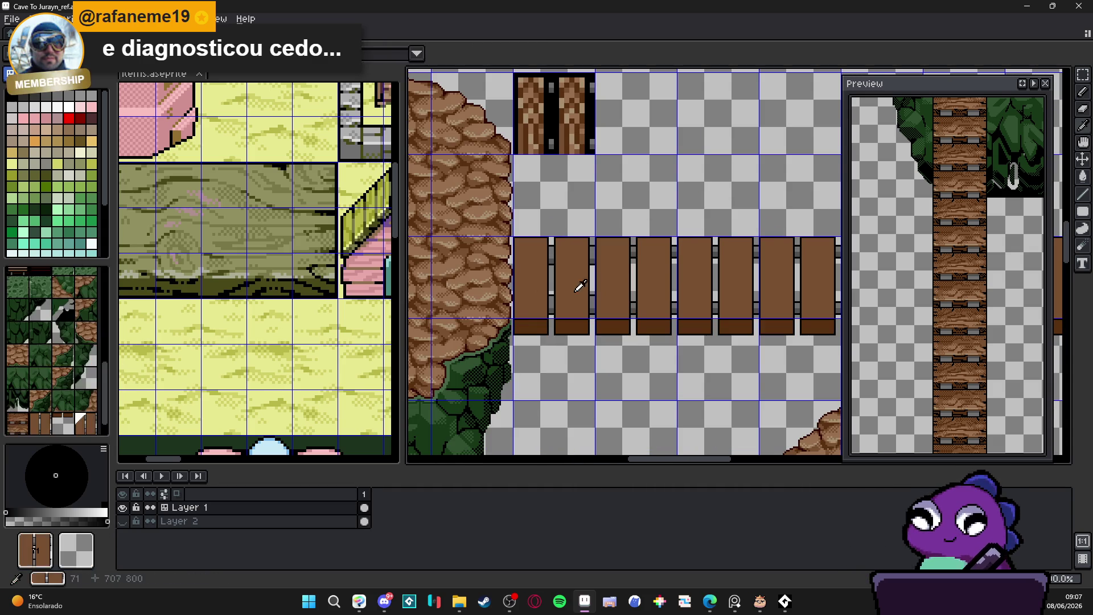
{"action": "scroll", "coordinate": [606, 320], "scroll_direction": "right", "scroll_amount": 3}
{"action": "scroll", "coordinate": [686, 310], "scroll_direction": "up", "scroll_amount": 2}
{"action": "scroll", "coordinate": [588, 352], "scroll_direction": "right", "scroll_amount": 3}
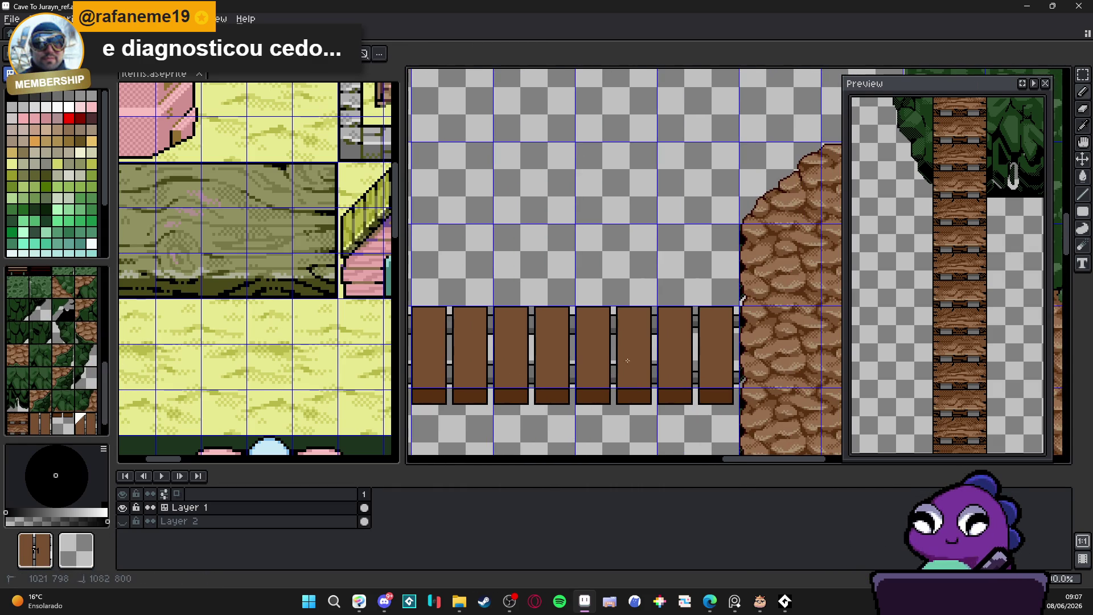
{"action": "scroll", "coordinate": [645, 358], "scroll_direction": "left", "scroll_amount": 10}
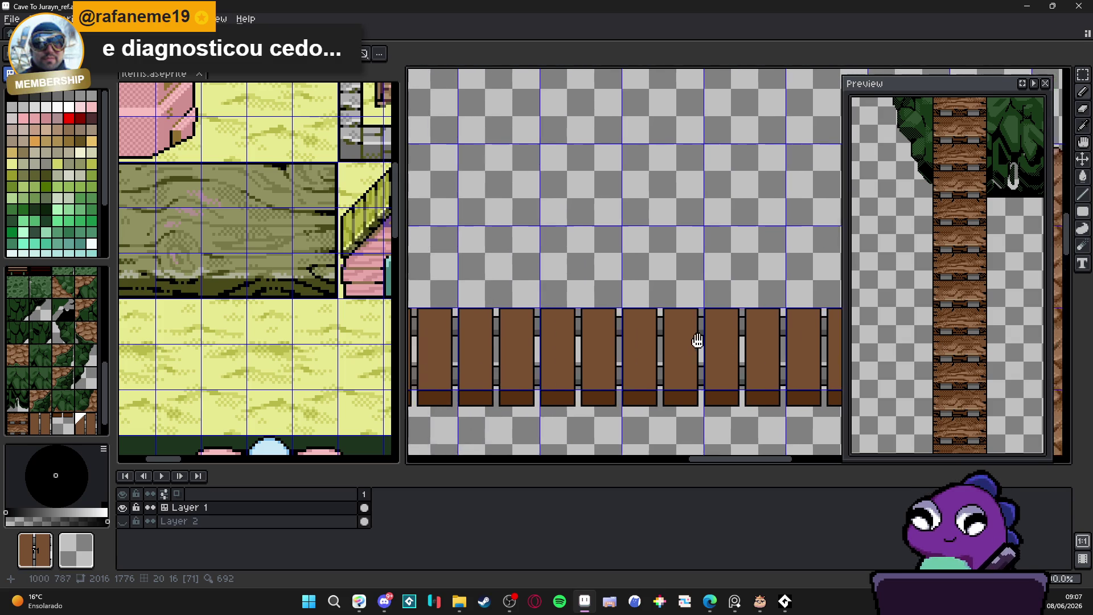
{"action": "scroll", "coordinate": [530, 322], "scroll_direction": "left", "scroll_amount": 2}
Draw stepped black notches under the left and middle planks' bottom edges.
{"action": "left_click", "coordinate": [556, 351], "text": "alt"}
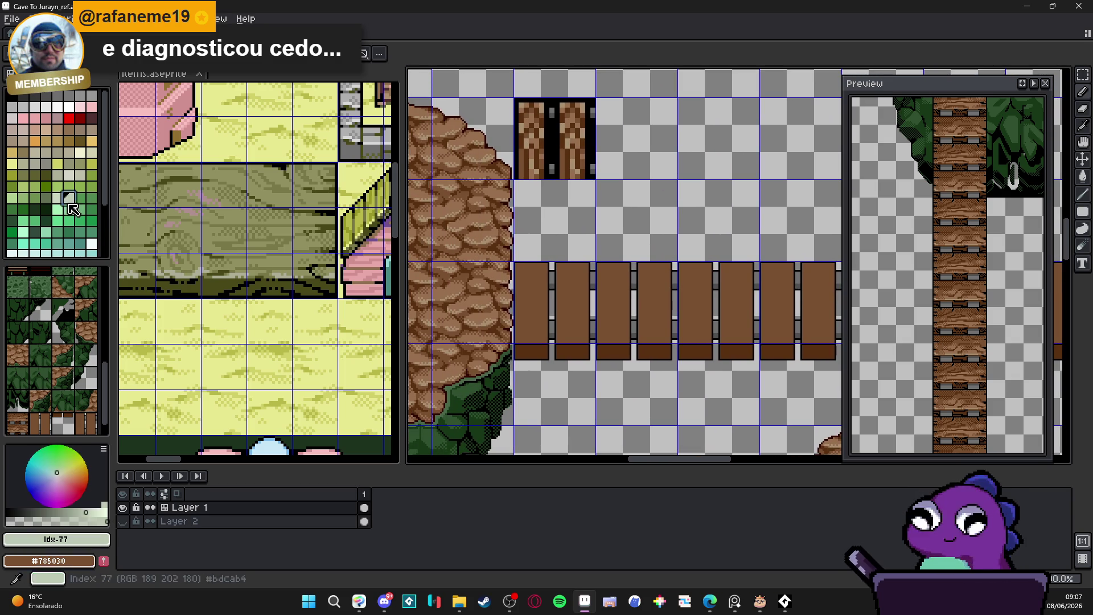
{"action": "scroll", "coordinate": [556, 352], "scroll_direction": "up", "scroll_amount": 5}
{"action": "left_click", "coordinate": [547, 357], "text": "alt"}
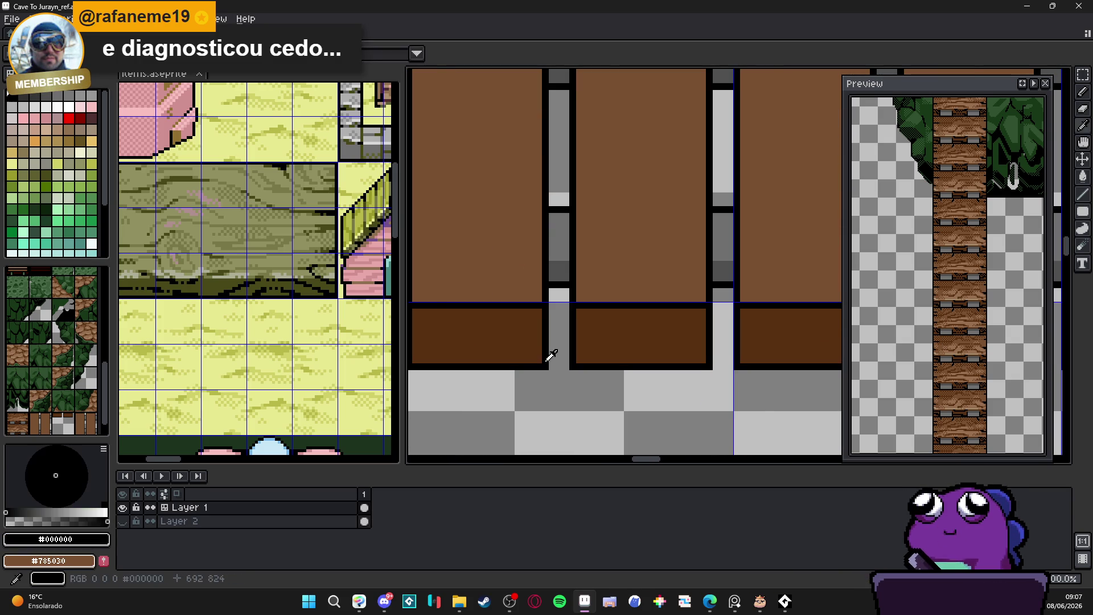
{"action": "scroll", "coordinate": [613, 354], "scroll_direction": "up", "scroll_amount": 1}
{"action": "mouse_move", "coordinate": [611, 353]}
{"action": "left_mouse_down"}
{"action": "mouse_move", "coordinate": [430, 364]}
{"action": "mouse_move", "coordinate": [455, 364]}
{"action": "left_mouse_up"}
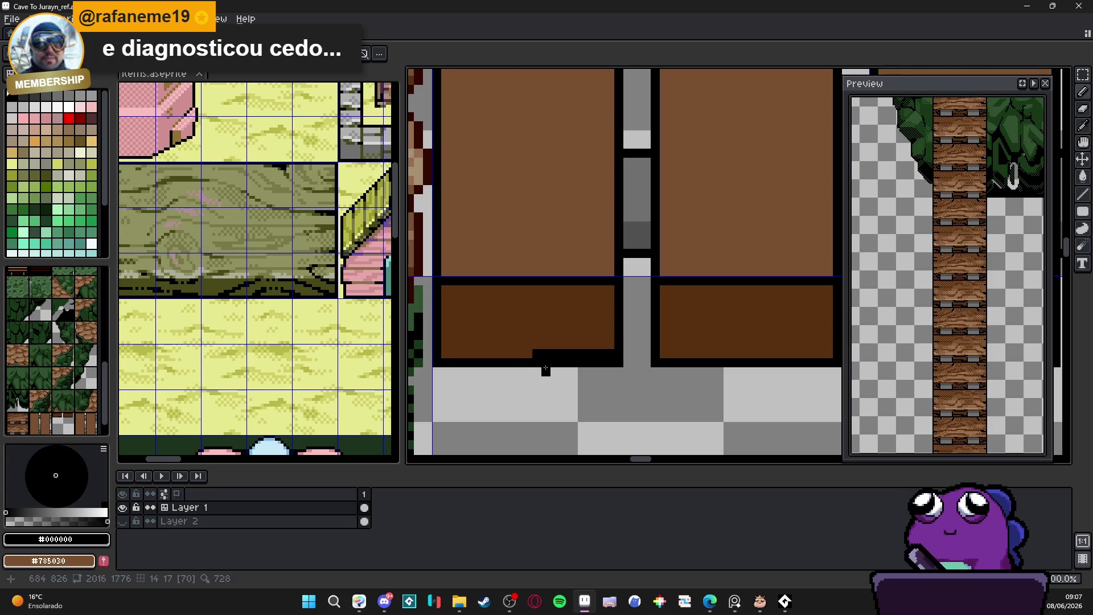
{"action": "key", "text": "e"}
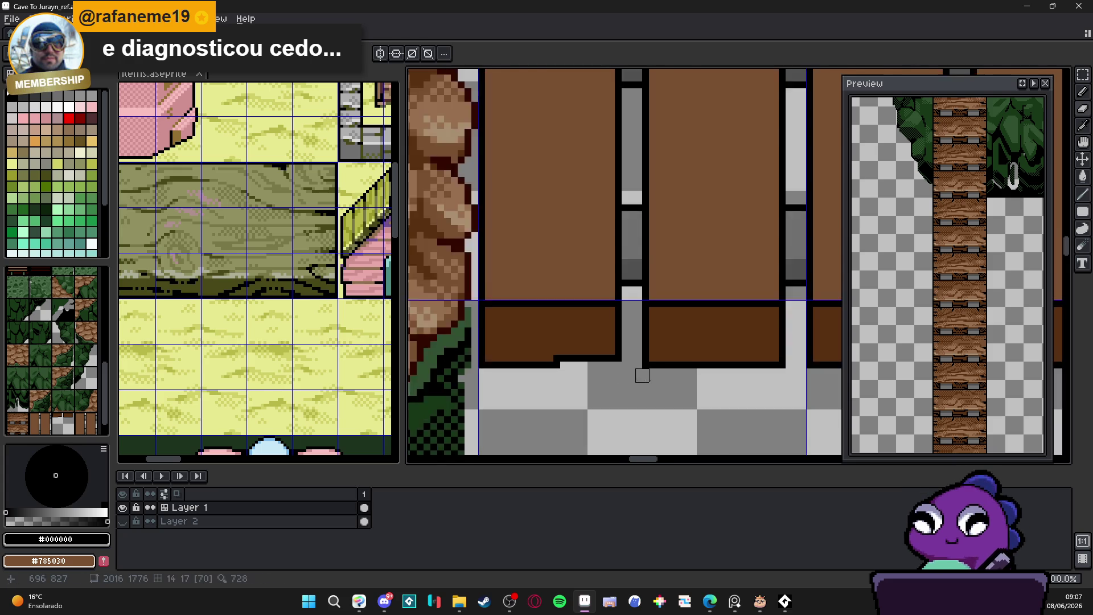
{"action": "scroll", "coordinate": [629, 373], "scroll_direction": "down", "scroll_amount": 2}
{"action": "key", "text": "b"}
{"action": "mouse_move", "coordinate": [495, 360]}
{"action": "left_mouse_down"}
{"action": "mouse_move", "coordinate": [555, 358]}
{"action": "mouse_move", "coordinate": [493, 368]}
{"action": "left_mouse_up"}
Erase stray black pixels along the plank edge.
{"action": "key", "text": "e"}
{"action": "scroll", "coordinate": [521, 381], "scroll_direction": "down", "scroll_amount": 2}
{"action": "scroll", "coordinate": [528, 389], "scroll_direction": "down", "scroll_amount": 1}
{"action": "scroll", "coordinate": [528, 389], "scroll_direction": "down", "scroll_amount": 1}
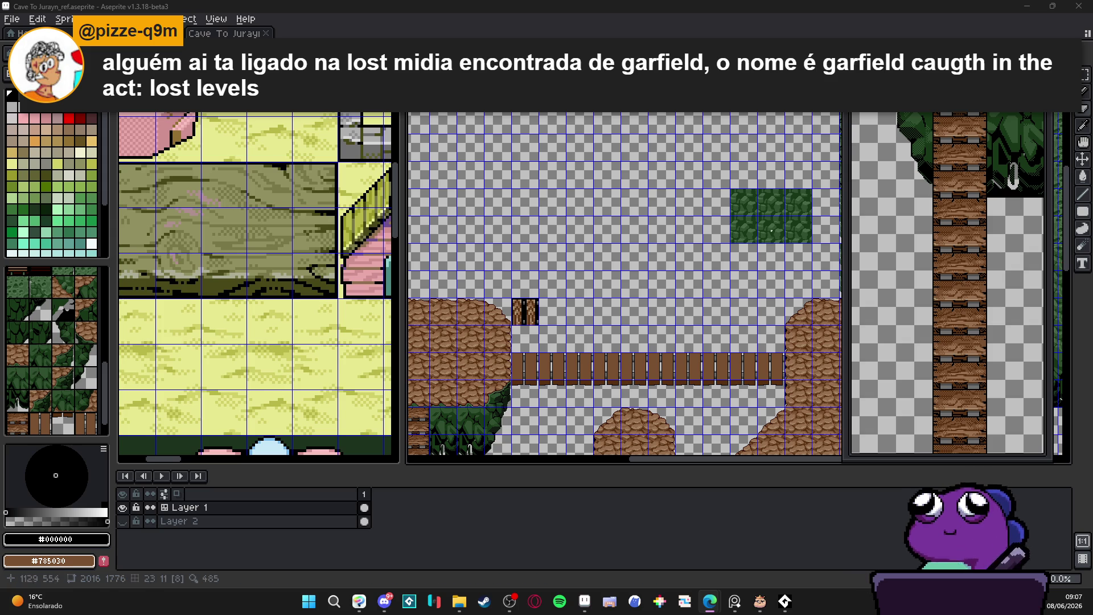
{"action": "scroll", "coordinate": [501, 379], "scroll_direction": "up", "scroll_amount": 3}
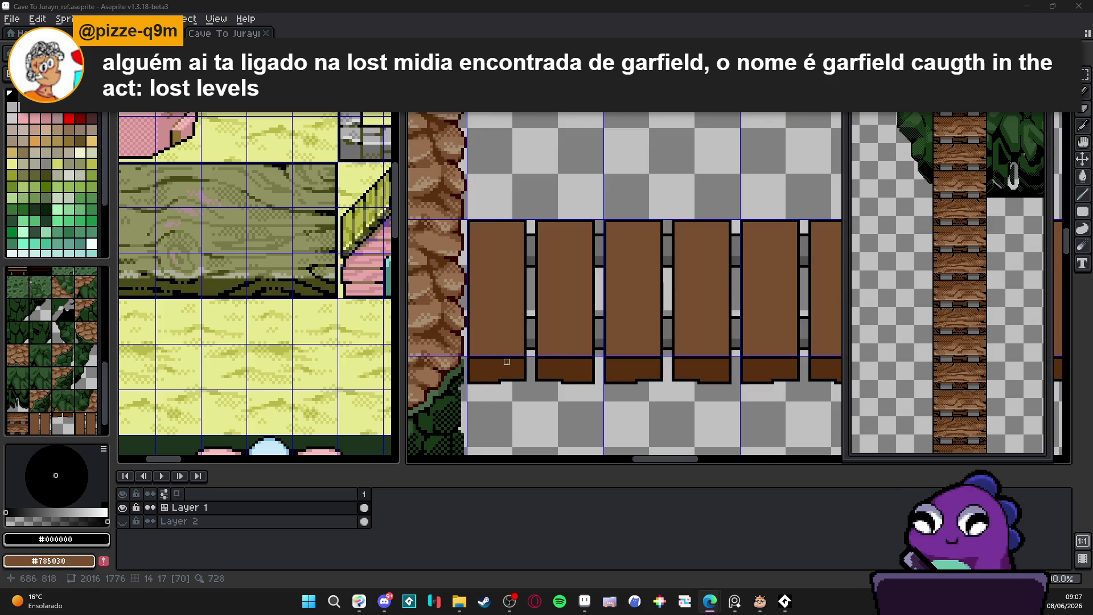
Eyedrop the plank brown #785030.
{"action": "left_click_drag", "start_coordinate": [501, 353], "coordinate": [609, 313]}
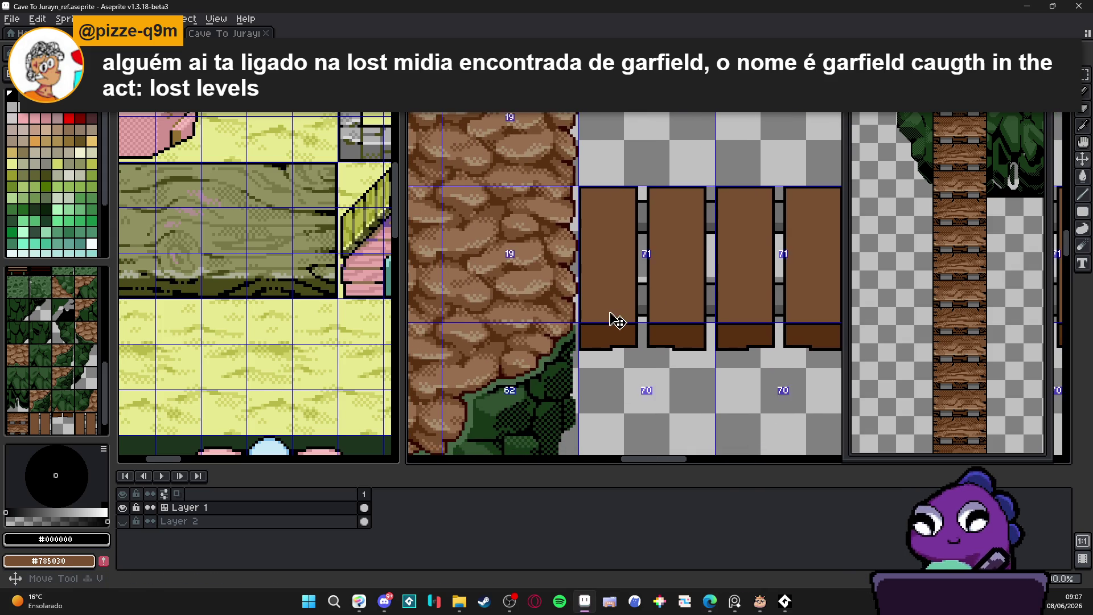
{"action": "left_click", "coordinate": [609, 312], "text": "alt"}
{"action": "scroll", "coordinate": [610, 312], "scroll_direction": "down", "scroll_amount": 2}
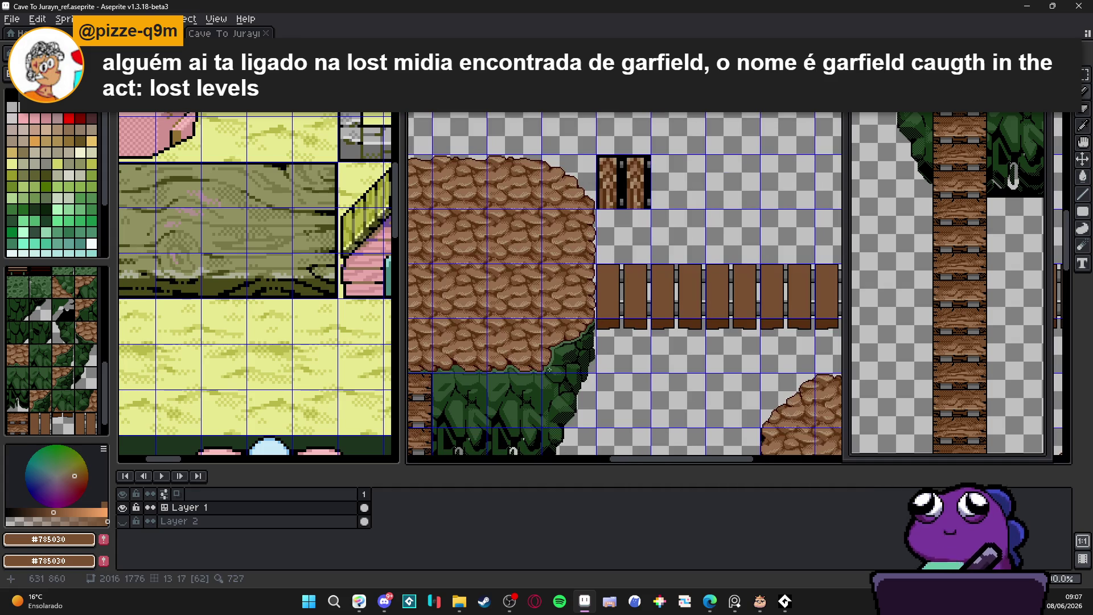
{"action": "left_click_drag", "start_coordinate": [549, 369], "coordinate": [618, 328]}
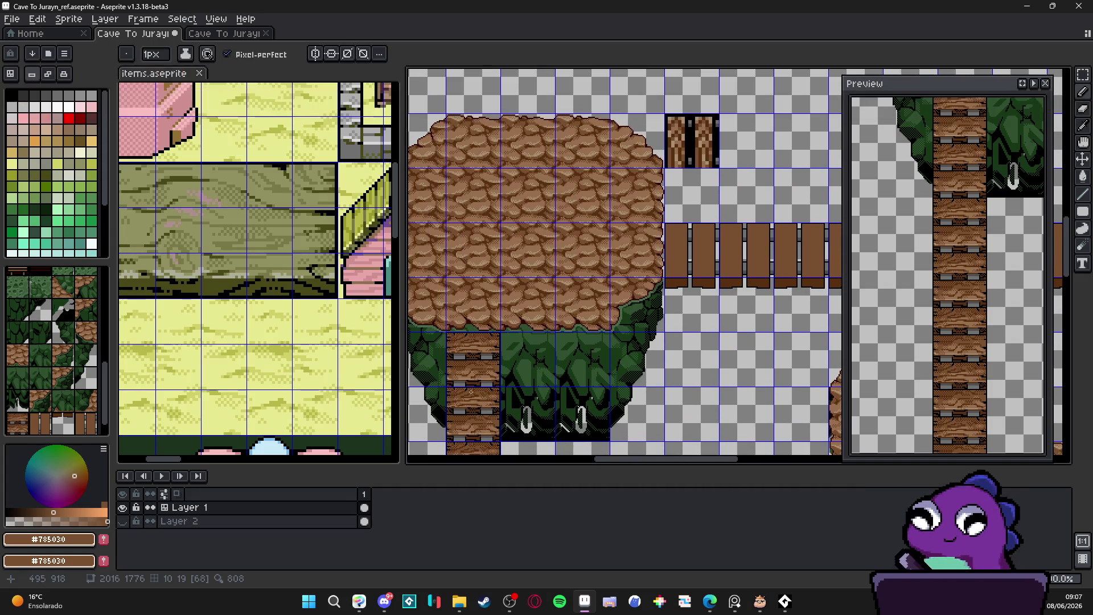
{"action": "scroll", "coordinate": [659, 324], "scroll_direction": "right", "scroll_amount": 3}
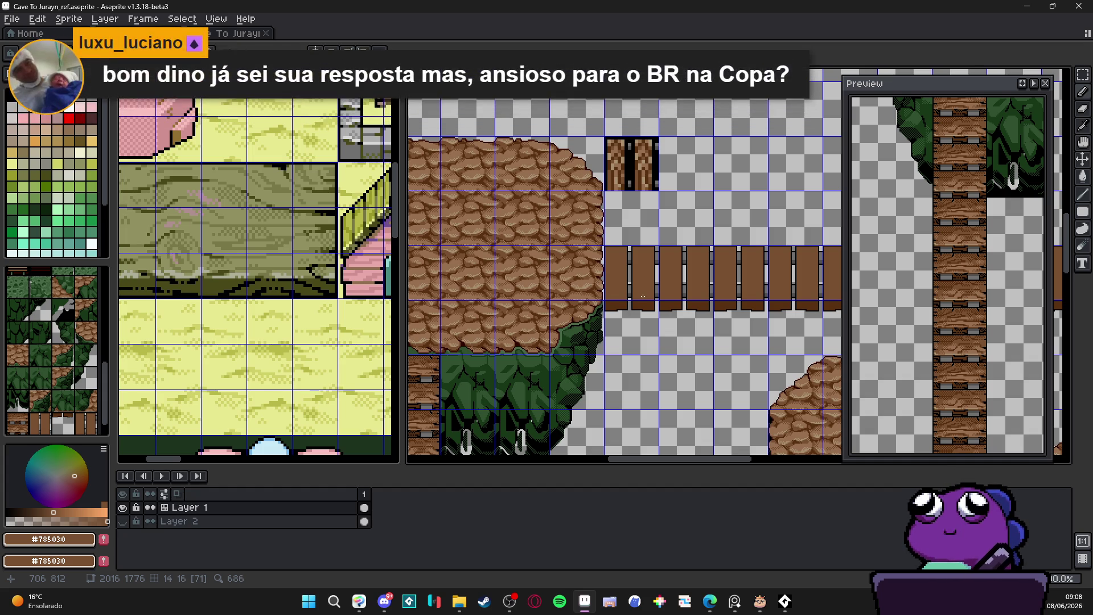
Sample the light wood tone #a89070 and save the cave map file.
{"action": "scroll", "coordinate": [629, 299], "scroll_direction": "down", "scroll_amount": 2}
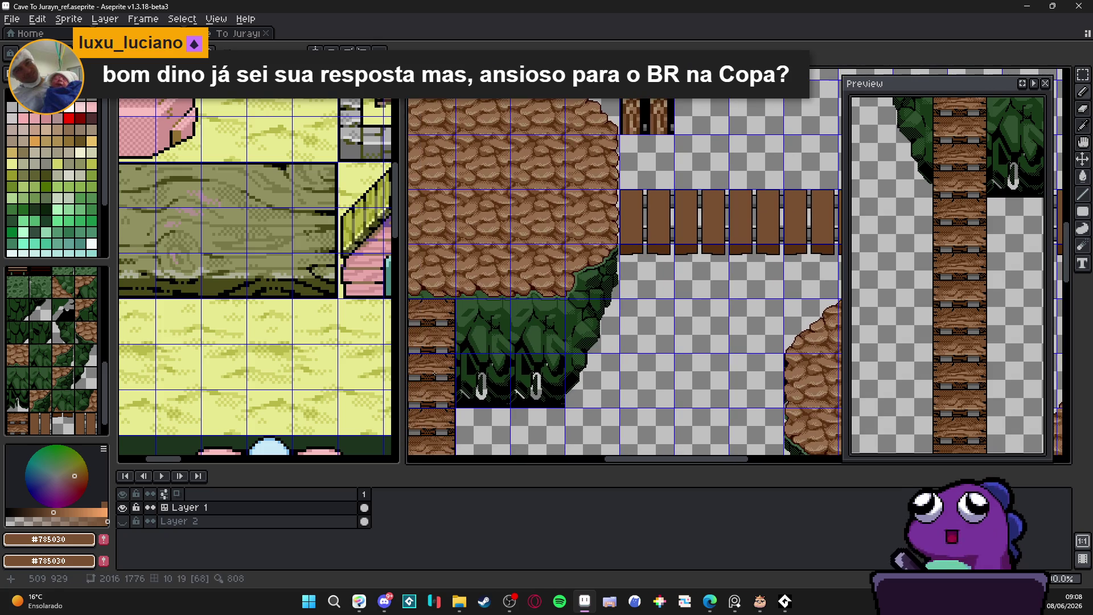
{"action": "scroll", "coordinate": [457, 377], "scroll_direction": "up", "scroll_amount": 3}
{"action": "scroll", "coordinate": [456, 377], "scroll_direction": "down", "scroll_amount": 3}
{"action": "scroll", "coordinate": [577, 367], "scroll_direction": "up", "scroll_amount": 3}
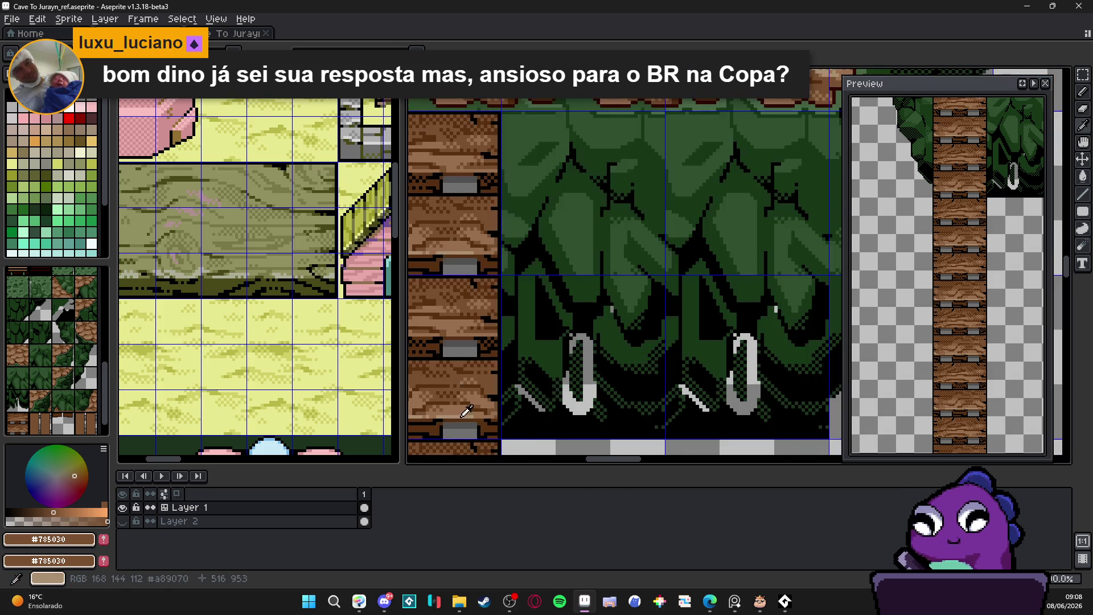
{"action": "left_click", "coordinate": [576, 366], "text": "alt"}
{"action": "scroll", "coordinate": [576, 367], "scroll_direction": "down", "scroll_amount": 3}
{"action": "scroll", "coordinate": [577, 367], "scroll_direction": "down", "scroll_amount": 1}
{"action": "scroll", "coordinate": [655, 342], "scroll_direction": "up", "scroll_amount": 1}
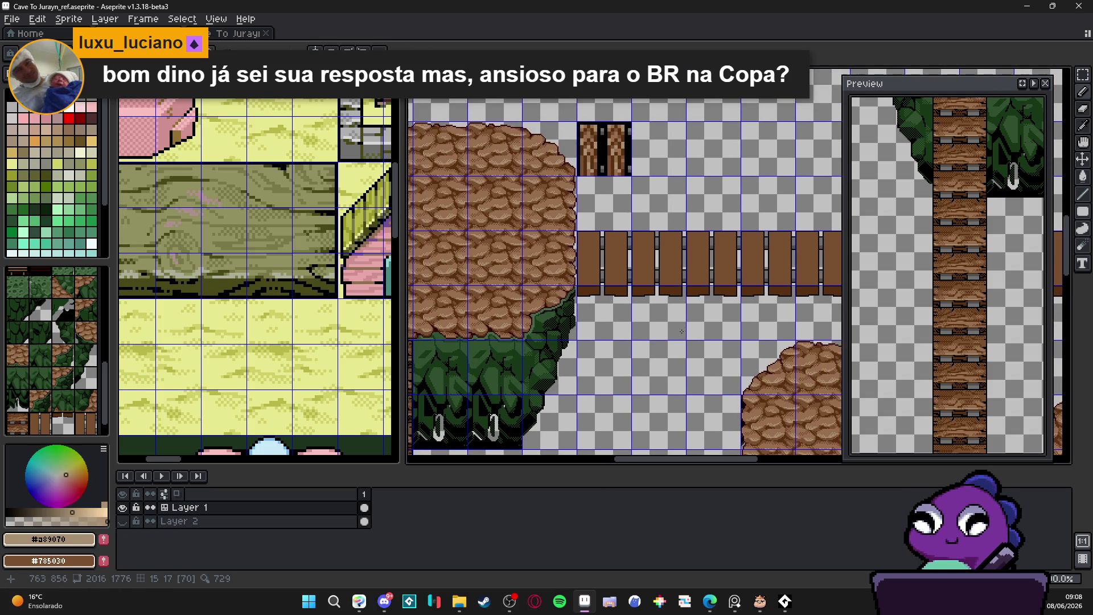
{"action": "left_click_drag", "start_coordinate": [732, 280], "coordinate": [756, 274]}
{"action": "key", "text": "ctrl+s"}
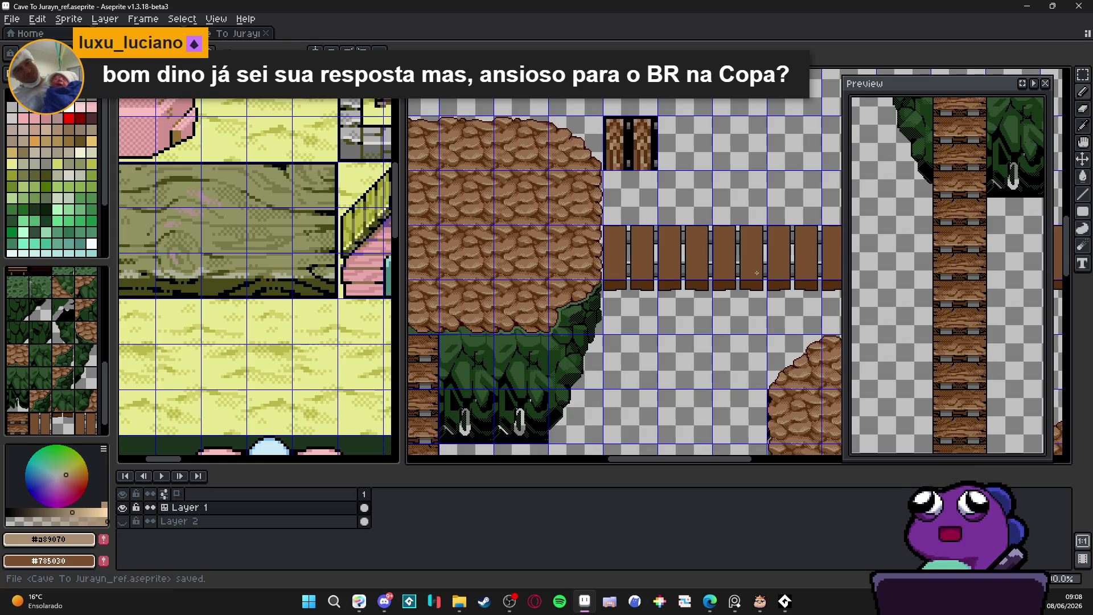
Paint a highlight line along the planks' lower edges.
{"action": "scroll", "coordinate": [637, 380], "scroll_direction": "up", "scroll_amount": 5}
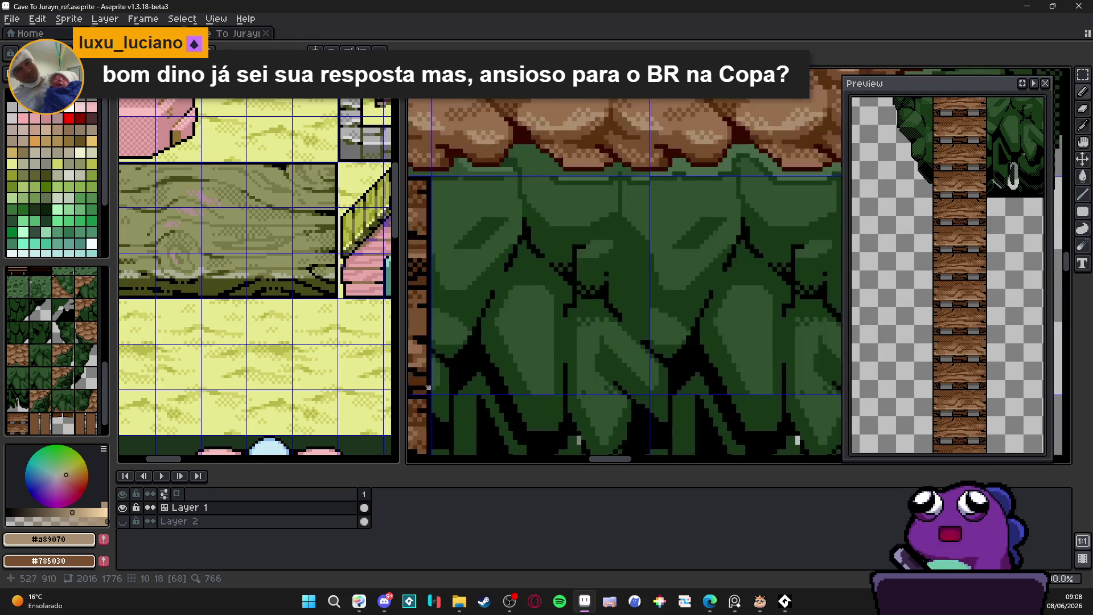
{"action": "scroll", "coordinate": [636, 381], "scroll_direction": "down", "scroll_amount": 2}
{"action": "left_click", "coordinate": [634, 371], "text": "alt"}
{"action": "scroll", "coordinate": [635, 371], "scroll_direction": "down", "scroll_amount": 4}
{"action": "scroll", "coordinate": [560, 326], "scroll_direction": "up", "scroll_amount": 5}
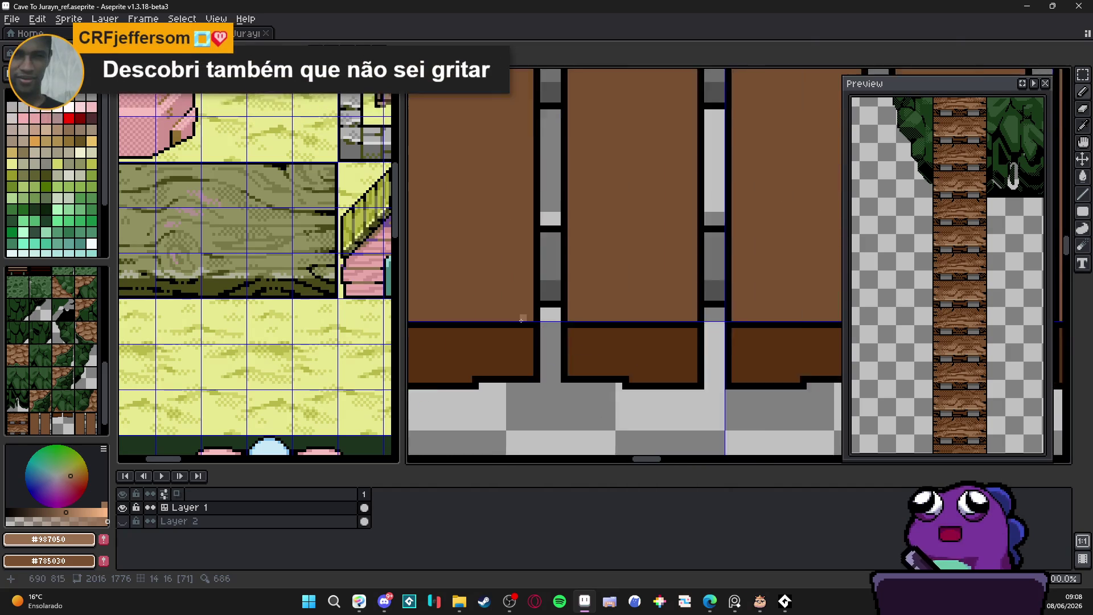
{"action": "scroll", "coordinate": [560, 325], "scroll_direction": "down", "scroll_amount": 2}
{"action": "scroll", "coordinate": [595, 335], "scroll_direction": "up", "scroll_amount": 2}
{"action": "left_click_drag", "start_coordinate": [595, 335], "coordinate": [436, 336]}
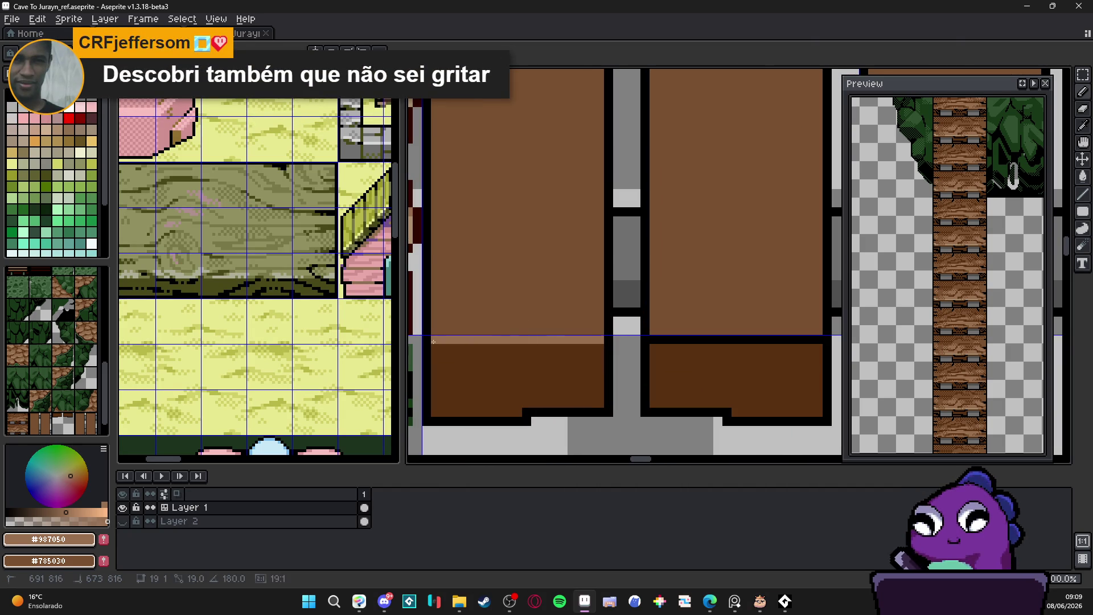
{"action": "scroll", "coordinate": [604, 358], "scroll_direction": "down", "scroll_amount": 2}
{"action": "scroll", "coordinate": [603, 359], "scroll_direction": "up", "scroll_amount": 3}
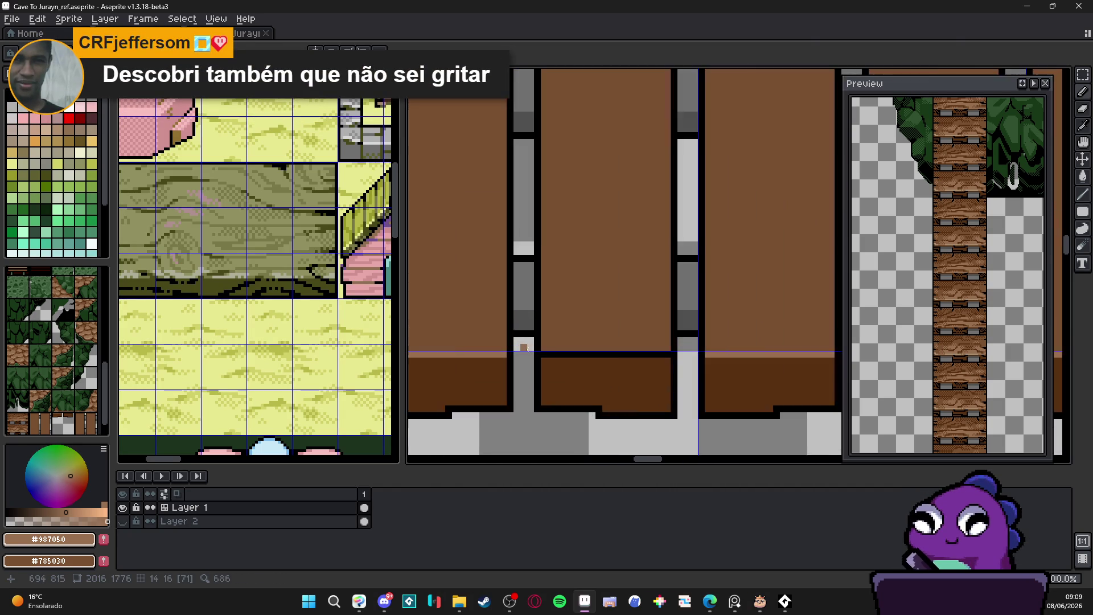
{"action": "left_click", "coordinate": [773, 353], "text": "shift"}
{"action": "scroll", "coordinate": [571, 370], "scroll_direction": "down", "scroll_amount": 4}
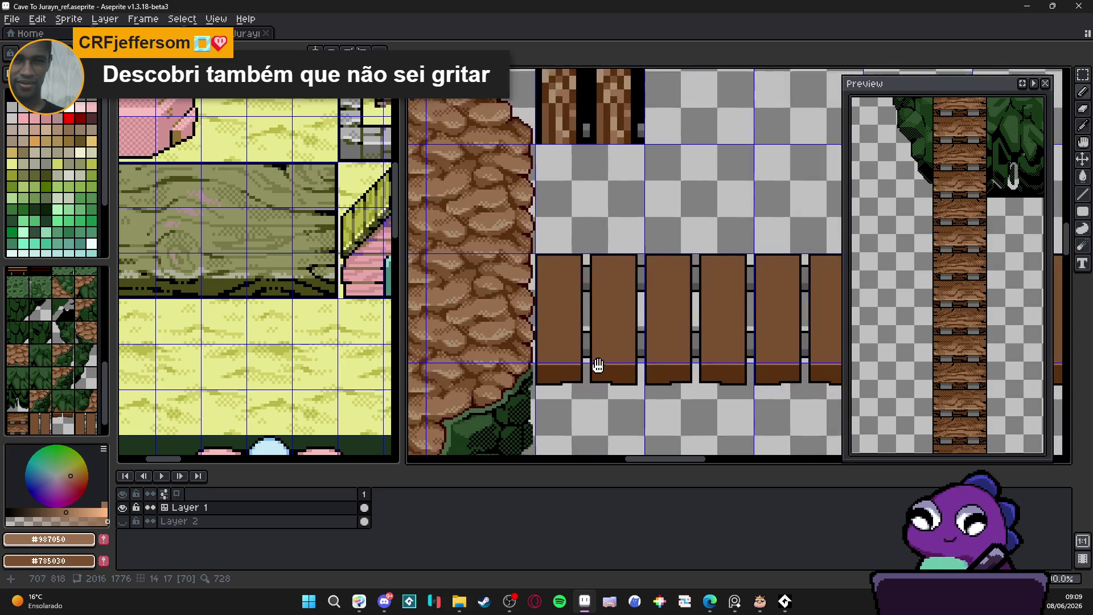
{"action": "scroll", "coordinate": [576, 359], "scroll_direction": "up", "scroll_amount": 4}
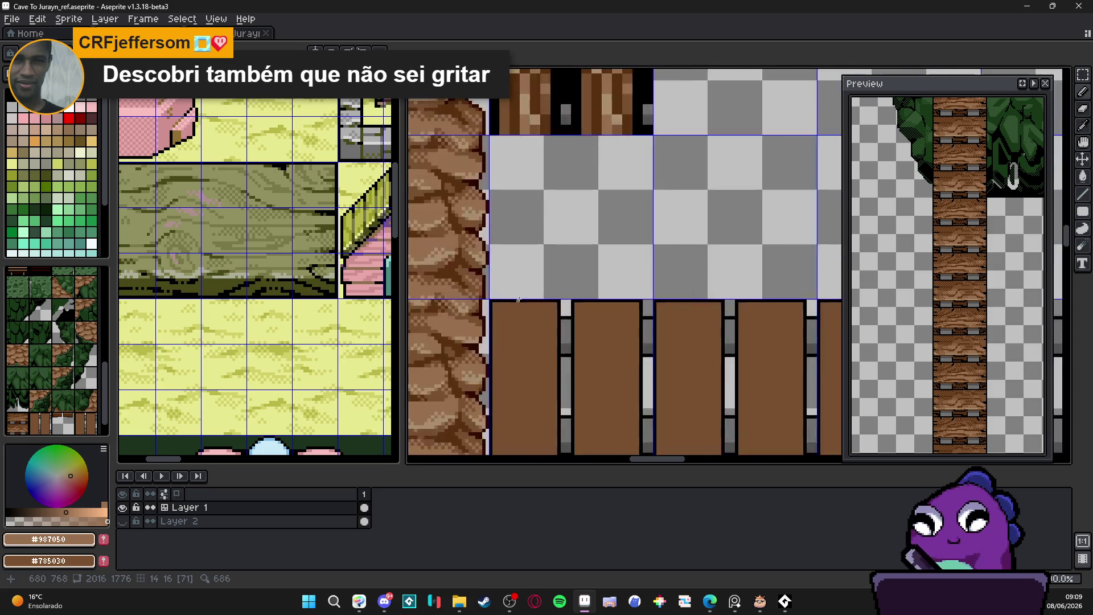
Eyedrop black and draw straight outline lines along the planks' top edges.
{"action": "left_click", "coordinate": [609, 300], "text": "alt"}
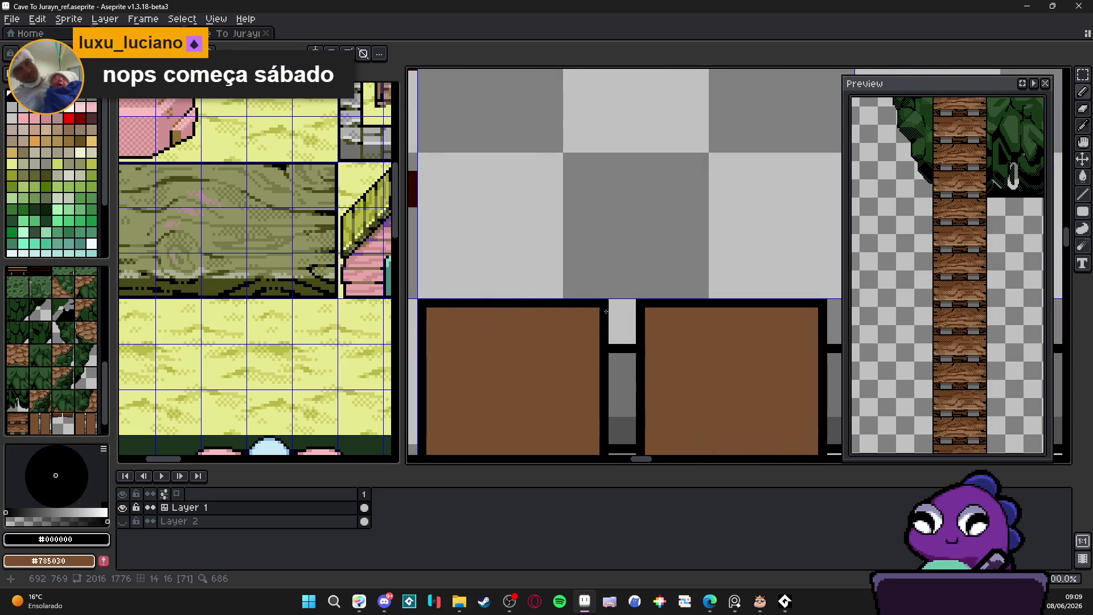
{"action": "left_click", "coordinate": [427, 302], "text": "shift"}
{"action": "scroll", "coordinate": [426, 302], "scroll_direction": "down", "scroll_amount": 3}
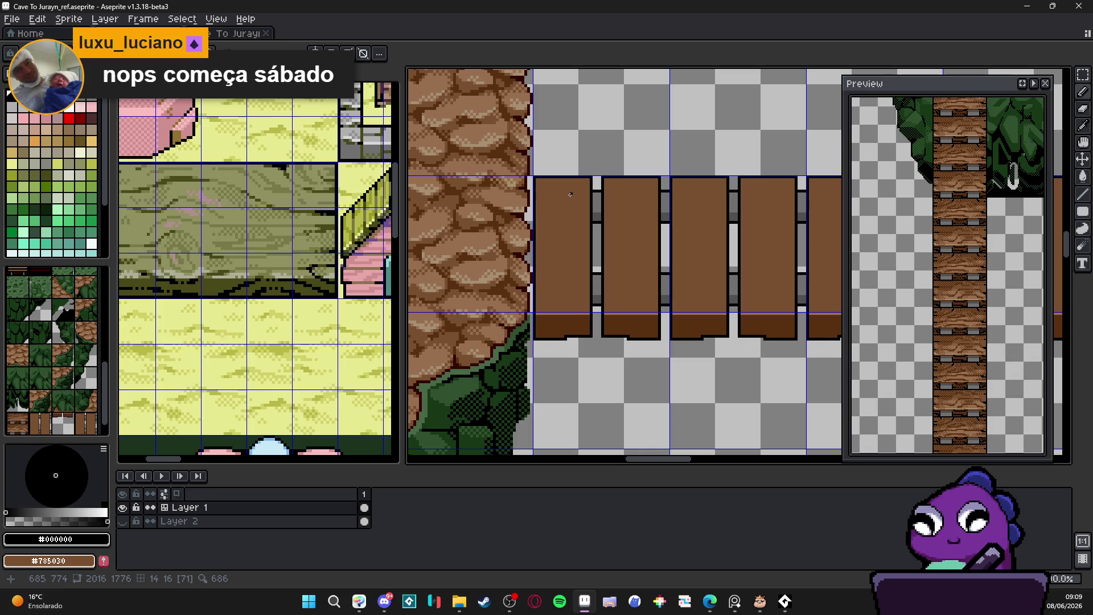
{"action": "scroll", "coordinate": [554, 176], "scroll_direction": "up", "scroll_amount": 1}
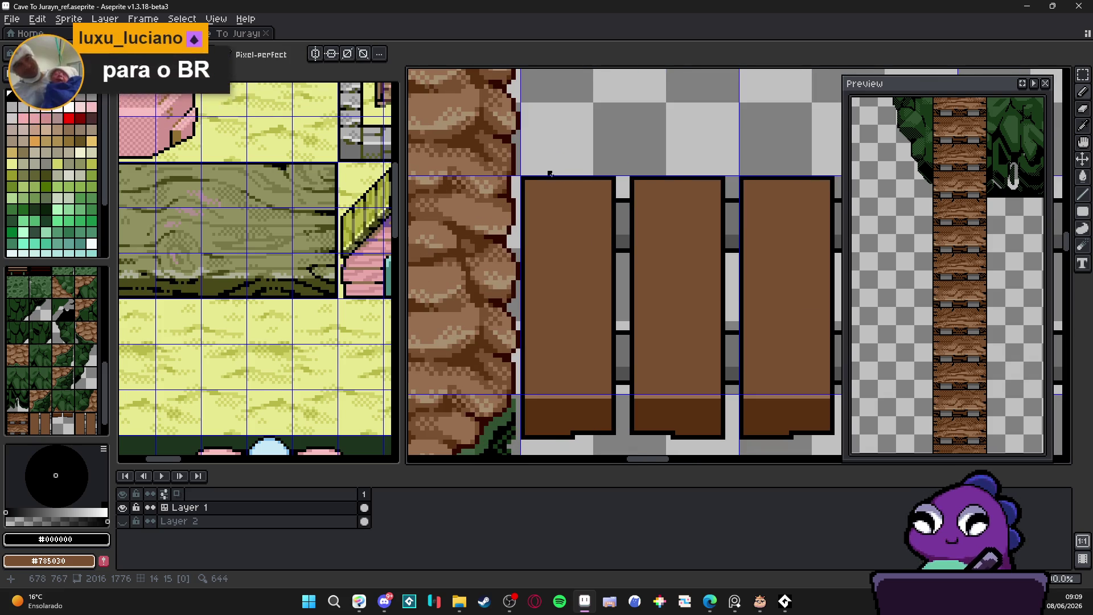
{"action": "scroll", "coordinate": [541, 177], "scroll_direction": "up", "scroll_amount": 1}
{"action": "left_click", "coordinate": [576, 183], "text": "shift"}
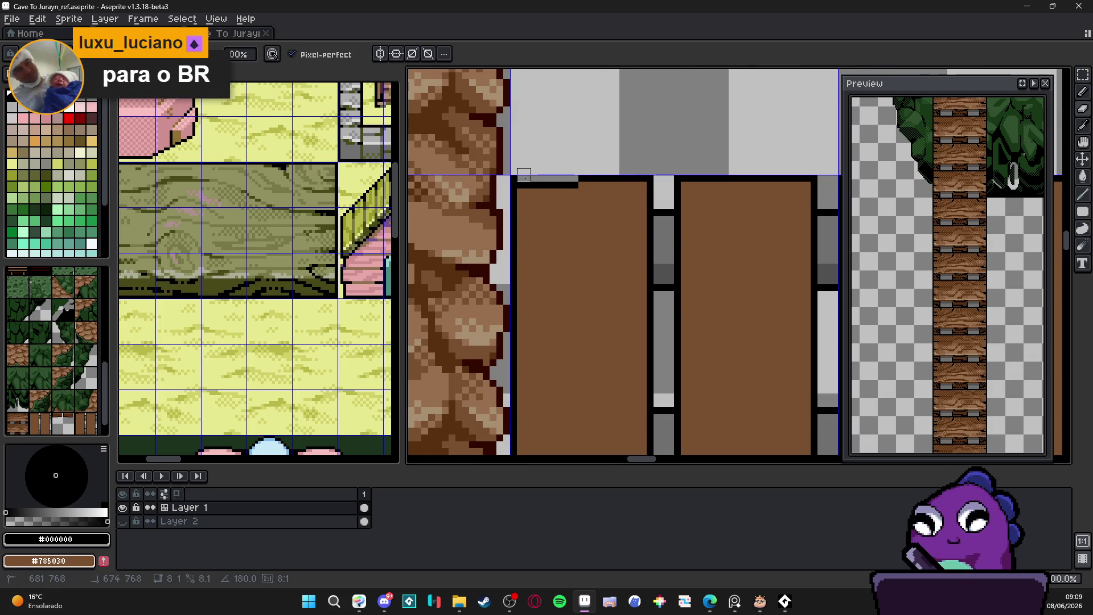
{"action": "scroll", "coordinate": [555, 191], "scroll_direction": "down", "scroll_amount": 2}
{"action": "scroll", "coordinate": [576, 234], "scroll_direction": "right", "scroll_amount": 3}
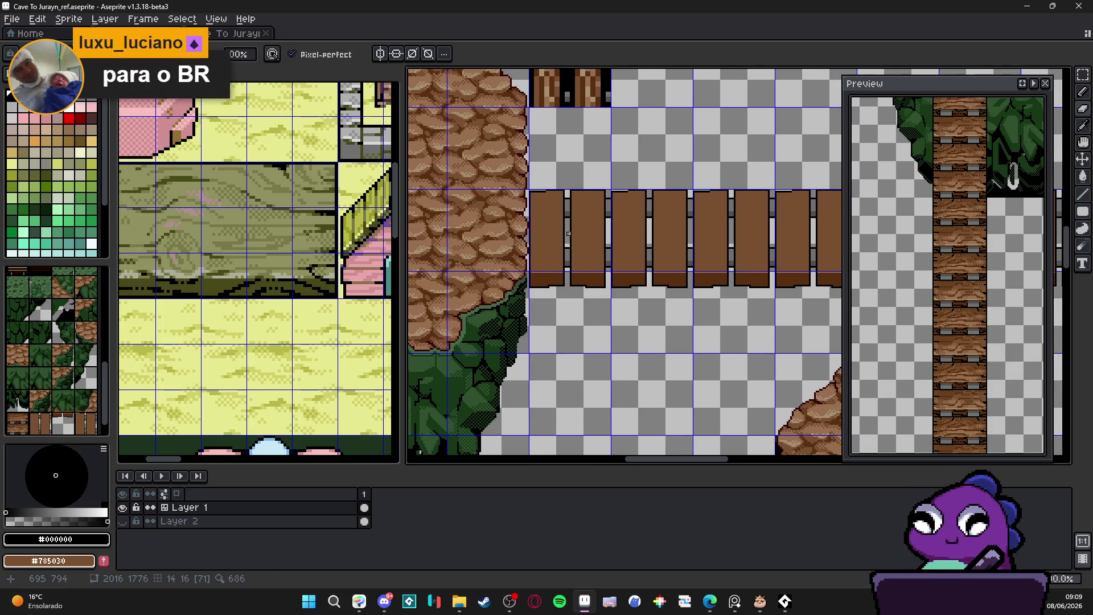
{"action": "scroll", "coordinate": [598, 315], "scroll_direction": "down", "scroll_amount": 1}
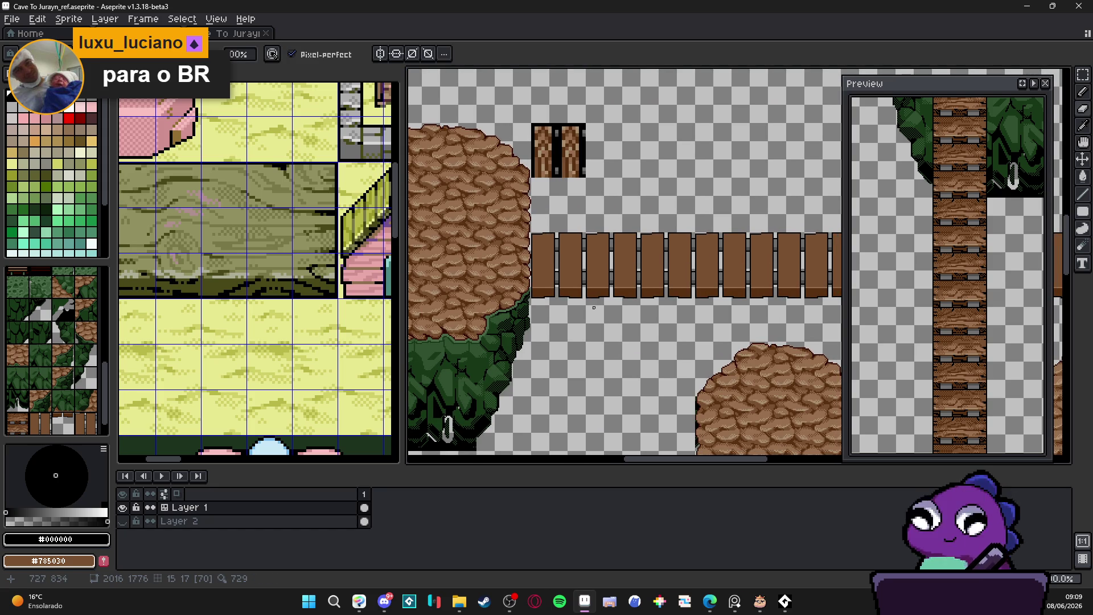
{"action": "scroll", "coordinate": [624, 360], "scroll_direction": "down", "scroll_amount": 2}
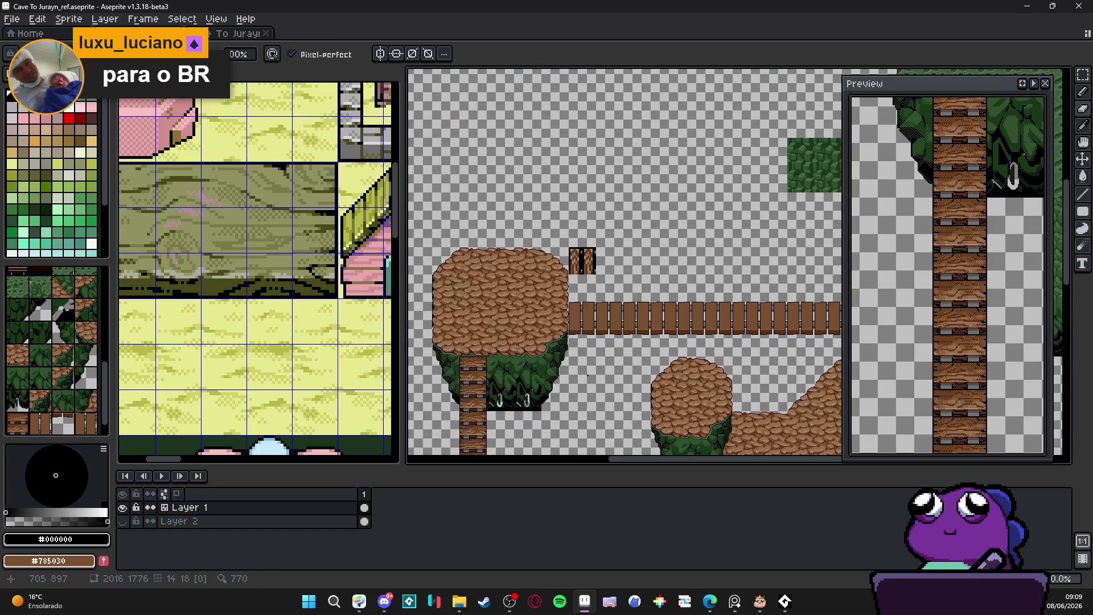
Compare the plank browns #987050 and #785030 by eyedropping them across the planks.
{"action": "scroll", "coordinate": [590, 331], "scroll_direction": "up", "scroll_amount": 5}
{"action": "left_click", "coordinate": [590, 342], "text": "alt"}
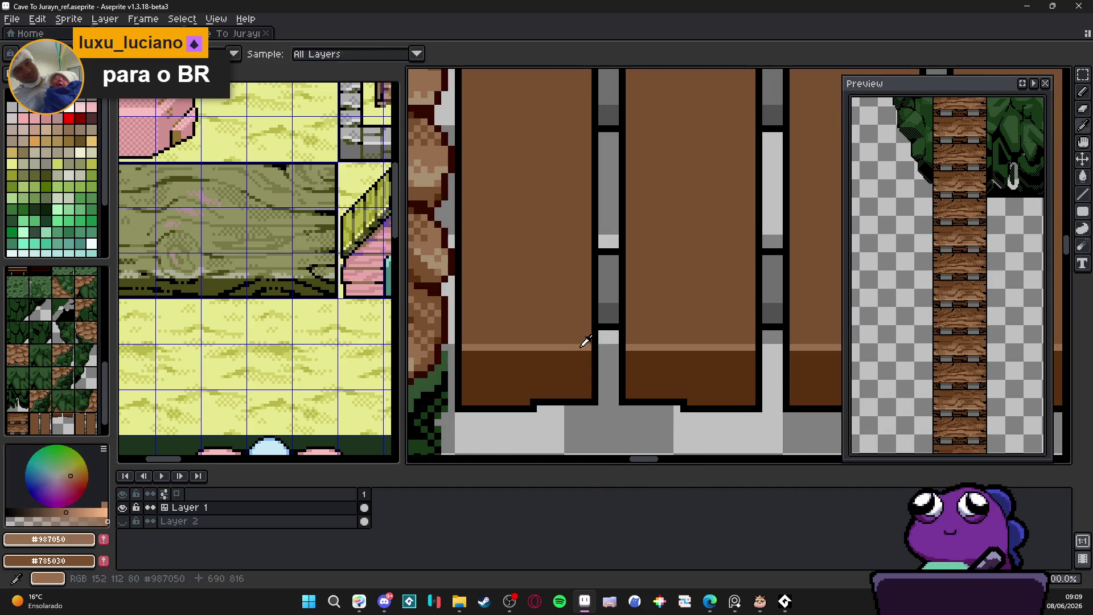
{"action": "left_click", "coordinate": [483, 335], "text": "alt"}
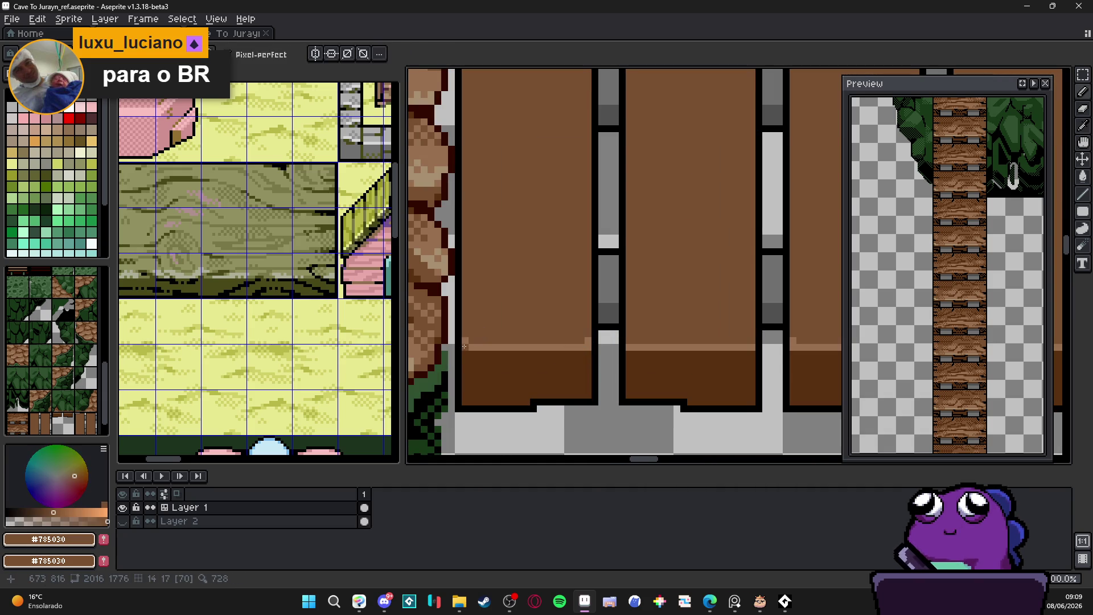
{"action": "left_click", "coordinate": [644, 348], "text": "alt"}
{"action": "left_click", "coordinate": [631, 342], "text": "alt"}
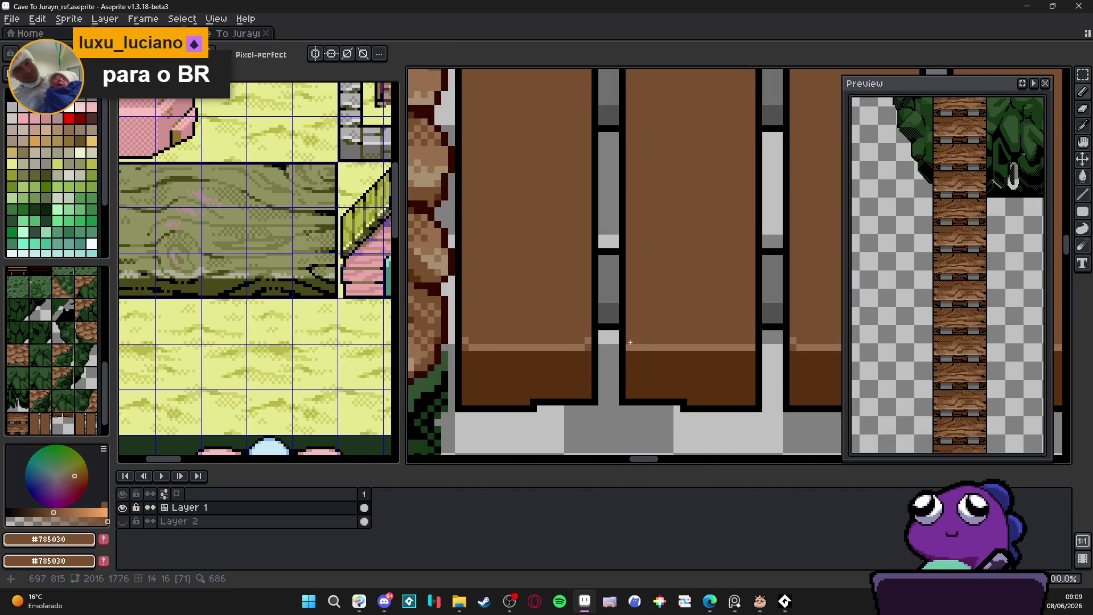
{"action": "left_click", "coordinate": [641, 343], "text": "alt"}
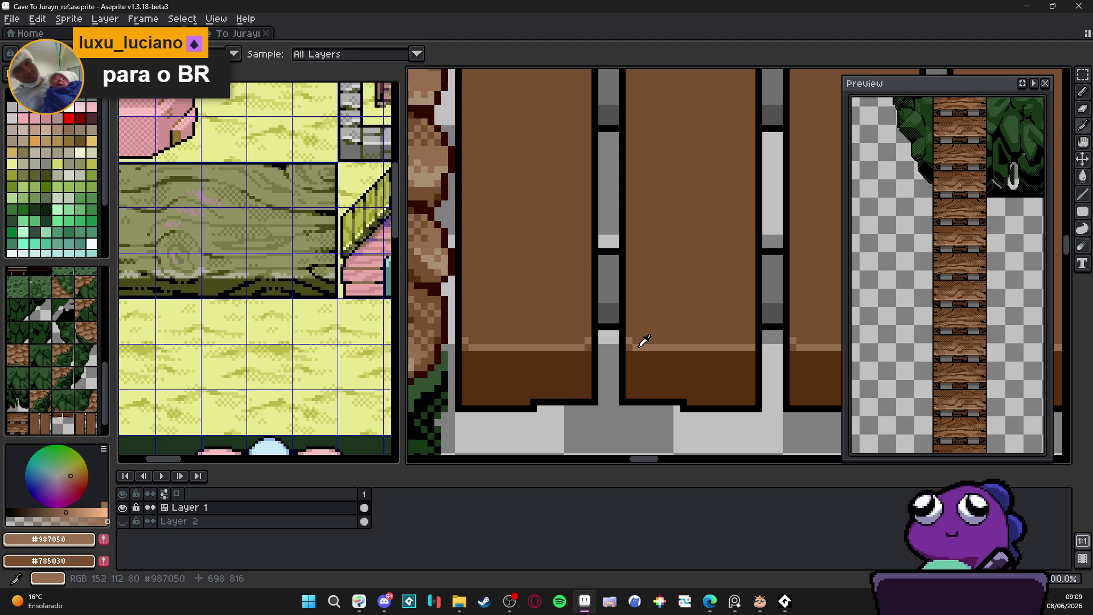
{"action": "left_click", "coordinate": [741, 329], "text": "alt"}
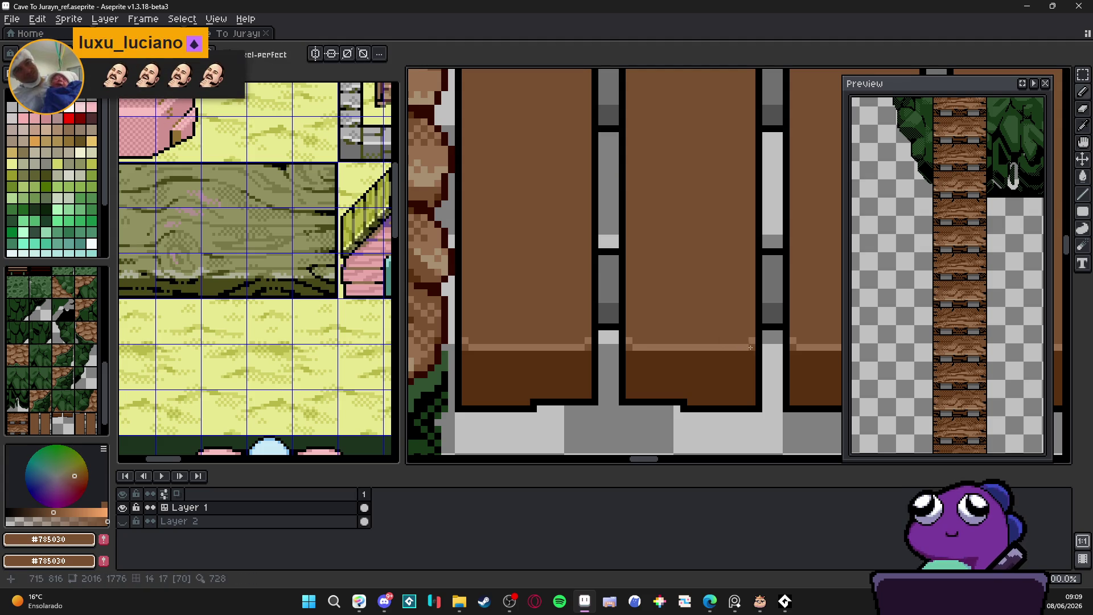
{"action": "scroll", "coordinate": [750, 348], "scroll_direction": "down", "scroll_amount": 3}
{"action": "left_click_drag", "start_coordinate": [751, 348], "coordinate": [637, 336]}
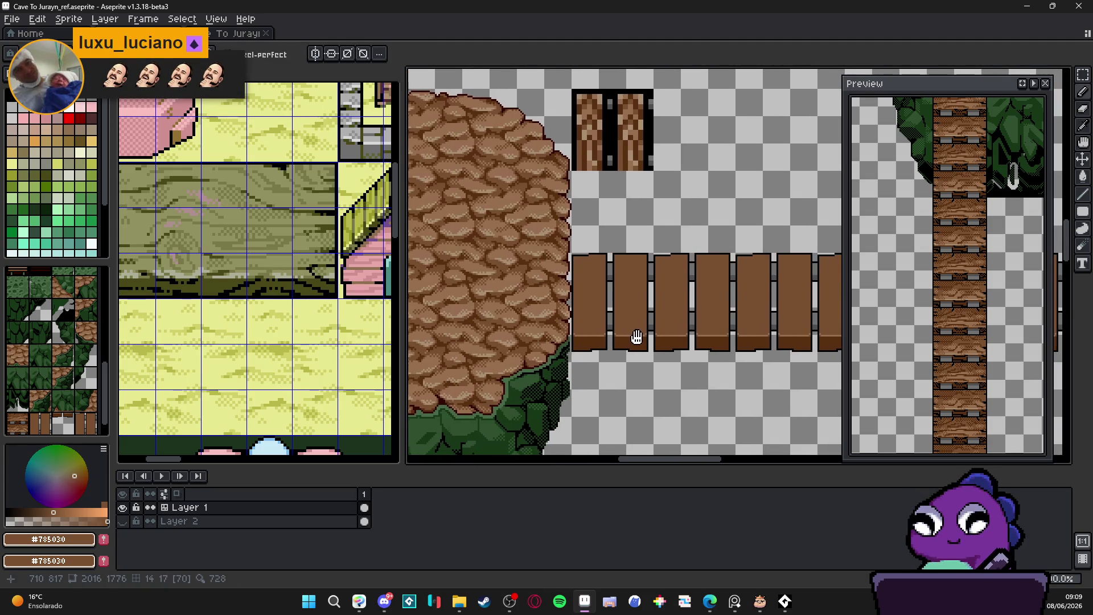
{"action": "scroll", "coordinate": [592, 319], "scroll_direction": "up", "scroll_amount": 2}
Paint a #583010 pixel at the plank's top-right corner and save the file.
{"action": "left_click", "coordinate": [569, 188], "text": "alt"}
{"action": "scroll", "coordinate": [577, 130], "scroll_direction": "up", "scroll_amount": 2}
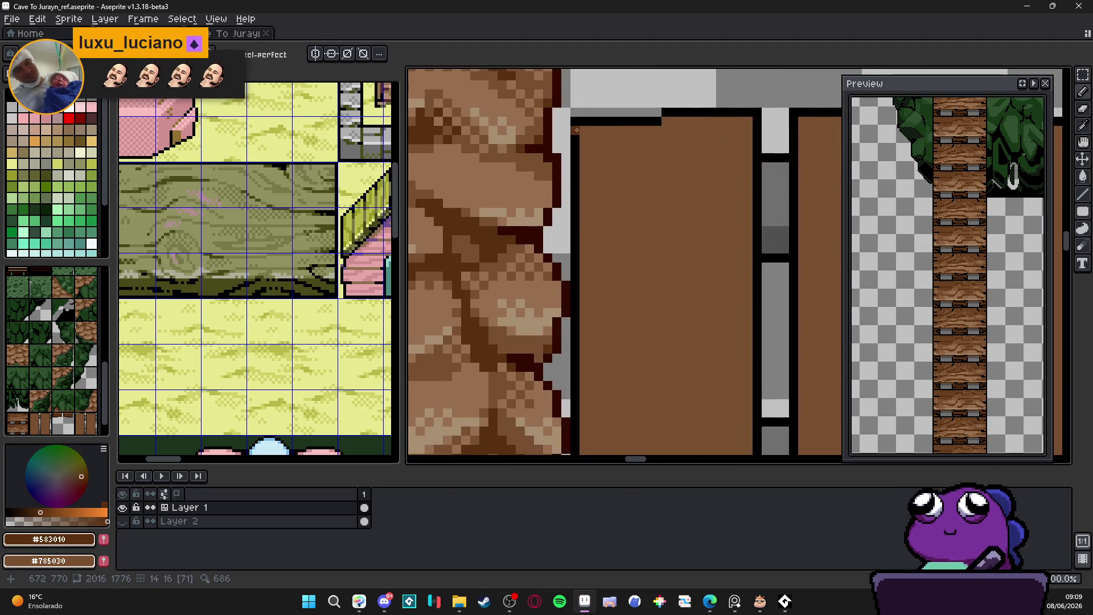
{"action": "left_click", "coordinate": [755, 123]}
{"action": "scroll", "coordinate": [627, 227], "scroll_direction": "down", "scroll_amount": 2}
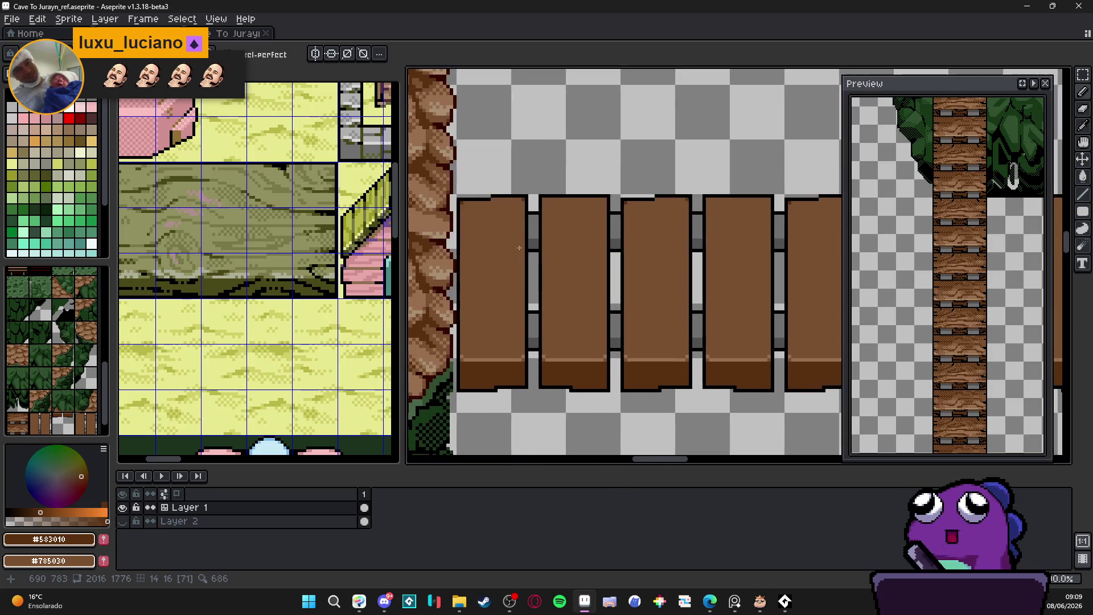
{"action": "scroll", "coordinate": [553, 191], "scroll_direction": "up", "scroll_amount": 1}
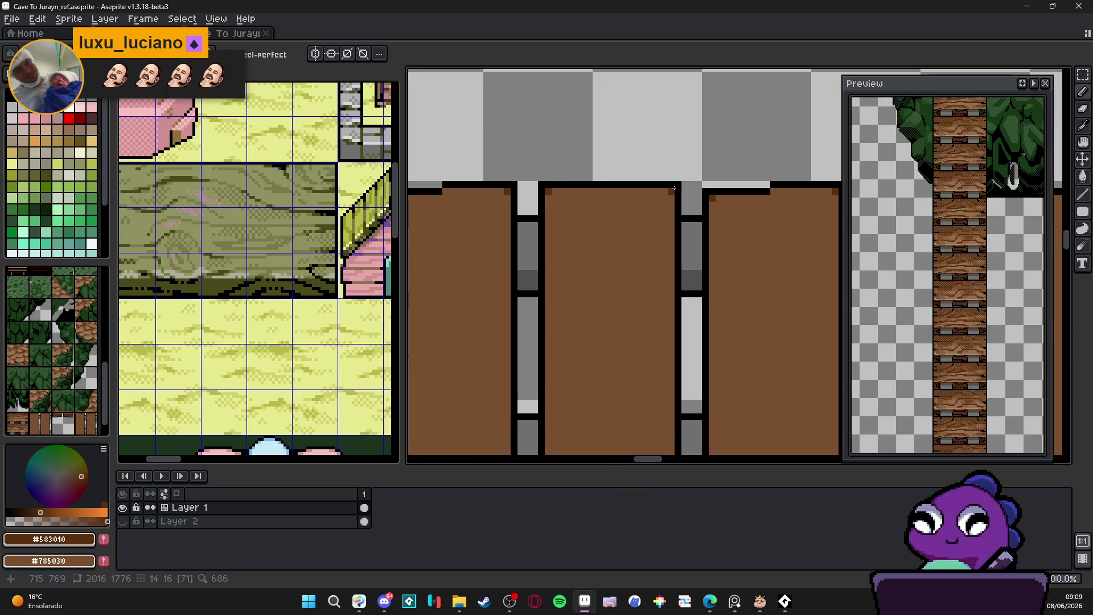
{"action": "scroll", "coordinate": [708, 197], "scroll_direction": "down", "scroll_amount": 3}
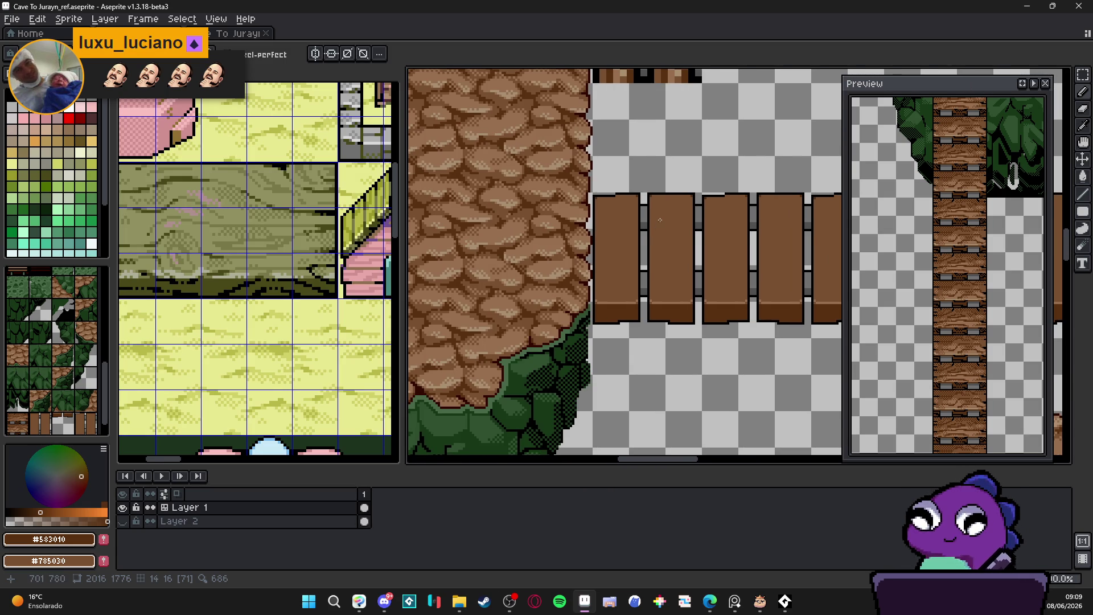
{"action": "key", "text": "ctrl+s"}
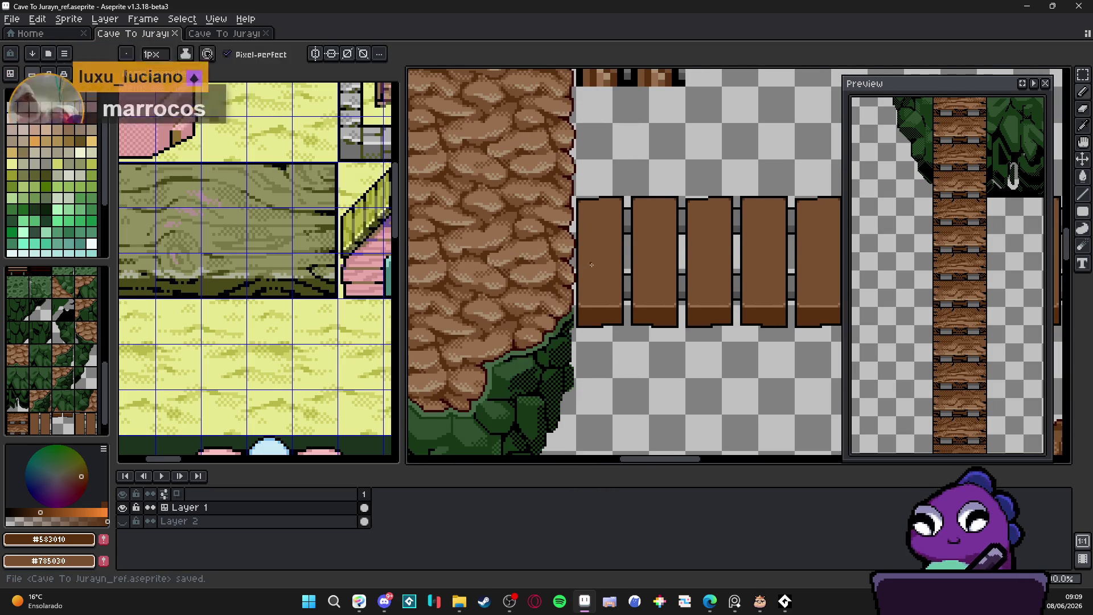
{"action": "scroll", "coordinate": [593, 267], "scroll_direction": "up", "scroll_amount": 4}
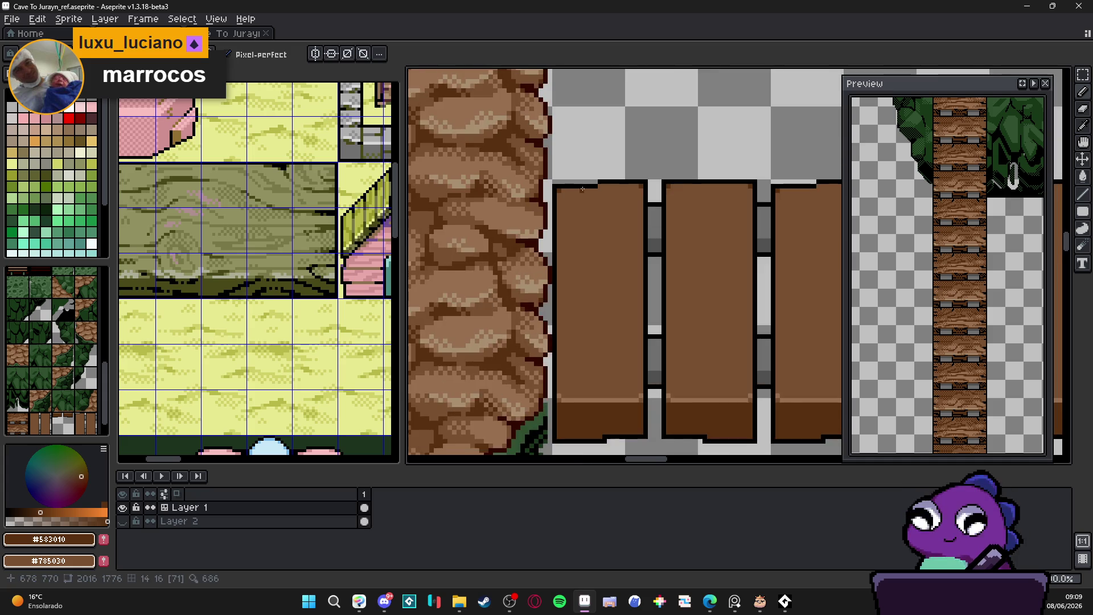
Draw curving #583010 grain lines down the left plank, plus a short stroke near its bottom.
{"action": "scroll", "coordinate": [609, 189], "scroll_direction": "down", "scroll_amount": 1}
{"action": "mouse_move", "coordinate": [609, 186]}
{"action": "left_mouse_down"}
{"action": "mouse_move", "coordinate": [601, 282]}
{"action": "mouse_move", "coordinate": [648, 289]}
{"action": "left_mouse_up"}
{"action": "left_click_drag", "start_coordinate": [618, 243], "coordinate": [625, 164]}
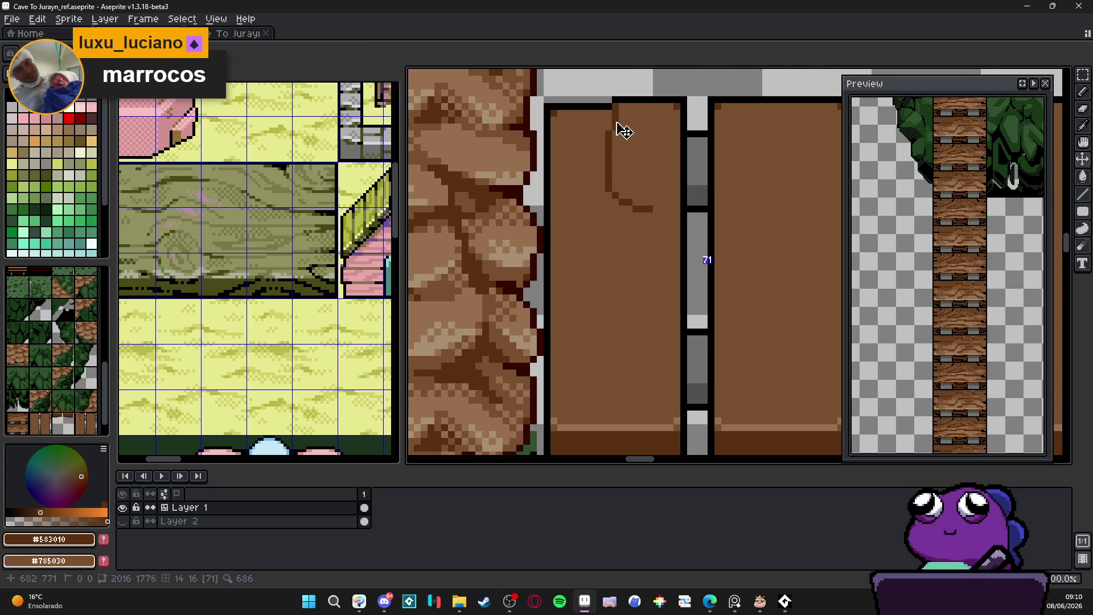
{"action": "mouse_move", "coordinate": [612, 189]}
{"action": "left_mouse_down"}
{"action": "mouse_move", "coordinate": [650, 208]}
{"action": "mouse_move", "coordinate": [657, 239]}
{"action": "mouse_move", "coordinate": [655, 365]}
{"action": "mouse_move", "coordinate": [629, 419]}
{"action": "mouse_move", "coordinate": [649, 368]}
{"action": "left_mouse_up"}
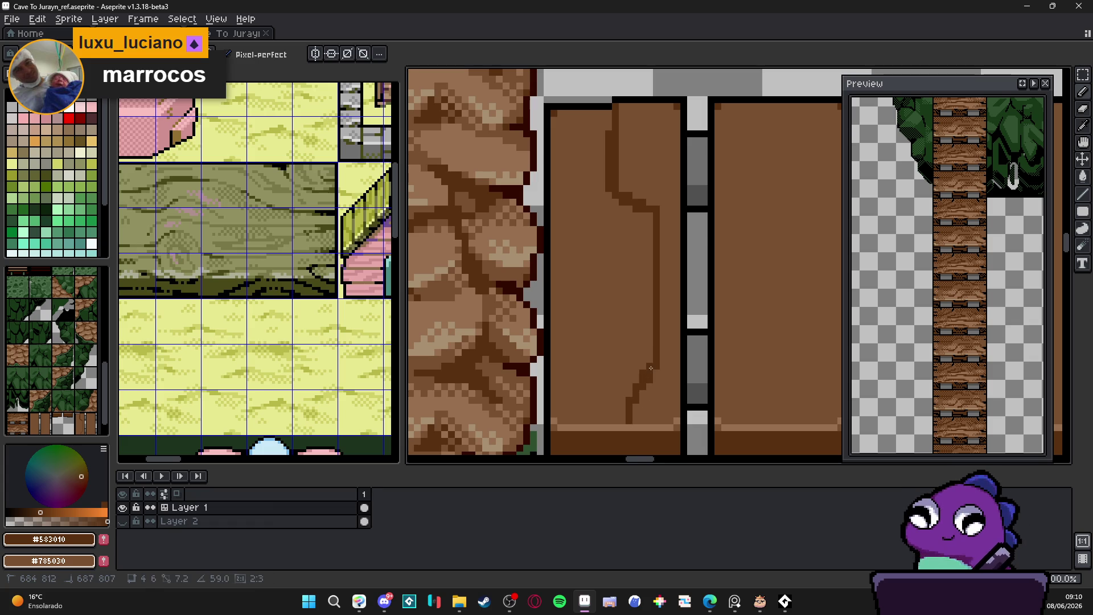
{"action": "left_click_drag", "start_coordinate": [662, 420], "coordinate": [675, 379]}
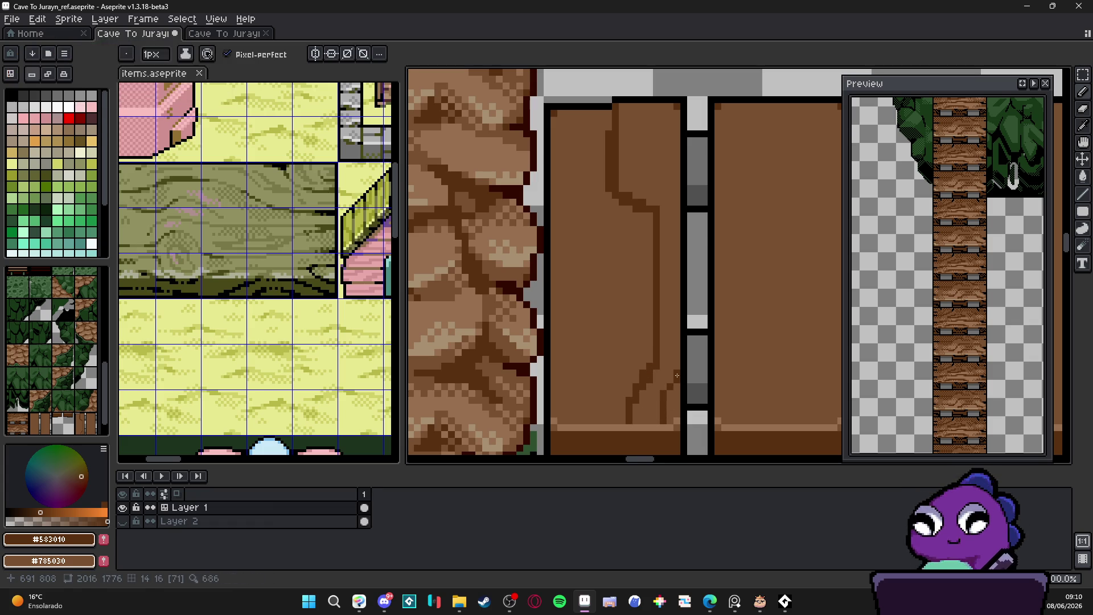
Add another vertical grain stroke further along the plank.
{"action": "scroll", "coordinate": [657, 395], "scroll_direction": "down", "scroll_amount": 2}
{"action": "scroll", "coordinate": [657, 395], "scroll_direction": "up", "scroll_amount": 3}
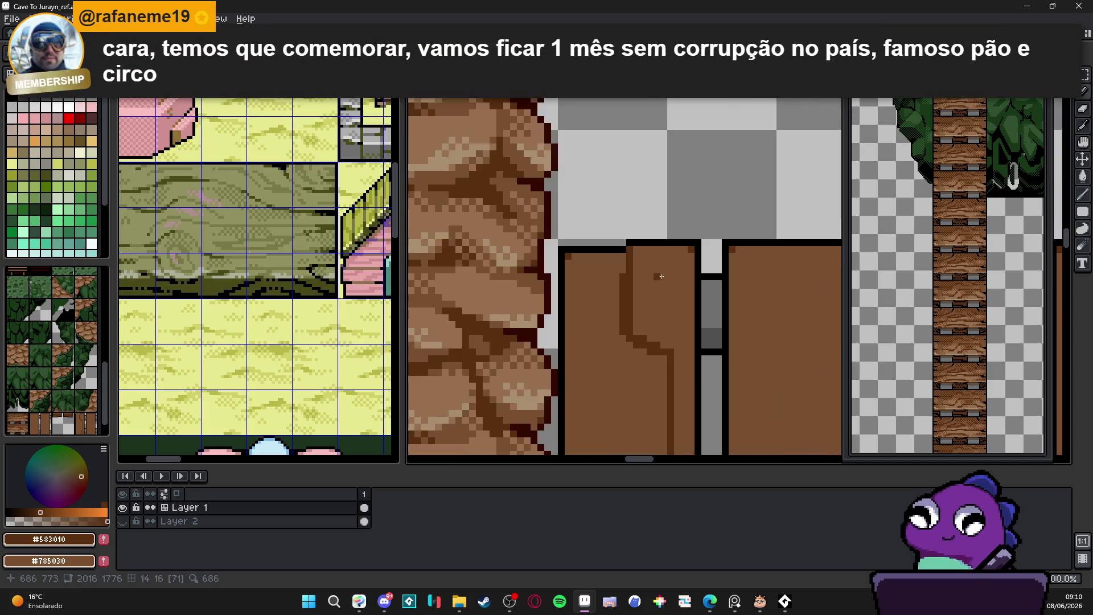
{"action": "mouse_move", "coordinate": [664, 240]}
{"action": "left_mouse_down"}
{"action": "mouse_move", "coordinate": [663, 295]}
{"action": "mouse_move", "coordinate": [699, 313]}
{"action": "left_mouse_up"}
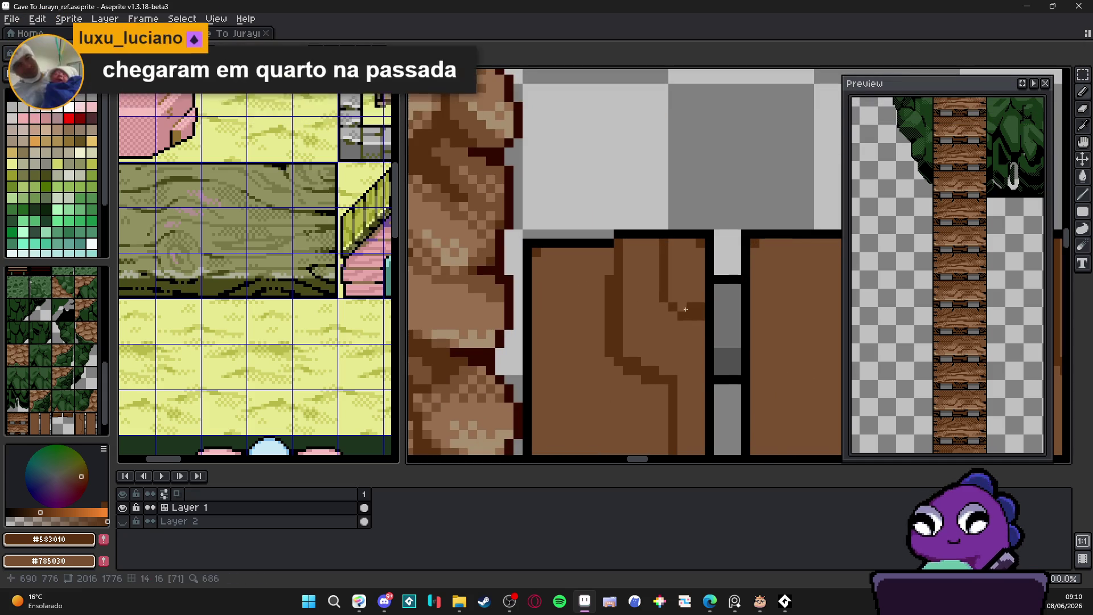
{"action": "scroll", "coordinate": [648, 358], "scroll_direction": "down", "scroll_amount": 3}
{"action": "scroll", "coordinate": [648, 358], "scroll_direction": "down", "scroll_amount": 2}
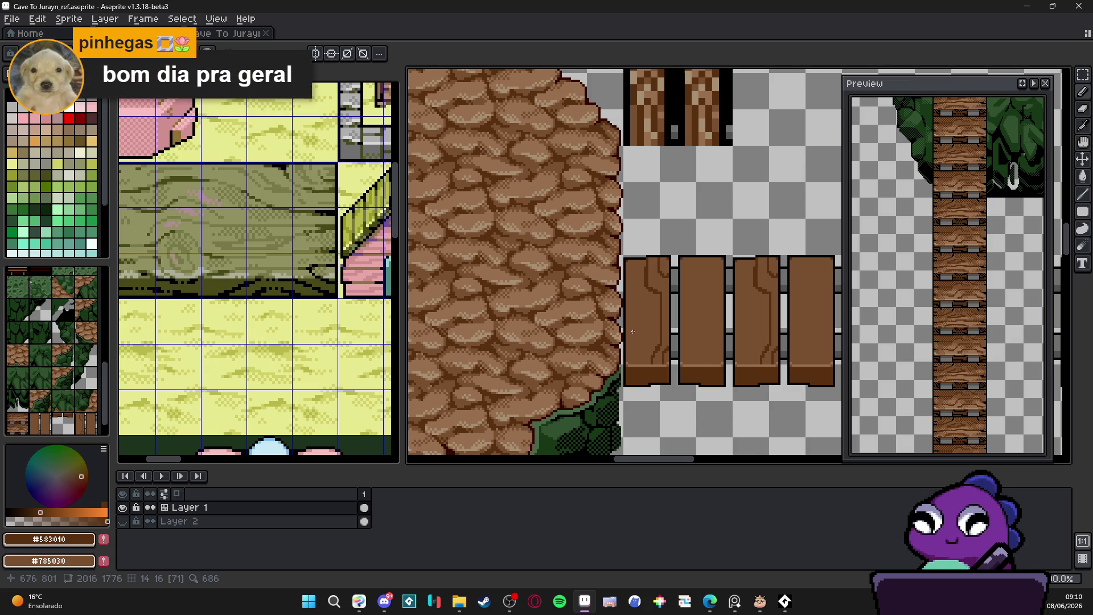
{"action": "scroll", "coordinate": [632, 332], "scroll_direction": "down", "scroll_amount": 1}
{"action": "scroll", "coordinate": [642, 338], "scroll_direction": "up", "scroll_amount": 2}
{"action": "scroll", "coordinate": [641, 338], "scroll_direction": "down", "scroll_amount": 2}
{"action": "scroll", "coordinate": [640, 340], "scroll_direction": "up", "scroll_amount": 3}
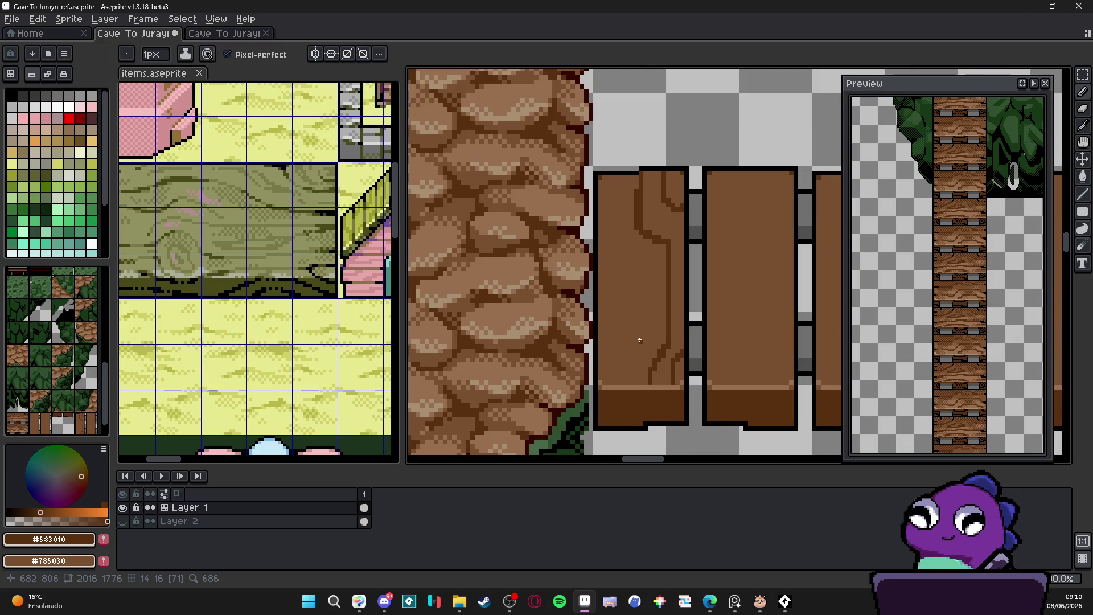
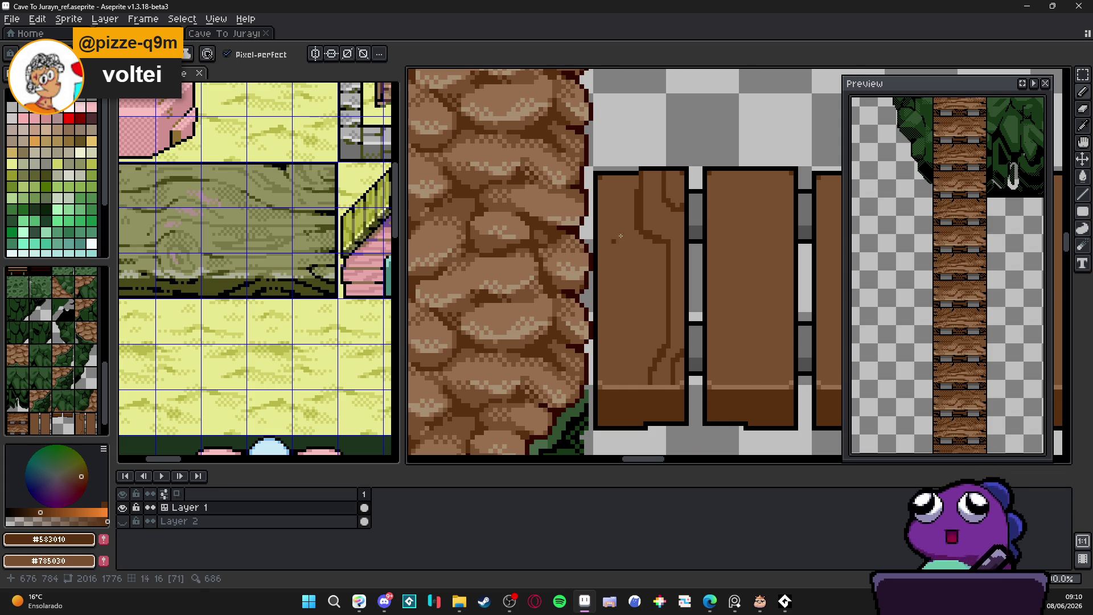
Paint plank brown over the dark grain edge on the left plank.
{"action": "scroll", "coordinate": [632, 225], "scroll_direction": "up", "scroll_amount": 2}
{"action": "left_click", "coordinate": [631, 161], "text": "alt"}
{"action": "left_click_drag", "start_coordinate": [643, 162], "coordinate": [650, 235]}
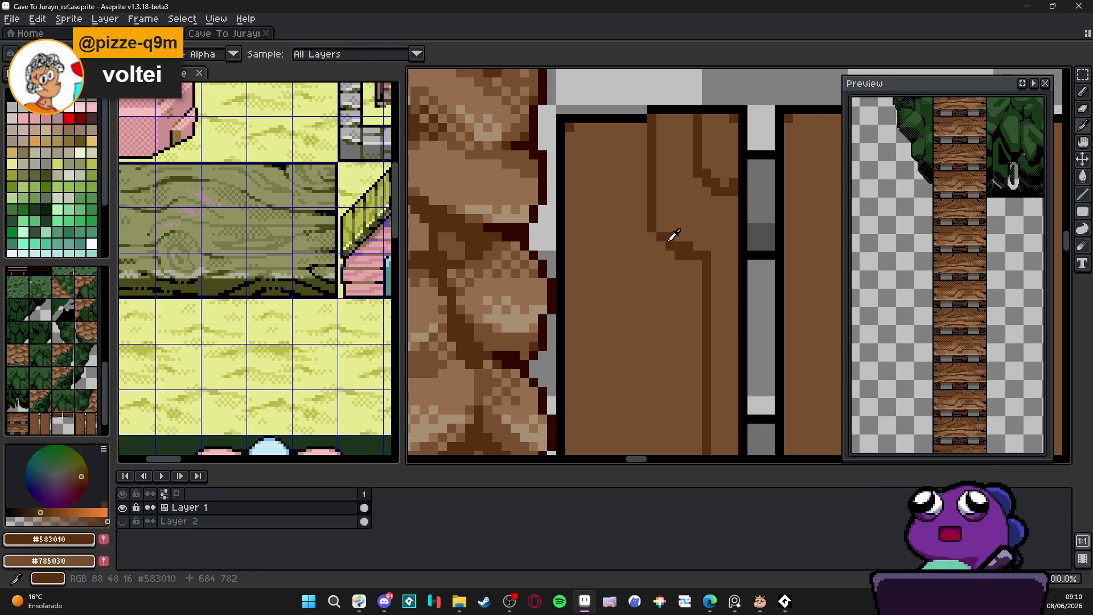
Add black crack pixels and short black columns near the left plank's lower end.
{"action": "left_click", "coordinate": [671, 234], "text": "alt"}
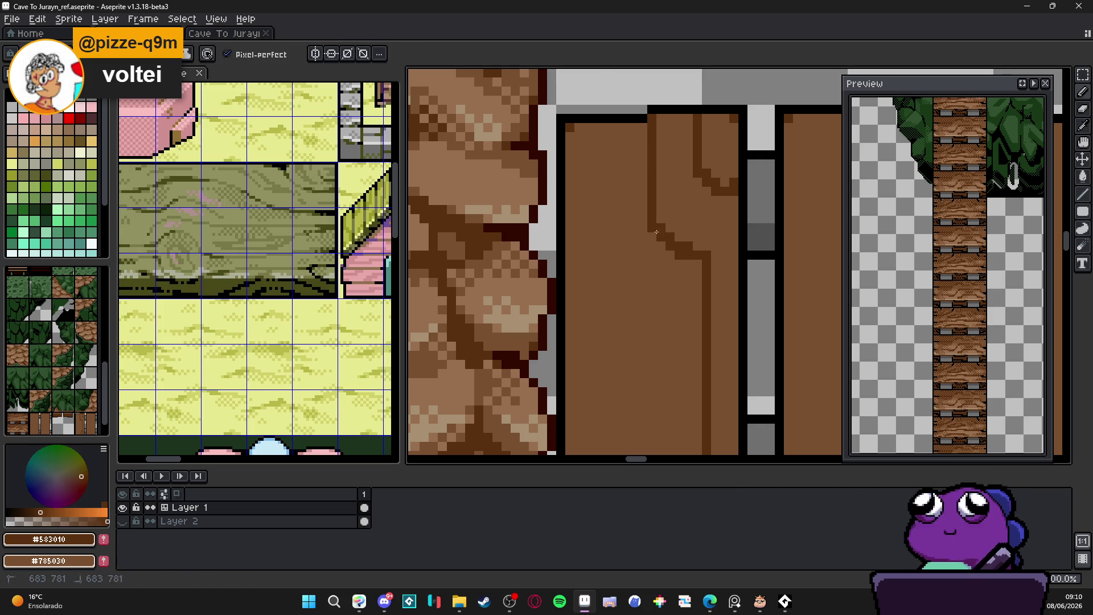
{"action": "scroll", "coordinate": [656, 232], "scroll_direction": "down", "scroll_amount": 2}
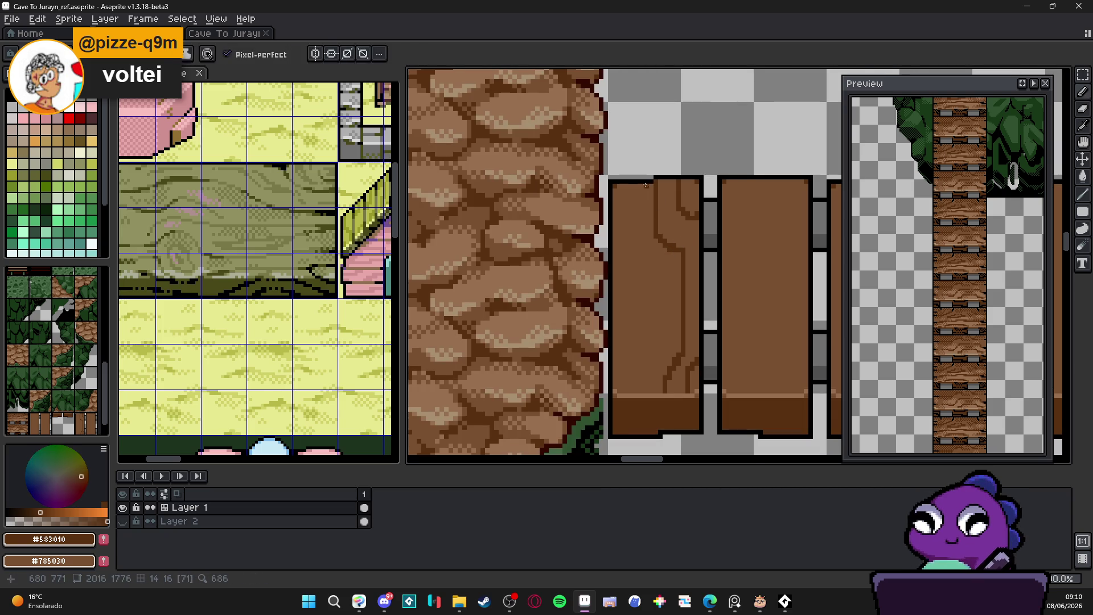
{"action": "scroll", "coordinate": [649, 182], "scroll_direction": "up", "scroll_amount": 1}
{"action": "left_click", "coordinate": [652, 176], "text": "alt"}
{"action": "left_click", "coordinate": [662, 202]}
{"action": "scroll", "coordinate": [673, 252], "scroll_direction": "down", "scroll_amount": 2}
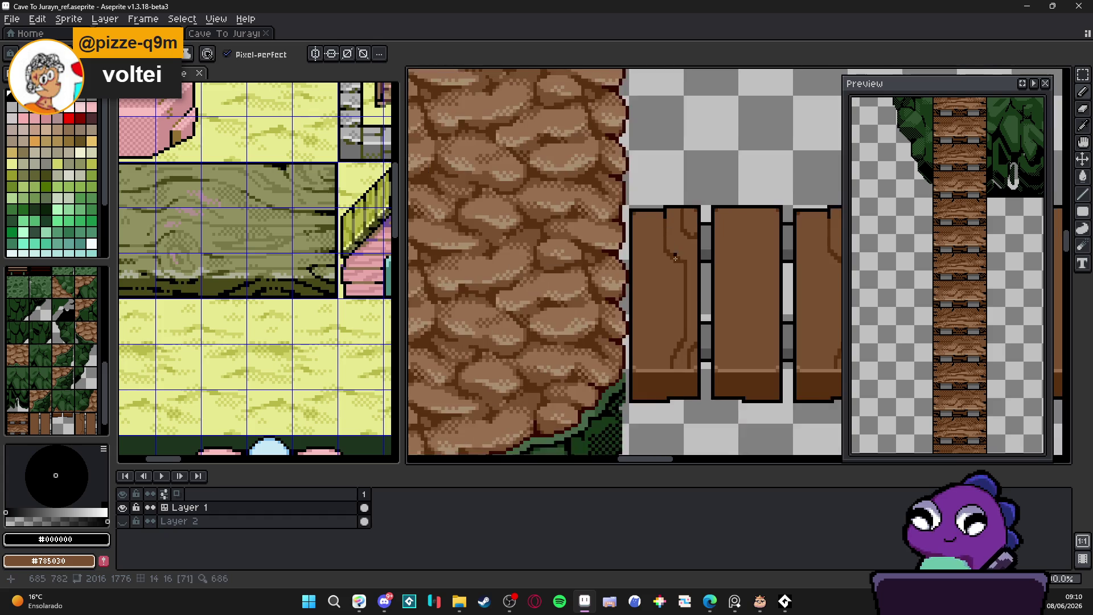
{"action": "scroll", "coordinate": [673, 251], "scroll_direction": "up", "scroll_amount": 3}
{"action": "left_click_drag", "start_coordinate": [627, 317], "coordinate": [637, 280]}
{"action": "left_click_drag", "start_coordinate": [673, 317], "coordinate": [673, 299]}
Draw a vertical black crack line and trace its right edge down to the bottom hook.
{"action": "left_click", "coordinate": [655, 313], "text": "alt"}
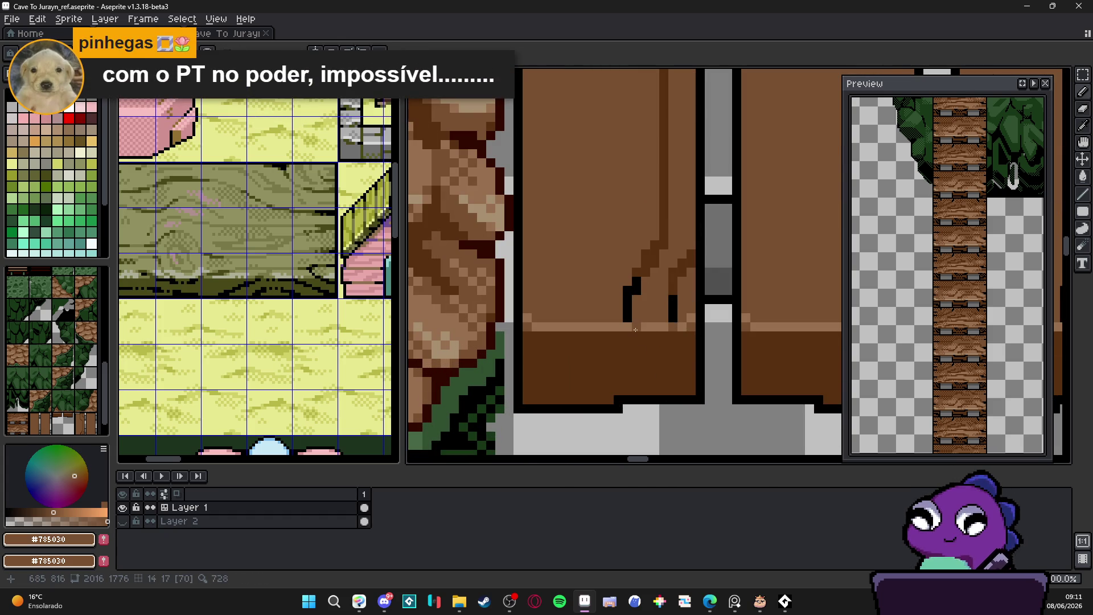
{"action": "scroll", "coordinate": [632, 393], "scroll_direction": "down", "scroll_amount": 2}
{"action": "scroll", "coordinate": [632, 393], "scroll_direction": "up", "scroll_amount": 3}
{"action": "left_click", "coordinate": [634, 400], "text": "alt"}
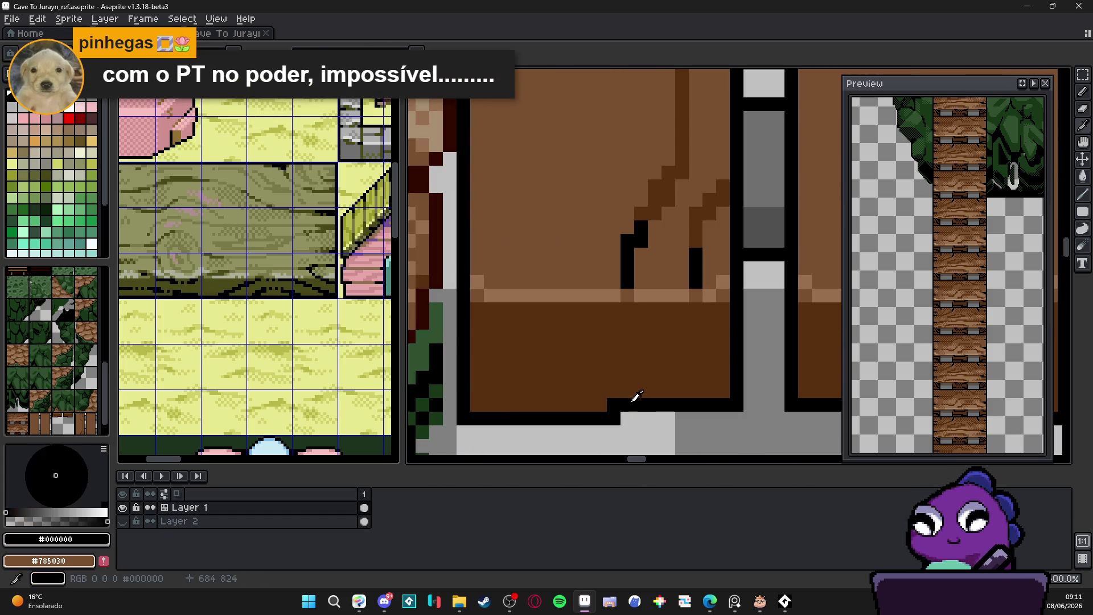
{"action": "left_click_drag", "start_coordinate": [627, 396], "coordinate": [628, 307]}
{"action": "mouse_move", "coordinate": [693, 311]}
{"action": "left_mouse_down"}
{"action": "mouse_move", "coordinate": [696, 369]}
{"action": "mouse_move", "coordinate": [727, 382]}
{"action": "left_mouse_up"}
{"action": "left_click", "coordinate": [709, 363]}
{"action": "scroll", "coordinate": [670, 364], "scroll_direction": "down", "scroll_amount": 2}
{"action": "scroll", "coordinate": [671, 370], "scroll_direction": "up", "scroll_amount": 2}
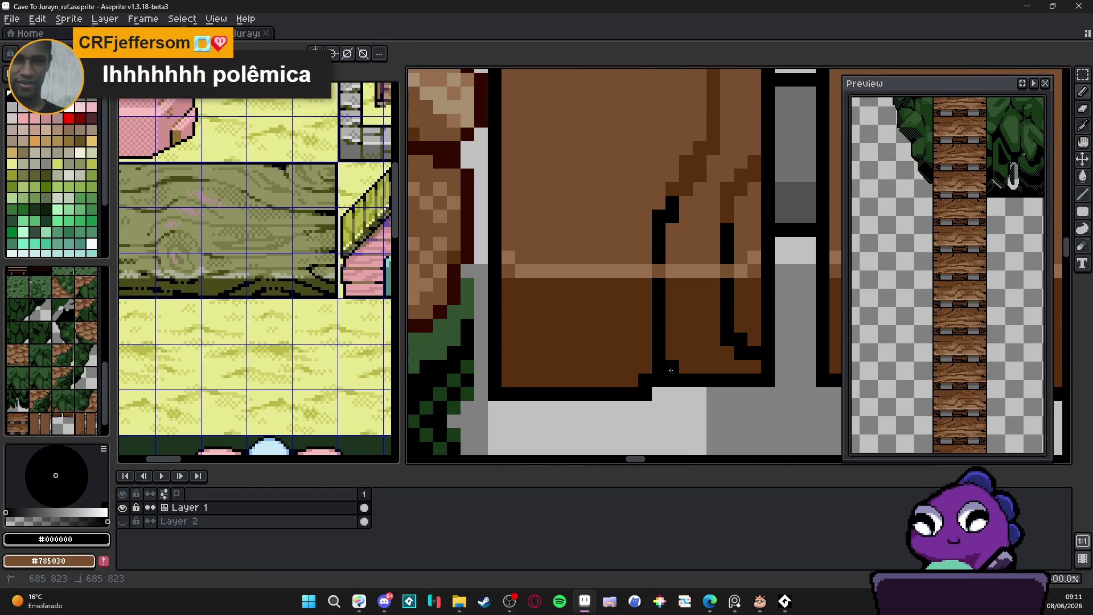
{"action": "scroll", "coordinate": [635, 352], "scroll_direction": "down", "scroll_amount": 5}
{"action": "mouse_move", "coordinate": [635, 352]}
{"action": "left_mouse_down"}
{"action": "mouse_move", "coordinate": [639, 364]}
{"action": "mouse_move", "coordinate": [643, 343]}
{"action": "mouse_move", "coordinate": [639, 352]}
{"action": "left_mouse_up"}
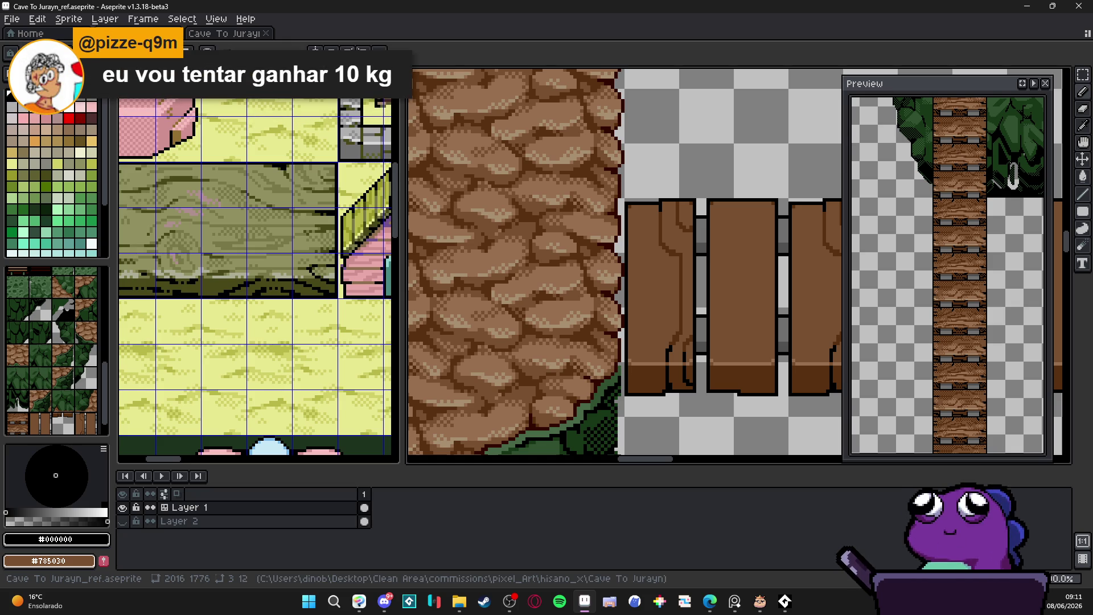
Draw another vertical black crack line down the left plank.
{"action": "scroll", "coordinate": [678, 325], "scroll_direction": "up", "scroll_amount": 3}
{"action": "left_click", "coordinate": [692, 325], "text": "alt"}
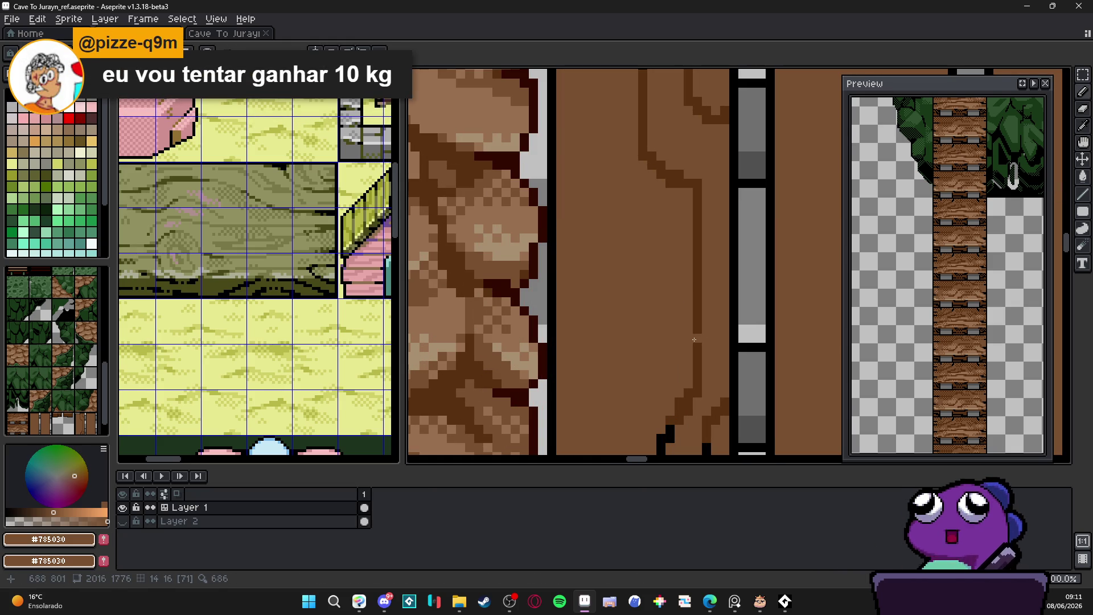
{"action": "scroll", "coordinate": [698, 323], "scroll_direction": "down", "scroll_amount": 3}
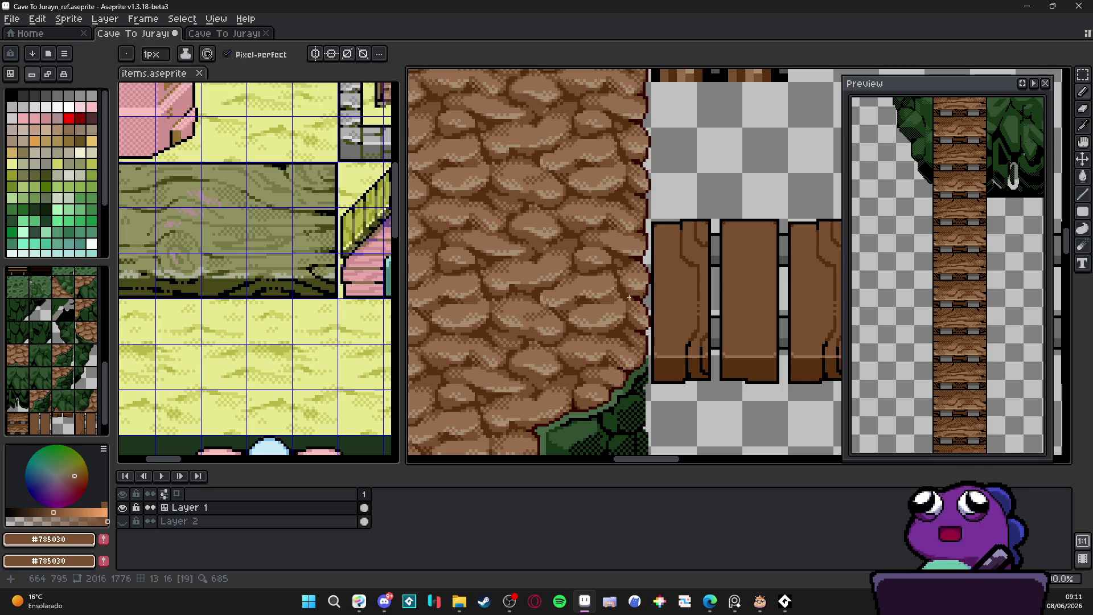
{"action": "scroll", "coordinate": [663, 228], "scroll_direction": "up", "scroll_amount": 4}
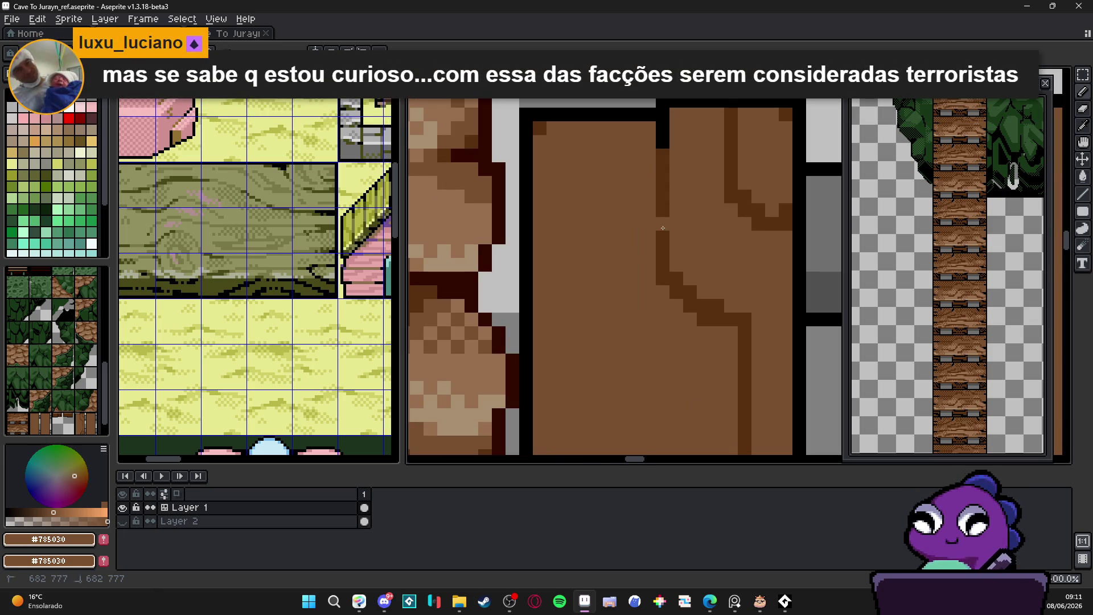
{"action": "scroll", "coordinate": [689, 260], "scroll_direction": "down", "scroll_amount": 4}
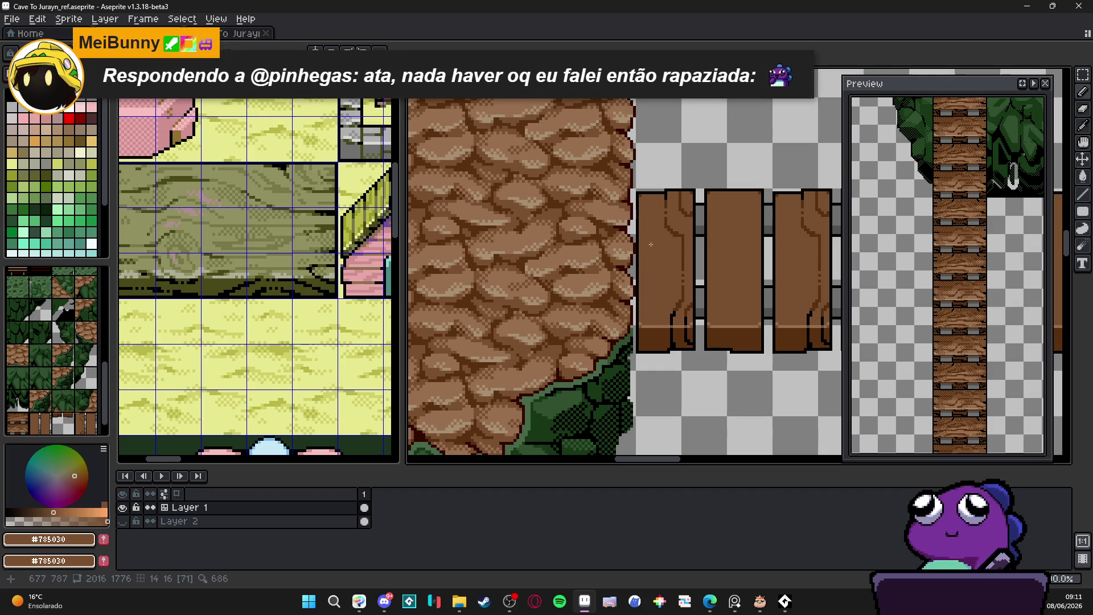
{"action": "scroll", "coordinate": [651, 244], "scroll_direction": "up", "scroll_amount": 4}
{"action": "left_click", "coordinate": [681, 319], "text": "alt"}
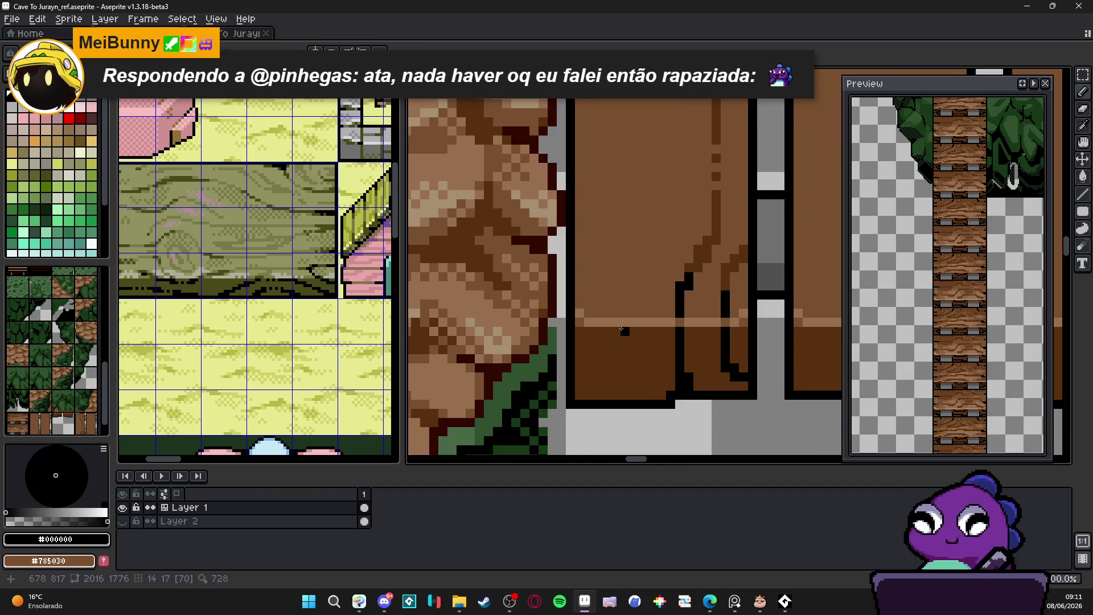
{"action": "left_click_drag", "start_coordinate": [604, 332], "coordinate": [603, 399]}
Fill the gap in the left plank's bottom outline with black.
{"action": "scroll", "coordinate": [597, 388], "scroll_direction": "down", "scroll_amount": 3}
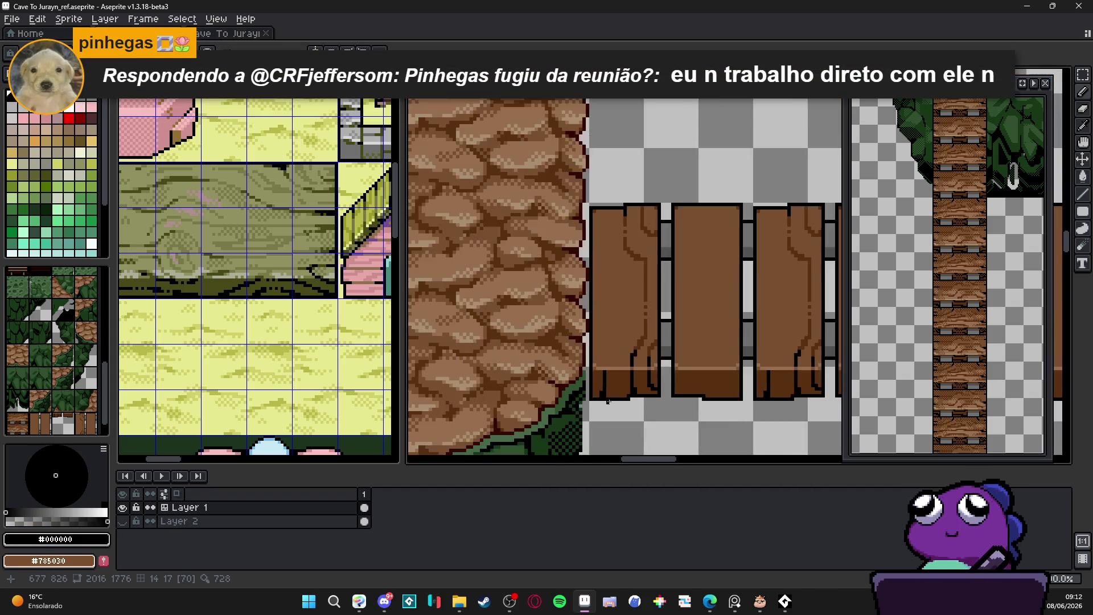
{"action": "scroll", "coordinate": [597, 388], "scroll_direction": "up", "scroll_amount": 3}
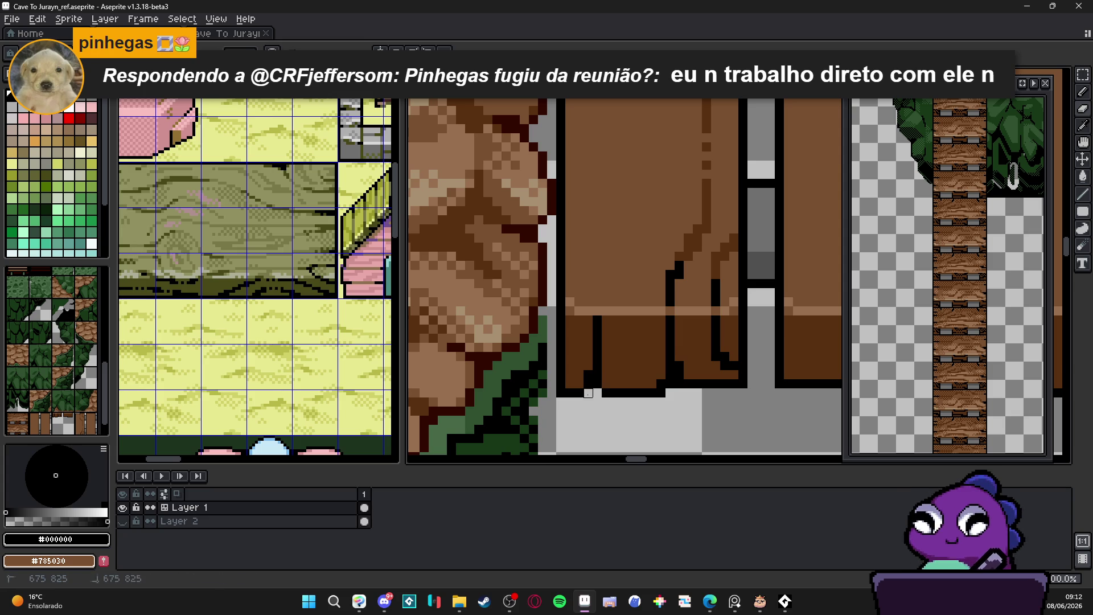
{"action": "left_click", "coordinate": [596, 392]}
Sample the plank's fill and grain browns, ending with dark grain brown selected.
{"action": "scroll", "coordinate": [595, 392], "scroll_direction": "down", "scroll_amount": 2}
{"action": "scroll", "coordinate": [637, 298], "scroll_direction": "up", "scroll_amount": 2}
{"action": "left_click", "coordinate": [635, 289], "text": "alt"}
{"action": "left_click", "coordinate": [644, 251], "text": "alt"}
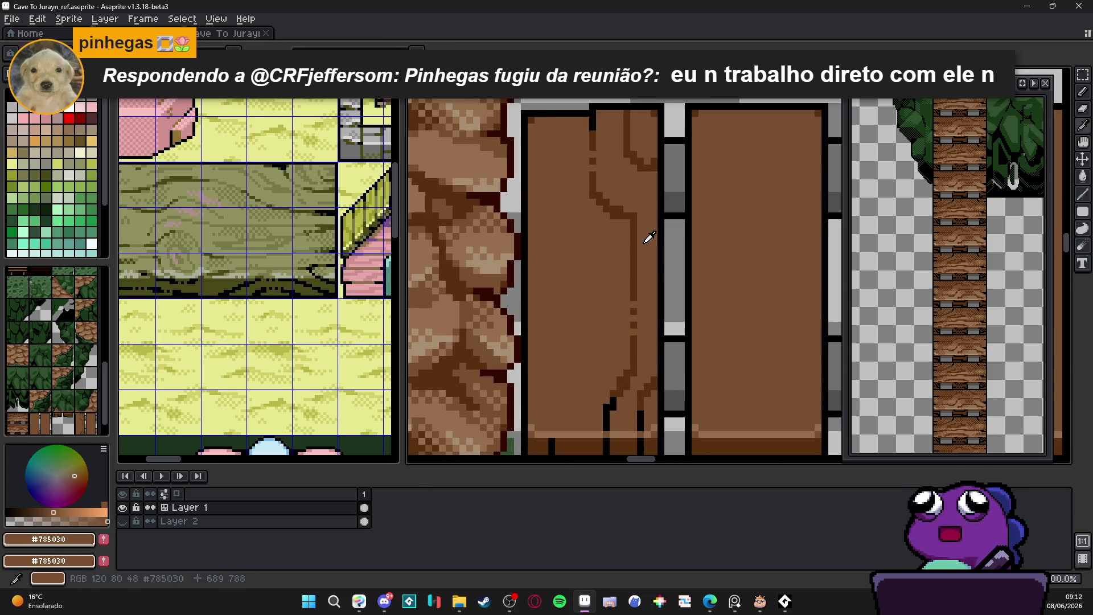
{"action": "left_click", "coordinate": [628, 217], "text": "alt"}
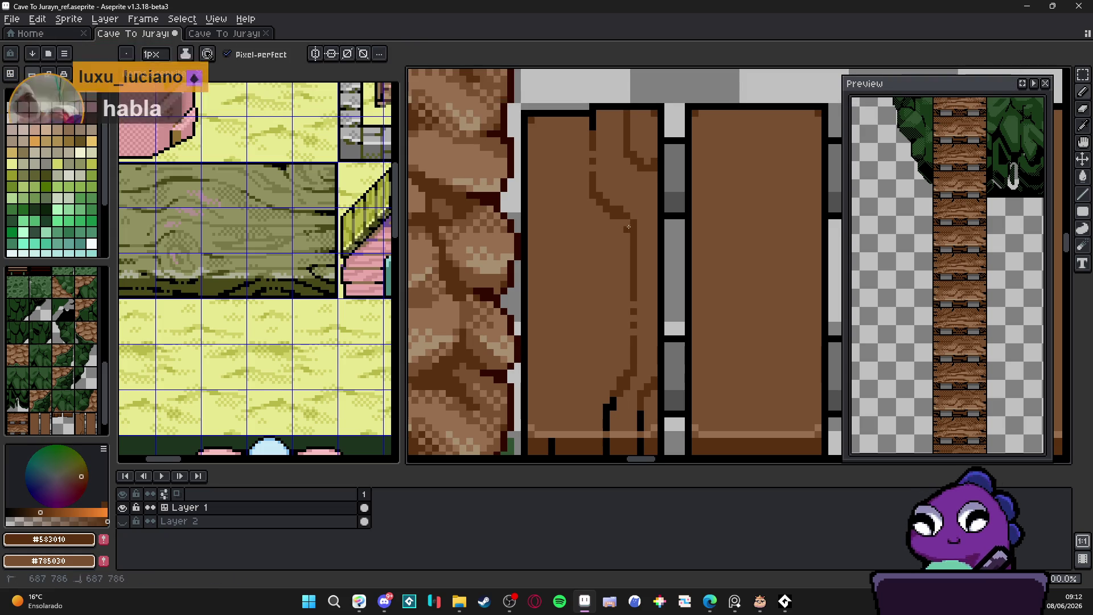
{"action": "left_click_drag", "start_coordinate": [628, 227], "coordinate": [655, 229]}
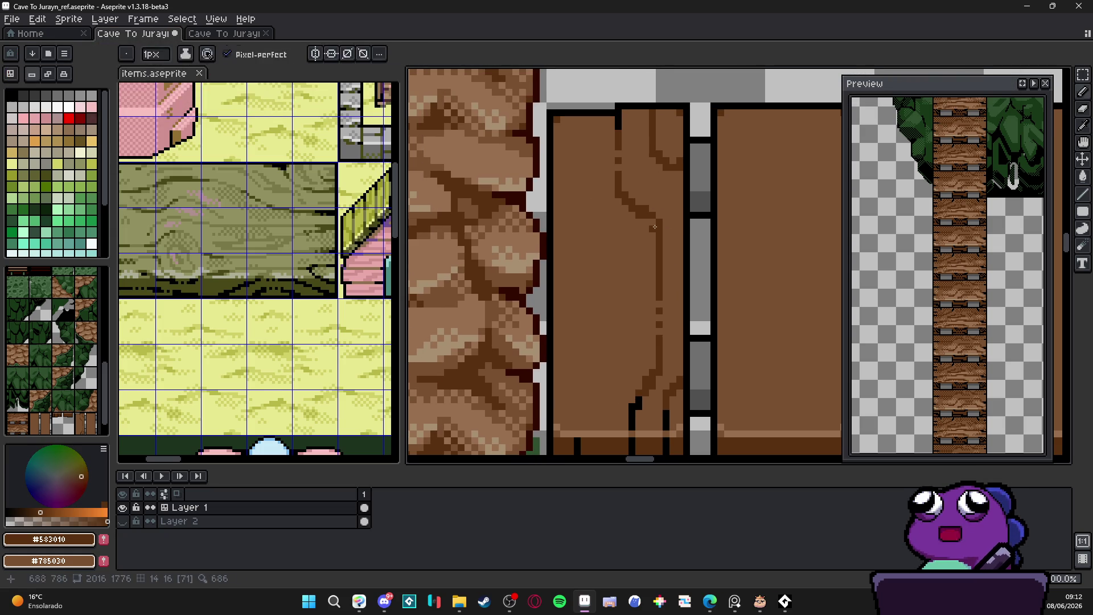
{"action": "scroll", "coordinate": [661, 232], "scroll_direction": "down", "scroll_amount": 2}
{"action": "scroll", "coordinate": [649, 233], "scroll_direction": "up", "scroll_amount": 1}
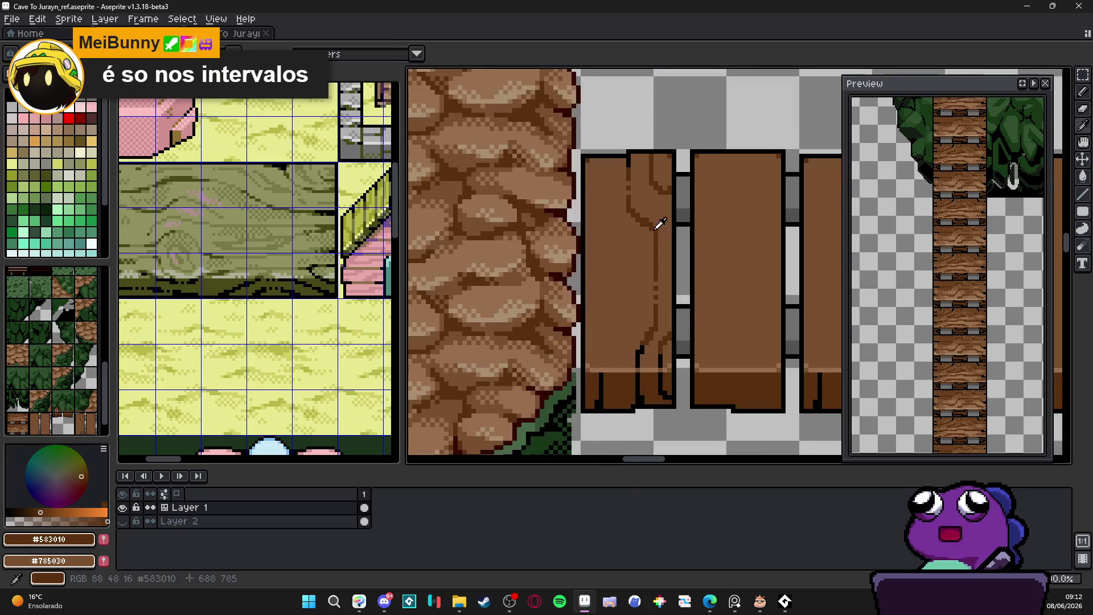
{"action": "left_click", "coordinate": [644, 234], "text": "alt"}
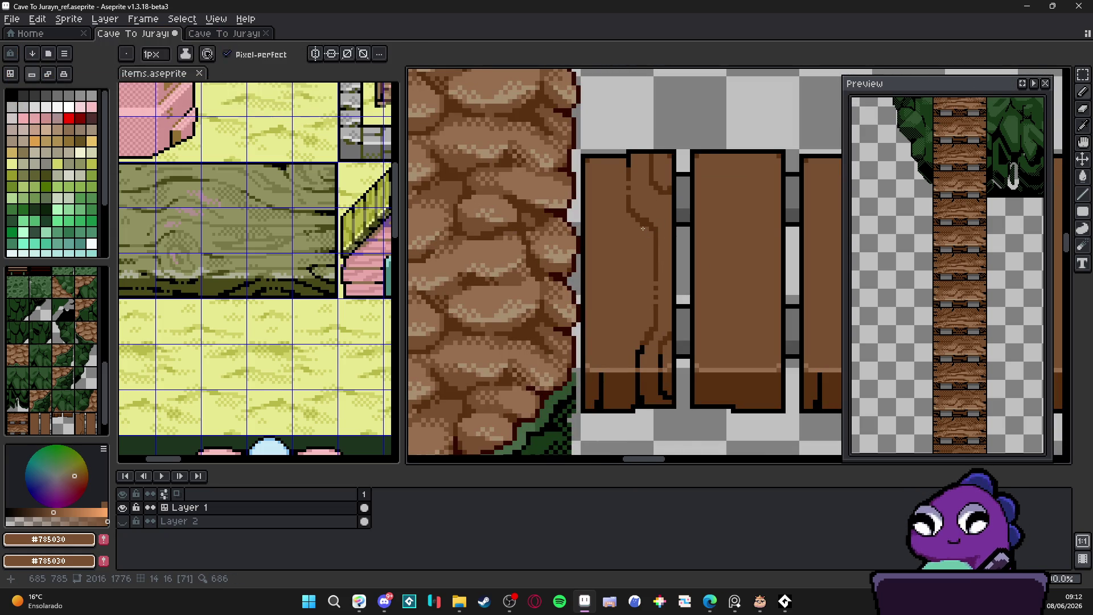
{"action": "scroll", "coordinate": [643, 229], "scroll_direction": "up", "scroll_amount": 1}
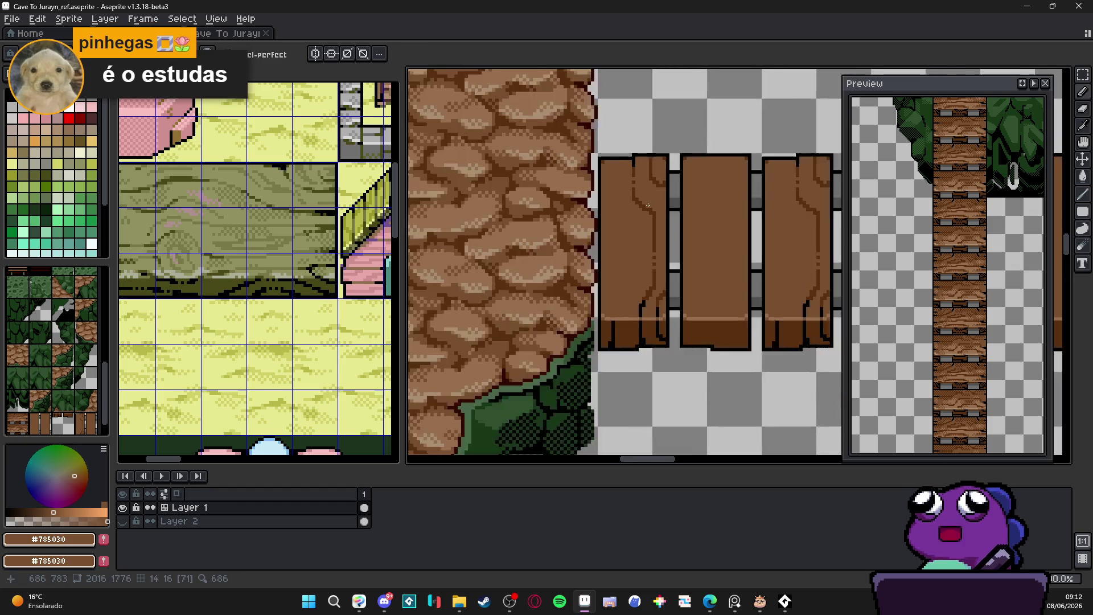
{"action": "left_click", "coordinate": [660, 224], "text": "alt"}
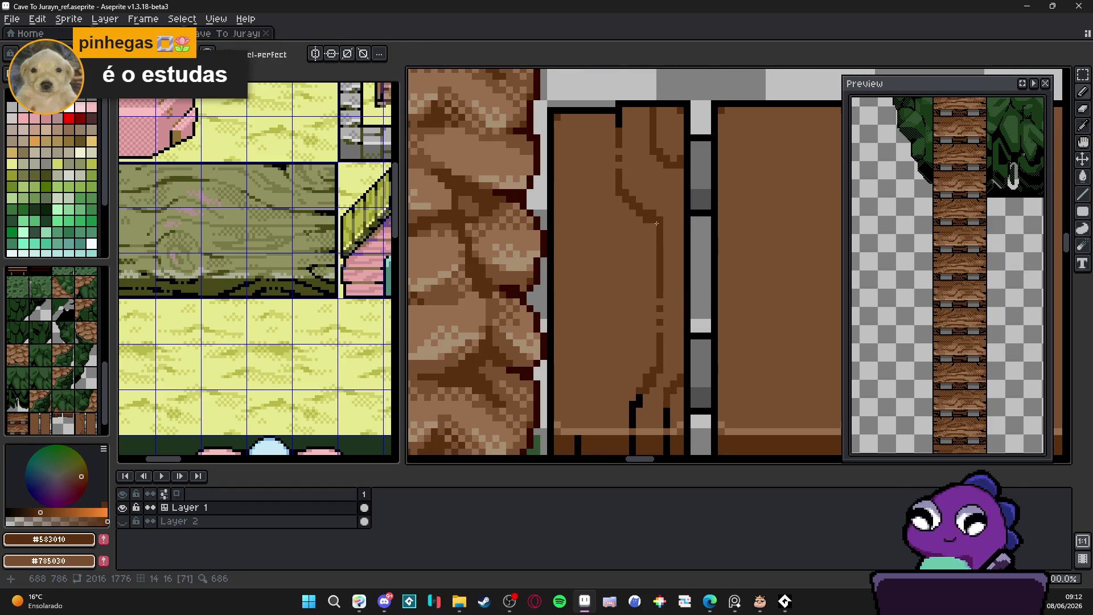
Draw a long dark brown grain line down the full length of the plank.
{"action": "left_click", "coordinate": [656, 216], "text": "alt"}
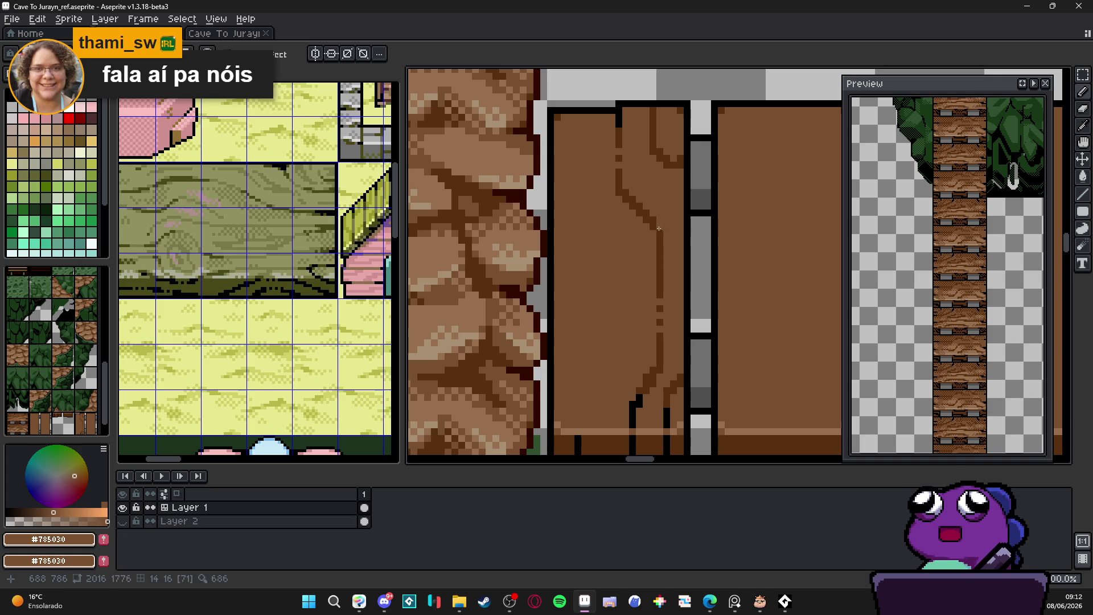
{"action": "left_click", "coordinate": [659, 222], "text": "alt"}
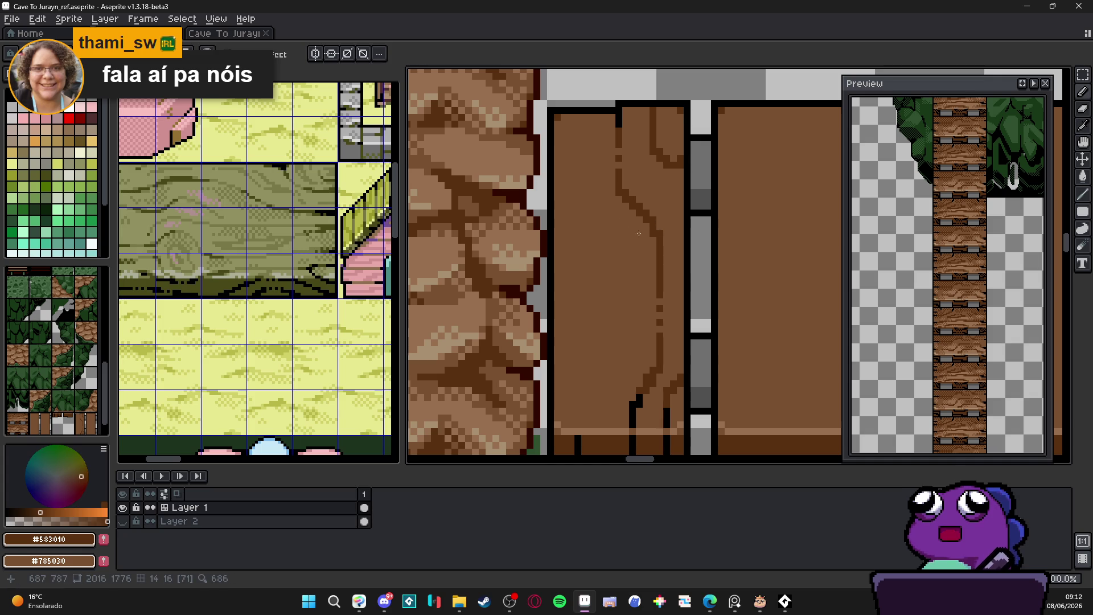
{"action": "left_click", "coordinate": [597, 207], "text": "alt"}
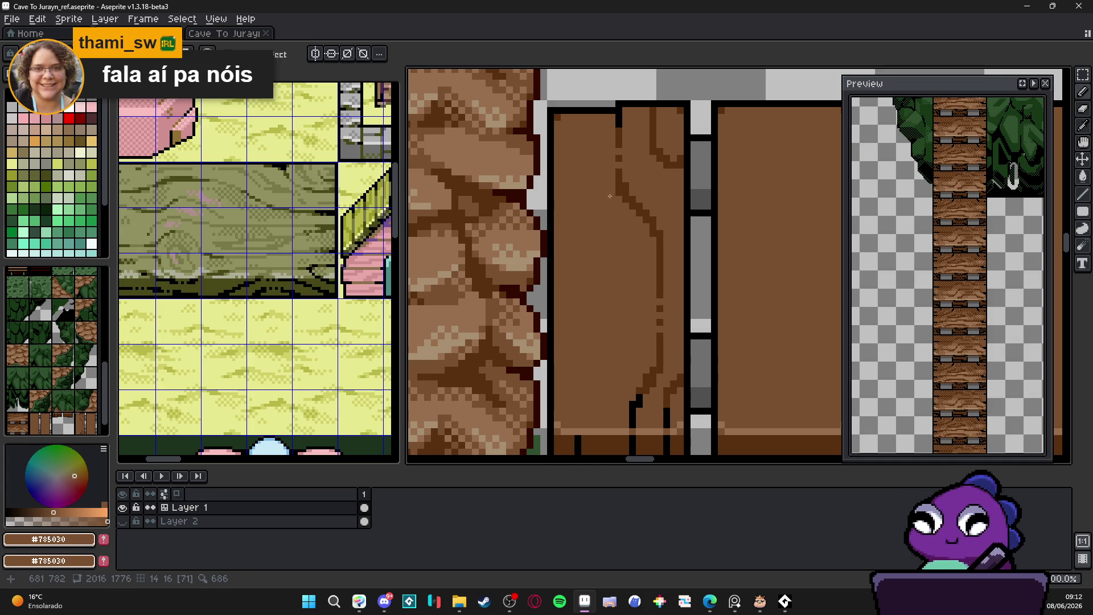
{"action": "left_click", "coordinate": [660, 236], "text": "alt"}
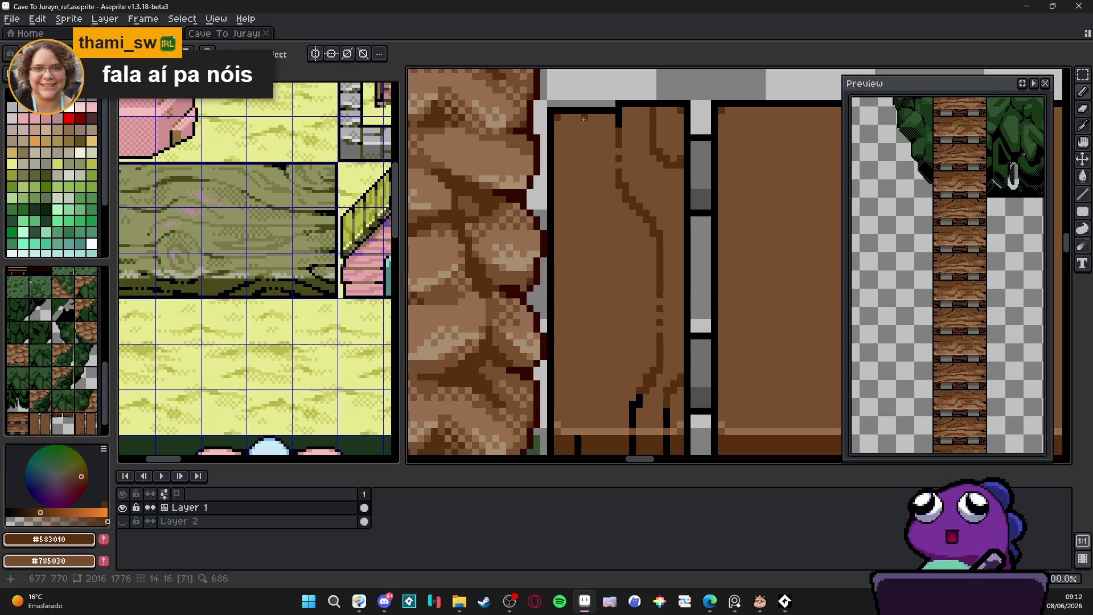
{"action": "mouse_move", "coordinate": [585, 124]}
{"action": "left_mouse_down"}
{"action": "mouse_move", "coordinate": [584, 317]}
{"action": "mouse_move", "coordinate": [566, 340]}
{"action": "mouse_move", "coordinate": [570, 425]}
{"action": "mouse_move", "coordinate": [610, 358]}
{"action": "mouse_move", "coordinate": [608, 340]}
{"action": "mouse_move", "coordinate": [619, 425]}
{"action": "left_mouse_up"}
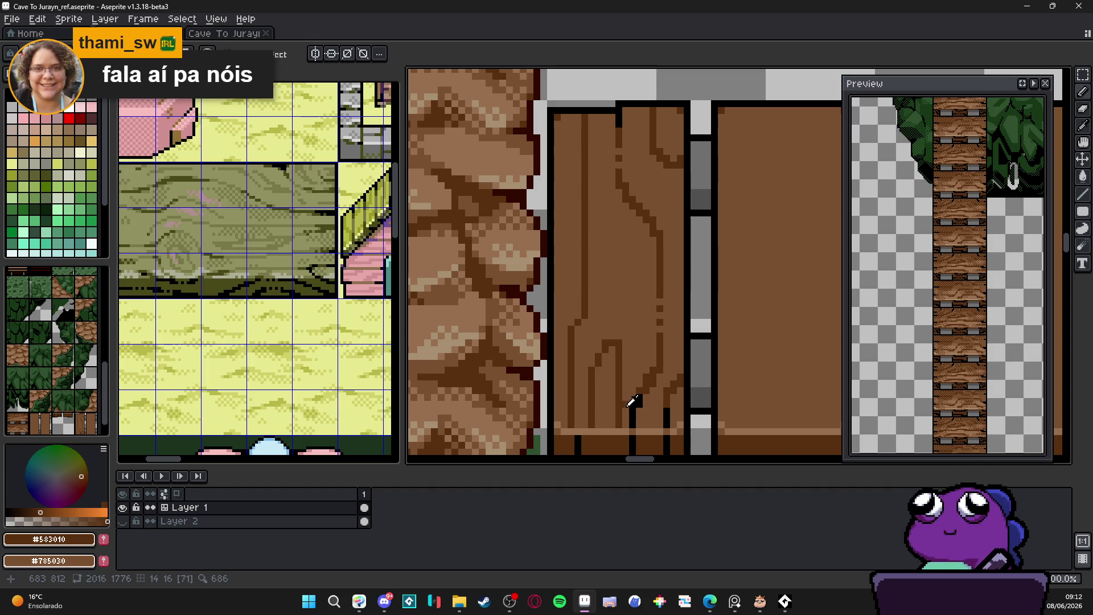
{"action": "left_click", "coordinate": [609, 428], "text": "alt"}
Add a short black crack at the plank's lower left.
{"action": "scroll", "coordinate": [592, 428], "scroll_direction": "down", "scroll_amount": 3}
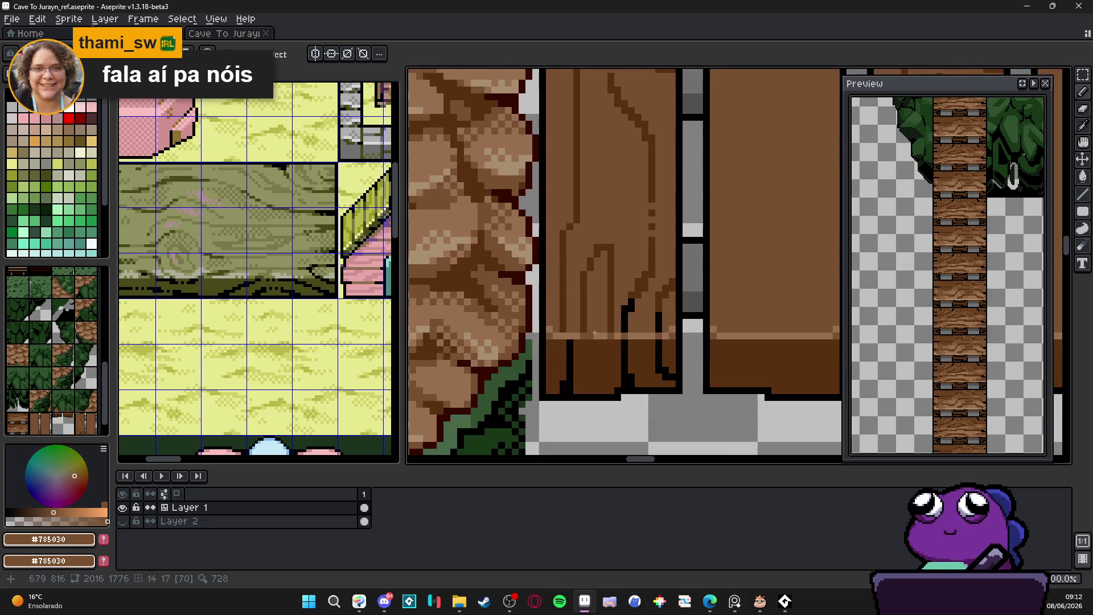
{"action": "left_click", "coordinate": [626, 361], "text": "alt"}
{"action": "mouse_move", "coordinate": [610, 352]}
{"action": "left_mouse_down"}
{"action": "mouse_move", "coordinate": [610, 365]}
{"action": "mouse_move", "coordinate": [584, 358]}
{"action": "mouse_move", "coordinate": [598, 370]}
{"action": "left_mouse_up"}
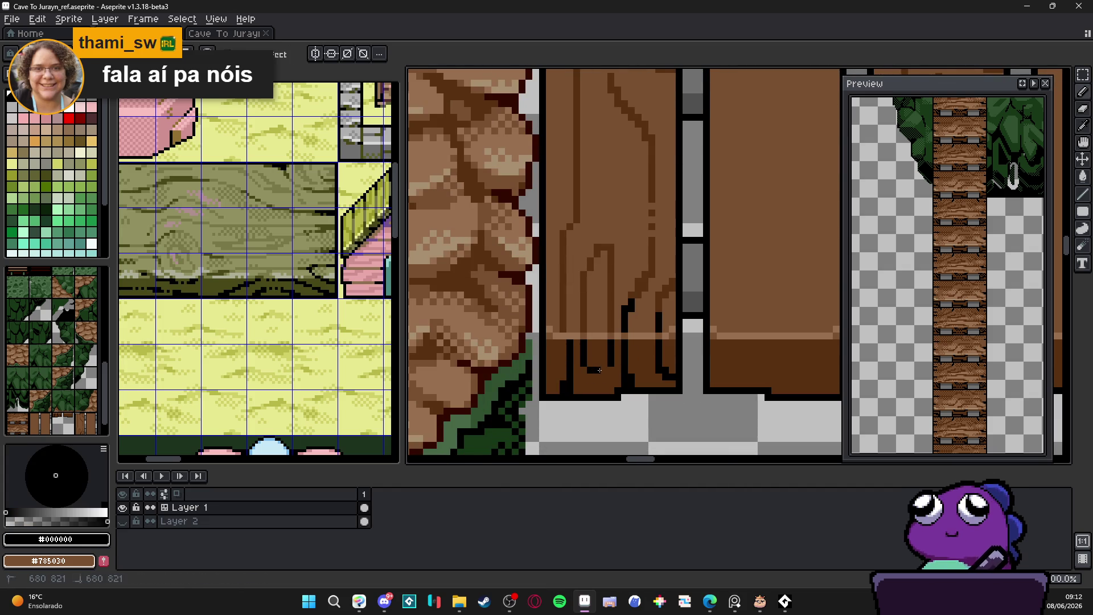
{"action": "scroll", "coordinate": [601, 375], "scroll_direction": "down", "scroll_amount": 3}
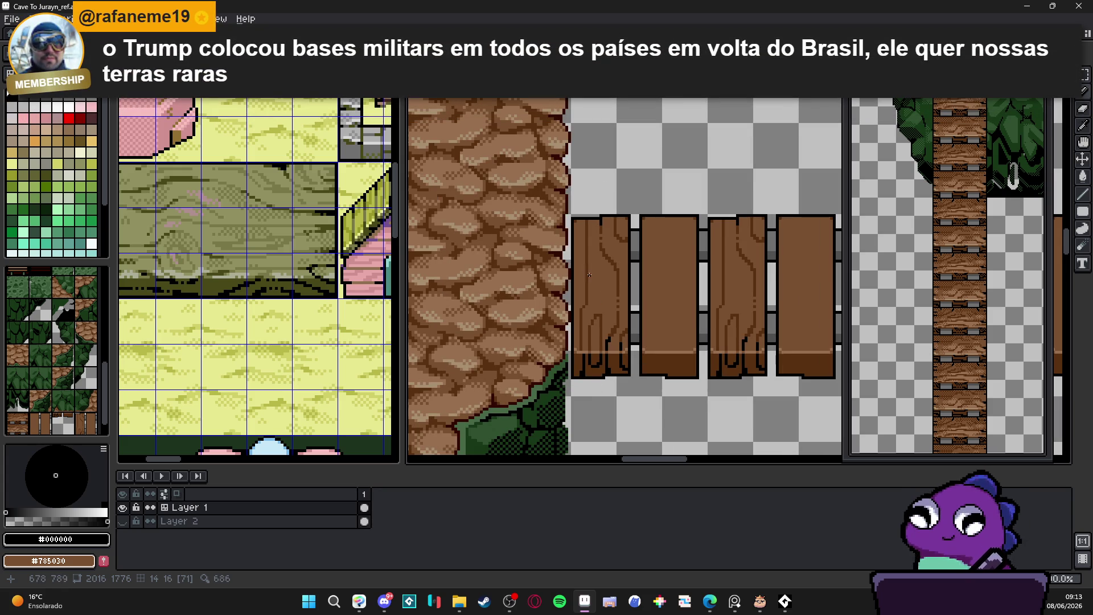
{"action": "scroll", "coordinate": [581, 258], "scroll_direction": "up", "scroll_amount": 2}
Draw a short black crack line on the plank and erase its top pixels.
{"action": "left_click", "coordinate": [581, 203], "text": "alt"}
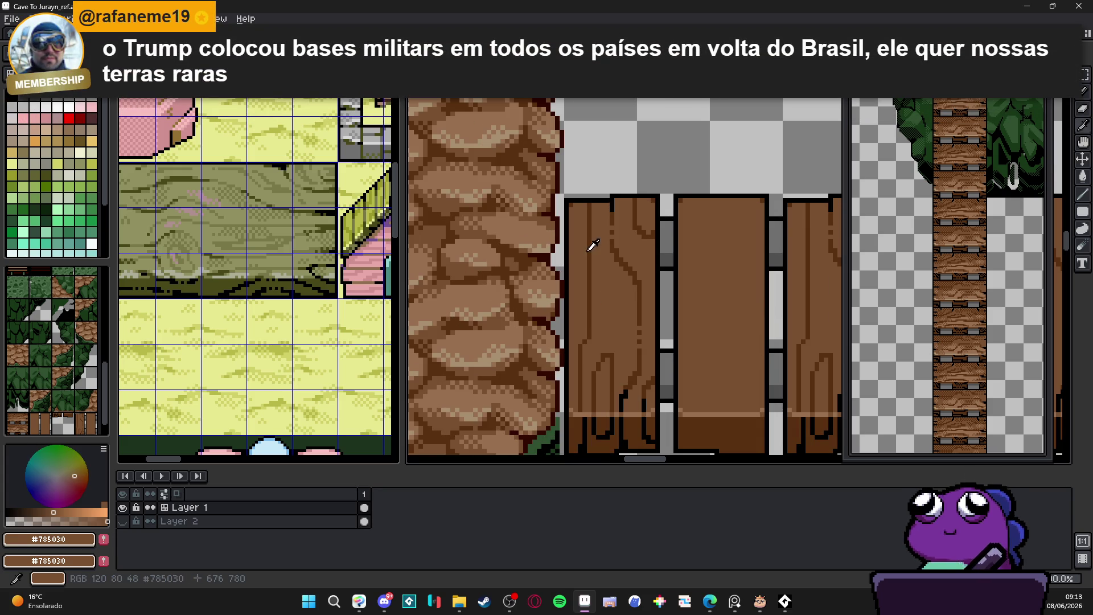
{"action": "scroll", "coordinate": [580, 204], "scroll_direction": "up", "scroll_amount": 1}
{"action": "left_click", "coordinate": [594, 198], "text": "alt"}
{"action": "left_click_drag", "start_coordinate": [596, 204], "coordinate": [595, 220]}
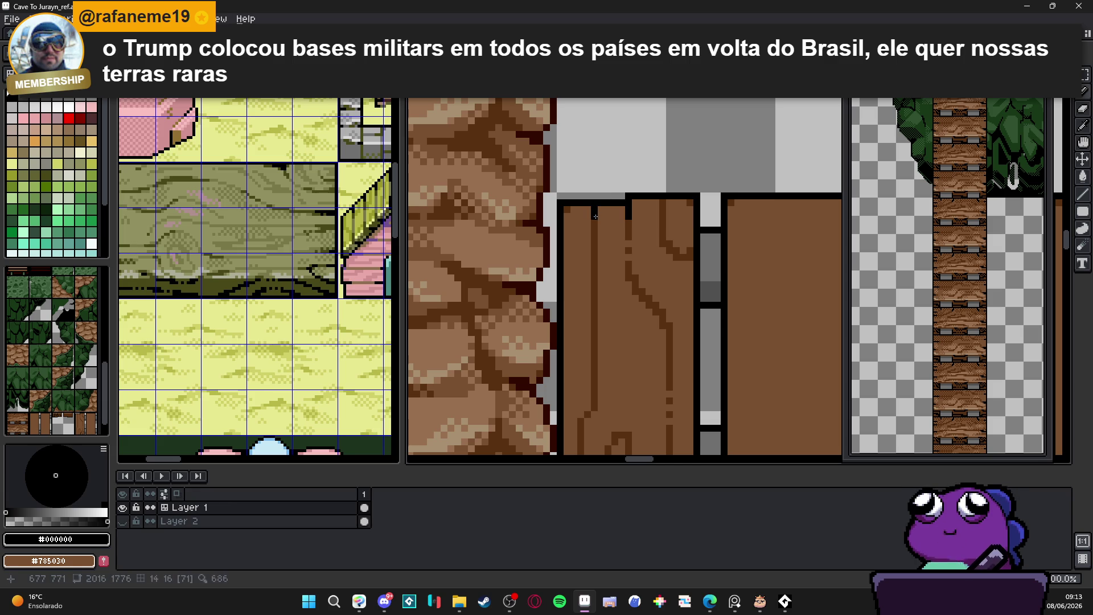
{"action": "right_click", "coordinate": [594, 204]}
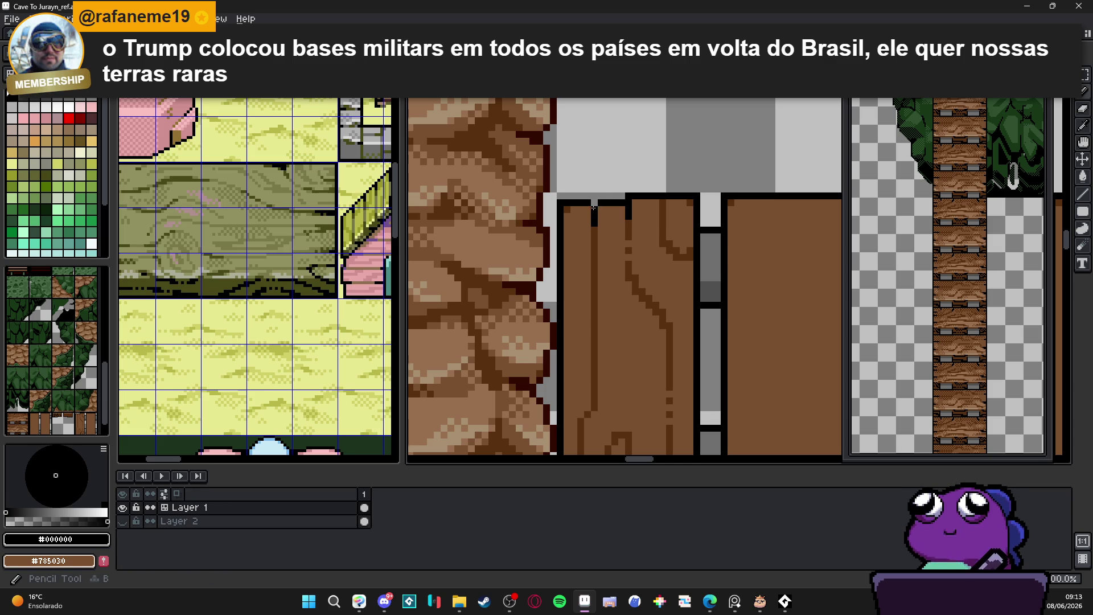
{"action": "scroll", "coordinate": [588, 209], "scroll_direction": "down", "scroll_amount": 2}
{"action": "scroll", "coordinate": [589, 210], "scroll_direction": "up", "scroll_amount": 2}
{"action": "scroll", "coordinate": [588, 228], "scroll_direction": "down", "scroll_amount": 2}
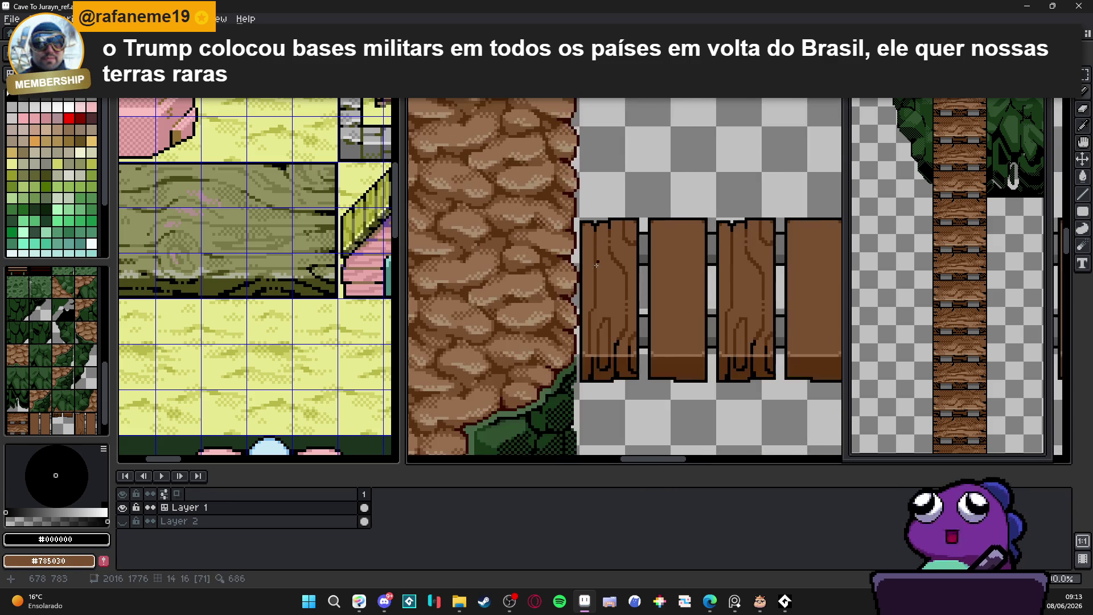
{"action": "scroll", "coordinate": [588, 311], "scroll_direction": "up", "scroll_amount": 2}
{"action": "scroll", "coordinate": [587, 311], "scroll_direction": "down", "scroll_amount": 2}
{"action": "scroll", "coordinate": [581, 273], "scroll_direction": "down", "scroll_amount": 1}
{"action": "scroll", "coordinate": [577, 257], "scroll_direction": "up", "scroll_amount": 3}
Set black as secondary colour and draw a dark brown grain line down the next plank.
{"action": "left_click", "coordinate": [578, 256], "text": "alt"}
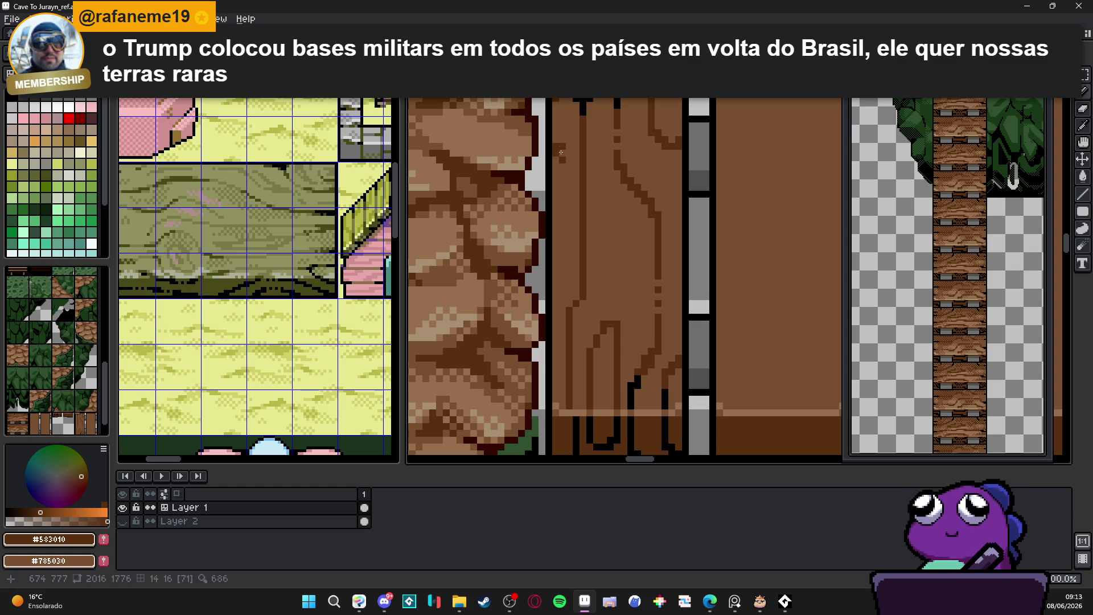
{"action": "left_click", "coordinate": [555, 141]}
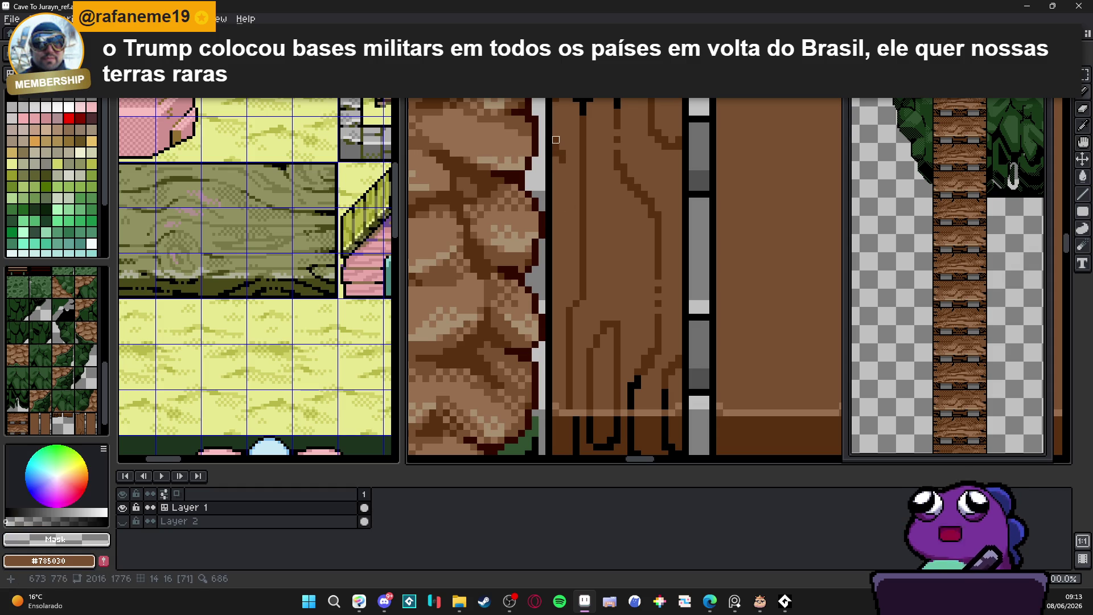
{"action": "right_click", "coordinate": [549, 142]}
{"action": "left_click", "coordinate": [561, 157]}
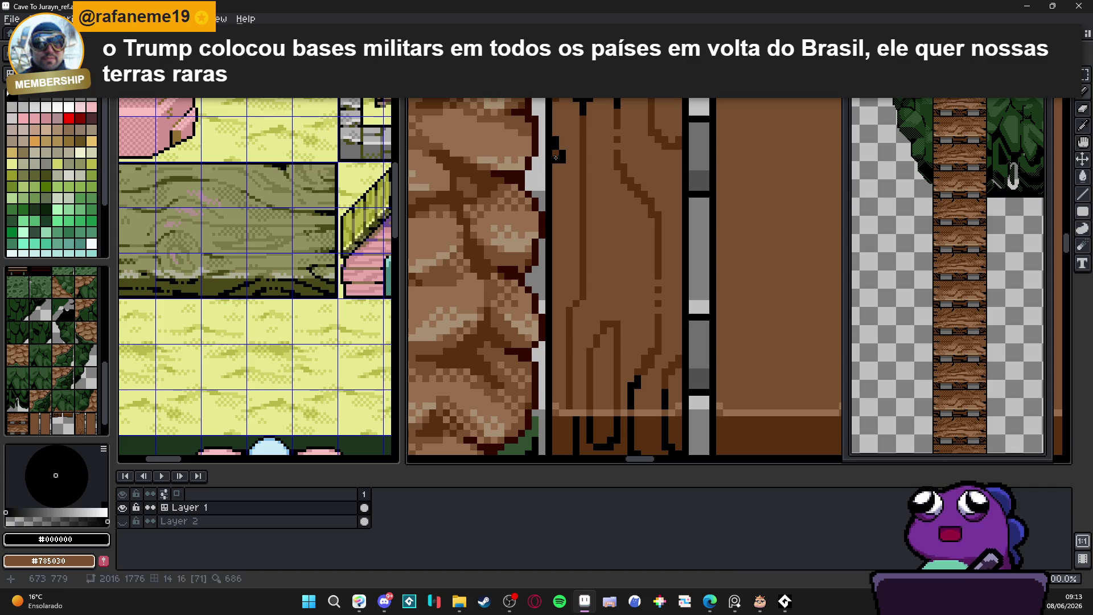
{"action": "left_click", "coordinate": [556, 147], "text": "alt"}
{"action": "left_click_drag", "start_coordinate": [559, 167], "coordinate": [562, 271]}
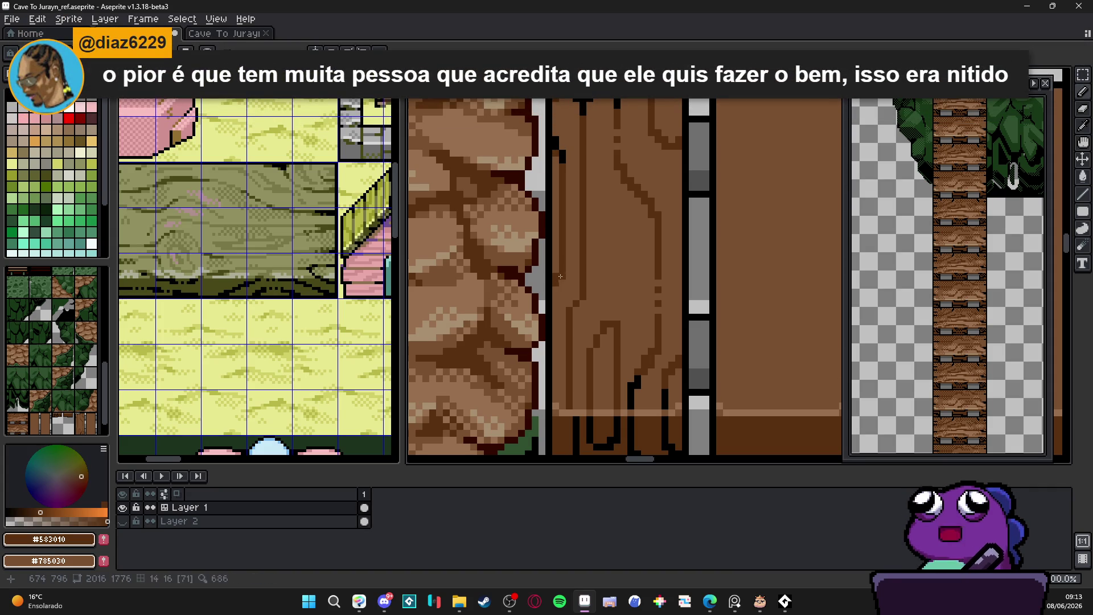
Add a short black crack near that plank's bottom end.
{"action": "left_click", "coordinate": [550, 280], "text": "alt"}
{"action": "left_click_drag", "start_coordinate": [562, 279], "coordinate": [563, 261]}
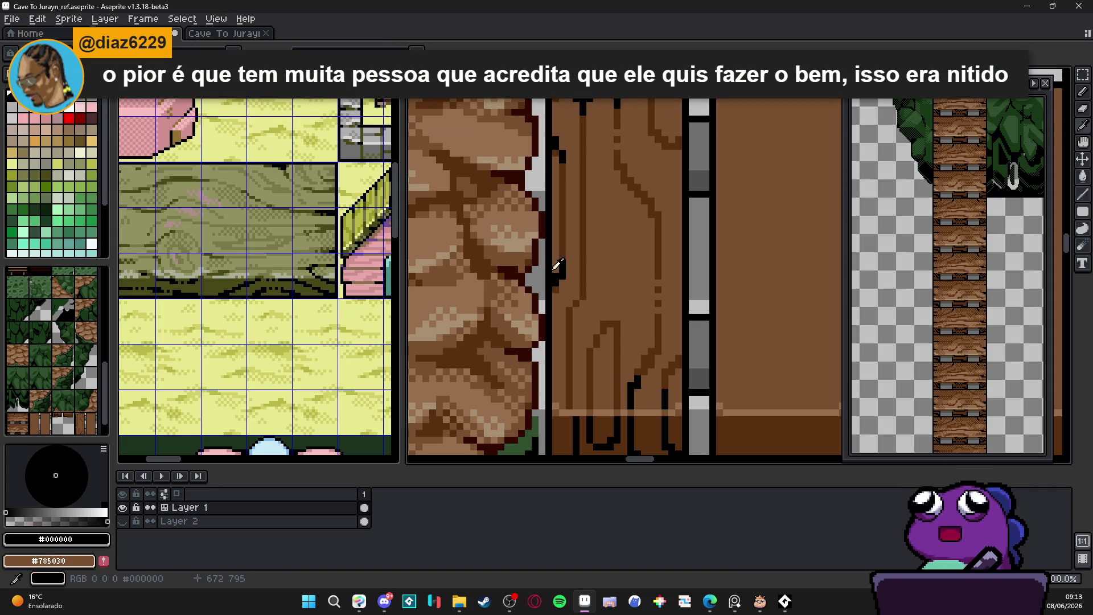
{"action": "left_click", "coordinate": [564, 269], "text": "alt"}
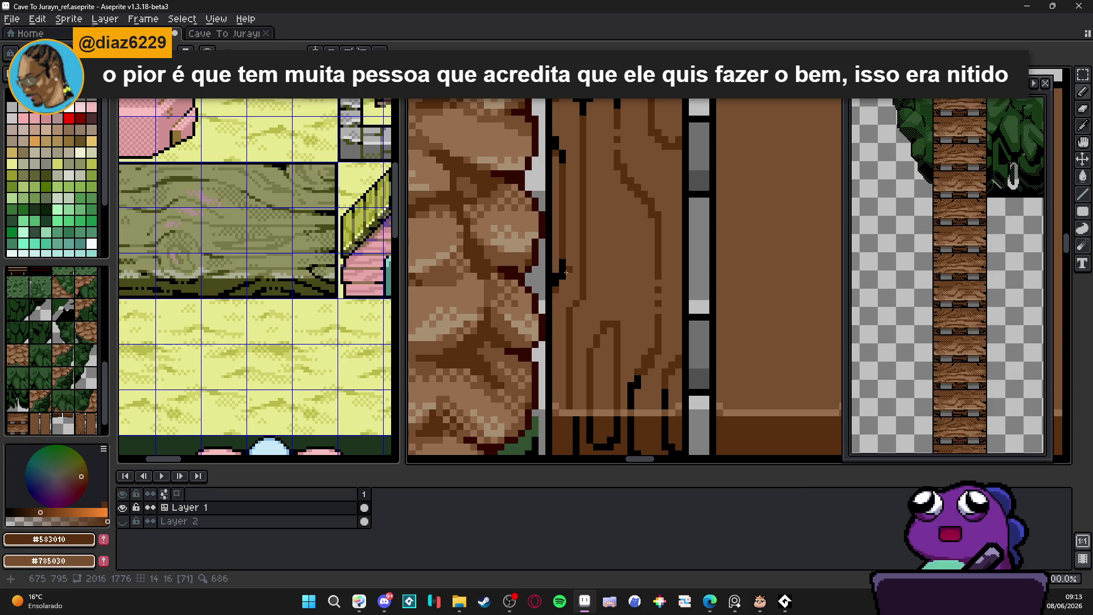
{"action": "left_click", "coordinate": [558, 270], "text": "alt"}
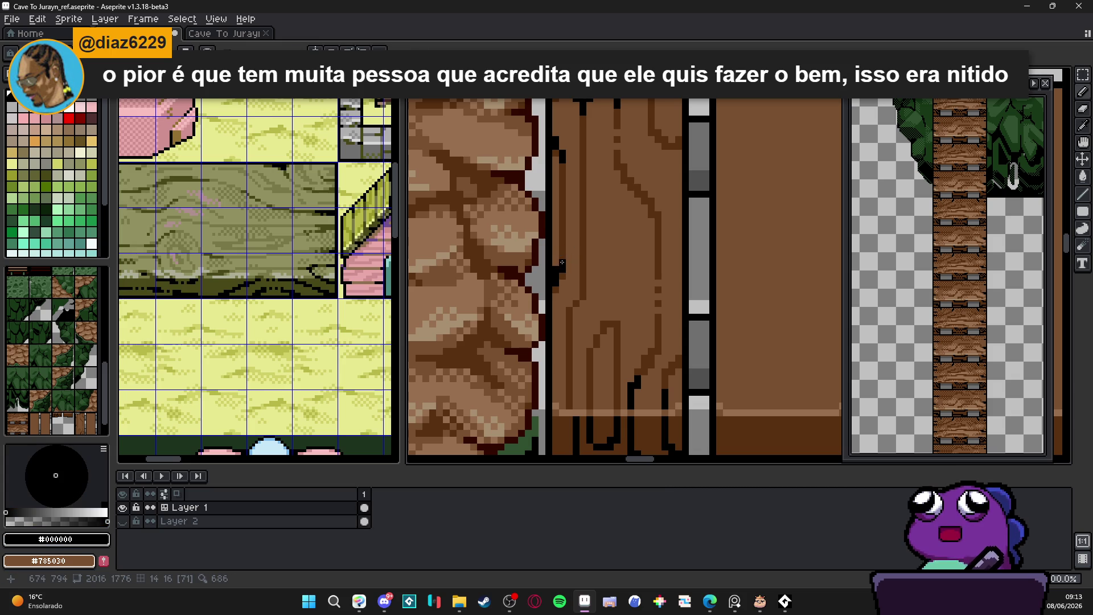
{"action": "scroll", "coordinate": [562, 256], "scroll_direction": "down", "scroll_amount": 2}
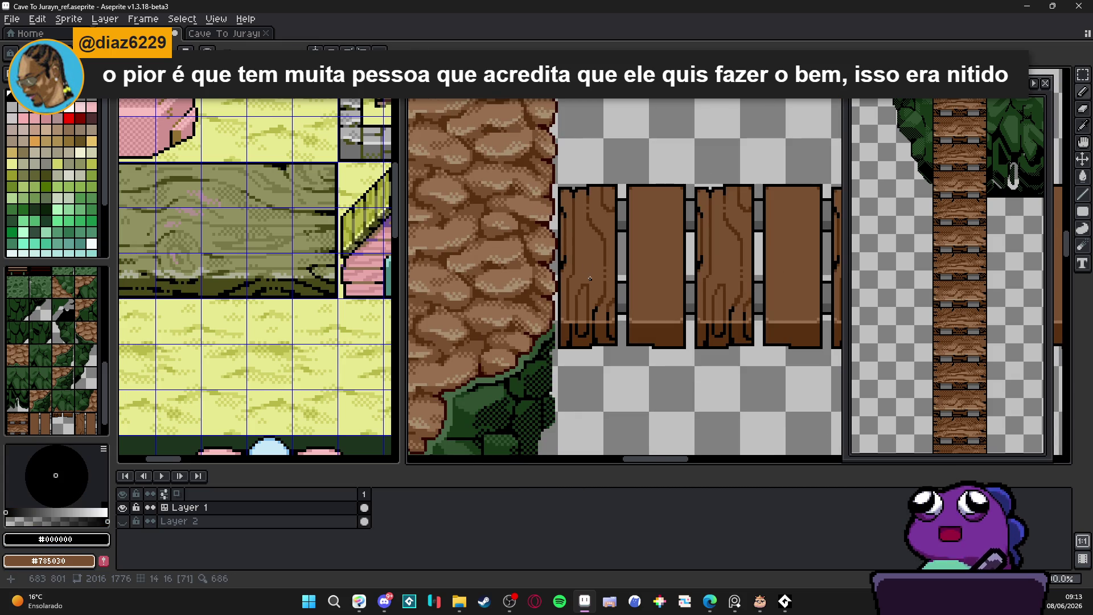
{"action": "scroll", "coordinate": [614, 249], "scroll_direction": "up", "scroll_amount": 3}
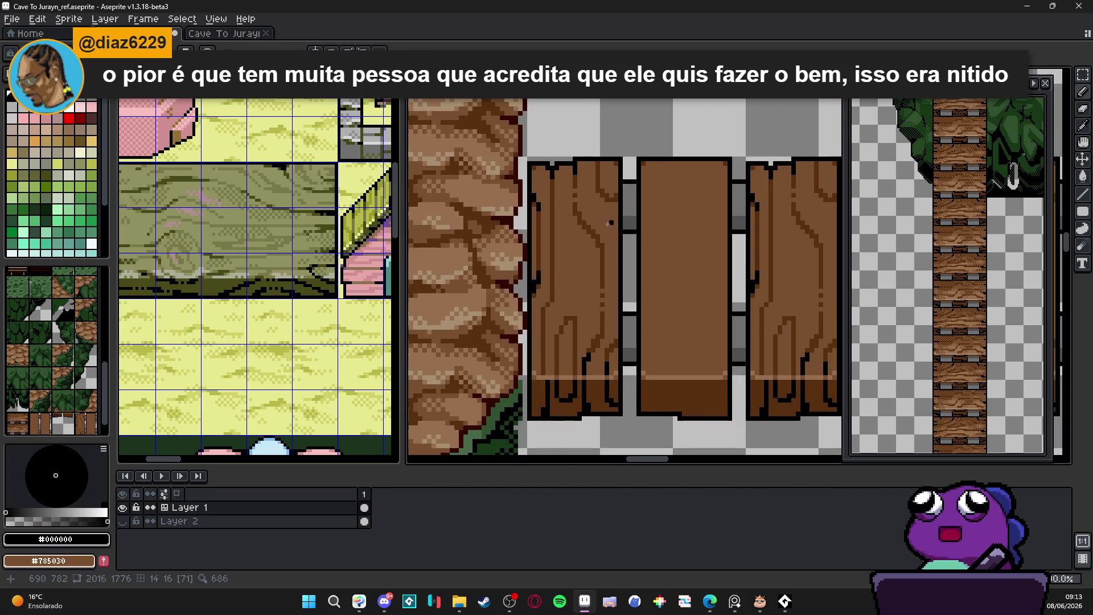
{"action": "scroll", "coordinate": [618, 257], "scroll_direction": "down", "scroll_amount": 1}
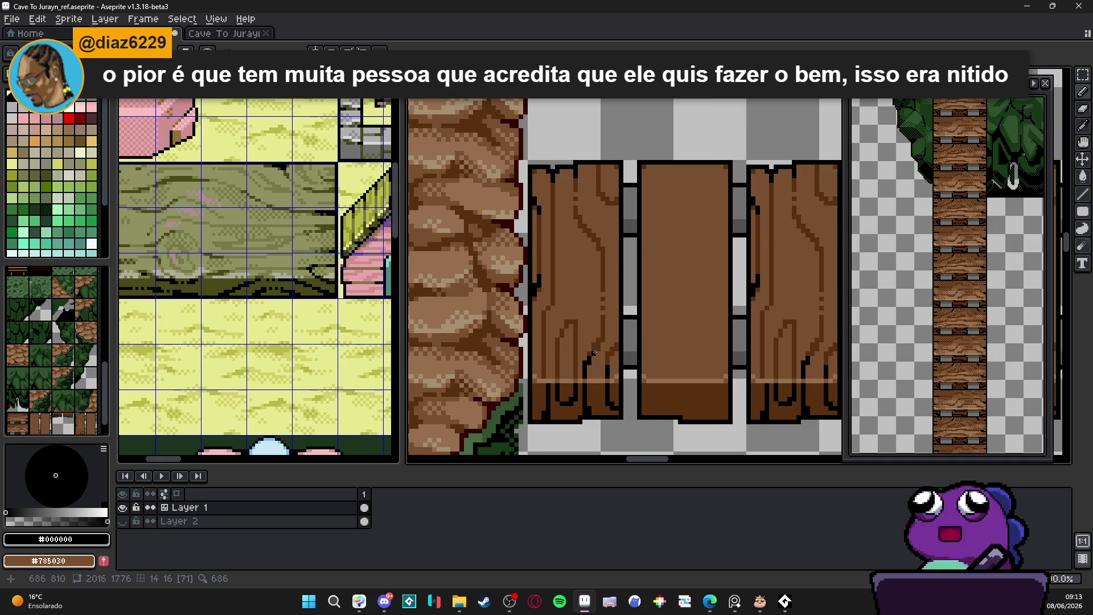
{"action": "scroll", "coordinate": [601, 263], "scroll_direction": "up", "scroll_amount": 1}
{"action": "scroll", "coordinate": [608, 272], "scroll_direction": "down", "scroll_amount": 1}
{"action": "scroll", "coordinate": [607, 272], "scroll_direction": "up", "scroll_amount": 1}
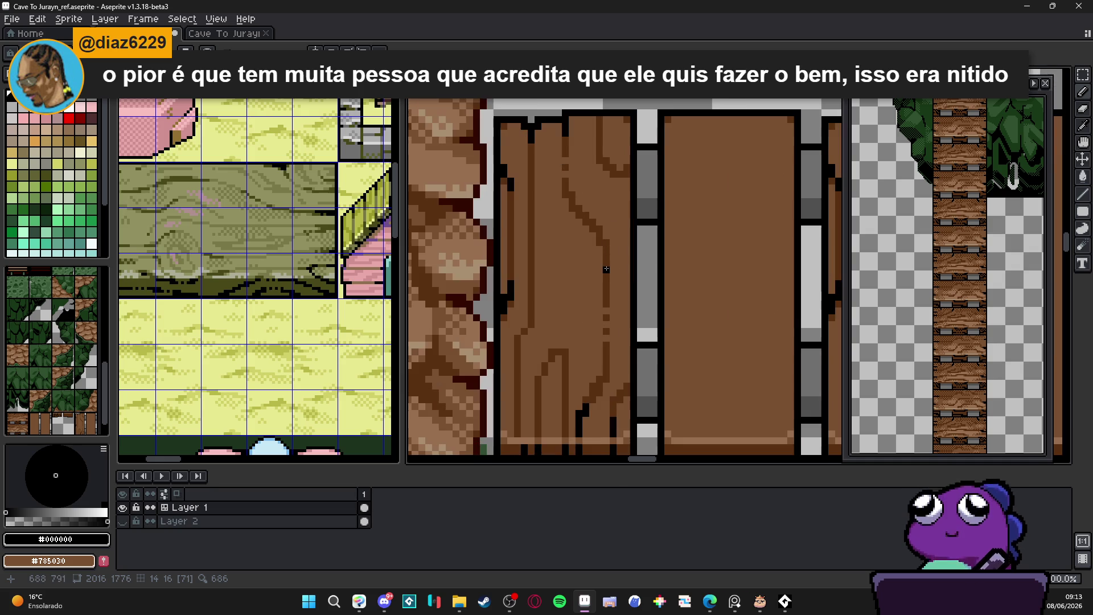
{"action": "scroll", "coordinate": [630, 386], "scroll_direction": "up", "scroll_amount": 1}
Add a black crack pixel and a black notch running down from the plank's top edge.
{"action": "left_click", "coordinate": [629, 386]}
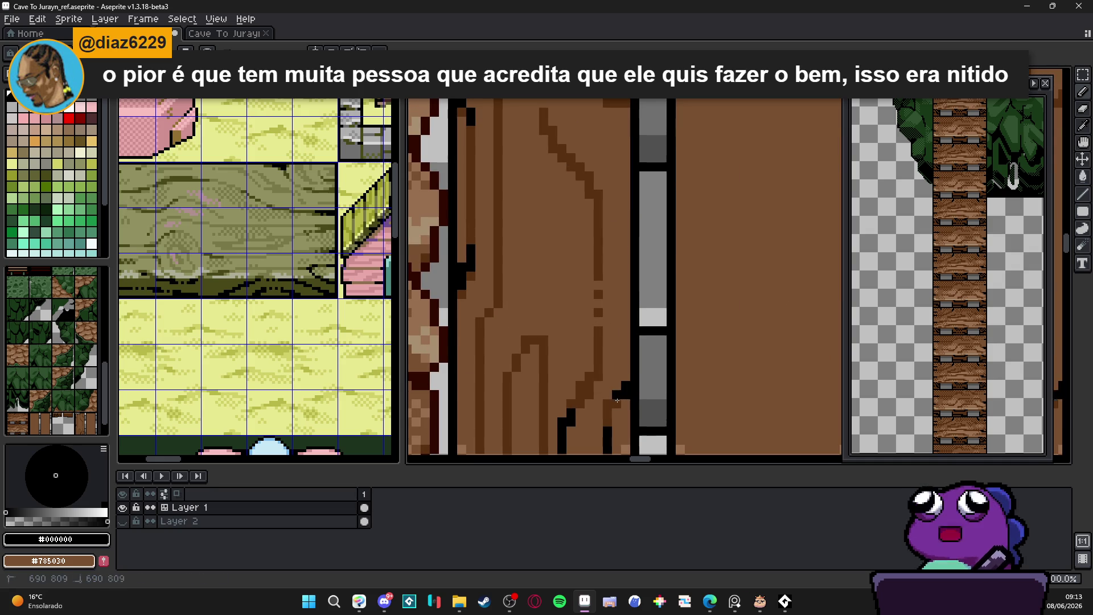
{"action": "scroll", "coordinate": [617, 398], "scroll_direction": "down", "scroll_amount": 4}
{"action": "scroll", "coordinate": [623, 319], "scroll_direction": "up", "scroll_amount": 3}
{"action": "scroll", "coordinate": [626, 290], "scroll_direction": "up", "scroll_amount": 1}
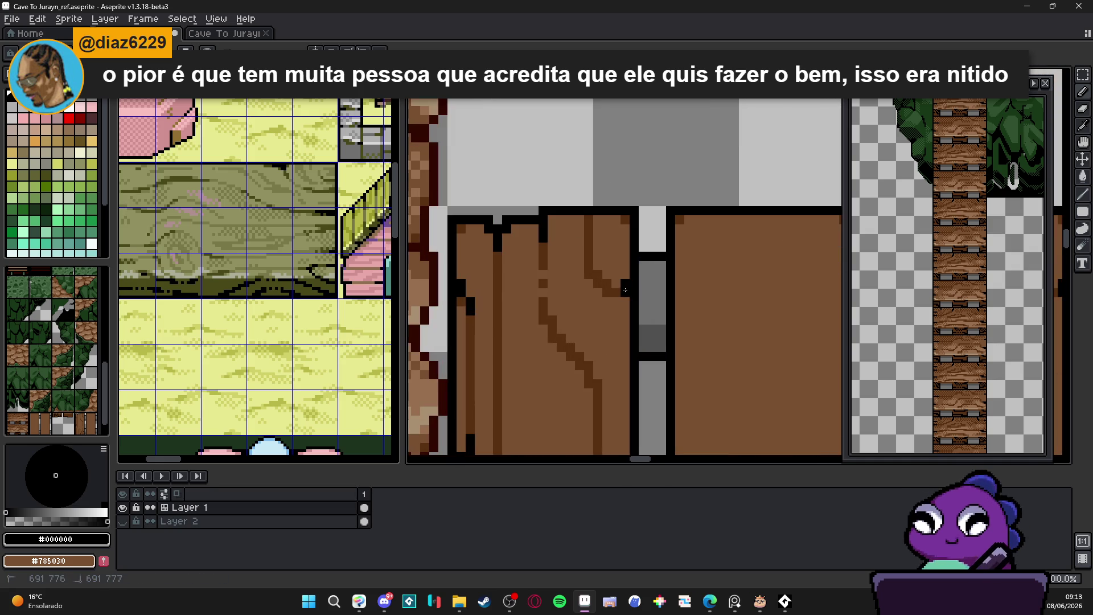
{"action": "left_click_drag", "start_coordinate": [625, 291], "coordinate": [605, 291]}
{"action": "left_click_drag", "start_coordinate": [589, 220], "coordinate": [591, 229]}
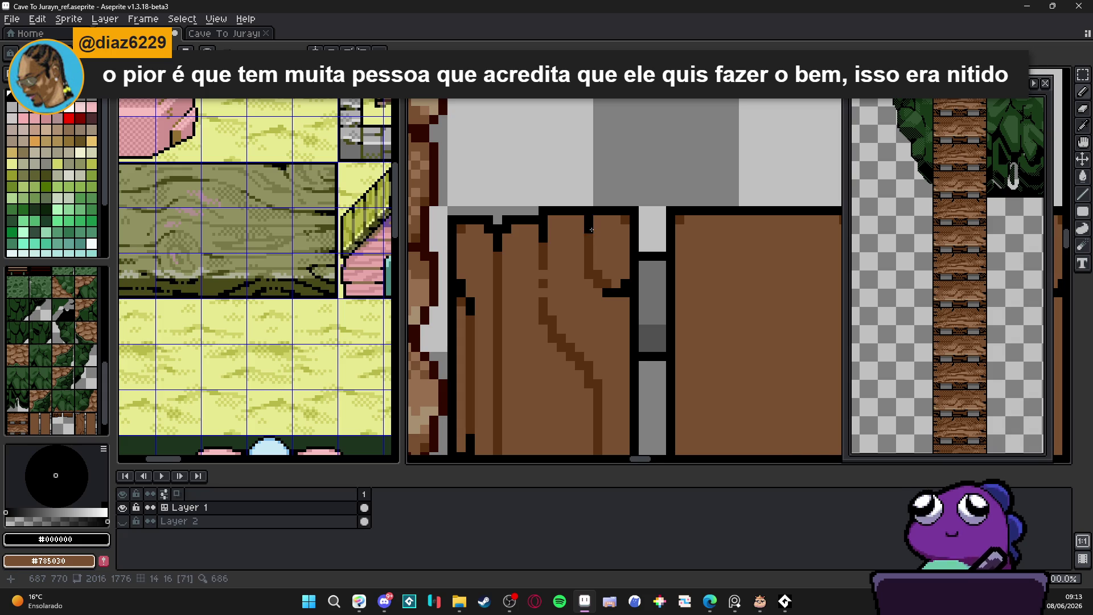
{"action": "scroll", "coordinate": [592, 230], "scroll_direction": "down", "scroll_amount": 5}
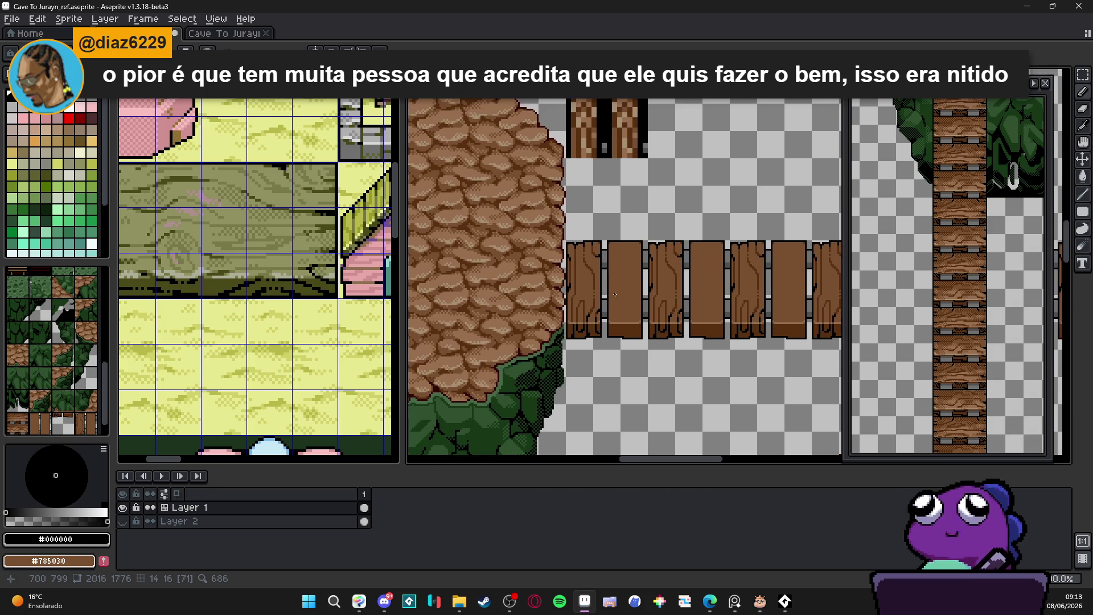
{"action": "scroll", "coordinate": [593, 265], "scroll_direction": "up", "scroll_amount": 2}
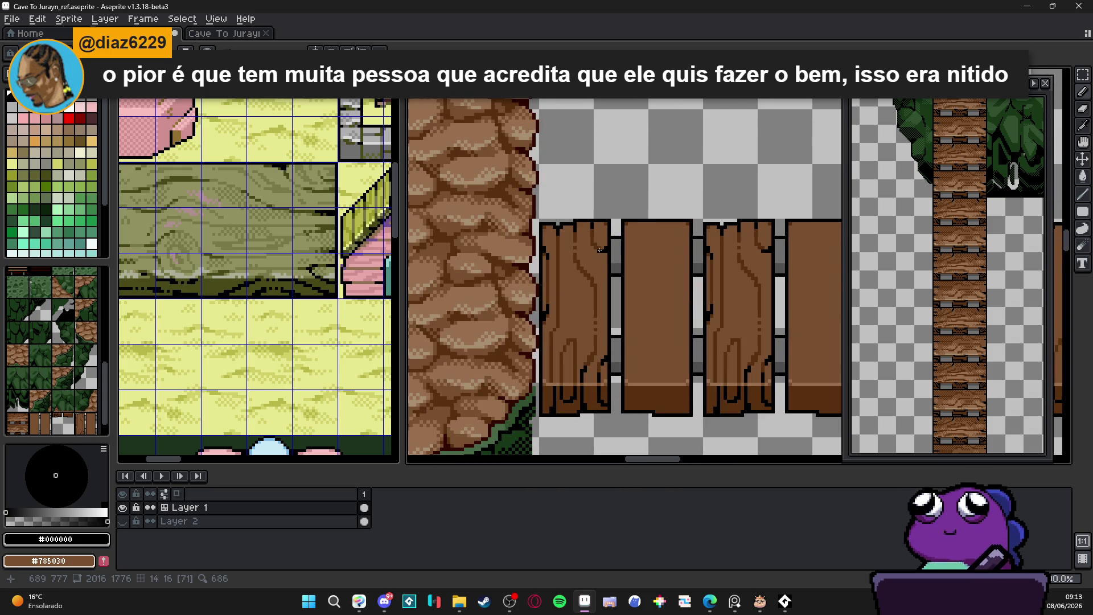
{"action": "scroll", "coordinate": [600, 249], "scroll_direction": "up", "scroll_amount": 3}
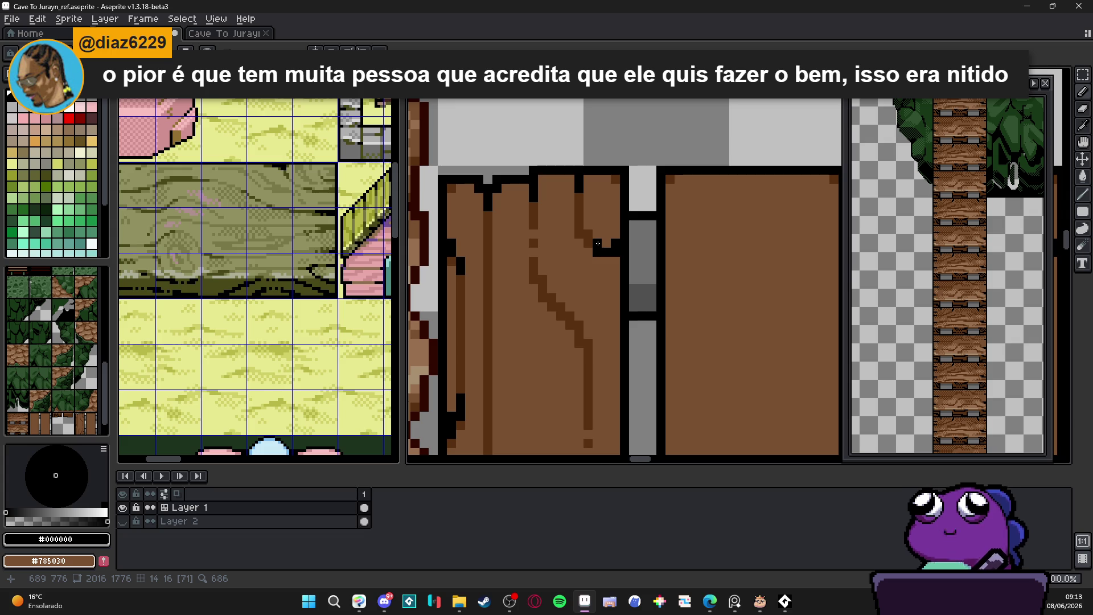
{"action": "scroll", "coordinate": [598, 244], "scroll_direction": "down", "scroll_amount": 2}
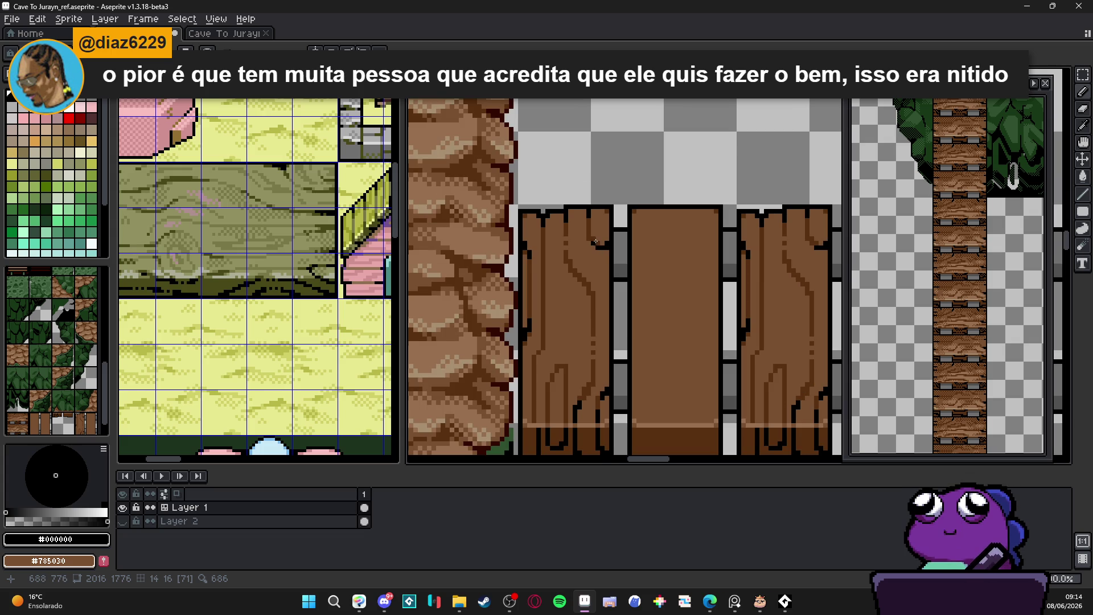
{"action": "scroll", "coordinate": [595, 242], "scroll_direction": "down", "scroll_amount": 1}
{"action": "scroll", "coordinate": [551, 298], "scroll_direction": "up", "scroll_amount": 1}
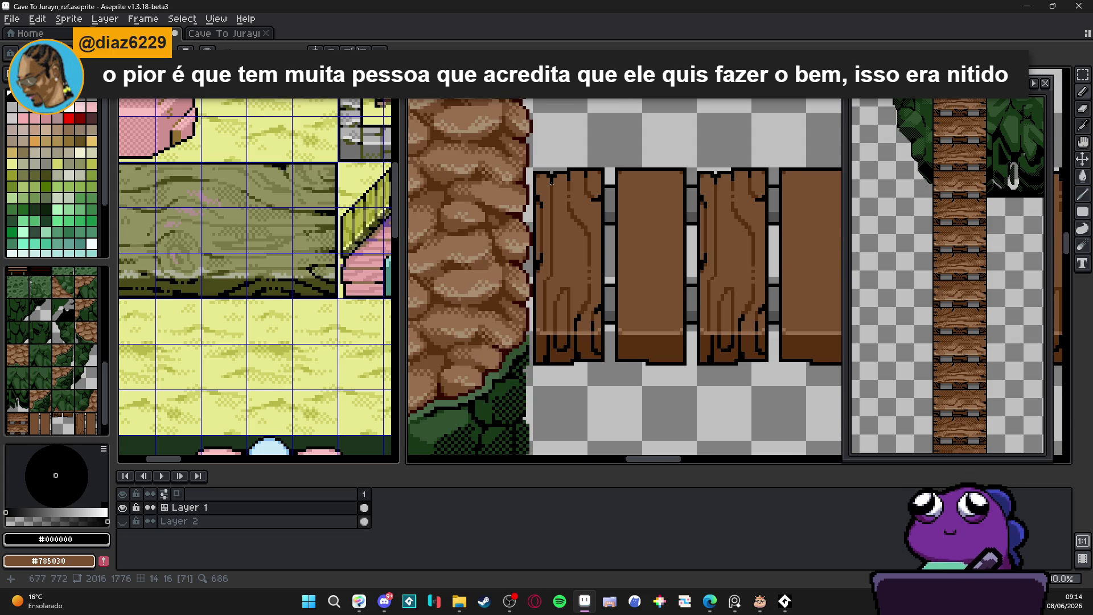
{"action": "scroll", "coordinate": [552, 184], "scroll_direction": "up", "scroll_amount": 2}
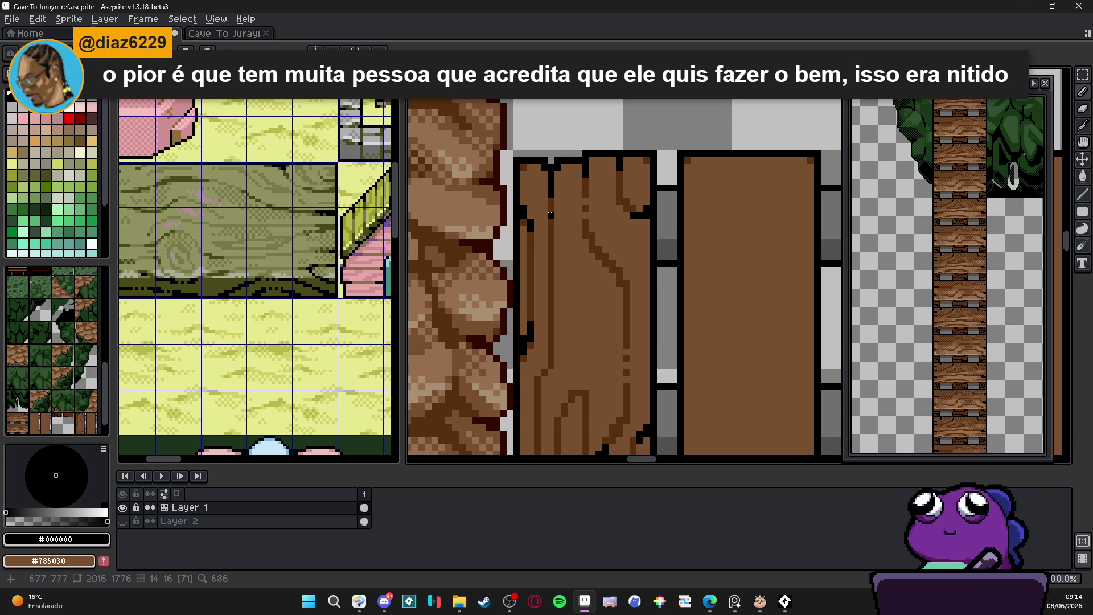
{"action": "scroll", "coordinate": [551, 213], "scroll_direction": "down", "scroll_amount": 1}
{"action": "scroll", "coordinate": [550, 221], "scroll_direction": "up", "scroll_amount": 1}
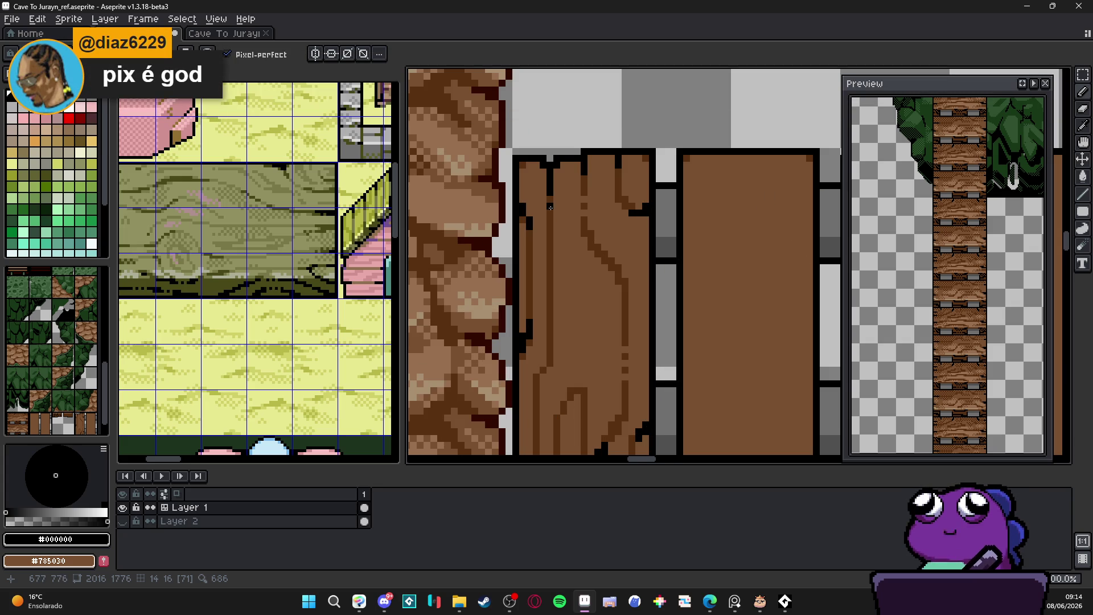
{"action": "scroll", "coordinate": [550, 207], "scroll_direction": "down", "scroll_amount": 1}
{"action": "scroll", "coordinate": [551, 207], "scroll_direction": "up", "scroll_amount": 1}
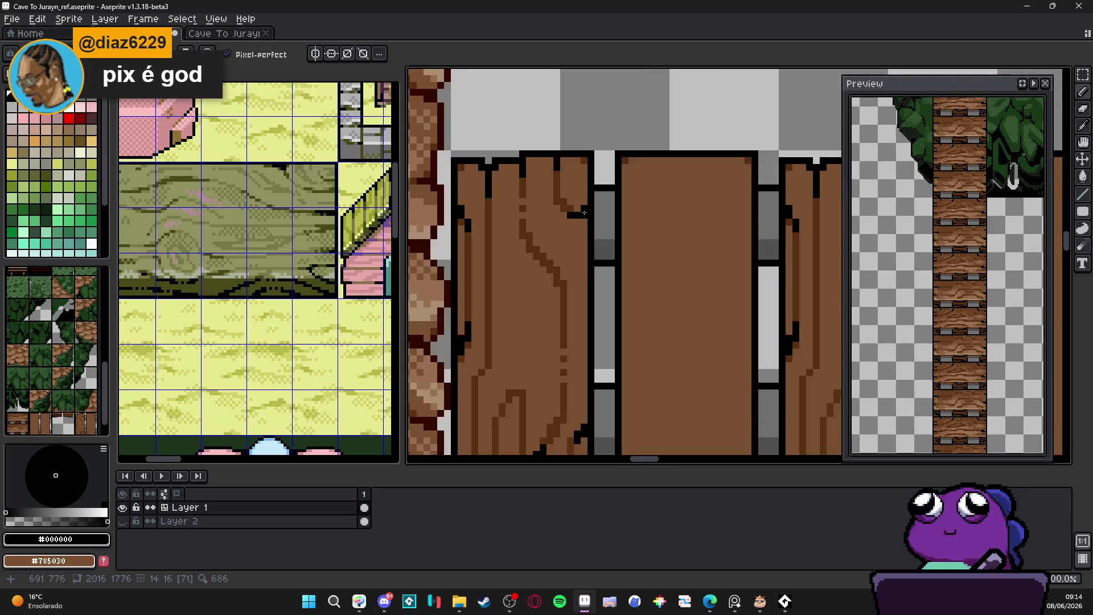
{"action": "scroll", "coordinate": [579, 214], "scroll_direction": "up", "scroll_amount": 1}
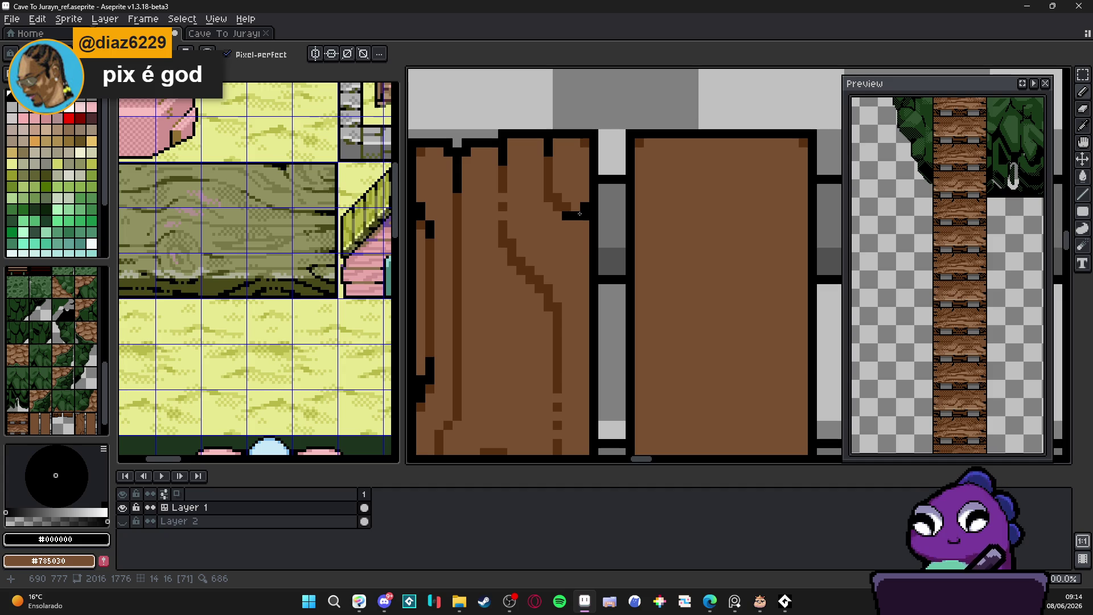
{"action": "scroll", "coordinate": [580, 214], "scroll_direction": "down", "scroll_amount": 3}
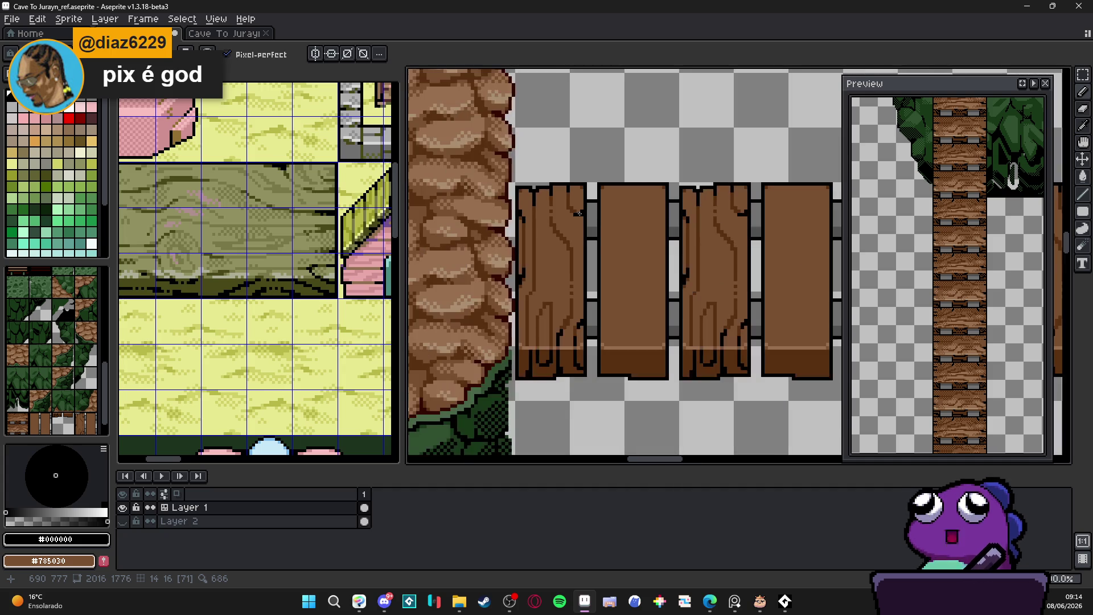
{"action": "scroll", "coordinate": [571, 218], "scroll_direction": "up", "scroll_amount": 2}
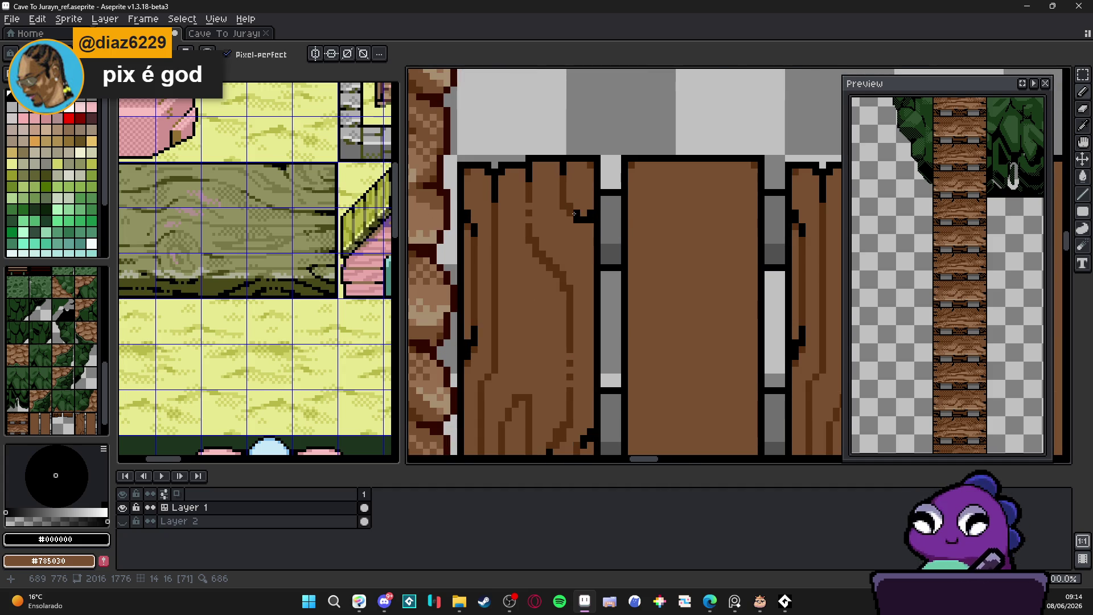
{"action": "scroll", "coordinate": [578, 212], "scroll_direction": "down", "scroll_amount": 3}
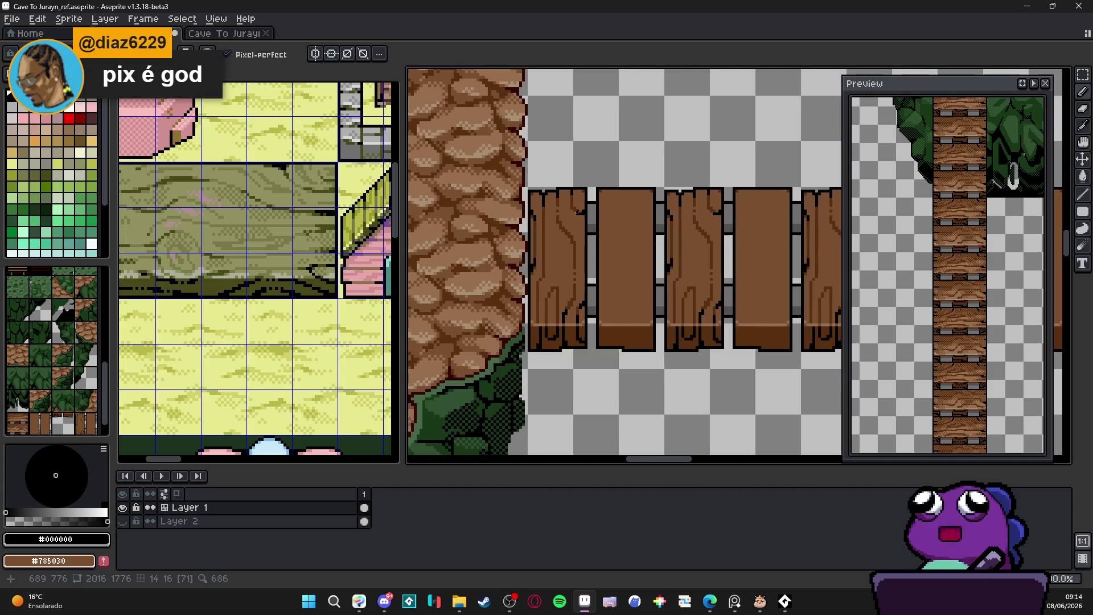
{"action": "scroll", "coordinate": [529, 285], "scroll_direction": "up", "scroll_amount": 3}
{"action": "scroll", "coordinate": [553, 334], "scroll_direction": "down", "scroll_amount": 1}
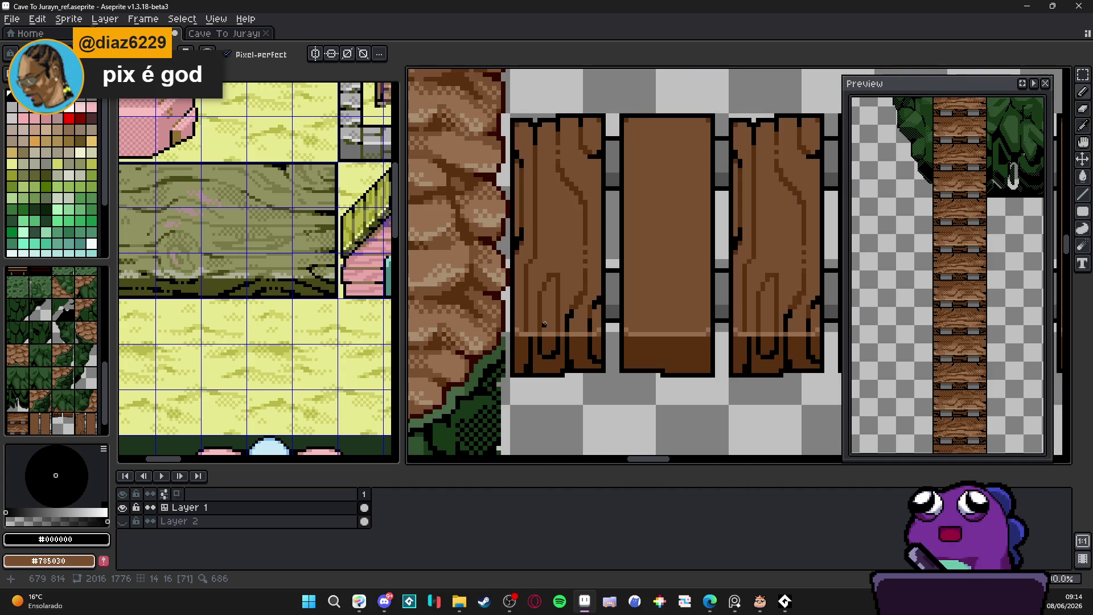
{"action": "scroll", "coordinate": [553, 334], "scroll_direction": "up", "scroll_amount": 1}
{"action": "left_click", "coordinate": [541, 326], "text": "alt"}
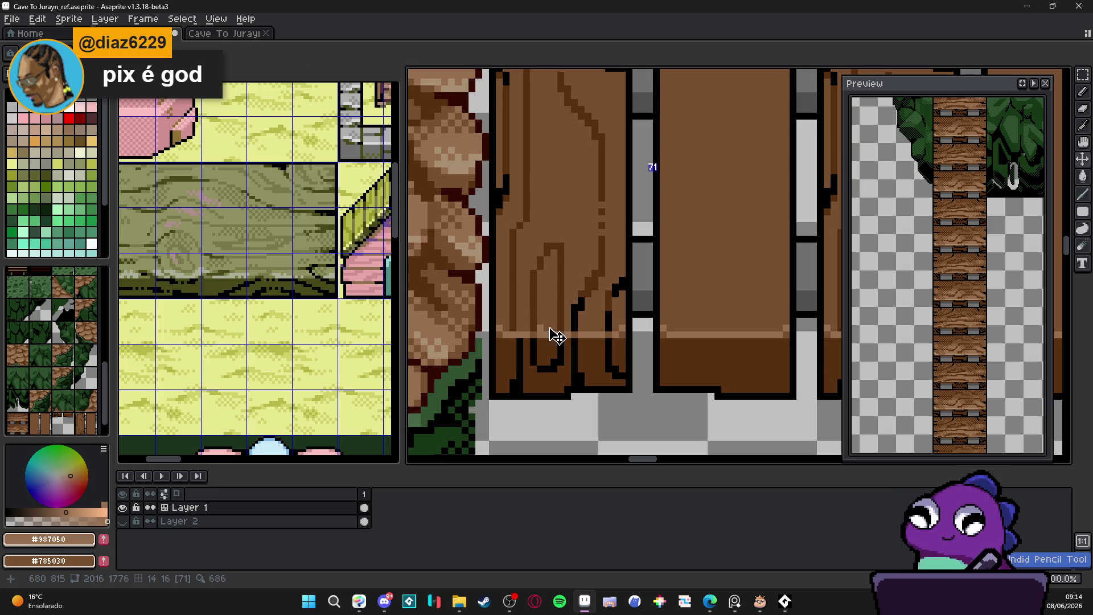
Paint two vertical #987050 highlight lines on the plank's lower part.
{"action": "mouse_move", "coordinate": [550, 317]}
{"action": "left_mouse_down"}
{"action": "mouse_move", "coordinate": [542, 311]}
{"action": "mouse_move", "coordinate": [555, 325]}
{"action": "mouse_move", "coordinate": [551, 285]}
{"action": "left_mouse_up"}
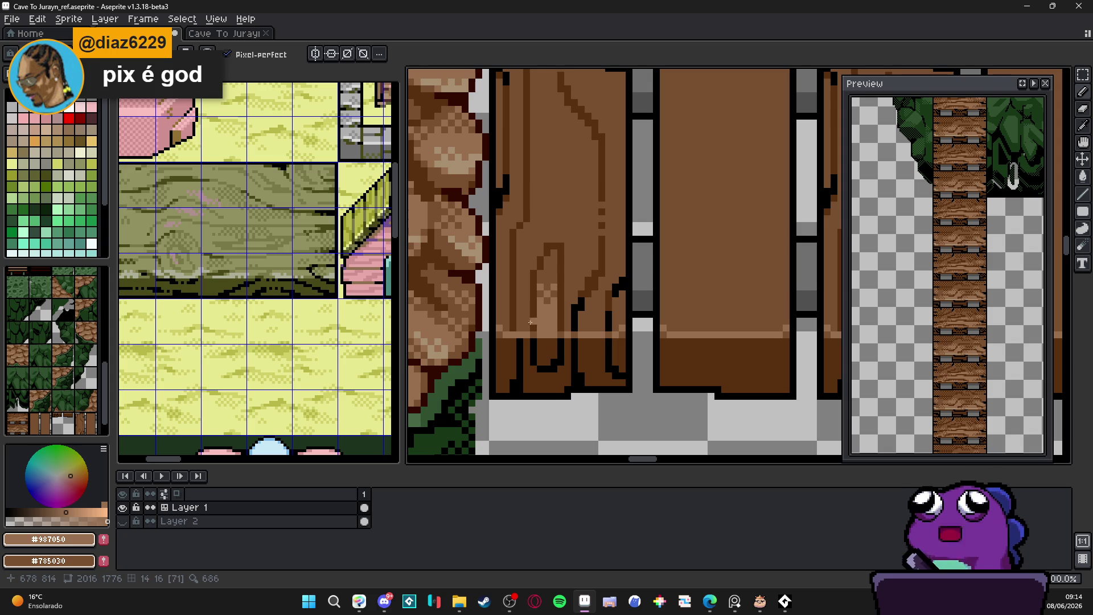
{"action": "left_click_drag", "start_coordinate": [525, 328], "coordinate": [524, 288]}
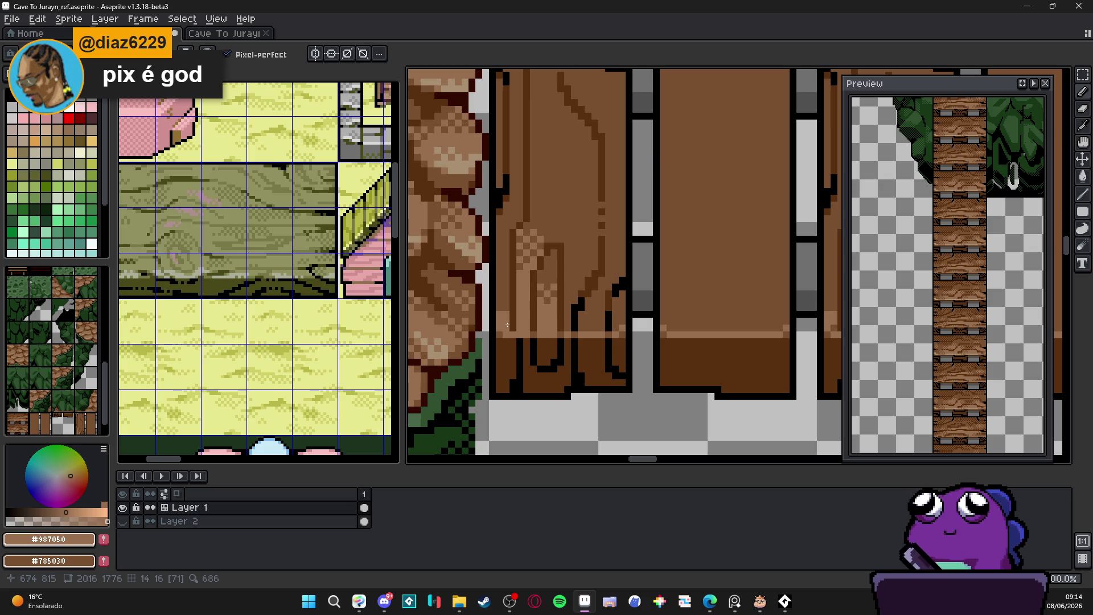
{"action": "left_click", "coordinate": [510, 275]}
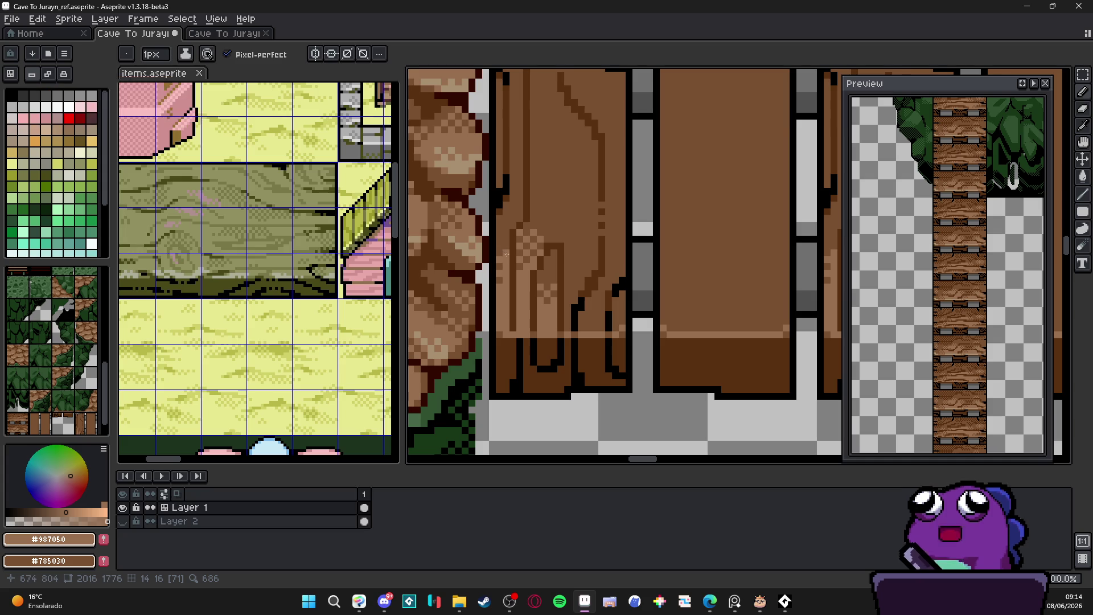
{"action": "left_click", "coordinate": [508, 229], "text": "alt"}
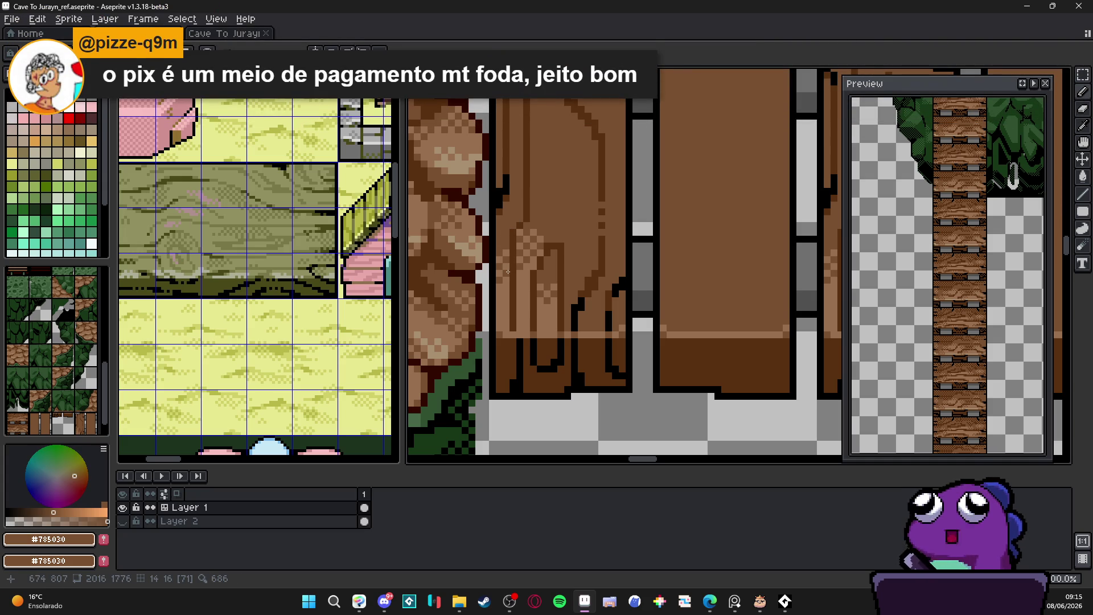
{"action": "left_click_drag", "start_coordinate": [522, 280], "coordinate": [493, 274]}
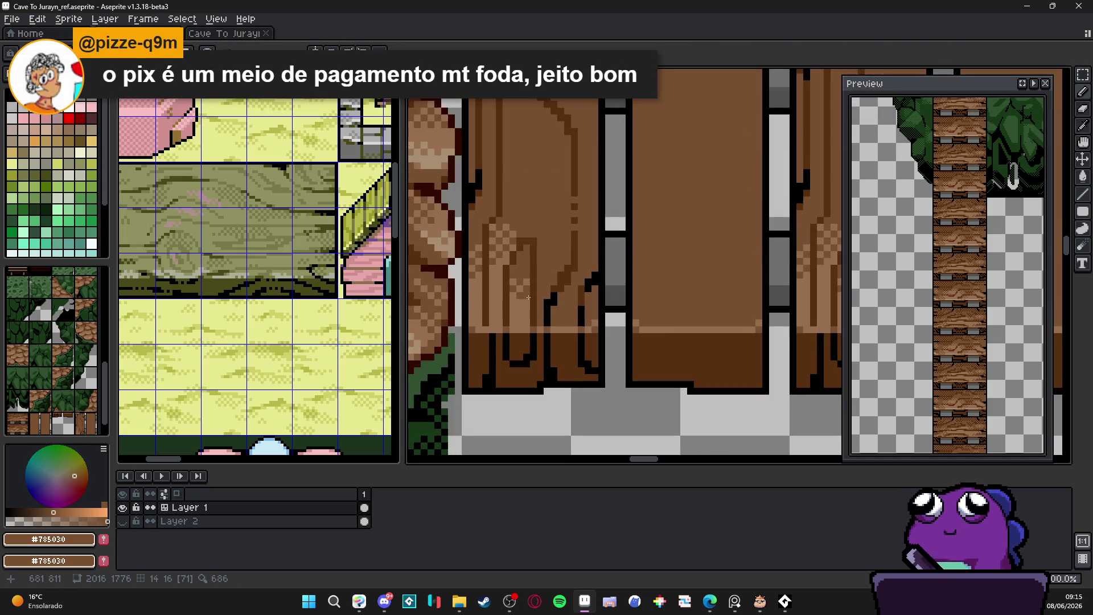
Add #987050 dither pixels along the grain and a small light-brown patch.
{"action": "left_click", "coordinate": [537, 317], "text": "alt"}
{"action": "scroll", "coordinate": [538, 316], "scroll_direction": "up", "scroll_amount": 1}
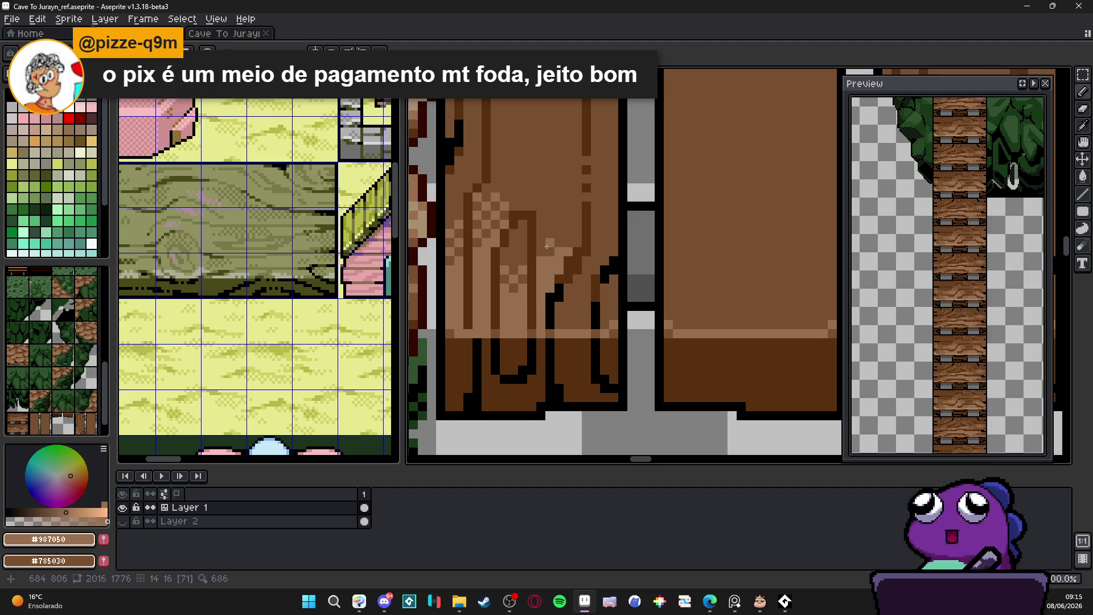
{"action": "left_click", "coordinate": [541, 234]}
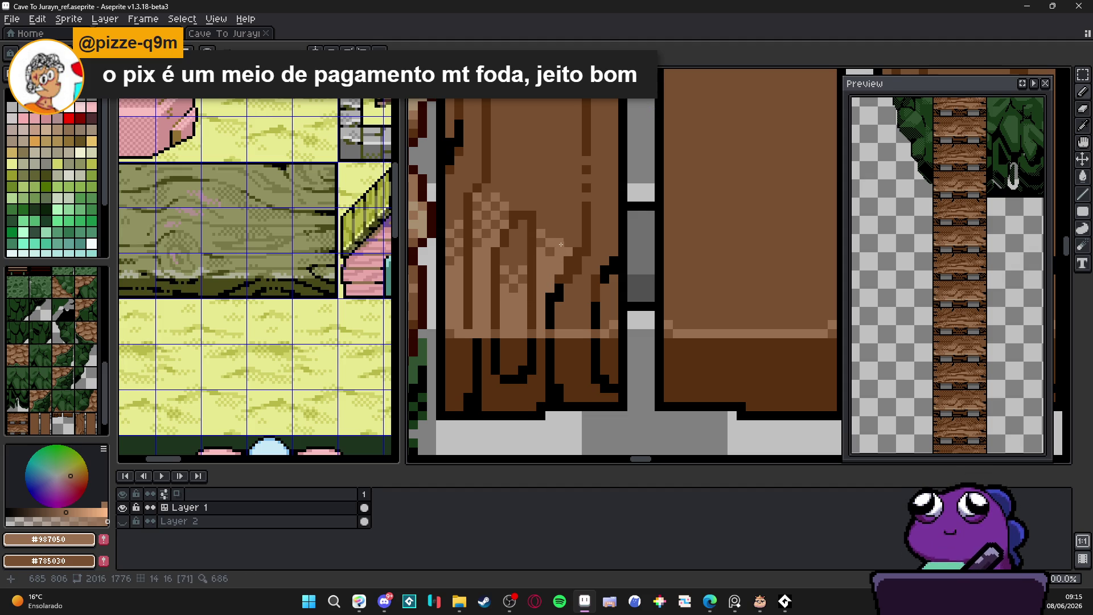
{"action": "left_click", "coordinate": [570, 234]}
{"action": "left_click", "coordinate": [569, 224]}
{"action": "left_click", "coordinate": [577, 215]}
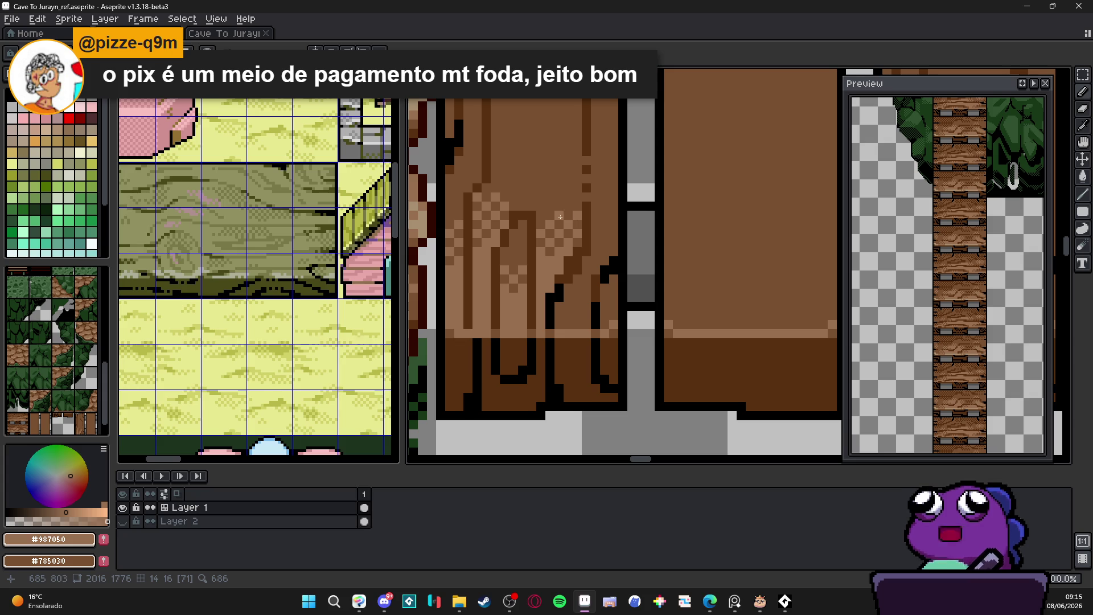
{"action": "mouse_move", "coordinate": [597, 303]}
{"action": "left_mouse_down"}
{"action": "mouse_move", "coordinate": [590, 324]}
{"action": "mouse_move", "coordinate": [563, 314]}
{"action": "mouse_move", "coordinate": [584, 316]}
{"action": "mouse_move", "coordinate": [583, 288]}
{"action": "mouse_move", "coordinate": [607, 261]}
{"action": "left_mouse_up"}
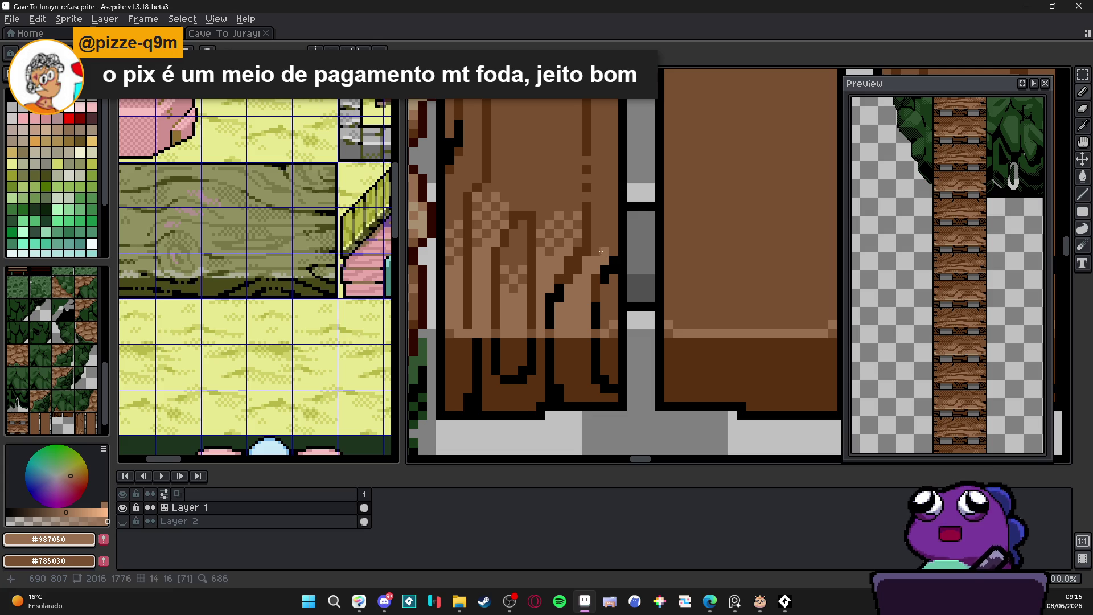
Re-pick the #785030 and #987050 browns and zoom to review the dither band.
{"action": "key", "text": "ctrl"}
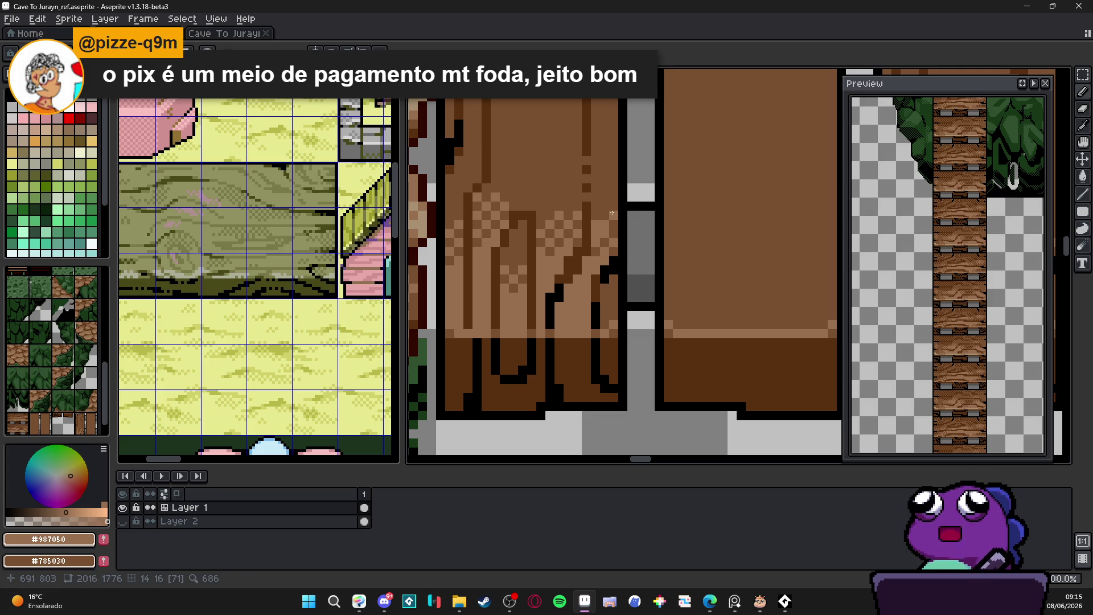
{"action": "left_click", "coordinate": [605, 205], "text": "alt"}
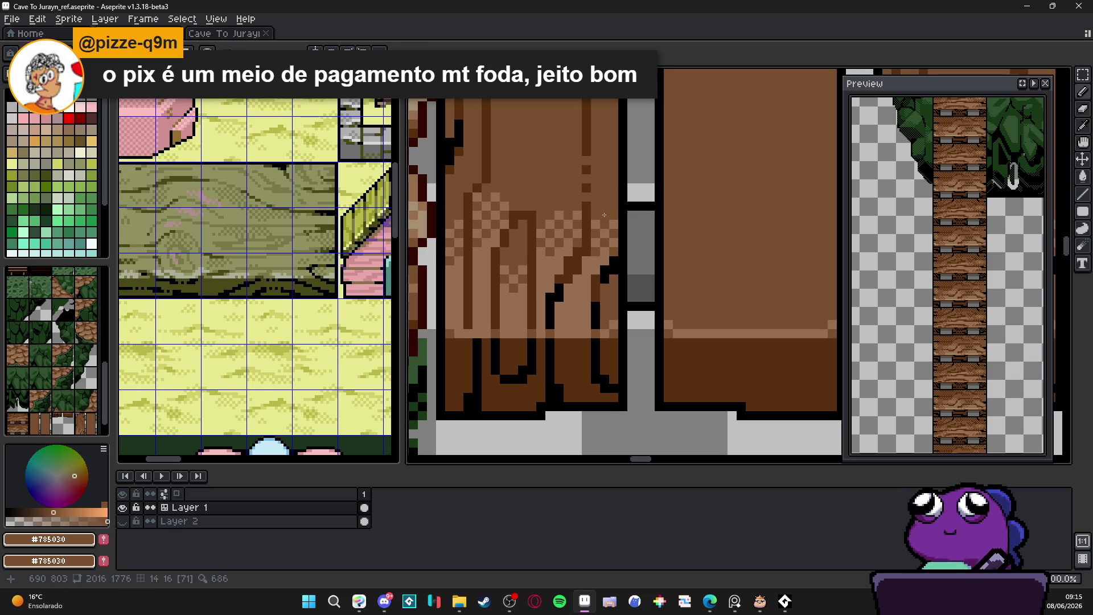
{"action": "left_click", "coordinate": [609, 214], "text": "alt"}
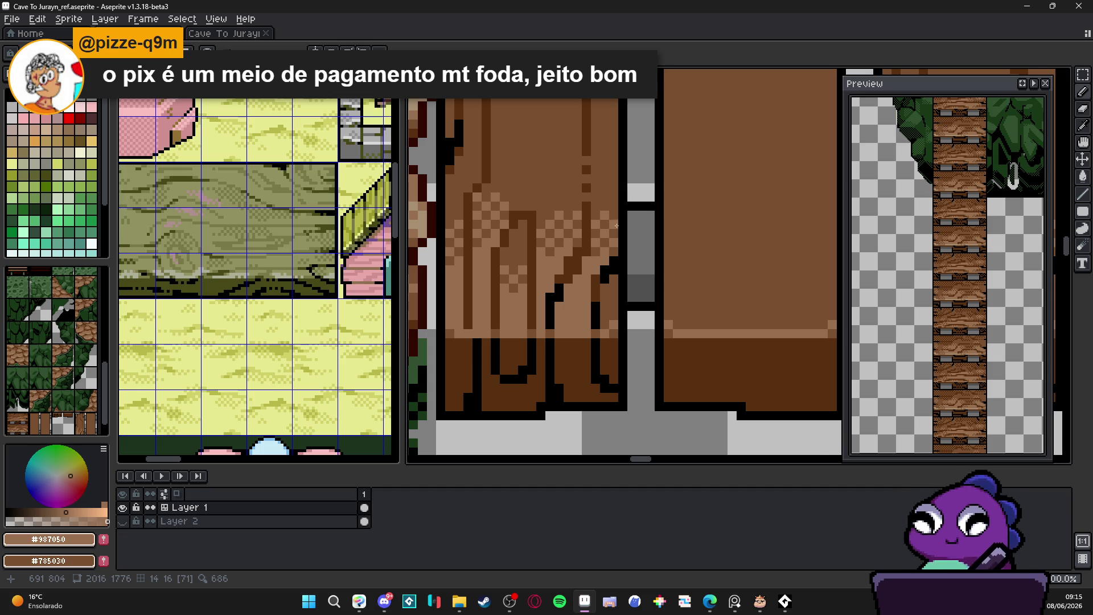
{"action": "scroll", "coordinate": [616, 224], "scroll_direction": "down", "scroll_amount": 2}
{"action": "scroll", "coordinate": [572, 217], "scroll_direction": "up", "scroll_amount": 4}
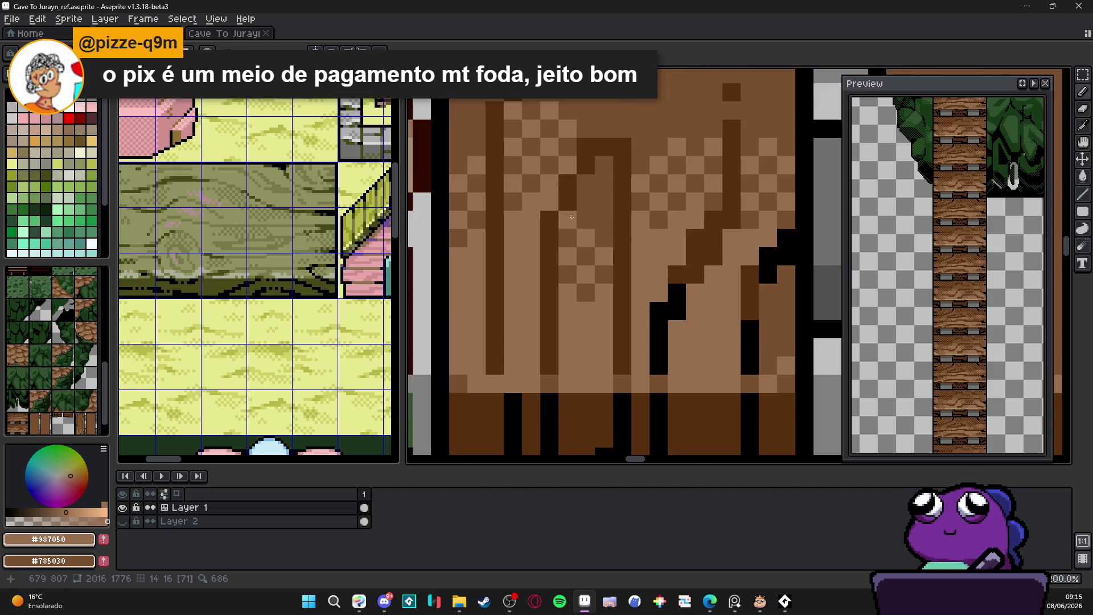
{"action": "scroll", "coordinate": [608, 227], "scroll_direction": "down", "scroll_amount": 3}
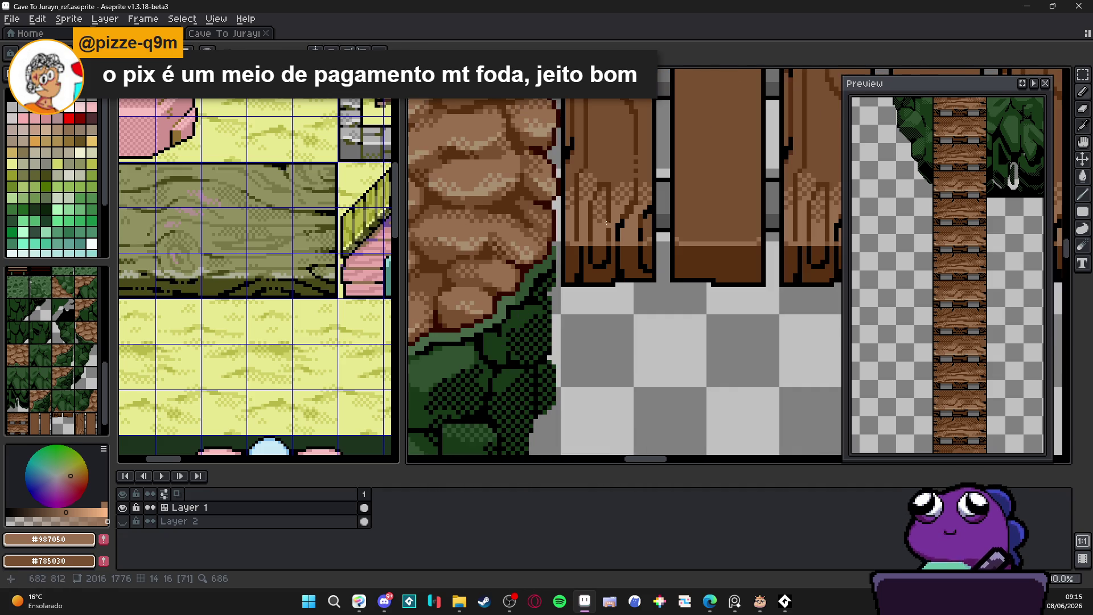
{"action": "scroll", "coordinate": [607, 224], "scroll_direction": "up", "scroll_amount": 3}
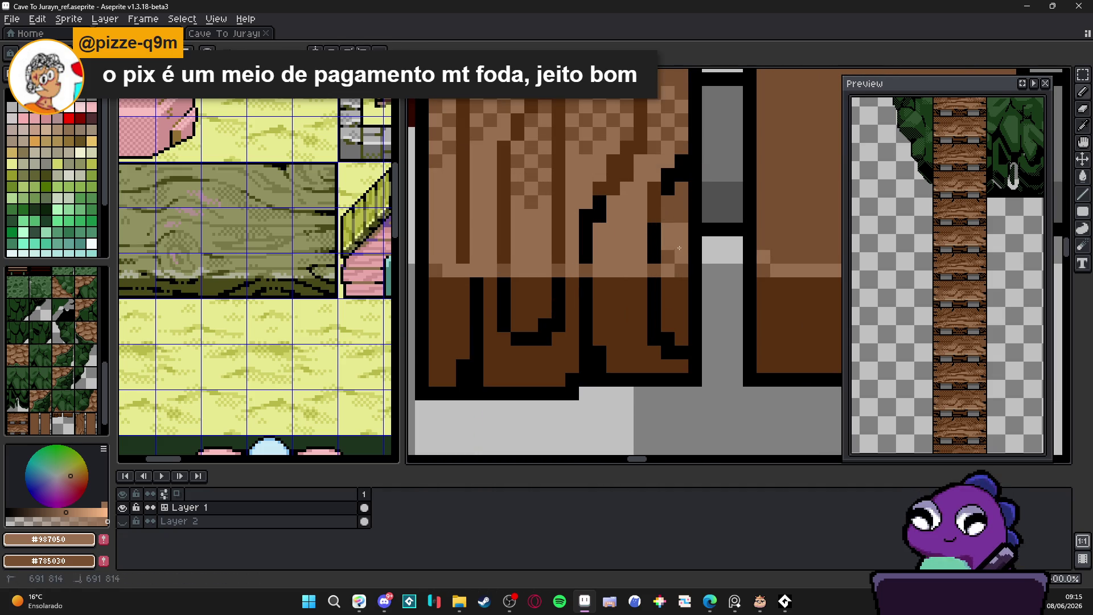
{"action": "scroll", "coordinate": [642, 299], "scroll_direction": "down", "scroll_amount": 3}
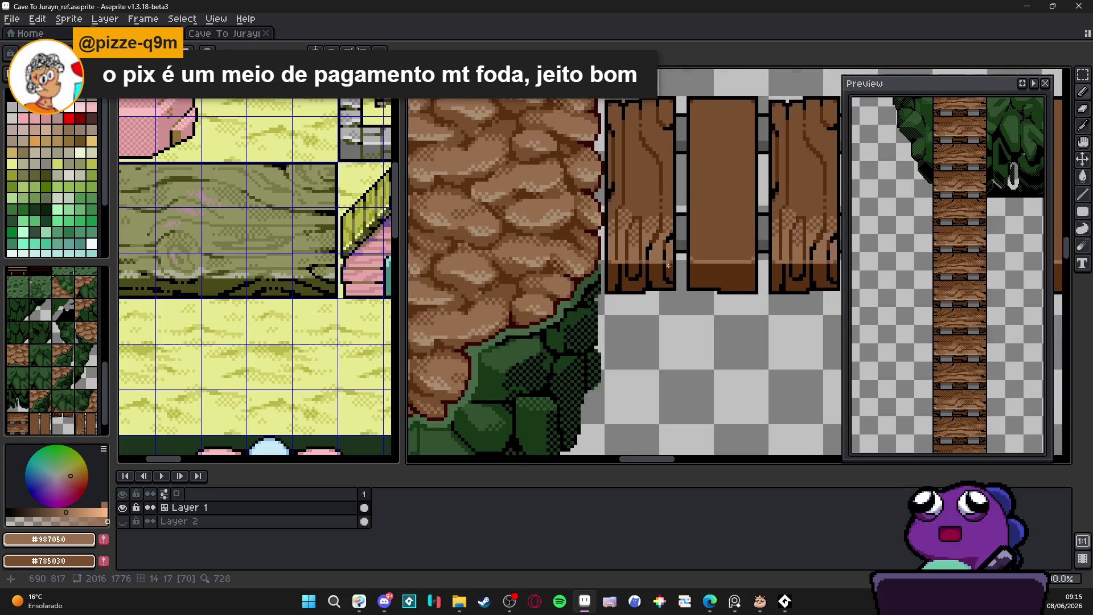
{"action": "scroll", "coordinate": [642, 298], "scroll_direction": "down", "scroll_amount": 1}
{"action": "scroll", "coordinate": [619, 259], "scroll_direction": "up", "scroll_amount": 2}
{"action": "scroll", "coordinate": [647, 284], "scroll_direction": "up", "scroll_amount": 2}
Capture a small checkered dither patch as a brush and stamp it across the plank.
{"action": "key", "text": "m"}
{"action": "left_click_drag", "start_coordinate": [602, 269], "coordinate": [620, 291]}
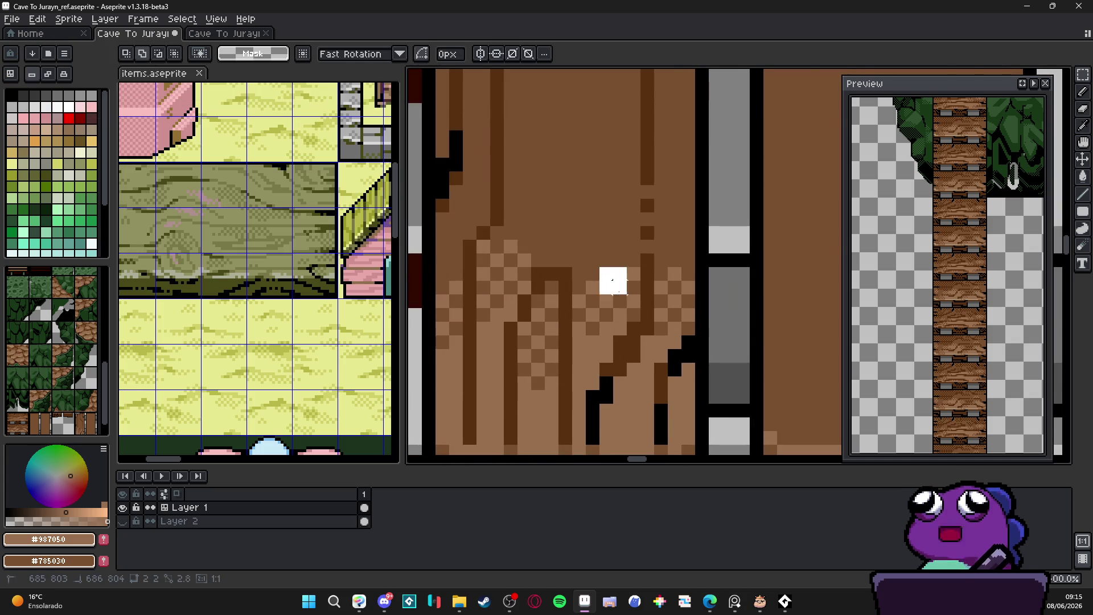
{"action": "key", "text": "b"}
{"action": "scroll", "coordinate": [604, 262], "scroll_direction": "down", "scroll_amount": 3}
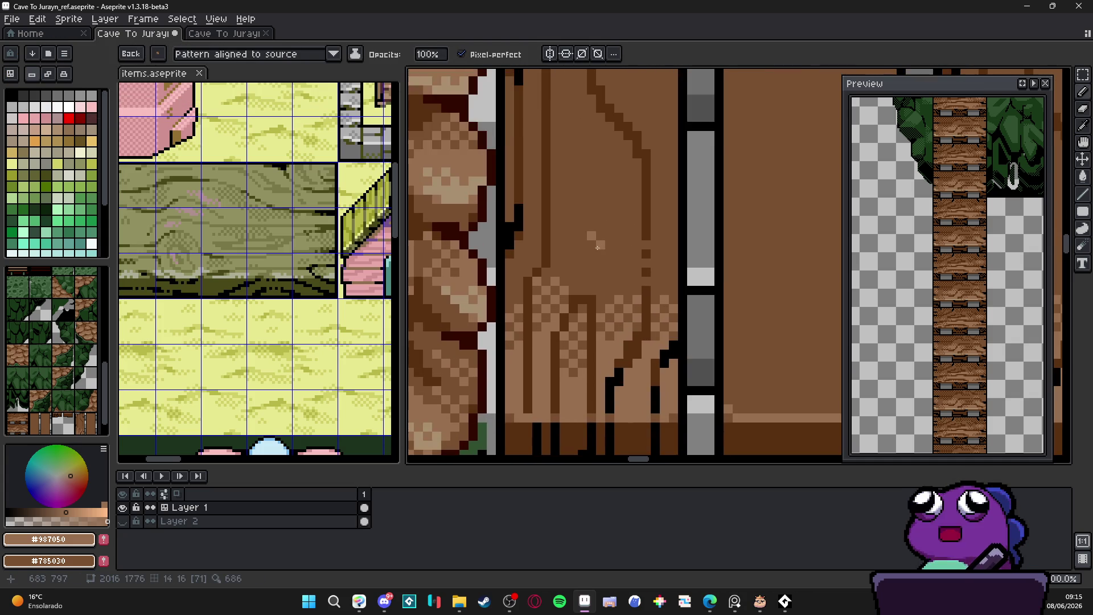
{"action": "mouse_move", "coordinate": [592, 254]}
{"action": "left_mouse_down"}
{"action": "mouse_move", "coordinate": [611, 272]}
{"action": "mouse_move", "coordinate": [584, 237]}
{"action": "mouse_move", "coordinate": [586, 261]}
{"action": "mouse_move", "coordinate": [564, 244]}
{"action": "mouse_move", "coordinate": [587, 204]}
{"action": "mouse_move", "coordinate": [584, 223]}
{"action": "mouse_move", "coordinate": [565, 209]}
{"action": "mouse_move", "coordinate": [582, 173]}
{"action": "mouse_move", "coordinate": [593, 168]}
{"action": "mouse_move", "coordinate": [603, 188]}
{"action": "mouse_move", "coordinate": [570, 168]}
{"action": "mouse_move", "coordinate": [604, 204]}
{"action": "mouse_move", "coordinate": [583, 204]}
{"action": "mouse_move", "coordinate": [627, 238]}
{"action": "mouse_move", "coordinate": [638, 274]}
{"action": "mouse_move", "coordinate": [676, 312]}
{"action": "mouse_move", "coordinate": [673, 361]}
{"action": "mouse_move", "coordinate": [664, 345]}
{"action": "mouse_move", "coordinate": [674, 388]}
{"action": "left_mouse_up"}
Extend the lighter-brown dither up the plank's right edge, then return to the 1px brush.
{"action": "scroll", "coordinate": [592, 204], "scroll_direction": "up", "scroll_amount": 2}
{"action": "left_click", "coordinate": [669, 399]}
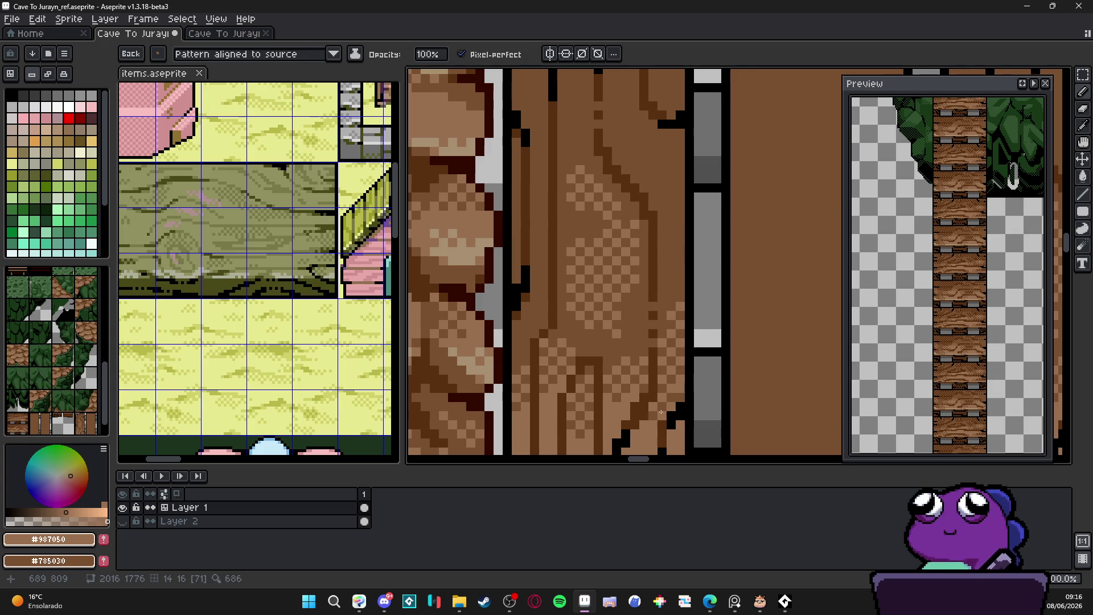
{"action": "mouse_move", "coordinate": [663, 270]}
{"action": "left_mouse_down"}
{"action": "mouse_move", "coordinate": [680, 228]}
{"action": "mouse_move", "coordinate": [658, 158]}
{"action": "left_mouse_up"}
{"action": "mouse_move", "coordinate": [672, 193]}
{"action": "left_mouse_down"}
{"action": "mouse_move", "coordinate": [655, 177]}
{"action": "mouse_move", "coordinate": [648, 224]}
{"action": "left_mouse_up"}
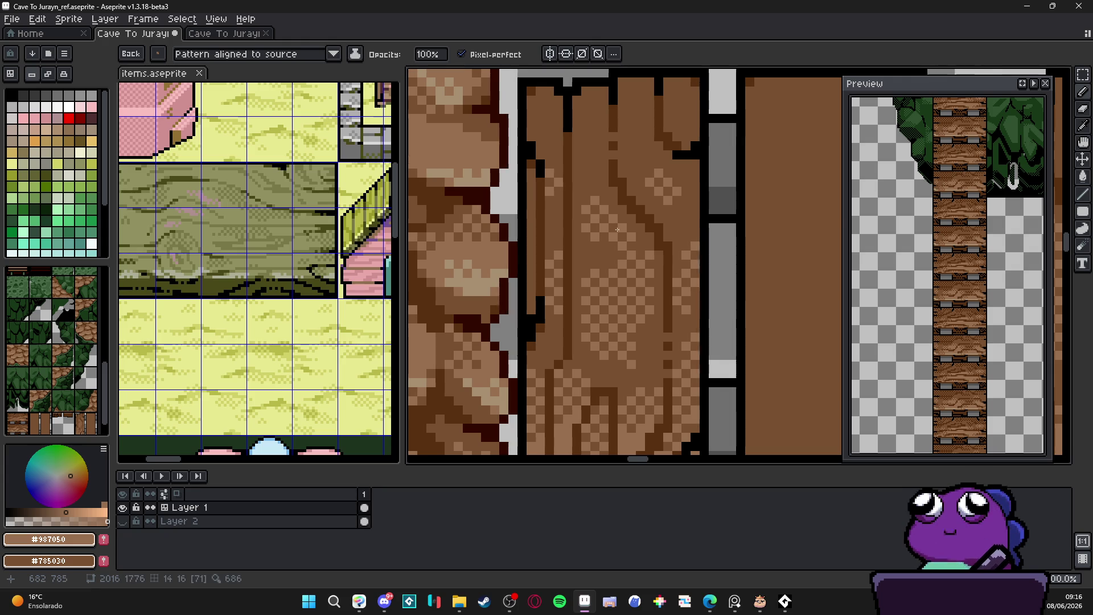
{"action": "scroll", "coordinate": [617, 227], "scroll_direction": "down", "scroll_amount": 4}
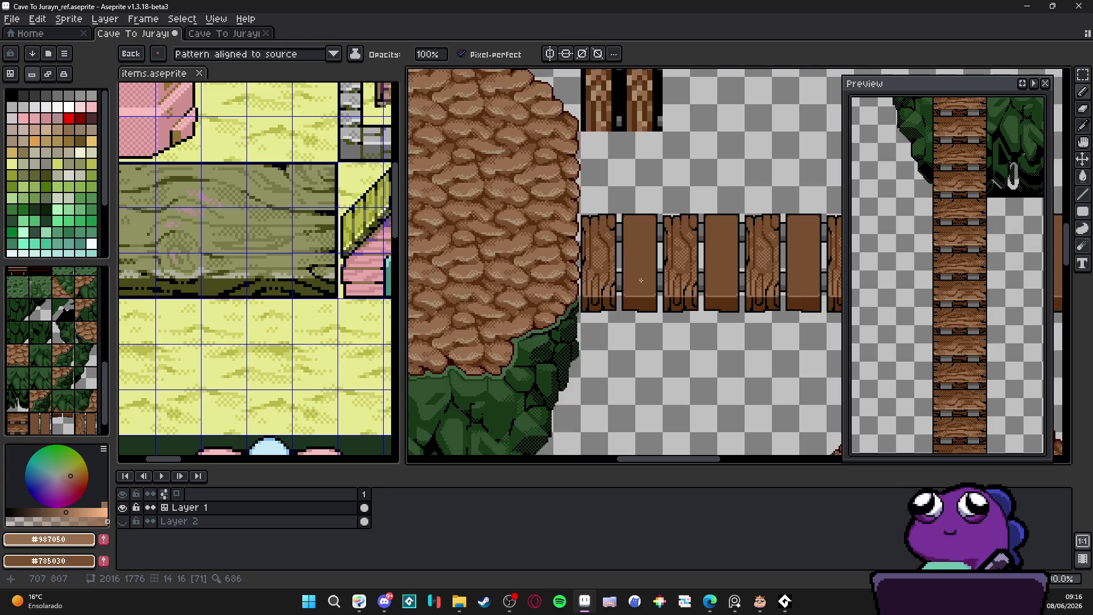
{"action": "left_click_drag", "start_coordinate": [641, 279], "coordinate": [593, 262]}
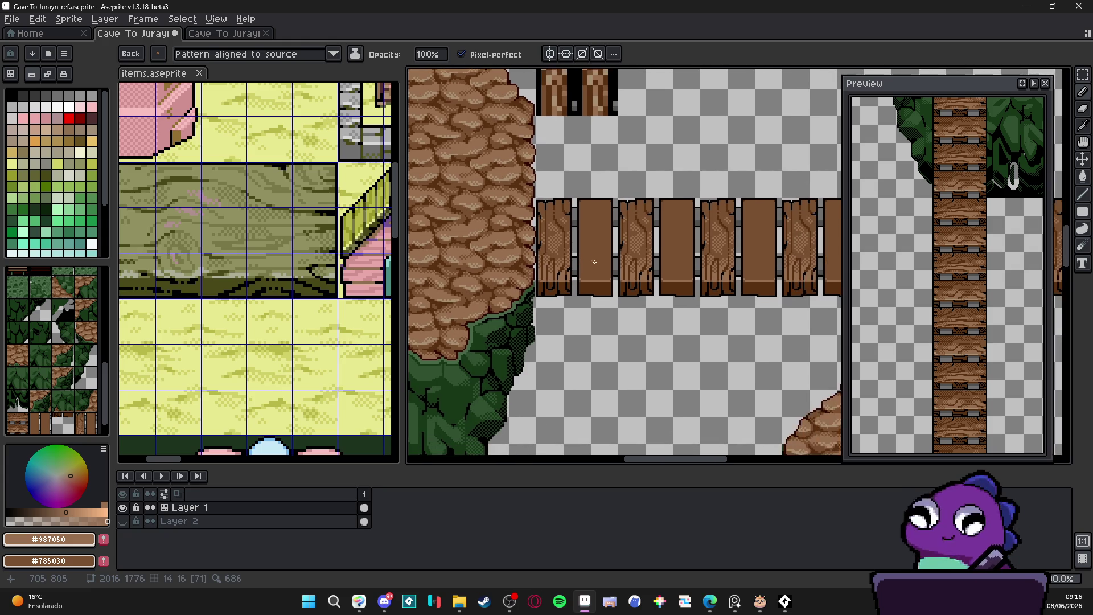
{"action": "key", "text": "Escape"}
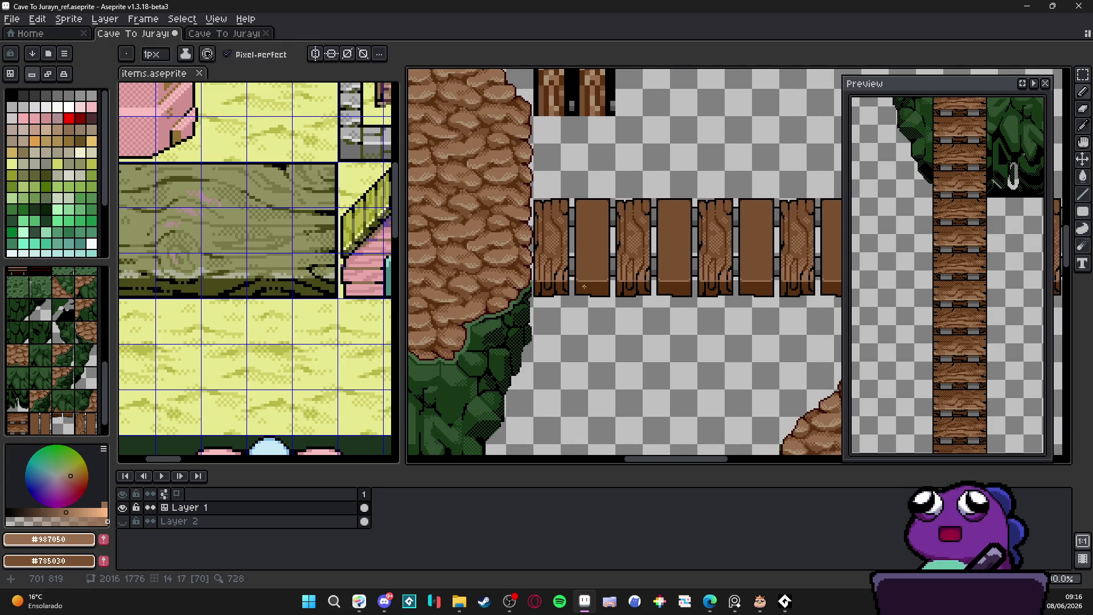
Pick the dark brown #583010 and pencil notches along the plank's top edge.
{"action": "scroll", "coordinate": [585, 287], "scroll_direction": "up", "scroll_amount": 1}
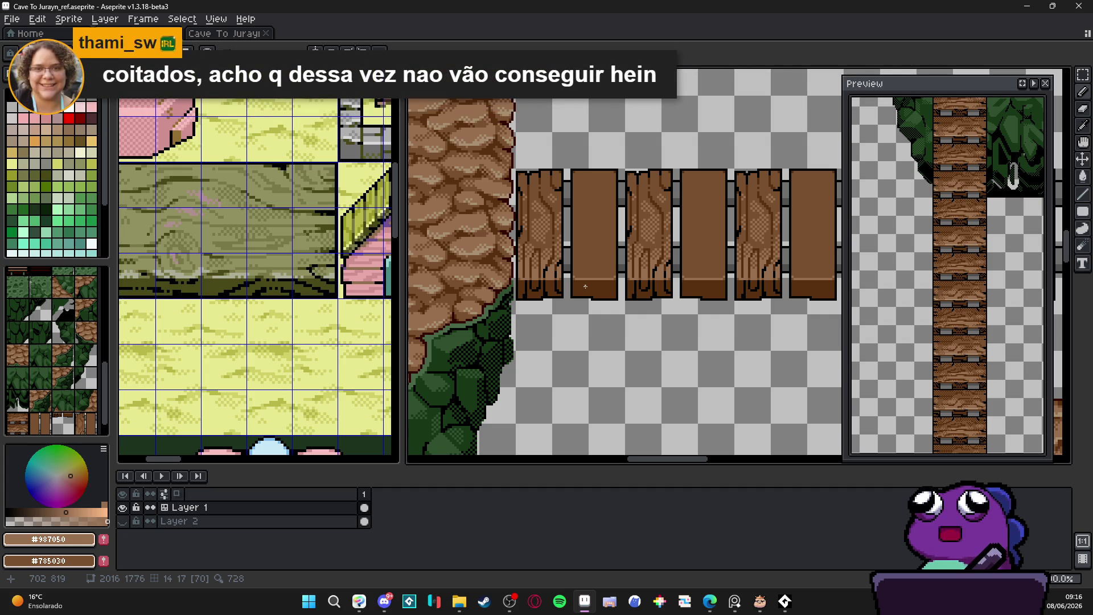
{"action": "key", "text": "b"}
{"action": "left_click", "coordinate": [574, 272], "text": "alt"}
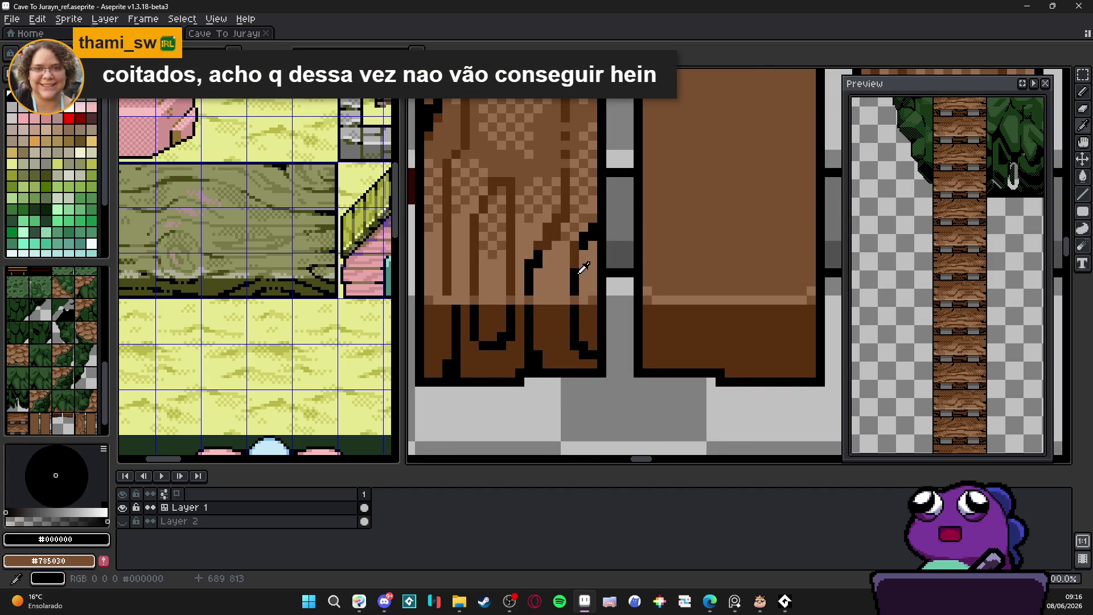
{"action": "scroll", "coordinate": [572, 253], "scroll_direction": "down", "scroll_amount": 3}
{"action": "scroll", "coordinate": [572, 253], "scroll_direction": "up", "scroll_amount": 1}
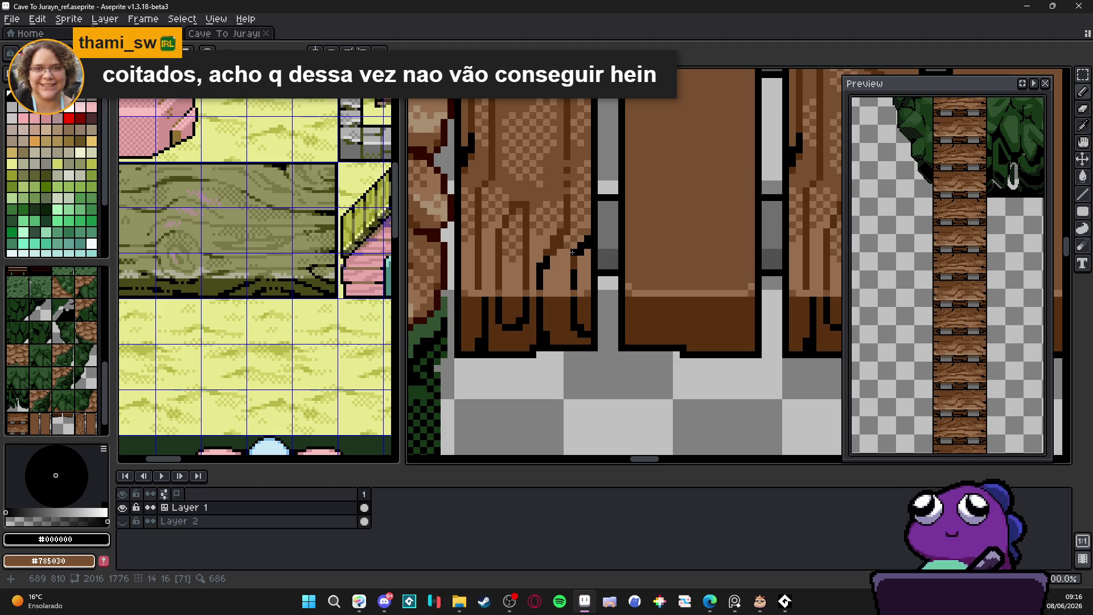
{"action": "scroll", "coordinate": [572, 252], "scroll_direction": "down", "scroll_amount": 1}
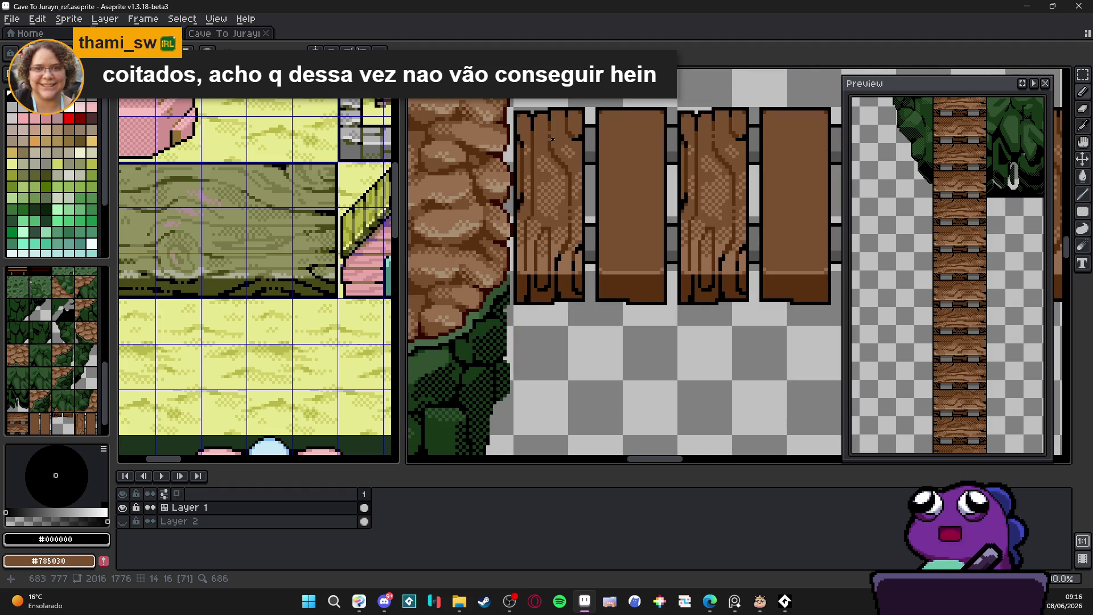
{"action": "scroll", "coordinate": [554, 140], "scroll_direction": "up", "scroll_amount": 2}
{"action": "left_click", "coordinate": [552, 109], "text": "alt"}
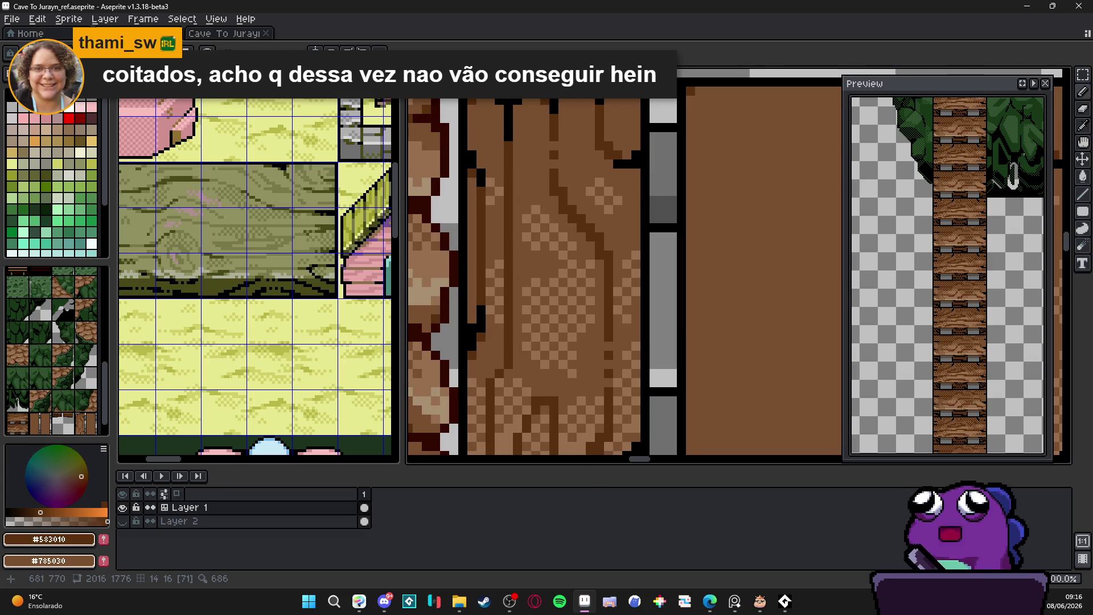
{"action": "left_click", "coordinate": [535, 109]}
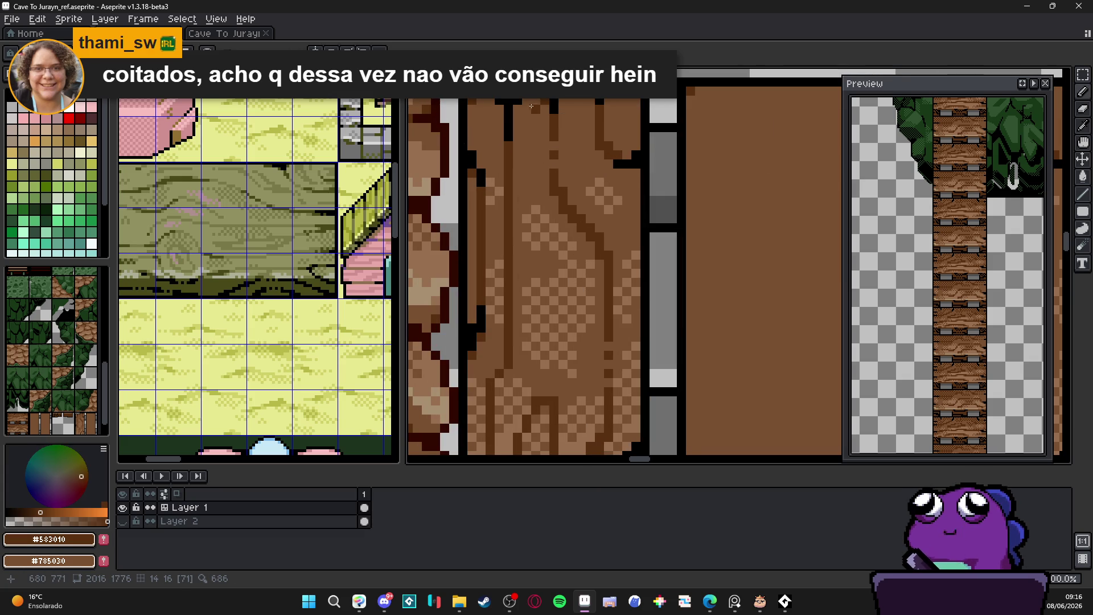
{"action": "left_click_drag", "start_coordinate": [535, 109], "coordinate": [522, 105]}
{"action": "left_click", "coordinate": [525, 118]}
{"action": "left_click", "coordinate": [545, 118]}
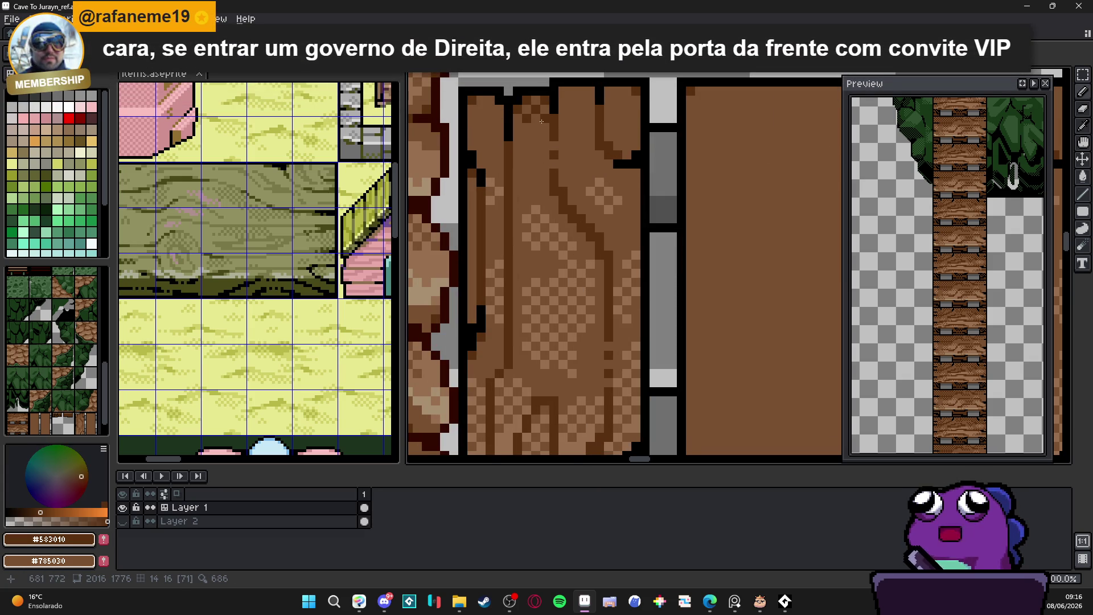
{"action": "left_click", "coordinate": [526, 137]}
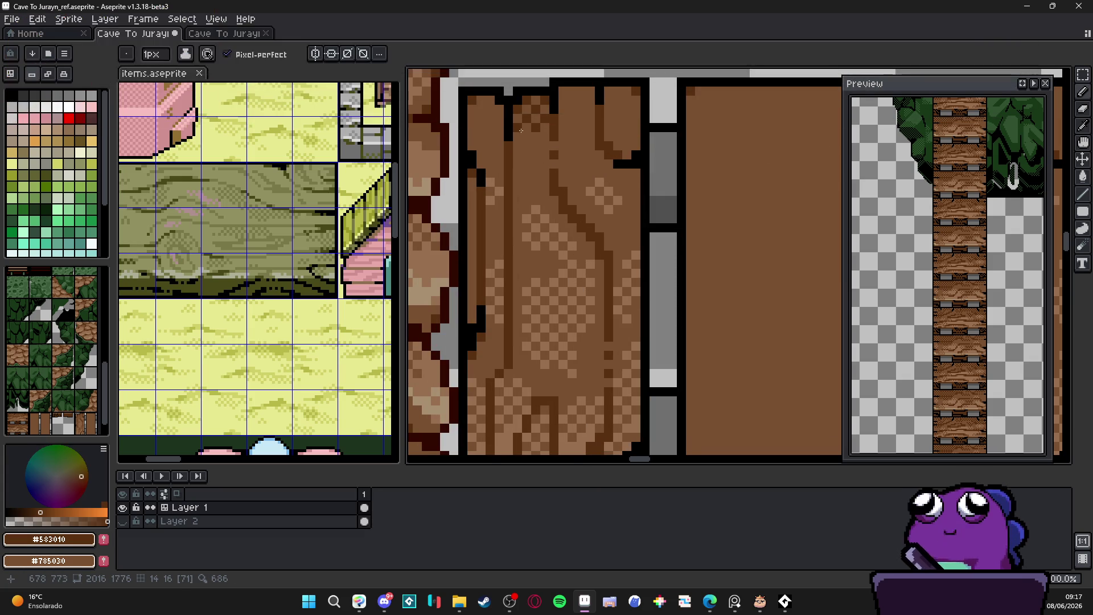
Add dark brown dither pixels at the plank's top-left corner.
{"action": "scroll", "coordinate": [538, 142], "scroll_direction": "down", "scroll_amount": 3}
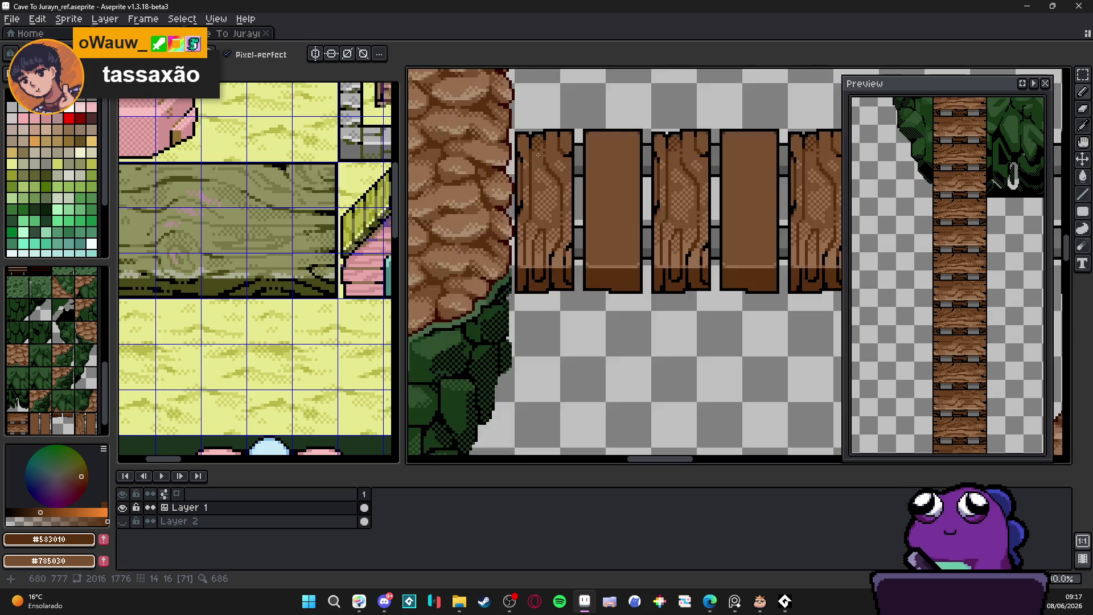
{"action": "scroll", "coordinate": [517, 142], "scroll_direction": "up", "scroll_amount": 3}
{"action": "left_click", "coordinate": [517, 142]}
{"action": "left_click", "coordinate": [520, 137]}
{"action": "left_click", "coordinate": [519, 127]}
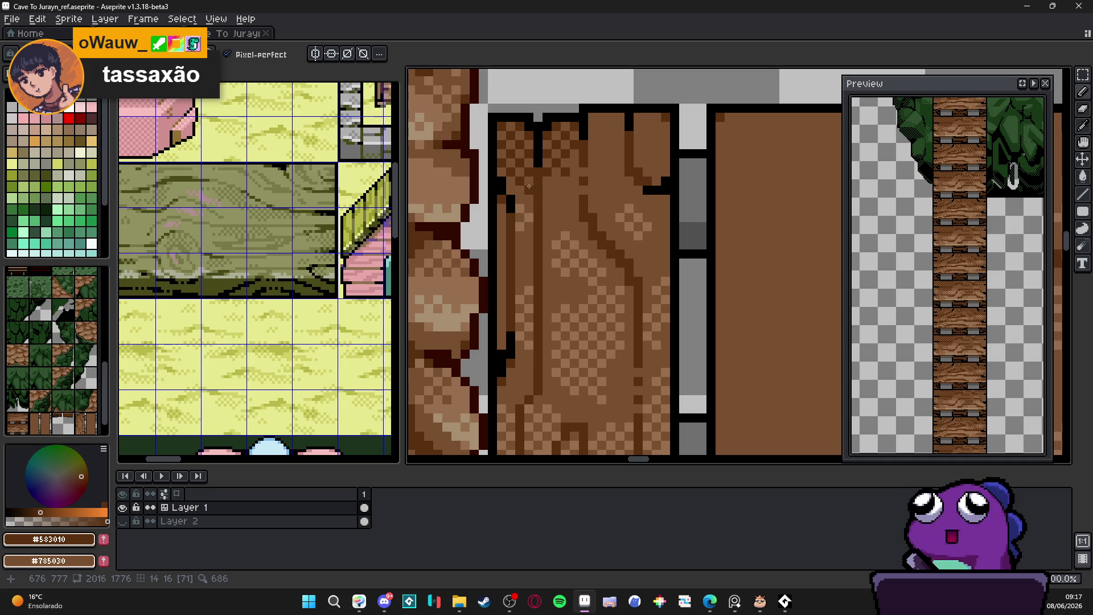
Shift the view slightly and re-sample black, then dark brown, from the plank.
{"action": "scroll", "coordinate": [593, 207], "scroll_direction": "down", "scroll_amount": 3}
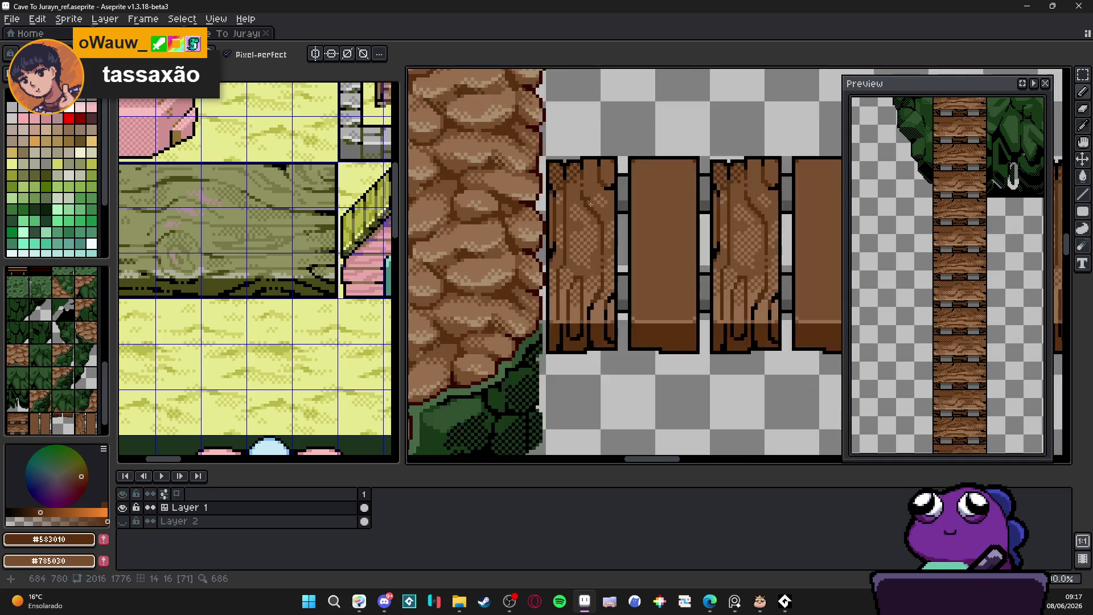
{"action": "left_click_drag", "start_coordinate": [593, 208], "coordinate": [590, 207]}
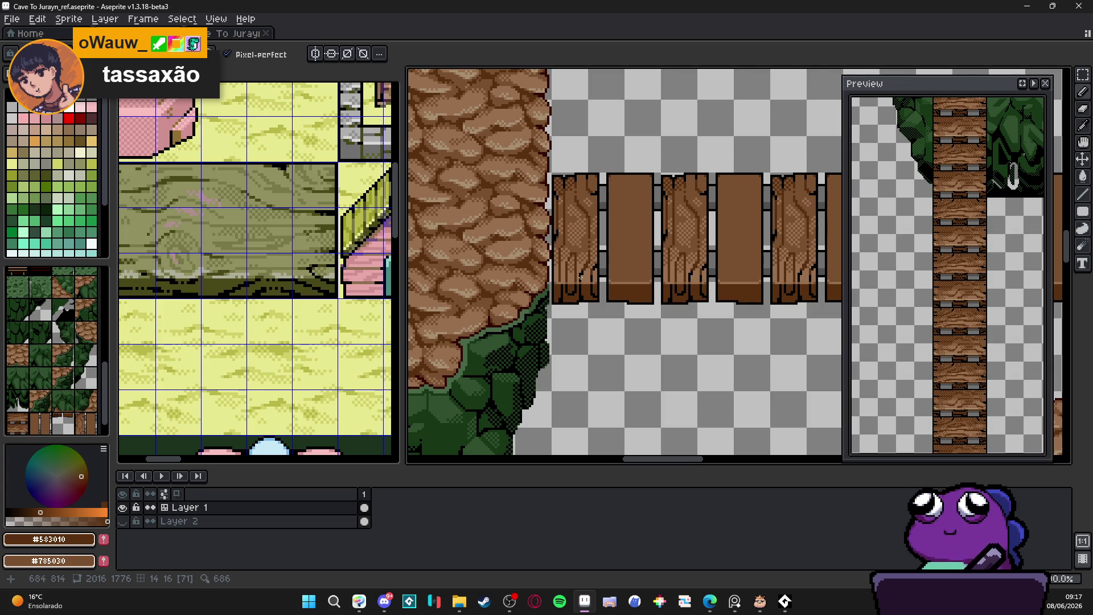
{"action": "scroll", "coordinate": [598, 237], "scroll_direction": "up", "scroll_amount": 2}
{"action": "left_click", "coordinate": [584, 279], "text": "alt"}
{"action": "scroll", "coordinate": [581, 282], "scroll_direction": "up", "scroll_amount": 1}
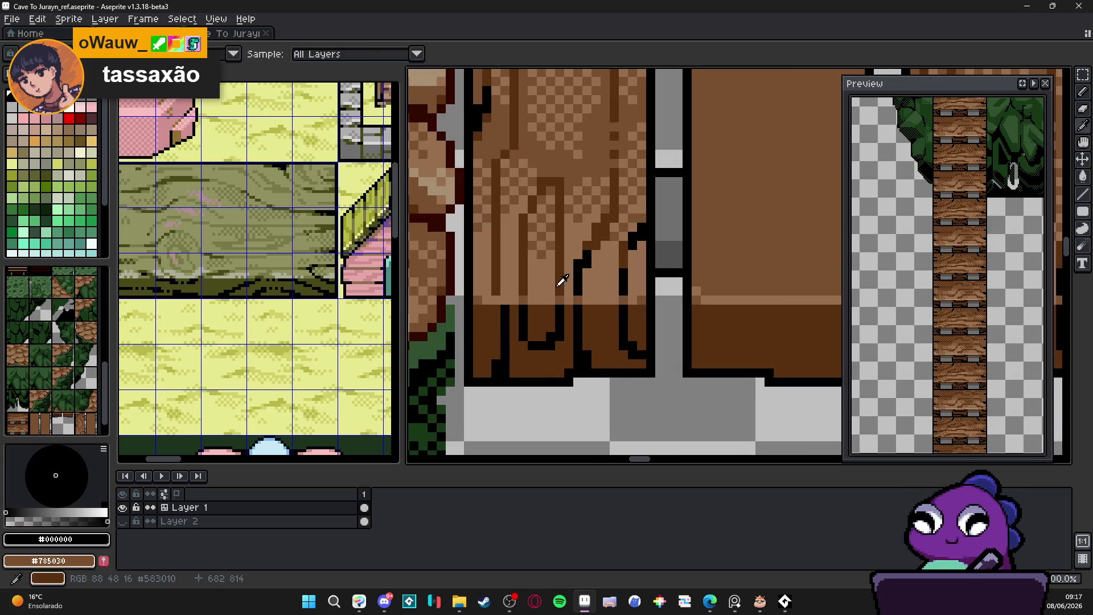
{"action": "left_click", "coordinate": [569, 286], "text": "alt"}
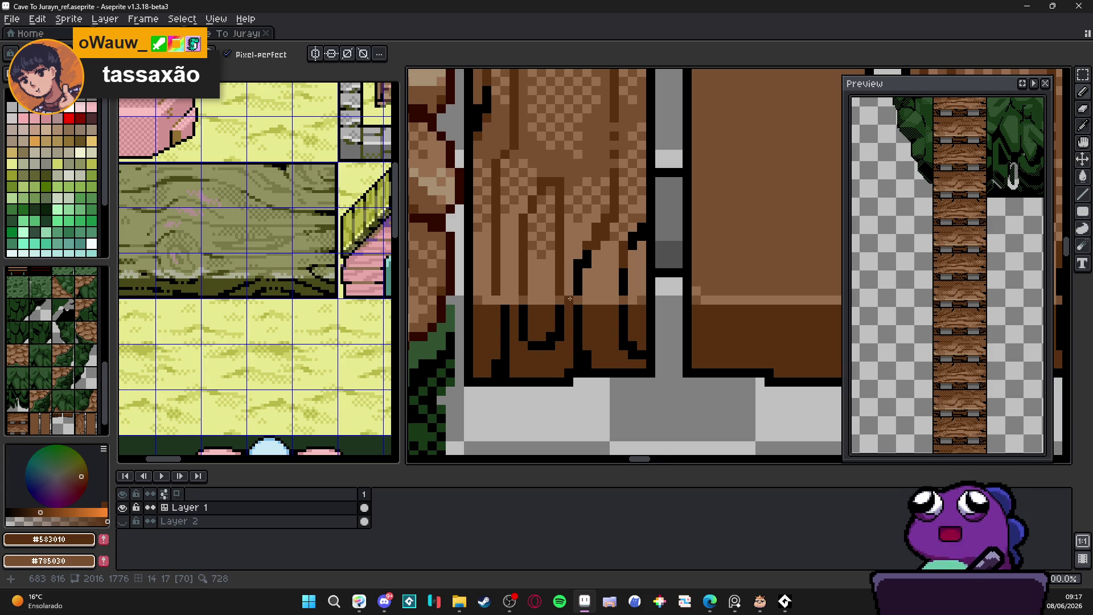
{"action": "scroll", "coordinate": [611, 301], "scroll_direction": "down", "scroll_amount": 3}
{"action": "scroll", "coordinate": [611, 301], "scroll_direction": "down", "scroll_amount": 3}
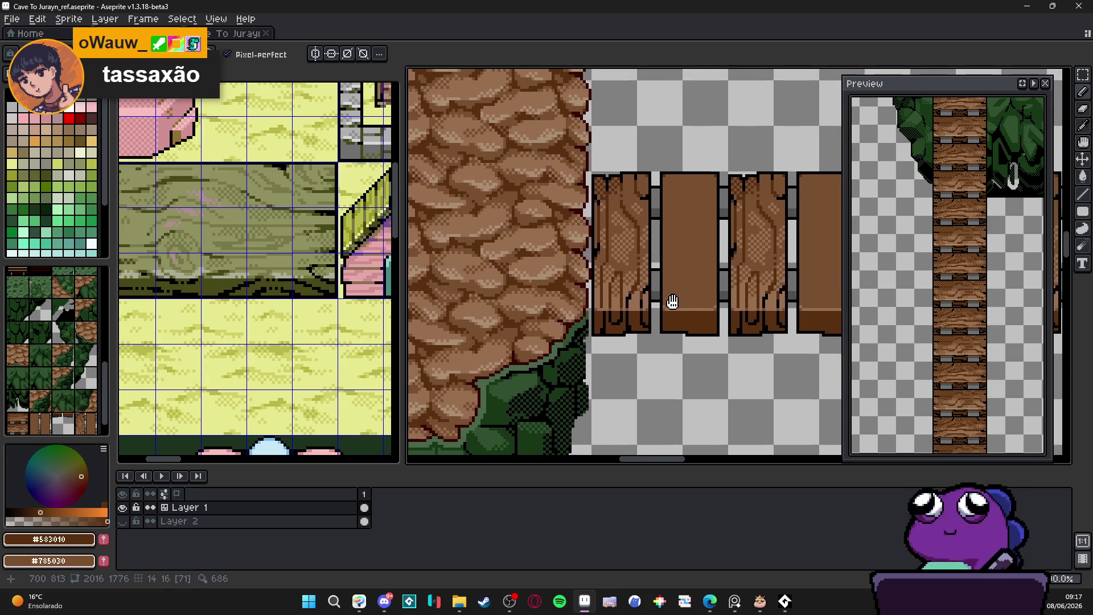
{"action": "scroll", "coordinate": [665, 302], "scroll_direction": "down", "scroll_amount": 2}
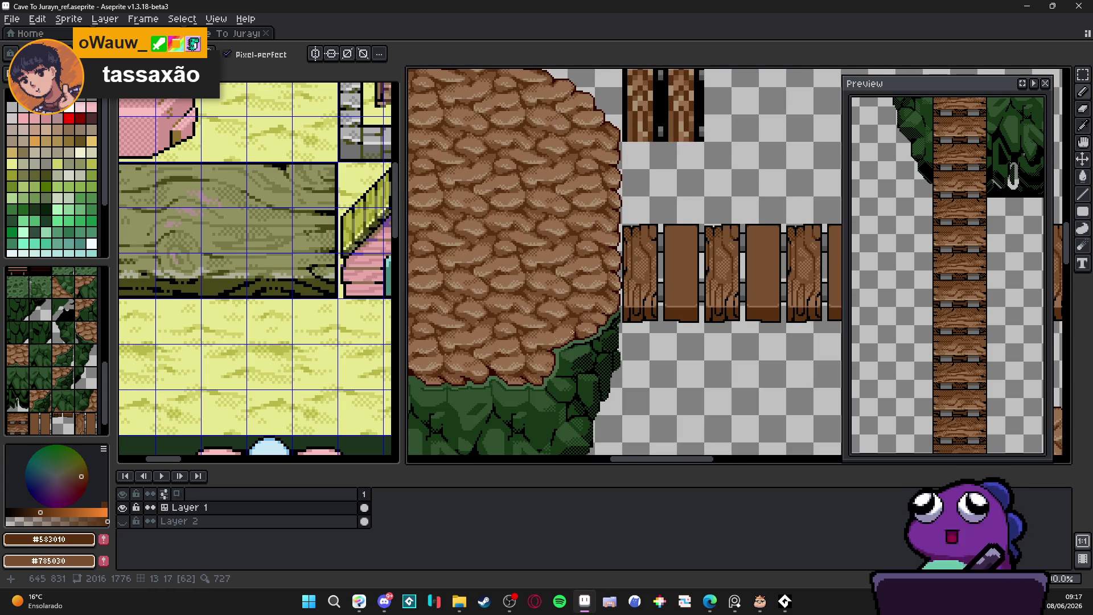
{"action": "scroll", "coordinate": [661, 302], "scroll_direction": "up", "scroll_amount": 4}
Pick light tan #a89070 and draw a highlight line along the plank's lower strip.
{"action": "left_click", "coordinate": [689, 303], "text": "alt"}
{"action": "scroll", "coordinate": [696, 305], "scroll_direction": "down", "scroll_amount": 2}
{"action": "scroll", "coordinate": [695, 304], "scroll_direction": "up", "scroll_amount": 4}
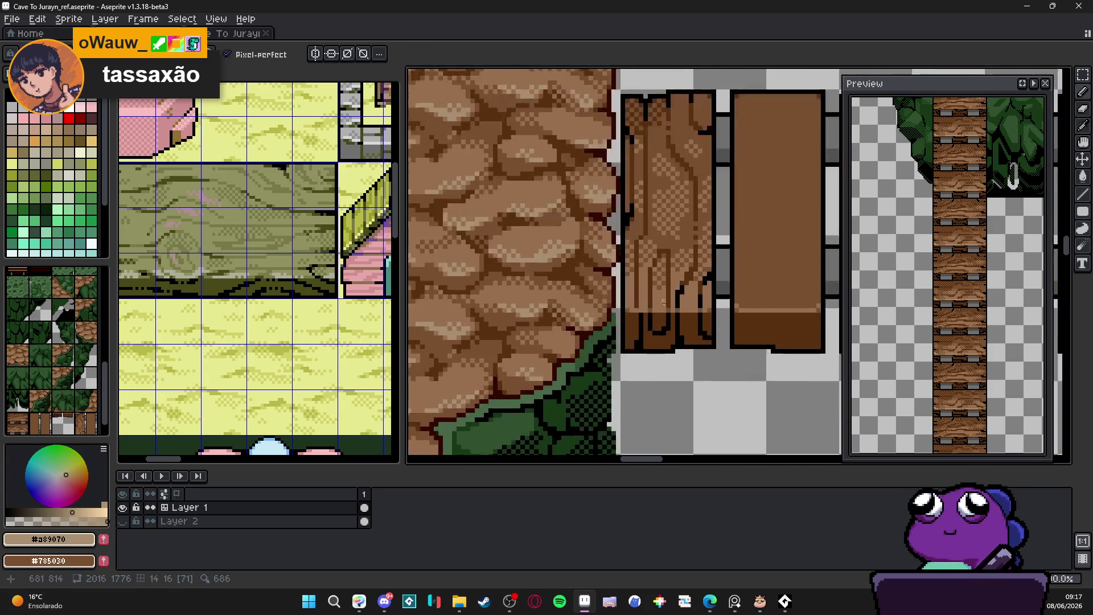
{"action": "left_click_drag", "start_coordinate": [663, 315], "coordinate": [655, 314]}
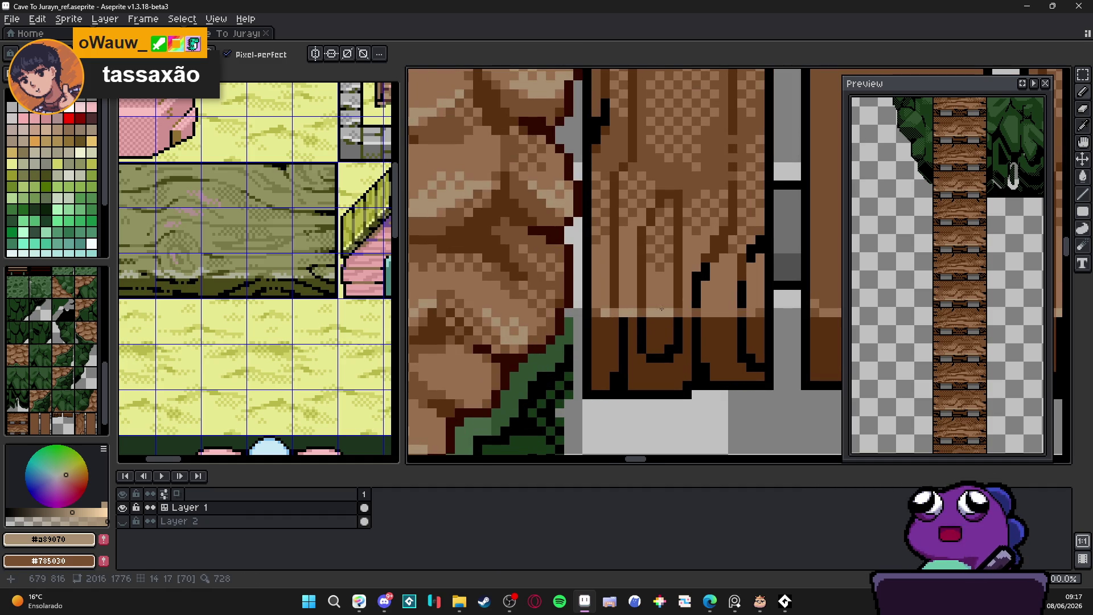
{"action": "left_click", "coordinate": [750, 307]}
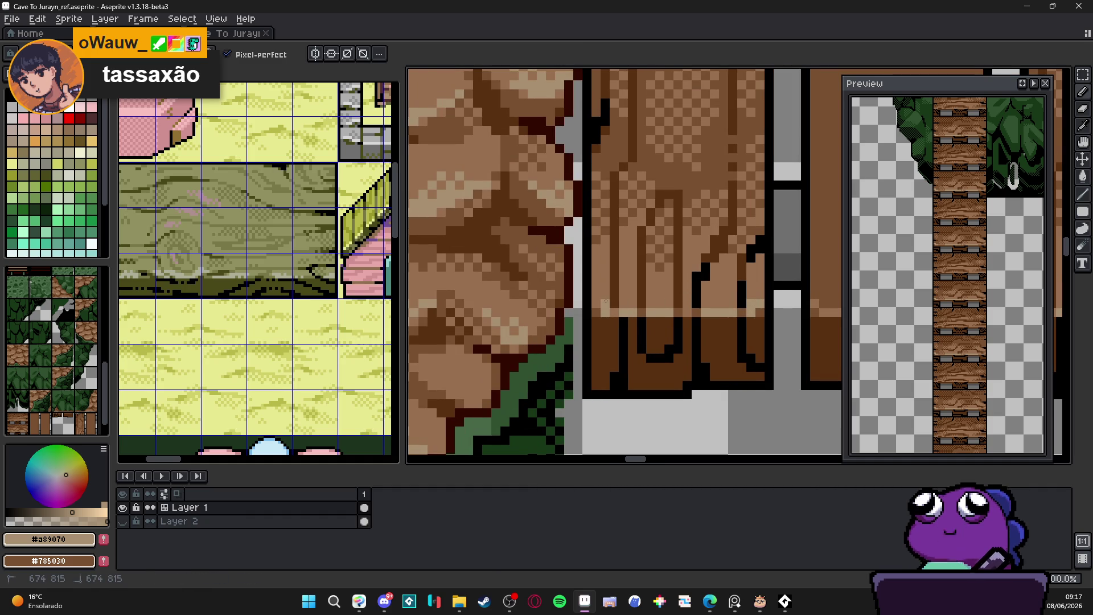
{"action": "scroll", "coordinate": [654, 323], "scroll_direction": "down", "scroll_amount": 3}
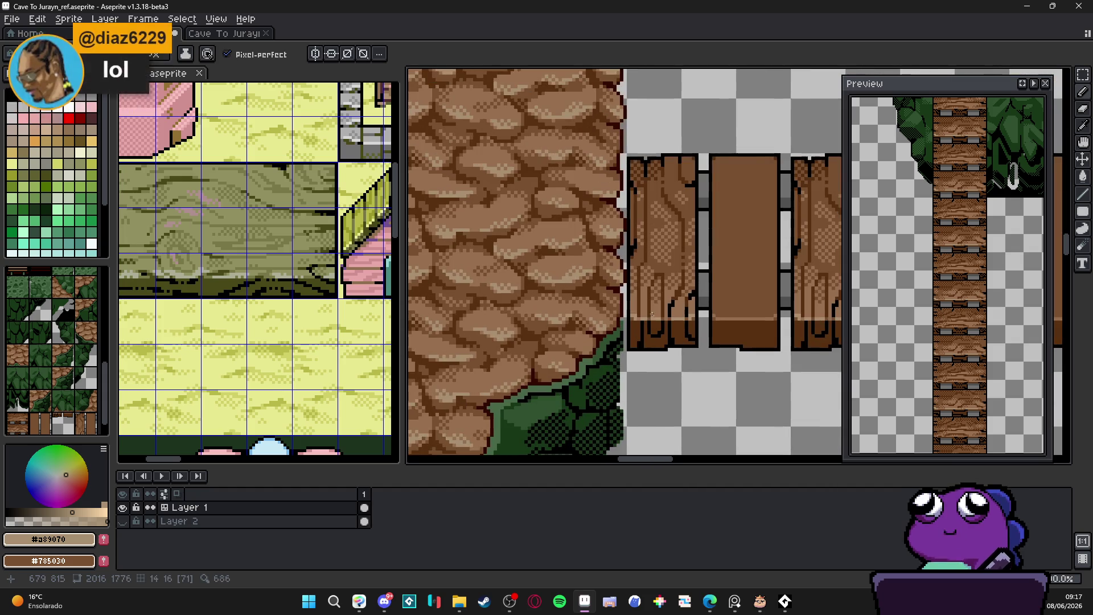
{"action": "scroll", "coordinate": [663, 322], "scroll_direction": "down", "scroll_amount": 2}
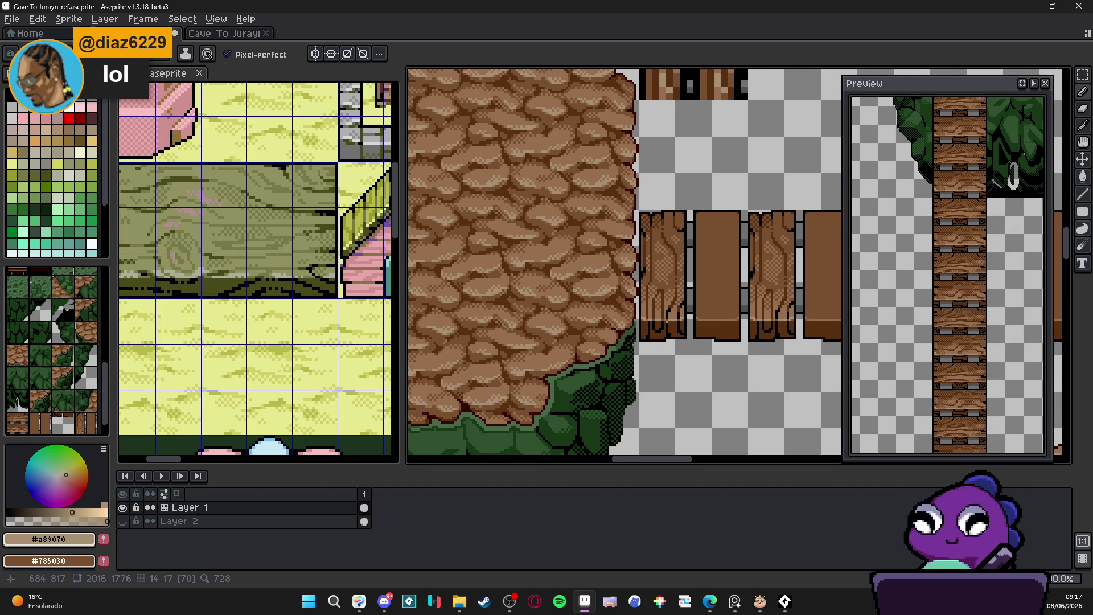
{"action": "scroll", "coordinate": [669, 323], "scroll_direction": "up", "scroll_amount": 3}
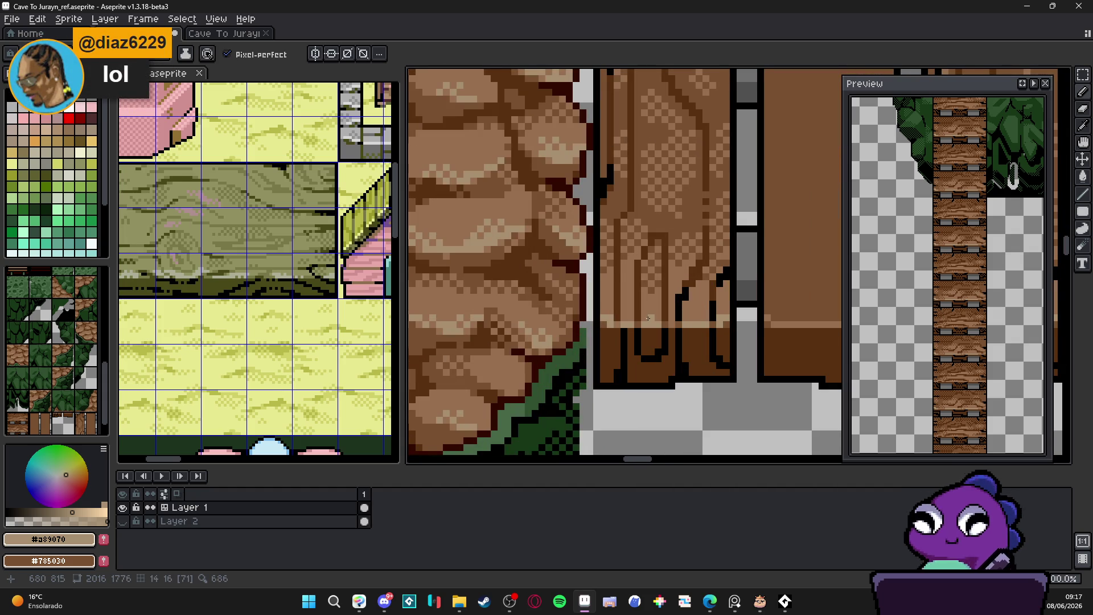
Save the tileset file.
{"action": "key", "text": "alt"}
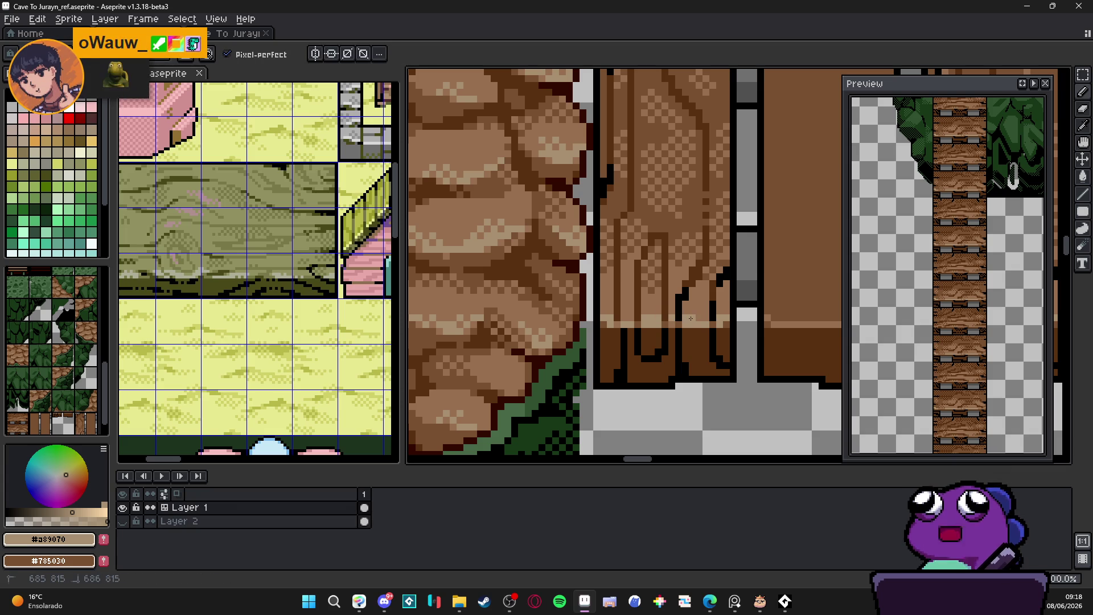
{"action": "scroll", "coordinate": [648, 319], "scroll_direction": "down", "scroll_amount": 2}
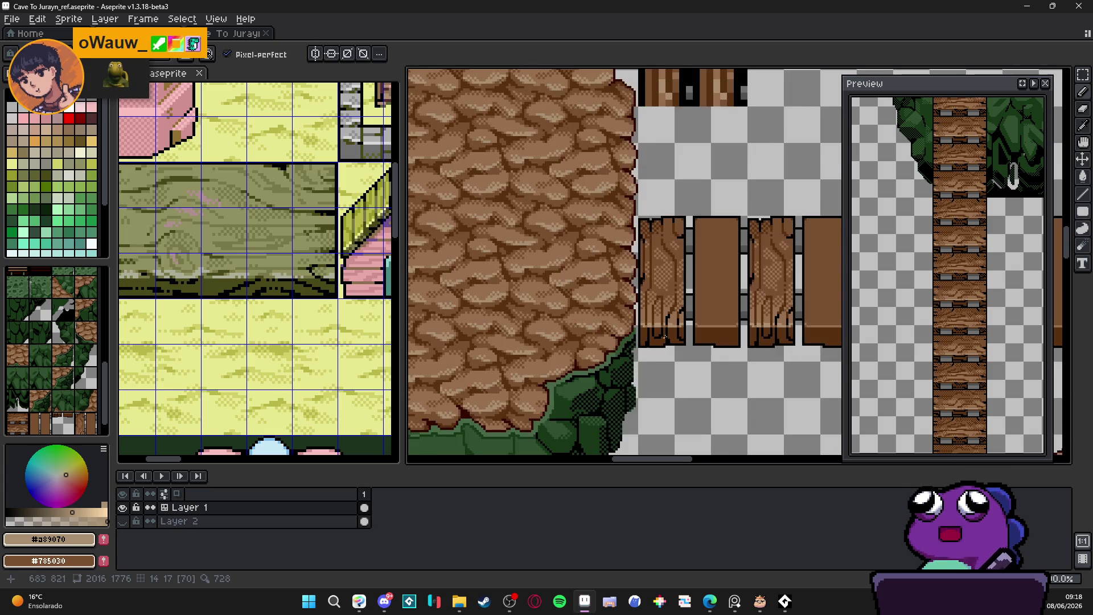
{"action": "scroll", "coordinate": [655, 325], "scroll_direction": "down", "scroll_amount": 1}
{"action": "key", "text": "ctrl+s"}
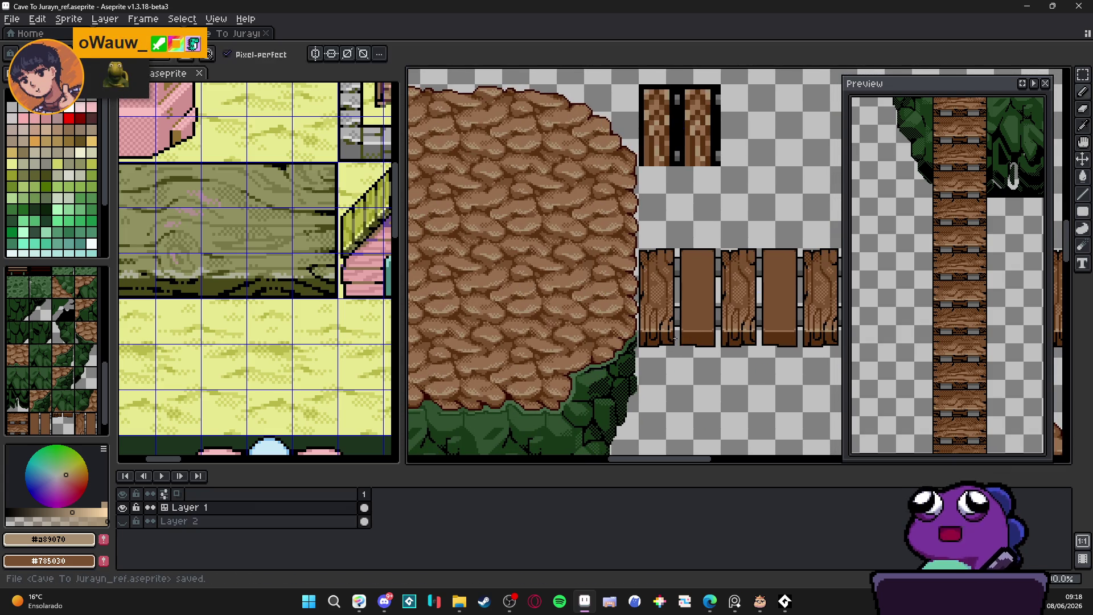
Zoom around the planks and save the tileset again.
{"action": "scroll", "coordinate": [694, 335], "scroll_direction": "up", "scroll_amount": 1}
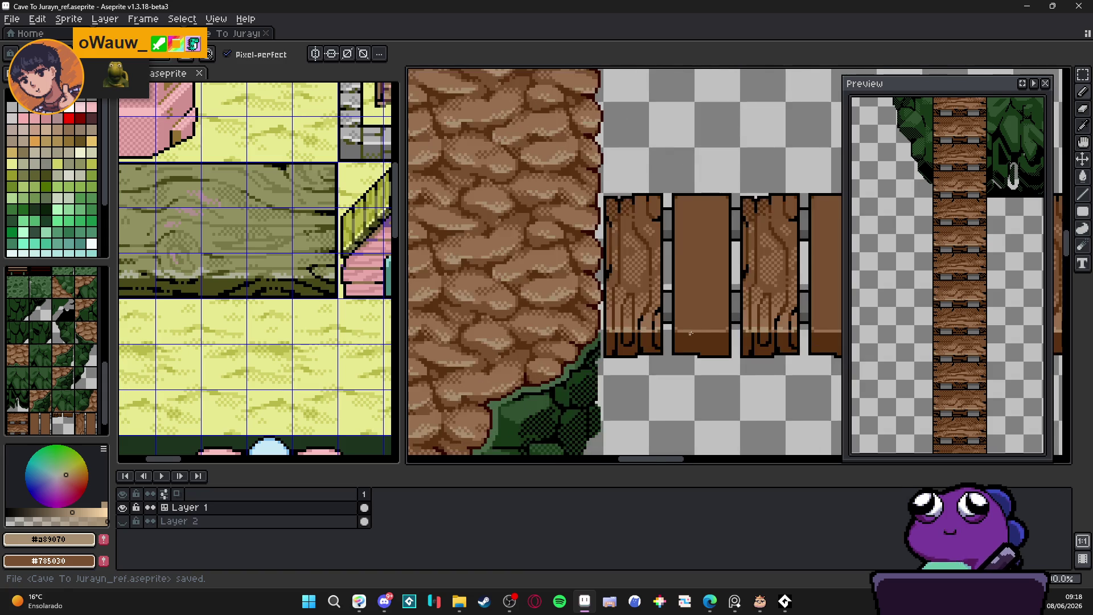
{"action": "scroll", "coordinate": [685, 333], "scroll_direction": "up", "scroll_amount": 1}
{"action": "scroll", "coordinate": [685, 332], "scroll_direction": "up", "scroll_amount": 1}
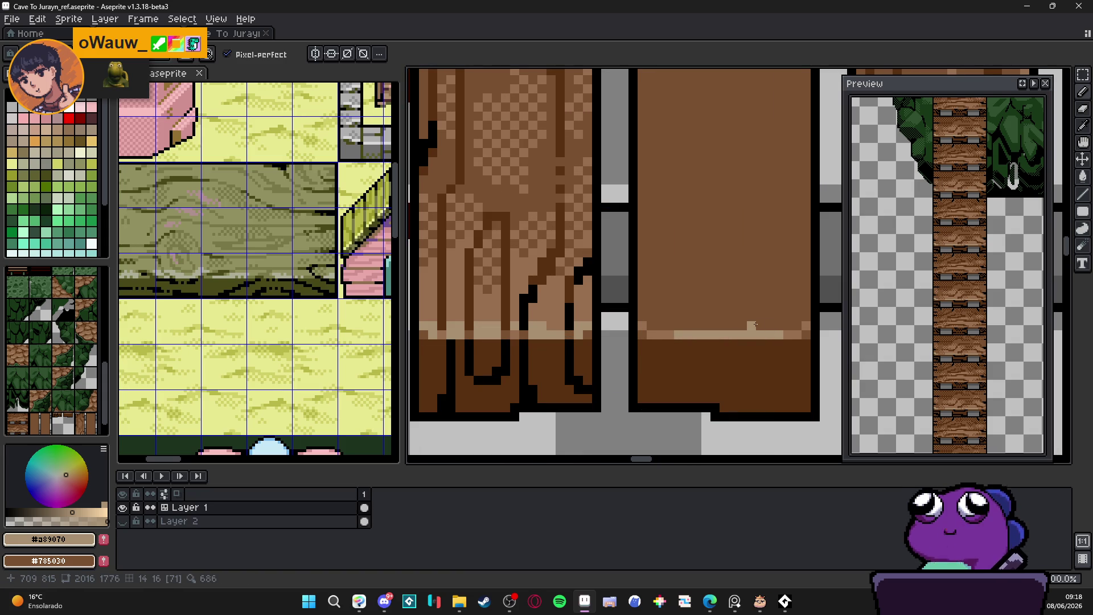
{"action": "scroll", "coordinate": [753, 326], "scroll_direction": "down", "scroll_amount": 2}
{"action": "scroll", "coordinate": [754, 324], "scroll_direction": "up", "scroll_amount": 1}
{"action": "scroll", "coordinate": [751, 322], "scroll_direction": "down", "scroll_amount": 1}
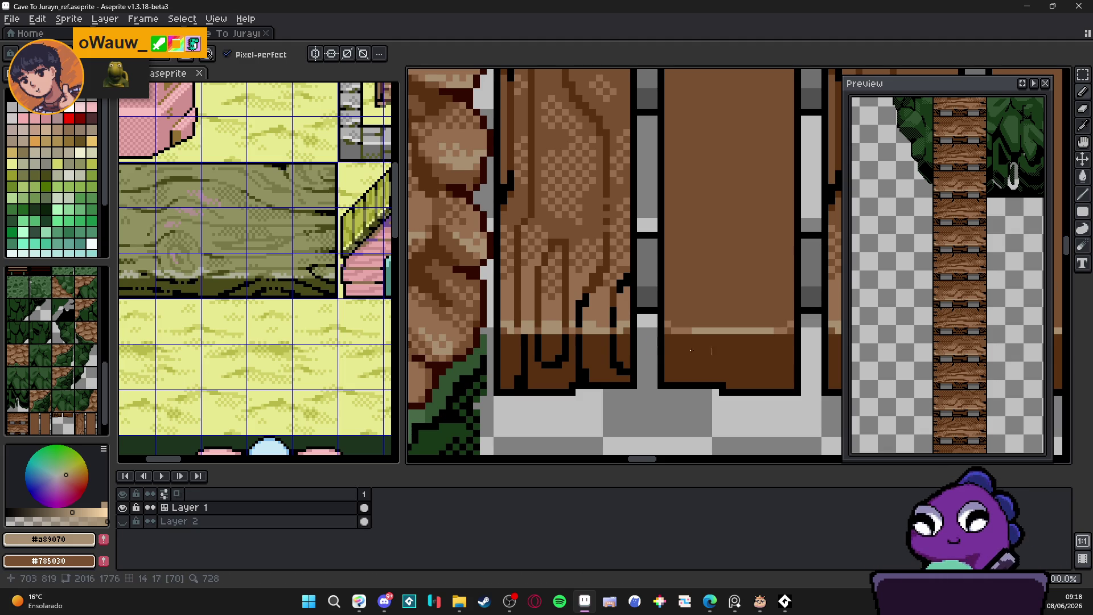
{"action": "scroll", "coordinate": [655, 346], "scroll_direction": "down", "scroll_amount": 3}
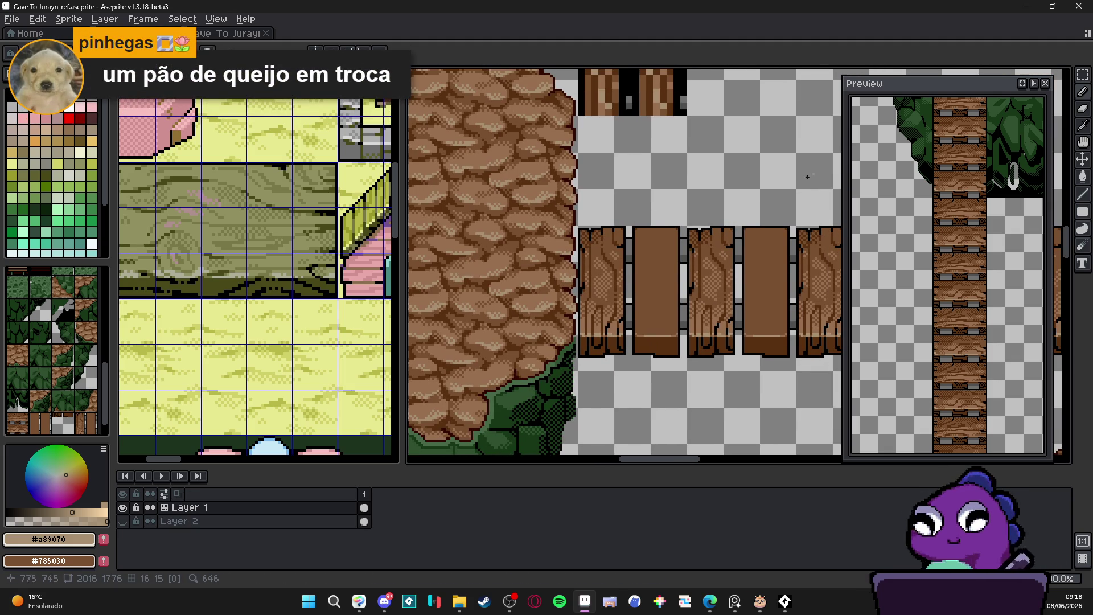
{"action": "left_click_drag", "start_coordinate": [622, 242], "coordinate": [607, 238]}
{"action": "key", "text": "ctrl+s"}
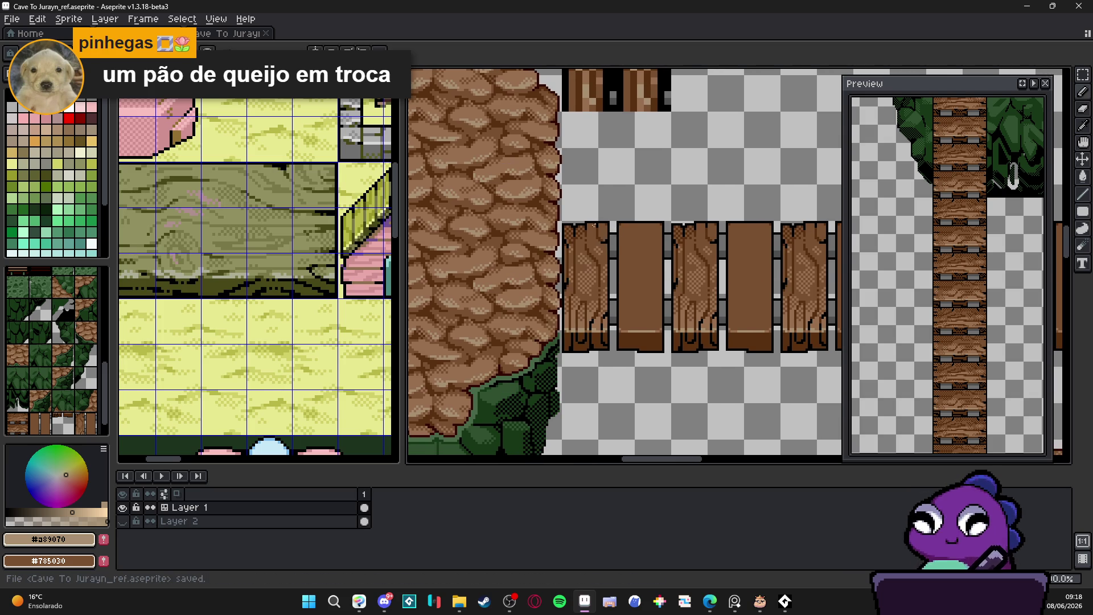
Sample black #000000 from the plank's outline as the drawing colour.
{"action": "scroll", "coordinate": [583, 368], "scroll_direction": "up", "scroll_amount": 3}
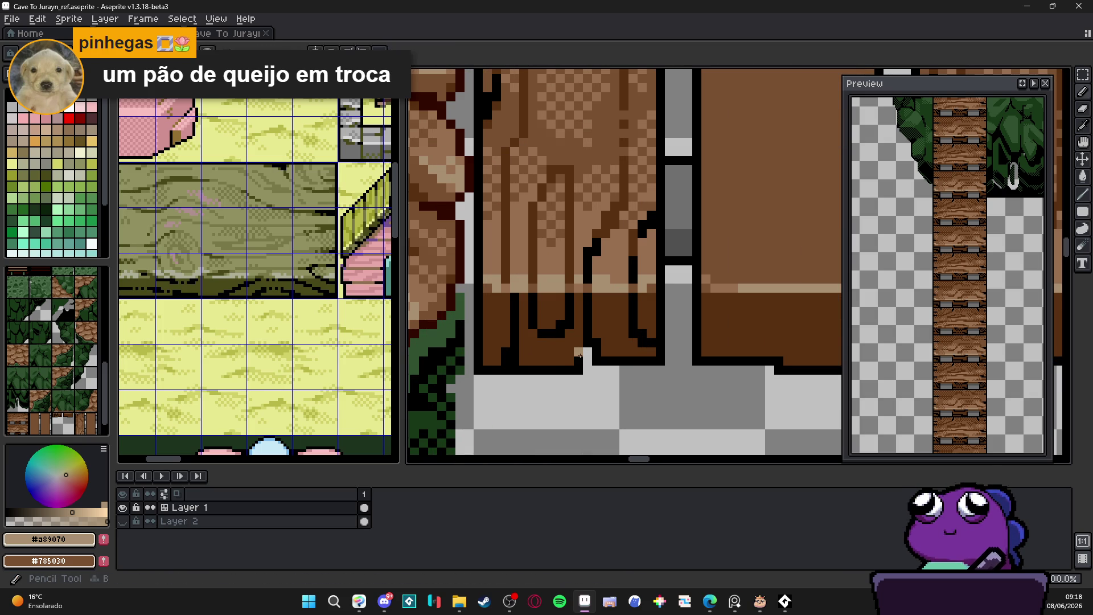
{"action": "left_click", "coordinate": [583, 356], "text": "alt"}
{"action": "scroll", "coordinate": [580, 345], "scroll_direction": "down", "scroll_amount": 3}
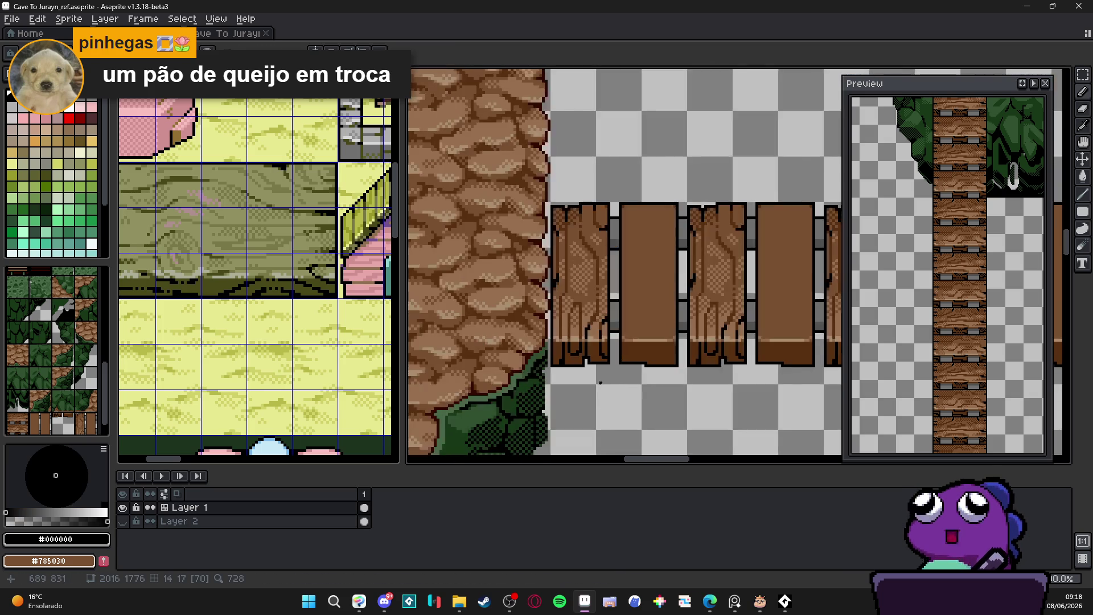
{"action": "key", "text": "e"}
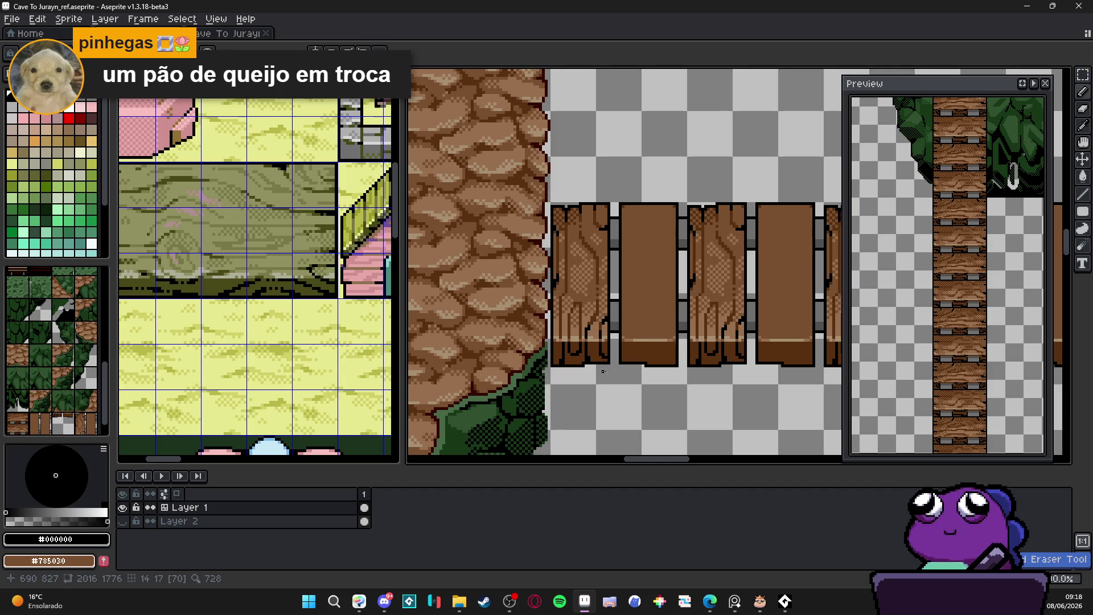
{"action": "scroll", "coordinate": [627, 367], "scroll_direction": "right", "scroll_amount": 1}
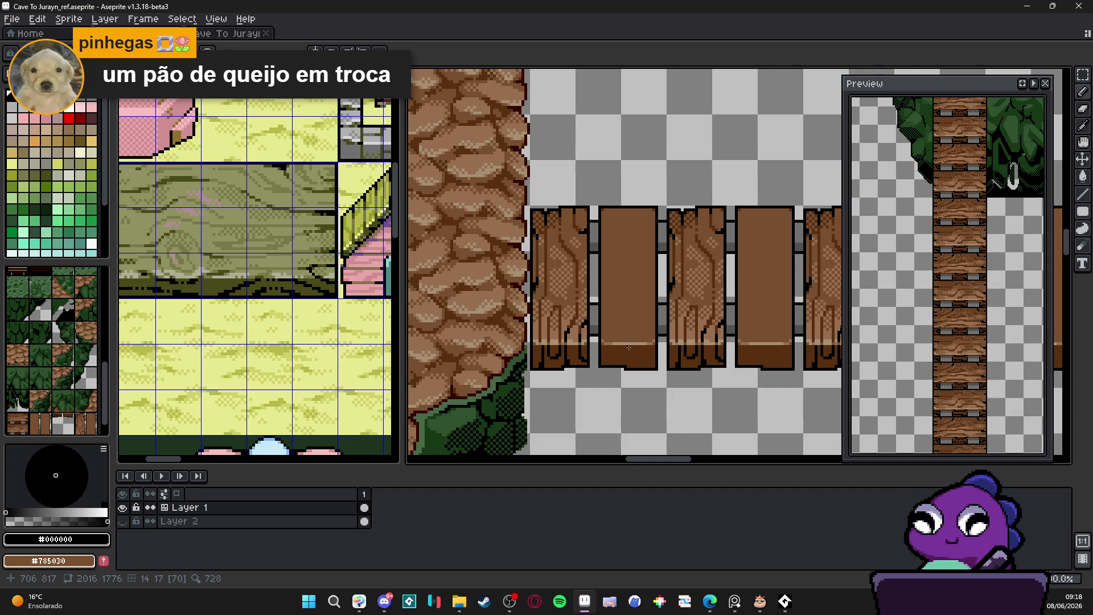
{"action": "scroll", "coordinate": [629, 350], "scroll_direction": "down", "scroll_amount": 1}
{"action": "scroll", "coordinate": [584, 368], "scroll_direction": "up", "scroll_amount": 3}
Pencil a black checker dither into the plank's lower-left corner.
{"action": "scroll", "coordinate": [512, 353], "scroll_direction": "up", "scroll_amount": 3}
{"action": "left_click", "coordinate": [501, 346]}
{"action": "left_click", "coordinate": [490, 358]}
{"action": "left_click", "coordinate": [490, 330]}
{"action": "left_click", "coordinate": [517, 331]}
{"action": "left_click", "coordinate": [504, 316]}
{"action": "left_click", "coordinate": [518, 303]}
{"action": "left_click", "coordinate": [545, 357]}
{"action": "left_click", "coordinate": [558, 344]}
{"action": "left_click", "coordinate": [545, 331]}
Extend the black checker dither along the plank's lower edge, fixing one misplaced pixel.
{"action": "left_click", "coordinate": [586, 357]}
{"action": "left_click", "coordinate": [586, 344]}
{"action": "left_click", "coordinate": [572, 330]}
{"action": "left_click", "coordinate": [600, 330]}
{"action": "left_click", "coordinate": [614, 358]}
{"action": "left_click", "coordinate": [600, 358]}
{"action": "left_click", "coordinate": [613, 344]}
{"action": "left_click", "coordinate": [627, 331]}
{"action": "left_click", "coordinate": [614, 331]}
{"action": "right_click", "coordinate": [619, 331]}
{"action": "left_click", "coordinate": [624, 345]}
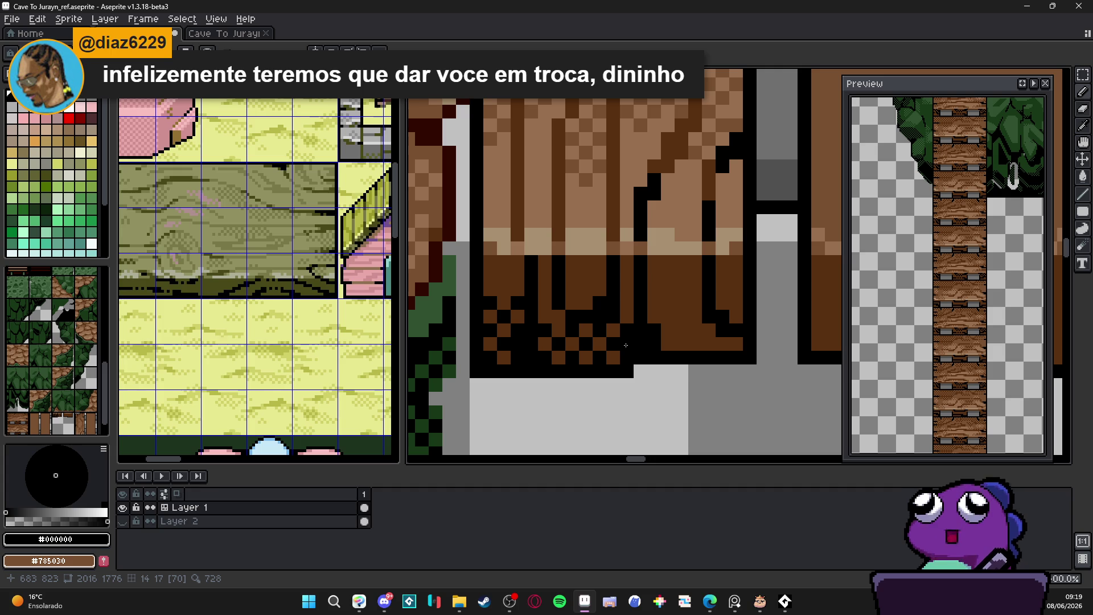
Undo the last two pencil strokes and save Cave To Jurayn_ref.aseprite.
{"action": "scroll", "coordinate": [626, 345], "scroll_direction": "down", "scroll_amount": 3}
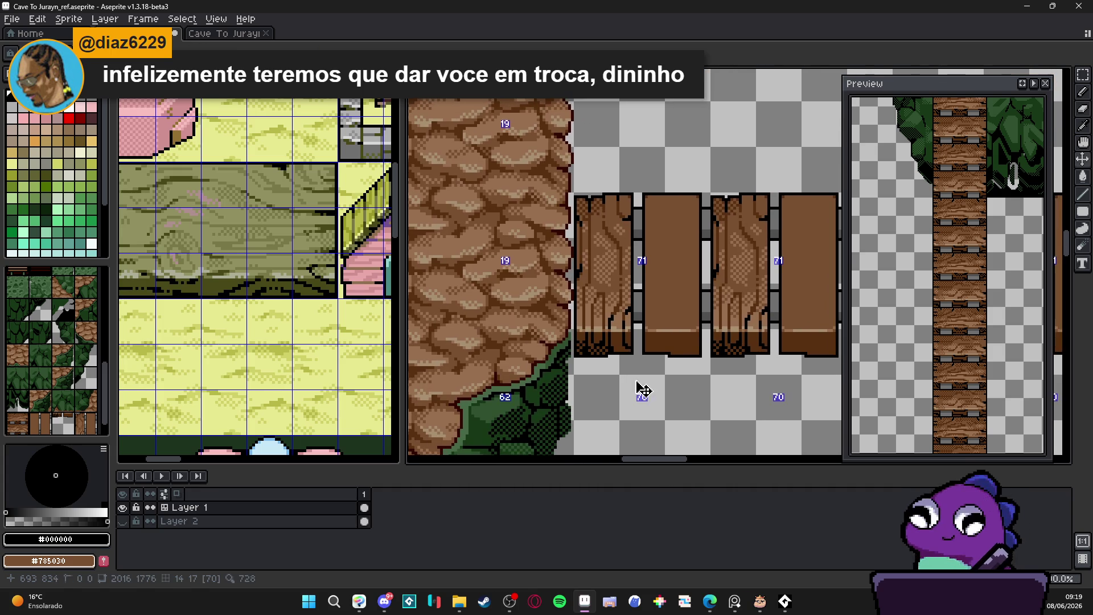
{"action": "key", "text": "ctrl+z"}
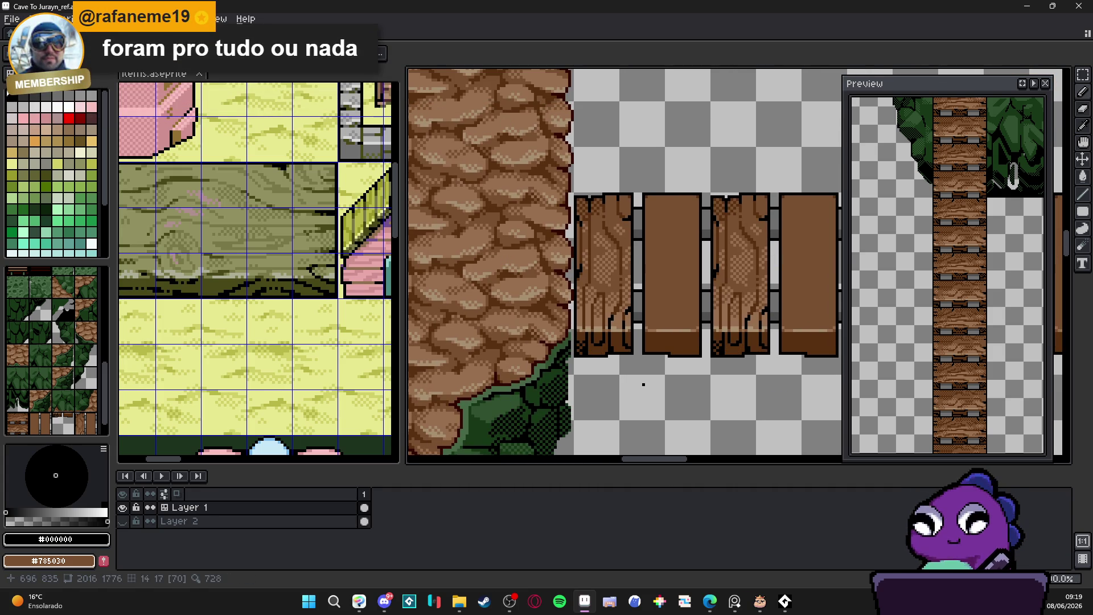
{"action": "key", "text": "ctrl+z"}
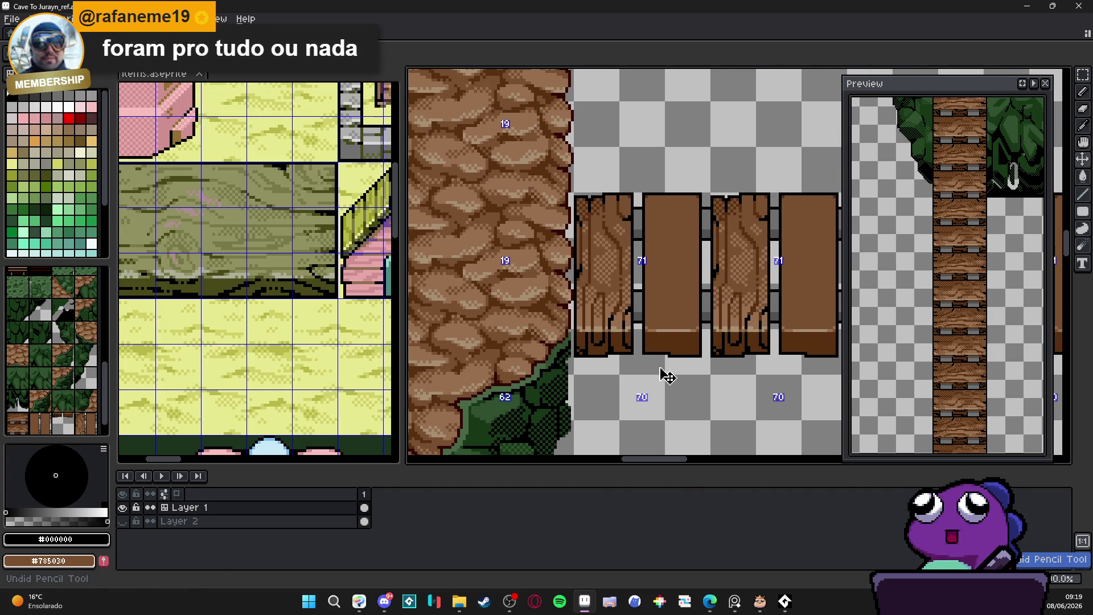
{"action": "key", "text": "ctrl+s"}
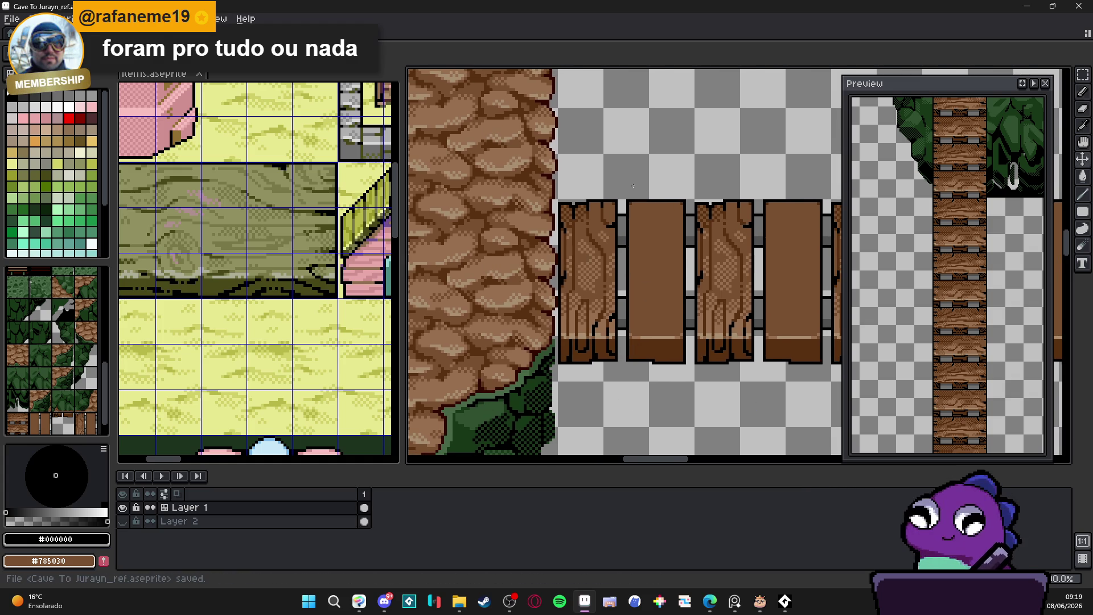
Sample the bridge's greys #505050 and #707070, then save the file.
{"action": "scroll", "coordinate": [641, 217], "scroll_direction": "down", "scroll_amount": 1}
{"action": "left_click_drag", "start_coordinate": [643, 231], "coordinate": [615, 256]}
{"action": "scroll", "coordinate": [617, 257], "scroll_direction": "down", "scroll_amount": 1}
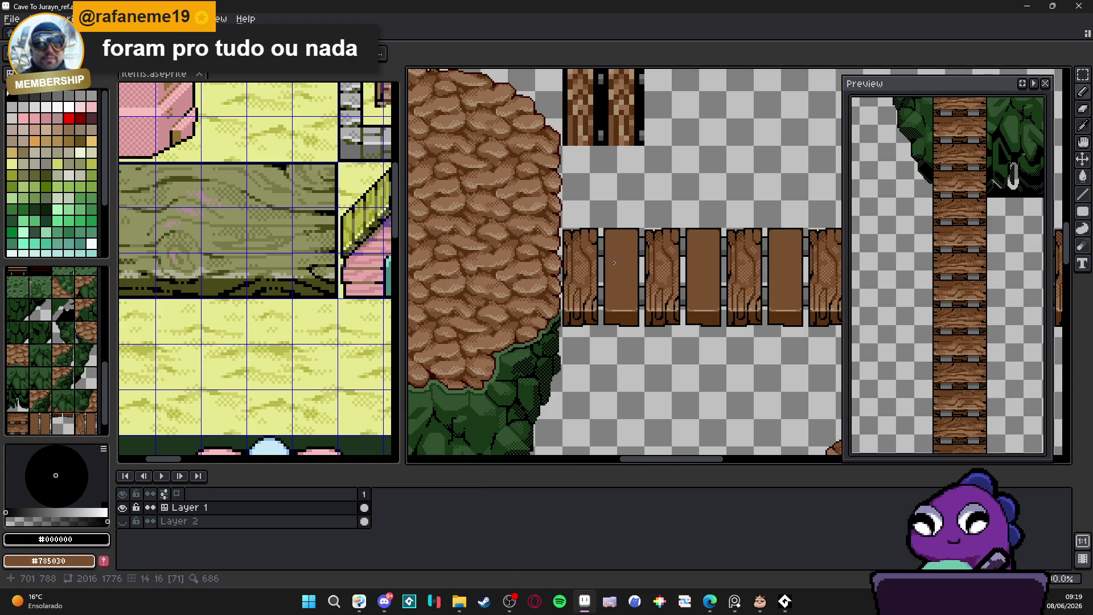
{"action": "scroll", "coordinate": [614, 262], "scroll_direction": "up", "scroll_amount": 2}
{"action": "left_click", "coordinate": [605, 257], "text": "alt"}
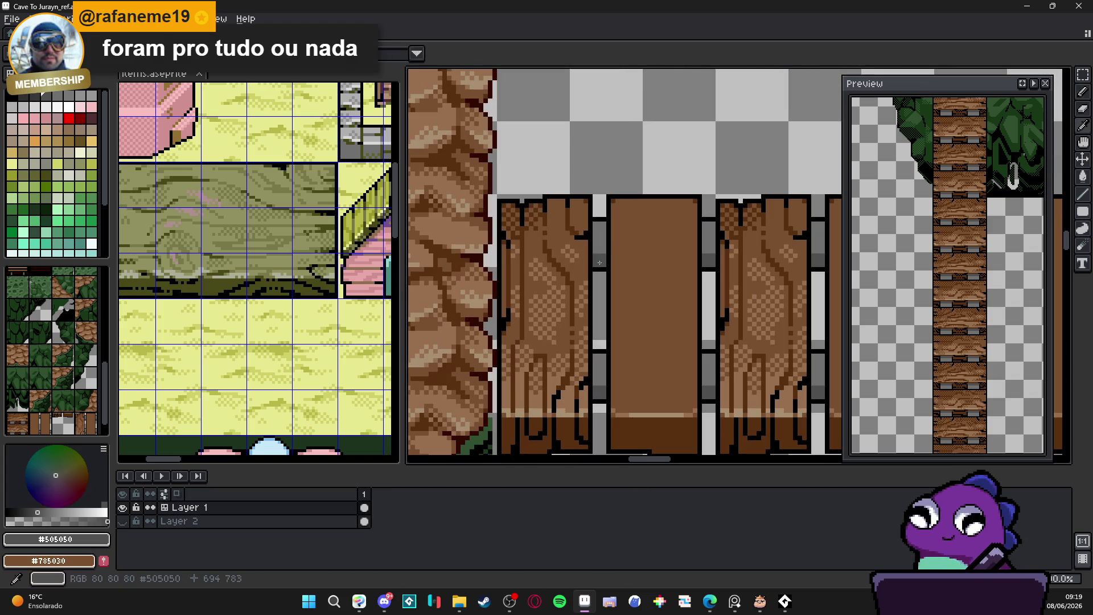
{"action": "scroll", "coordinate": [606, 257], "scroll_direction": "down", "scroll_amount": 1}
{"action": "left_click", "coordinate": [607, 241], "text": "alt"}
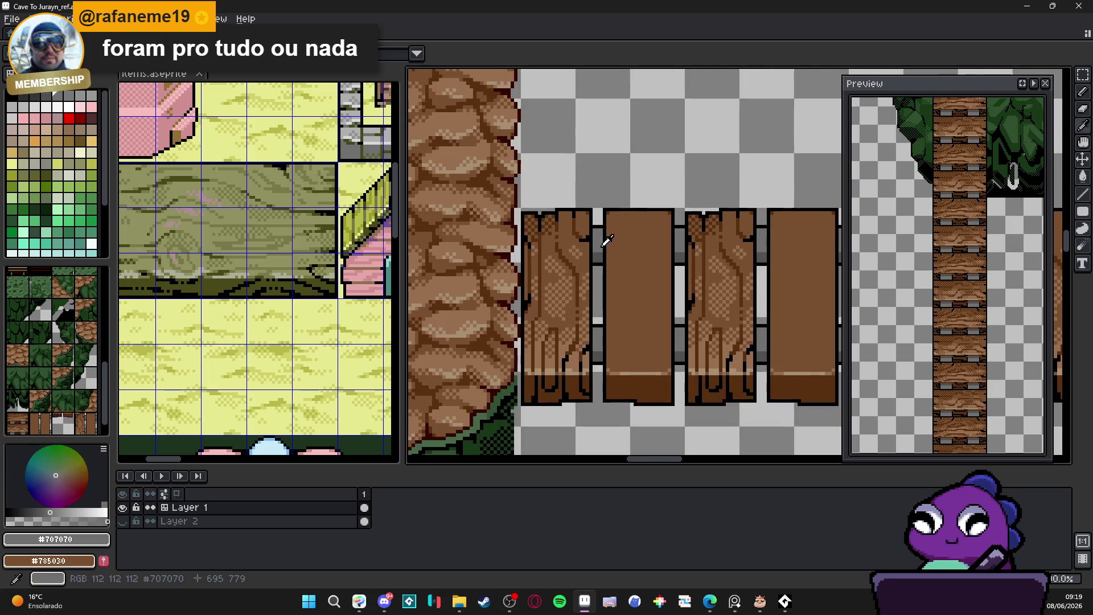
{"action": "scroll", "coordinate": [607, 241], "scroll_direction": "down", "scroll_amount": 3}
{"action": "key", "text": "ctrl+s"}
Pan around the map and sample the plank brown #987050 and palette colour Idx-6.
{"action": "scroll", "coordinate": [618, 273], "scroll_direction": "down", "scroll_amount": 4}
{"action": "scroll", "coordinate": [621, 285], "scroll_direction": "up", "scroll_amount": 2}
{"action": "scroll", "coordinate": [621, 285], "scroll_direction": "down", "scroll_amount": 1}
{"action": "left_click_drag", "start_coordinate": [621, 285], "coordinate": [562, 304]}
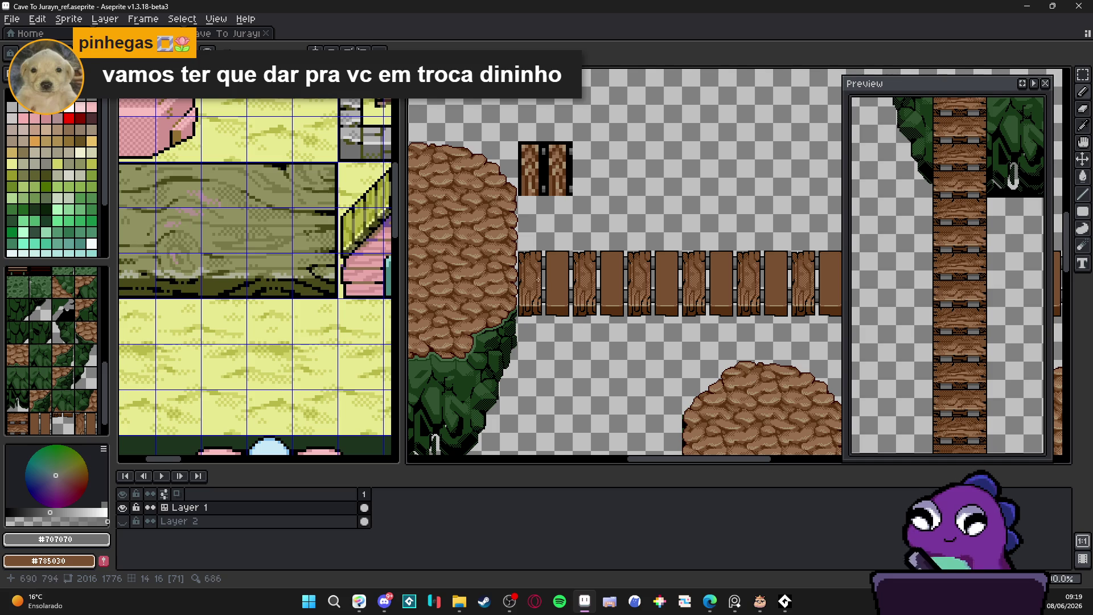
{"action": "scroll", "coordinate": [556, 283], "scroll_direction": "down", "scroll_amount": 2}
{"action": "scroll", "coordinate": [556, 283], "scroll_direction": "up", "scroll_amount": 3}
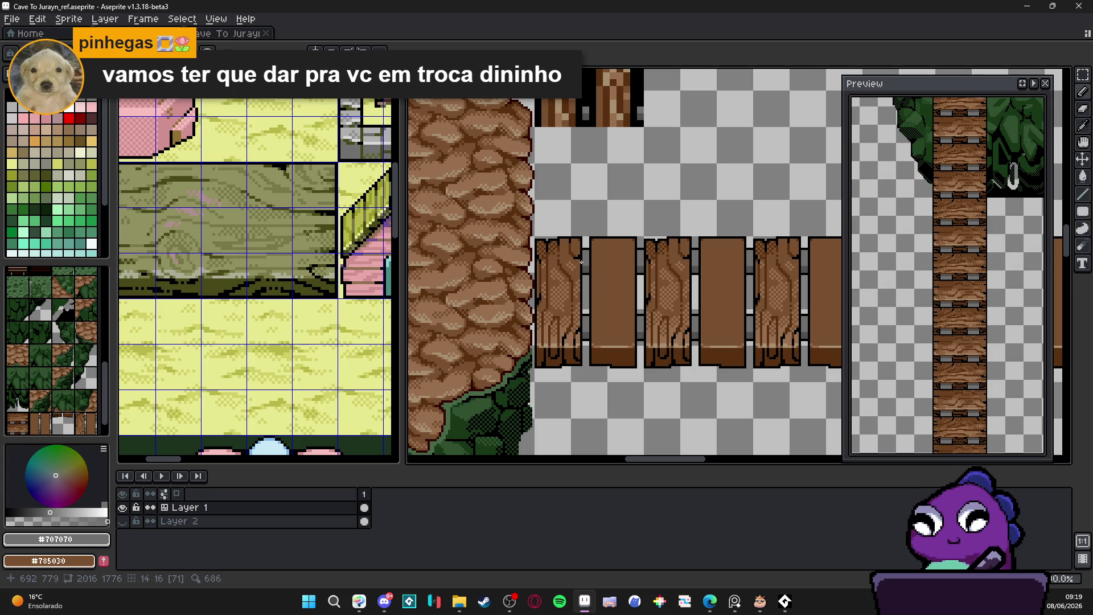
{"action": "scroll", "coordinate": [582, 263], "scroll_direction": "up", "scroll_amount": 2}
{"action": "scroll", "coordinate": [564, 359], "scroll_direction": "down", "scroll_amount": 1}
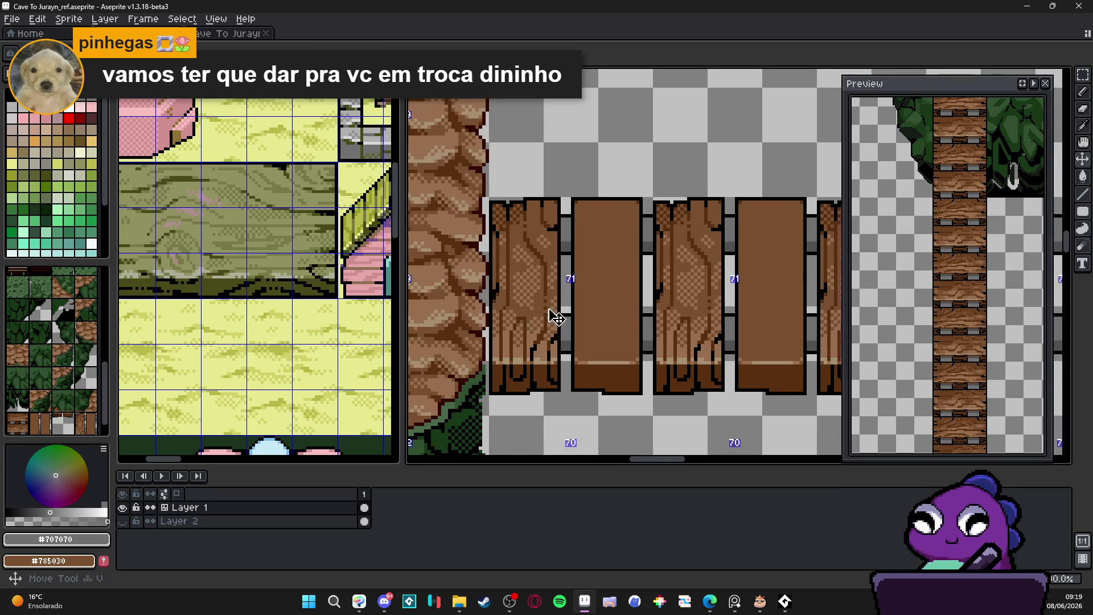
{"action": "scroll", "coordinate": [548, 310], "scroll_direction": "up", "scroll_amount": 1}
{"action": "left_click", "coordinate": [532, 337], "text": "alt"}
{"action": "scroll", "coordinate": [532, 337], "scroll_direction": "up", "scroll_amount": 2}
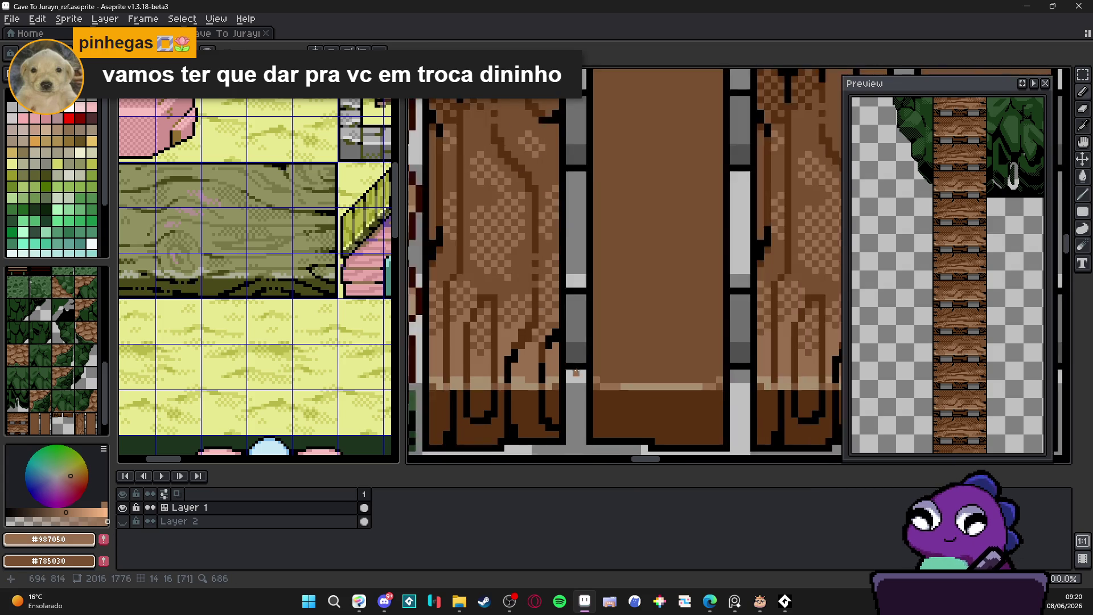
{"action": "key", "text": "v"}
{"action": "left_click", "coordinate": [582, 317], "text": "alt"}
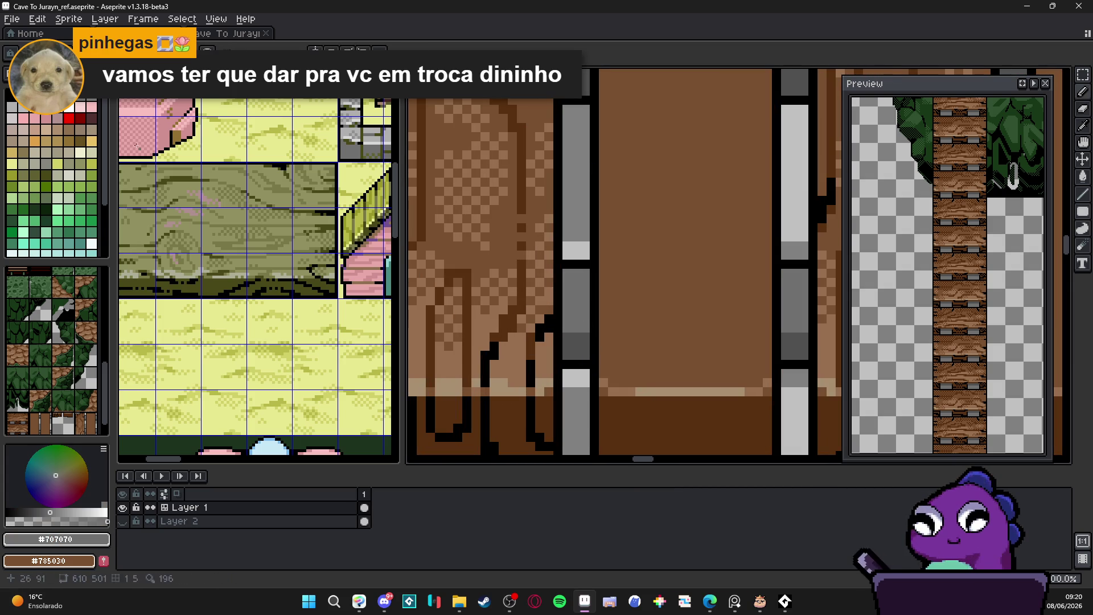
{"action": "scroll", "coordinate": [559, 334], "scroll_direction": "down", "scroll_amount": 5}
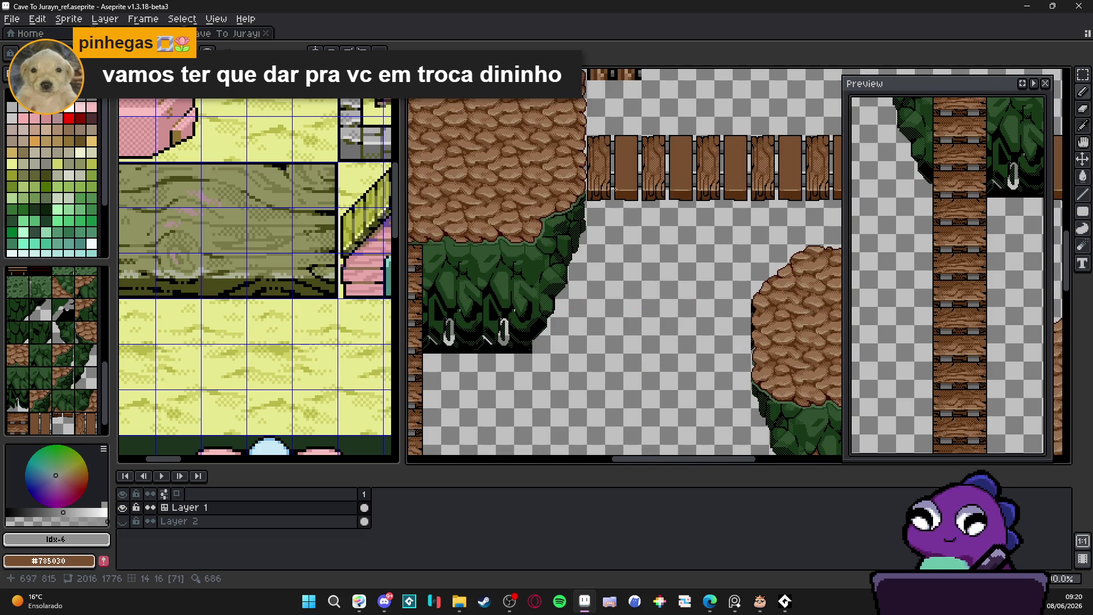
Show Layer 2's dark lava background and bring the bridge plank into view.
{"action": "left_click", "coordinate": [122, 521]}
{"action": "left_click_drag", "start_coordinate": [664, 194], "coordinate": [601, 289]}
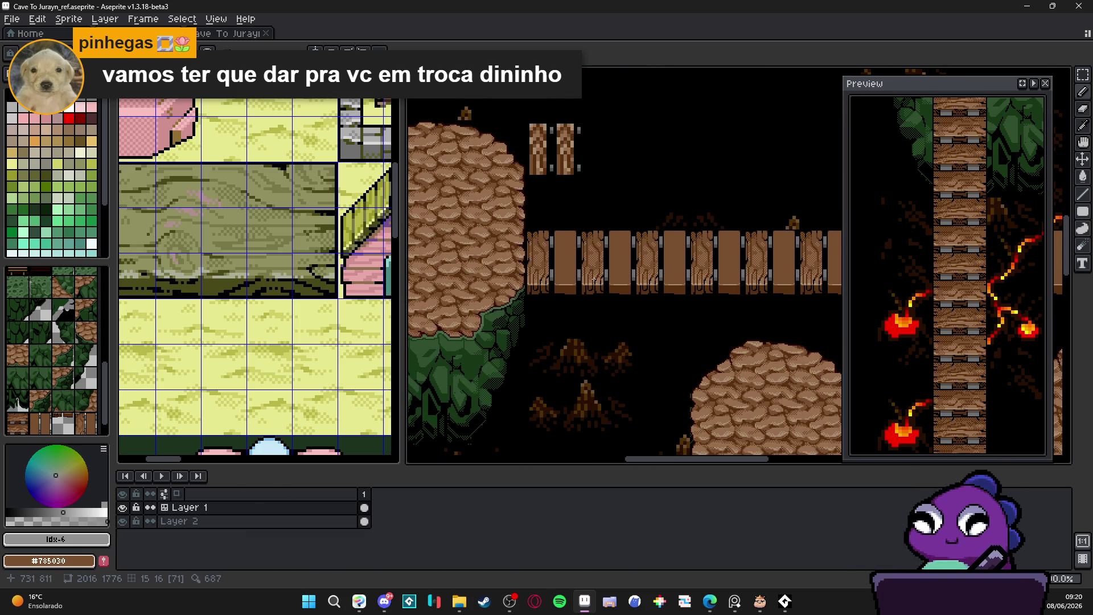
{"action": "scroll", "coordinate": [548, 279], "scroll_direction": "up", "scroll_amount": 2}
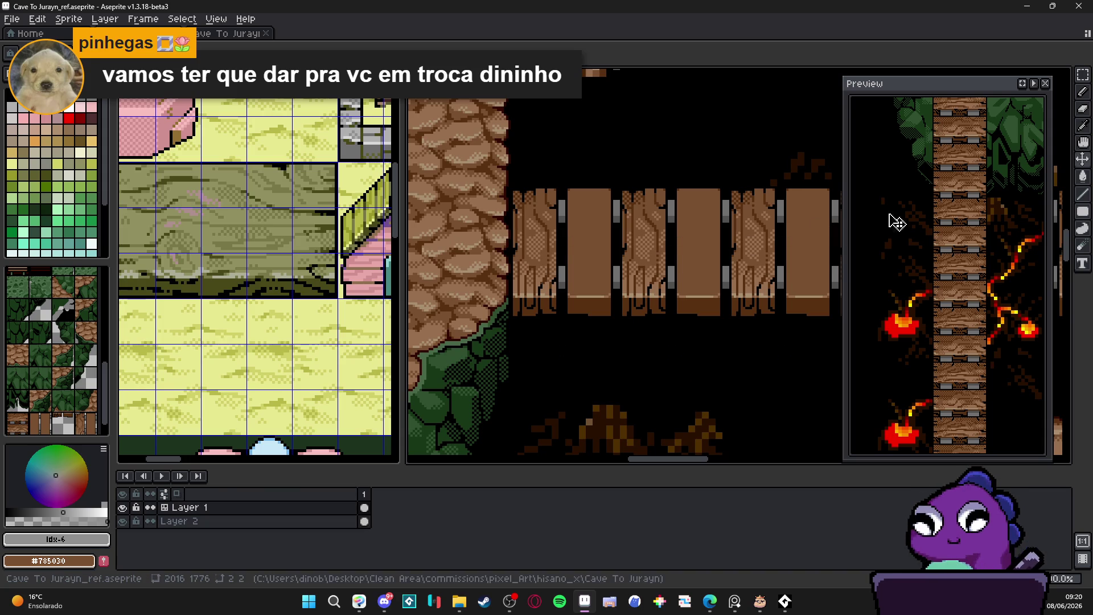
{"action": "scroll", "coordinate": [879, 219], "scroll_direction": "down", "scroll_amount": 3}
{"action": "scroll", "coordinate": [598, 251], "scroll_direction": "up", "scroll_amount": 1}
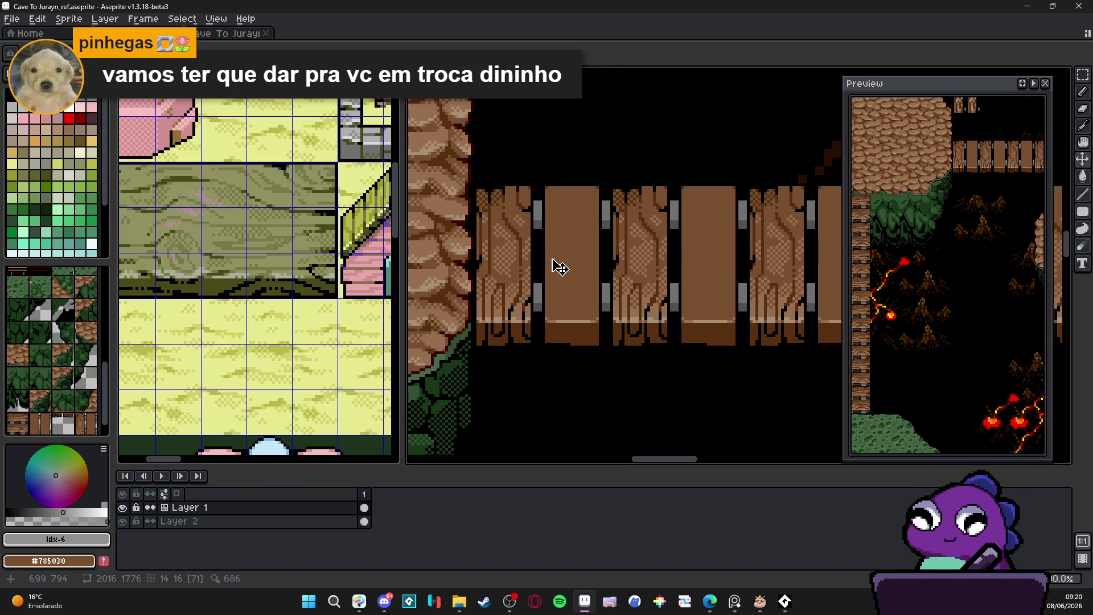
{"action": "scroll", "coordinate": [552, 319], "scroll_direction": "up", "scroll_amount": 1}
{"action": "scroll", "coordinate": [552, 319], "scroll_direction": "up", "scroll_amount": 1}
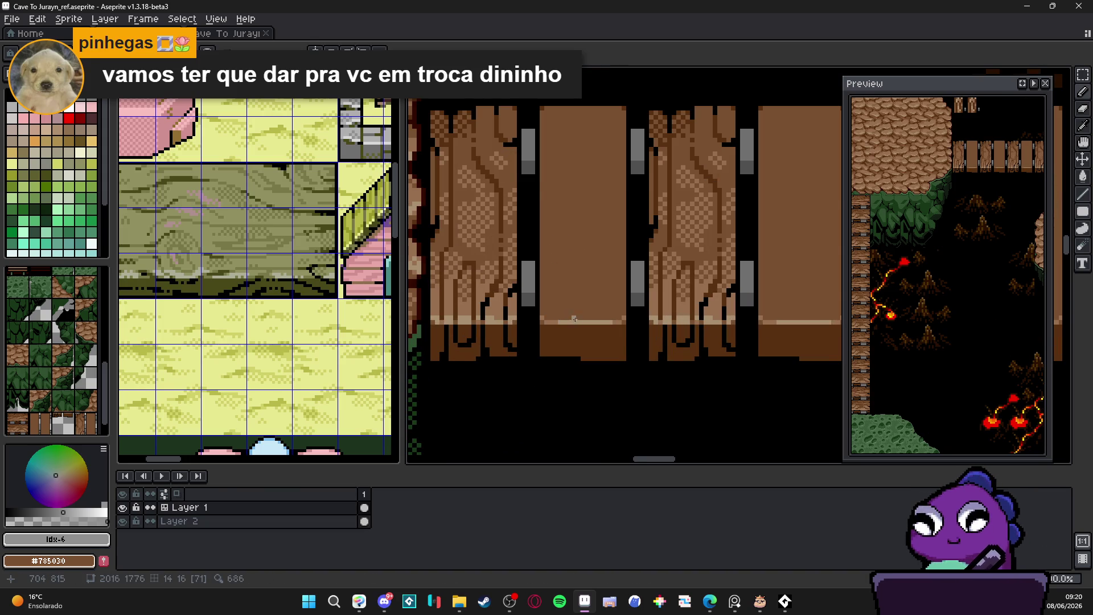
{"action": "scroll", "coordinate": [573, 317], "scroll_direction": "down", "scroll_amount": 1}
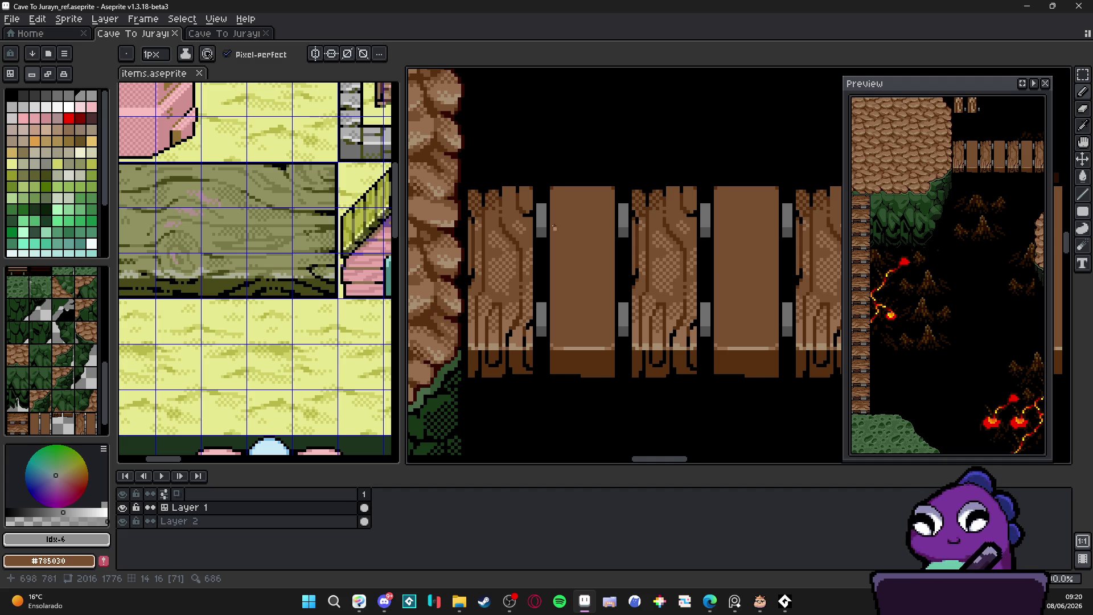
{"action": "scroll", "coordinate": [553, 234], "scroll_direction": "up", "scroll_amount": 2}
Draw a #583010 grain line down the first plank, jogging diagonally then continuing down.
{"action": "left_click", "coordinate": [545, 162], "text": "alt"}
{"action": "scroll", "coordinate": [553, 185], "scroll_direction": "down", "scroll_amount": 1}
{"action": "scroll", "coordinate": [553, 186], "scroll_direction": "down", "scroll_amount": 1}
{"action": "scroll", "coordinate": [555, 170], "scroll_direction": "up", "scroll_amount": 1}
{"action": "mouse_move", "coordinate": [556, 182]}
{"action": "left_mouse_down"}
{"action": "mouse_move", "coordinate": [555, 321]}
{"action": "mouse_move", "coordinate": [555, 301]}
{"action": "left_mouse_up"}
{"action": "left_click", "coordinate": [553, 299], "text": "shift"}
{"action": "left_click_drag", "start_coordinate": [569, 310], "coordinate": [569, 377]}
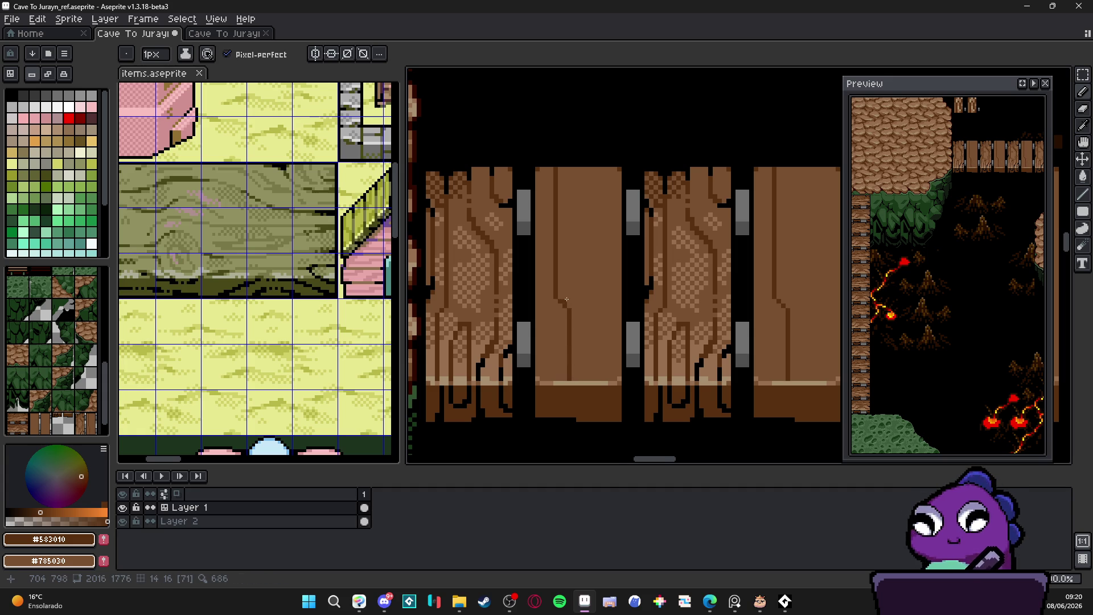
{"action": "scroll", "coordinate": [567, 300], "scroll_direction": "up", "scroll_amount": 3}
{"action": "scroll", "coordinate": [564, 324], "scroll_direction": "down", "scroll_amount": 3}
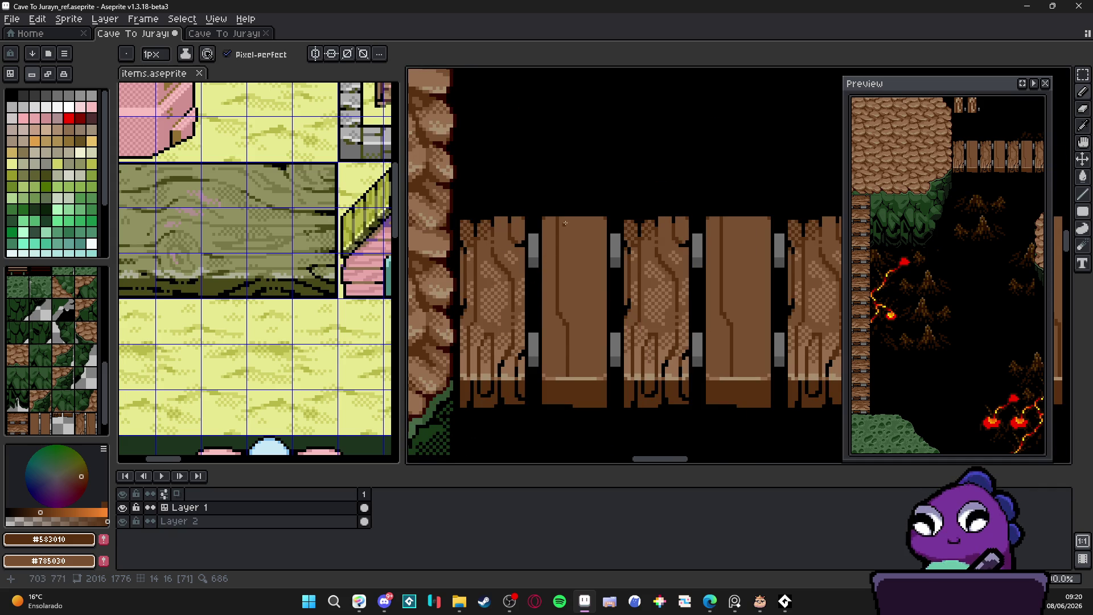
{"action": "scroll", "coordinate": [567, 200], "scroll_direction": "up", "scroll_amount": 1}
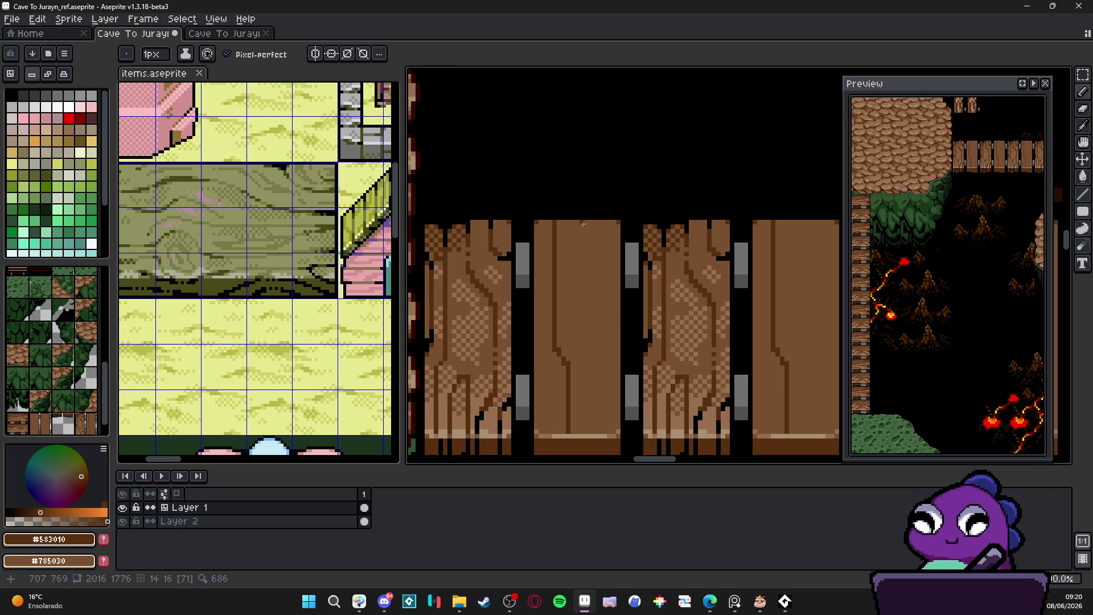
Add dark grain lines down the second plank and a bent one on the left plank.
{"action": "mouse_move", "coordinate": [586, 222]}
{"action": "left_mouse_down"}
{"action": "mouse_move", "coordinate": [587, 302]}
{"action": "mouse_move", "coordinate": [615, 329]}
{"action": "left_mouse_up"}
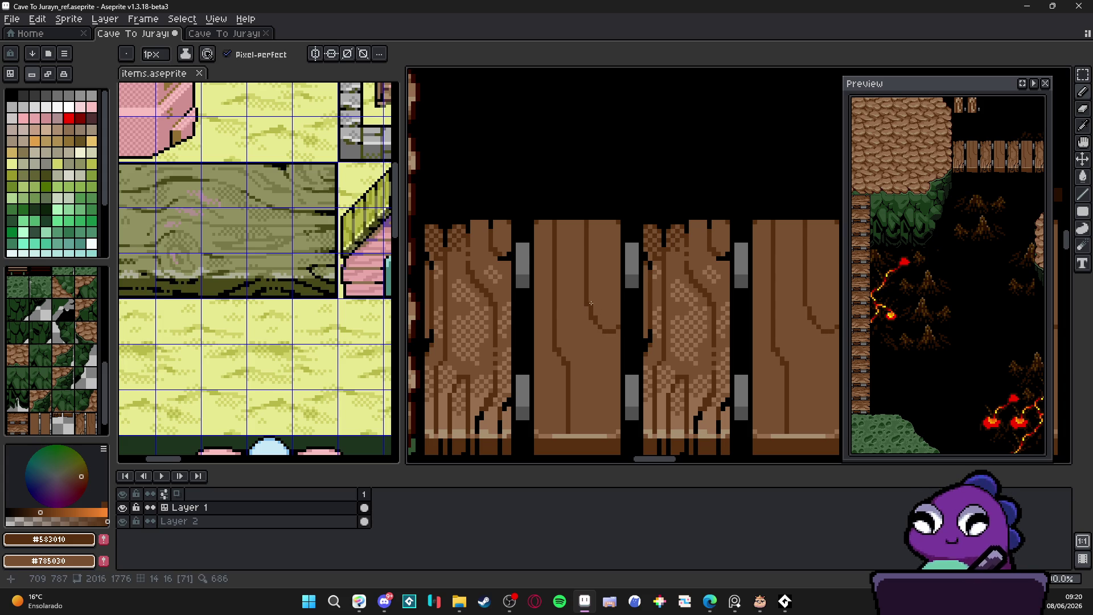
{"action": "scroll", "coordinate": [598, 319], "scroll_direction": "up", "scroll_amount": 2}
{"action": "scroll", "coordinate": [589, 342], "scroll_direction": "down", "scroll_amount": 1}
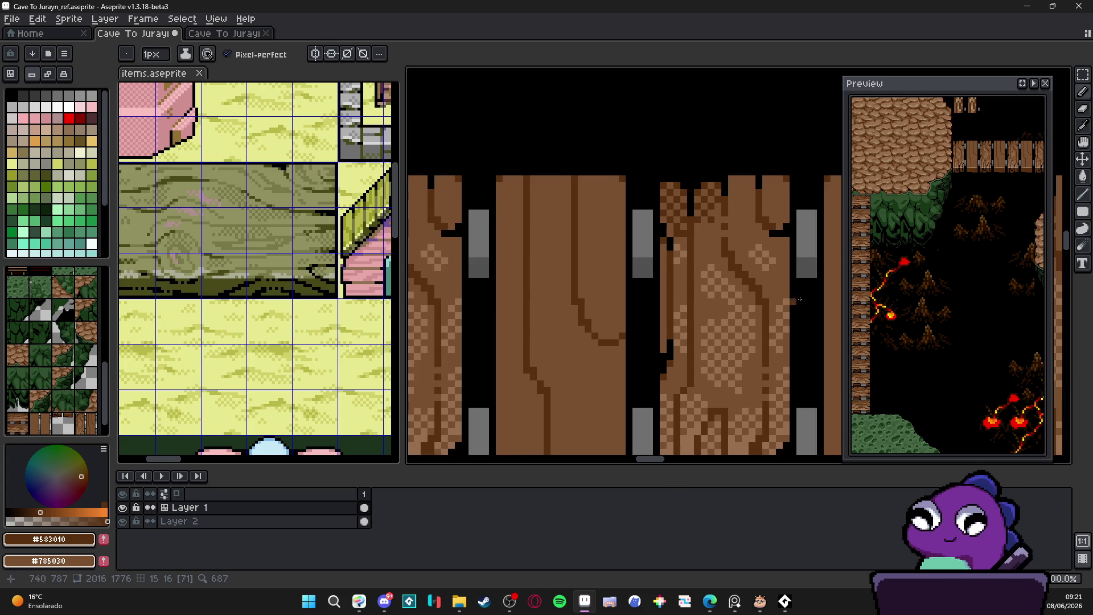
{"action": "scroll", "coordinate": [563, 312], "scroll_direction": "up", "scroll_amount": 1}
{"action": "left_click", "coordinate": [586, 330], "text": "alt"}
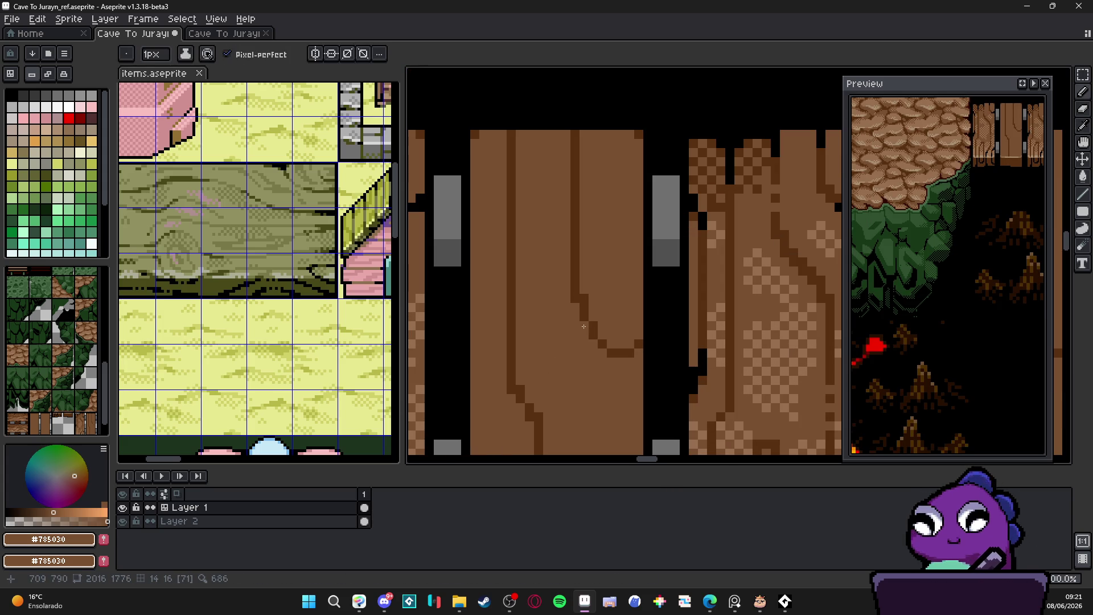
{"action": "left_click", "coordinate": [578, 302], "text": "alt"}
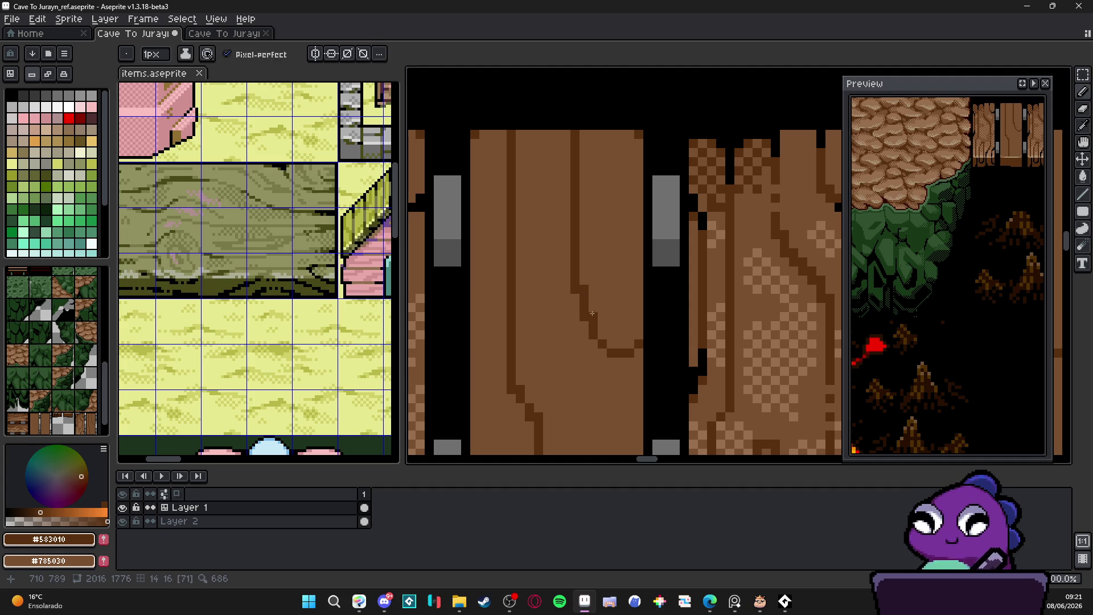
{"action": "scroll", "coordinate": [614, 325], "scroll_direction": "down", "scroll_amount": 1}
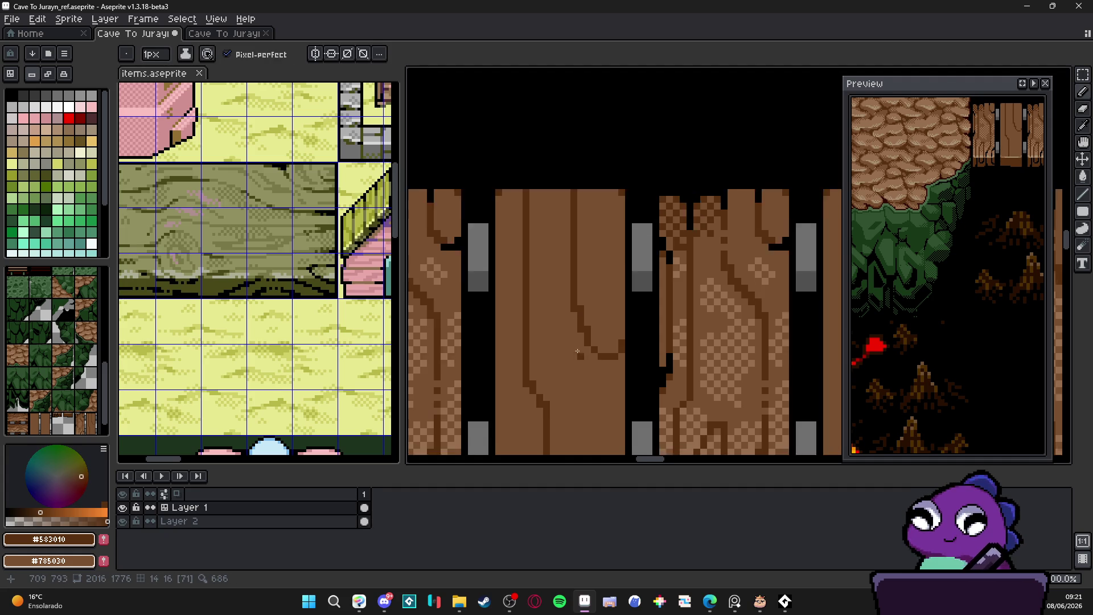
{"action": "scroll", "coordinate": [589, 214], "scroll_direction": "up", "scroll_amount": 1}
{"action": "mouse_move", "coordinate": [588, 214]}
{"action": "left_mouse_down"}
{"action": "mouse_move", "coordinate": [557, 235]}
{"action": "mouse_move", "coordinate": [543, 360]}
{"action": "left_mouse_up"}
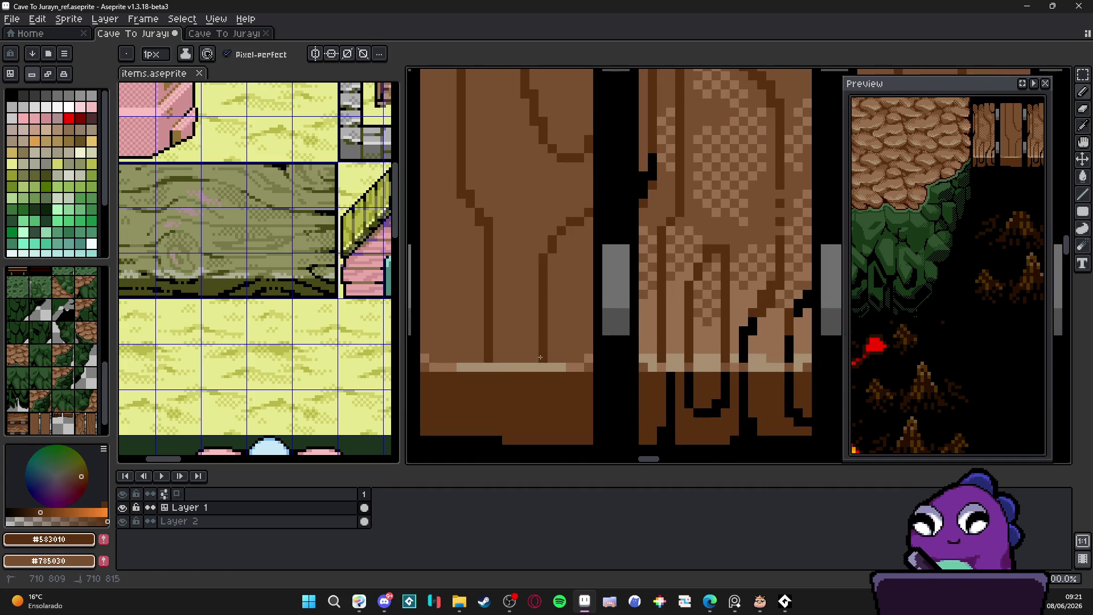
Extend the dark #583010 grain outline and draw a curved knot loop on the plank.
{"action": "left_click", "coordinate": [587, 221], "text": "alt"}
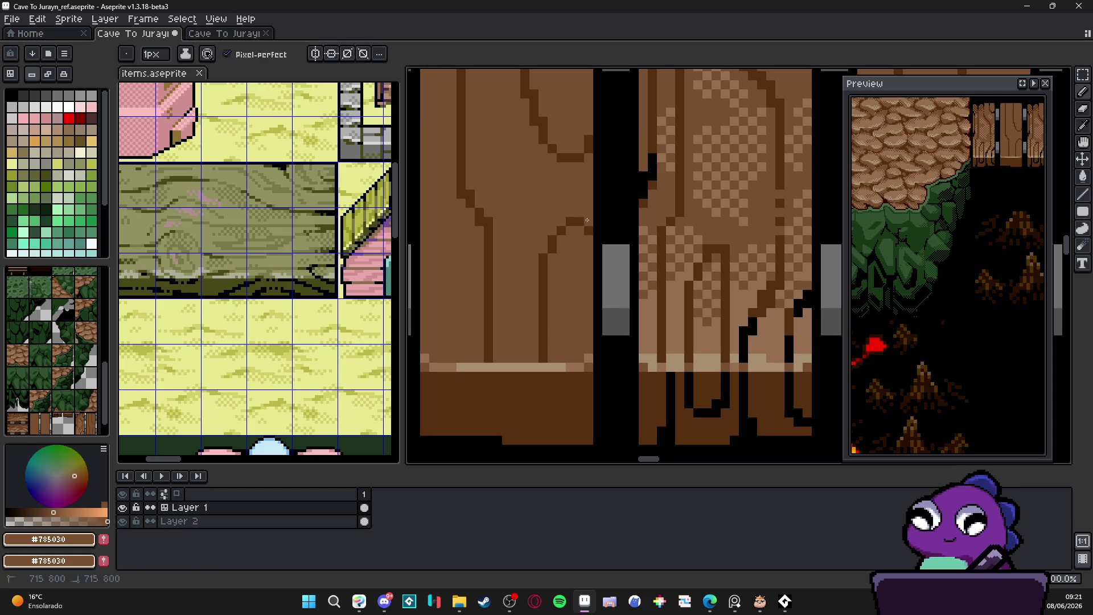
{"action": "left_click", "coordinate": [552, 250], "text": "alt"}
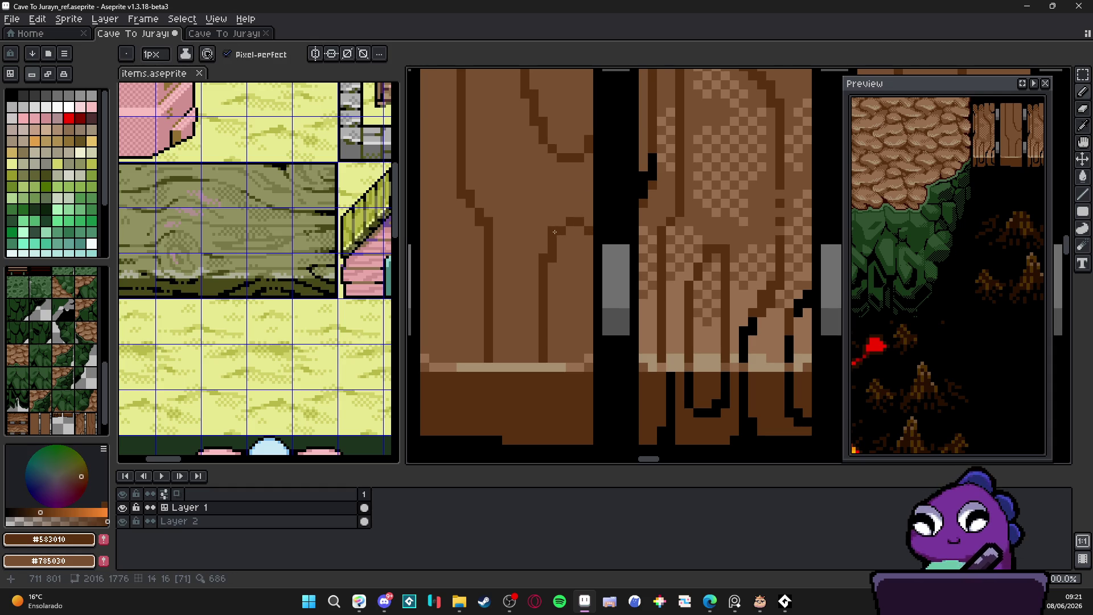
{"action": "scroll", "coordinate": [538, 280], "scroll_direction": "down", "scroll_amount": 3}
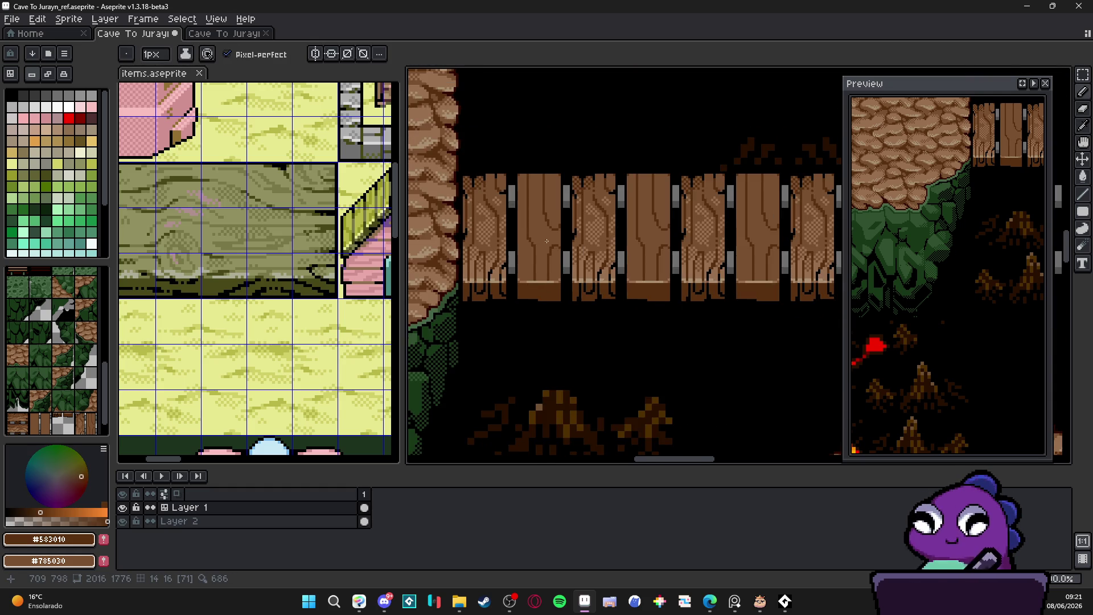
{"action": "scroll", "coordinate": [528, 276], "scroll_direction": "up", "scroll_amount": 4}
{"action": "left_click_drag", "start_coordinate": [549, 265], "coordinate": [555, 304]}
{"action": "mouse_move", "coordinate": [544, 228]}
{"action": "left_mouse_down"}
{"action": "mouse_move", "coordinate": [572, 259]}
{"action": "mouse_move", "coordinate": [564, 325]}
{"action": "mouse_move", "coordinate": [569, 243]}
{"action": "mouse_move", "coordinate": [564, 279]}
{"action": "left_mouse_up"}
Redraw an outline segment in dark brown and add another grain line up the plank.
{"action": "left_click", "coordinate": [571, 311], "text": "alt"}
{"action": "key", "text": "alt"}
{"action": "left_click", "coordinate": [568, 233], "text": "alt"}
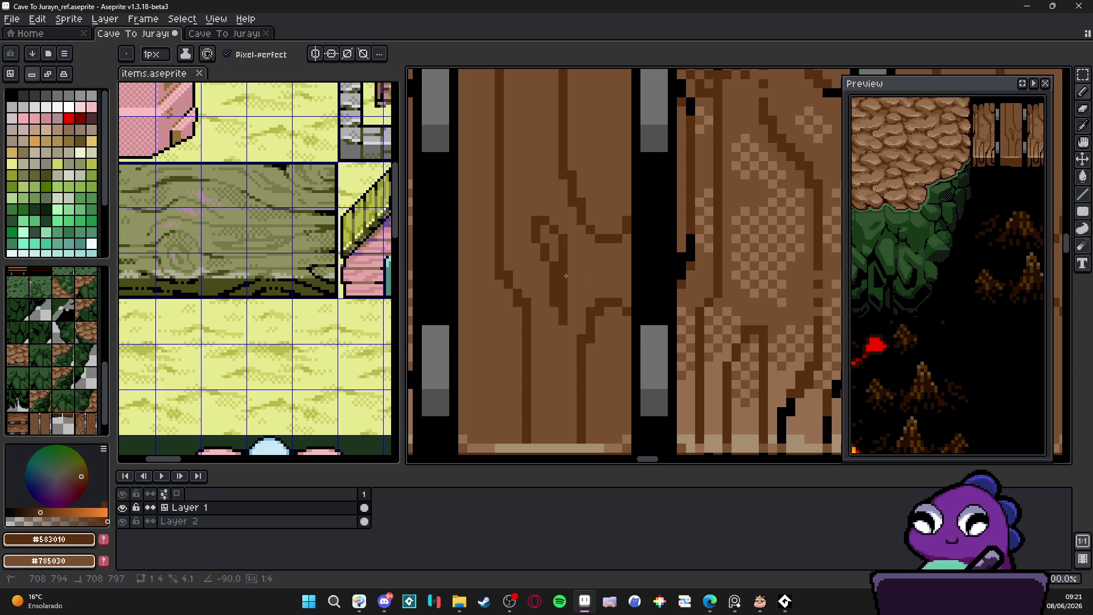
{"action": "scroll", "coordinate": [534, 213], "scroll_direction": "down", "scroll_amount": 3}
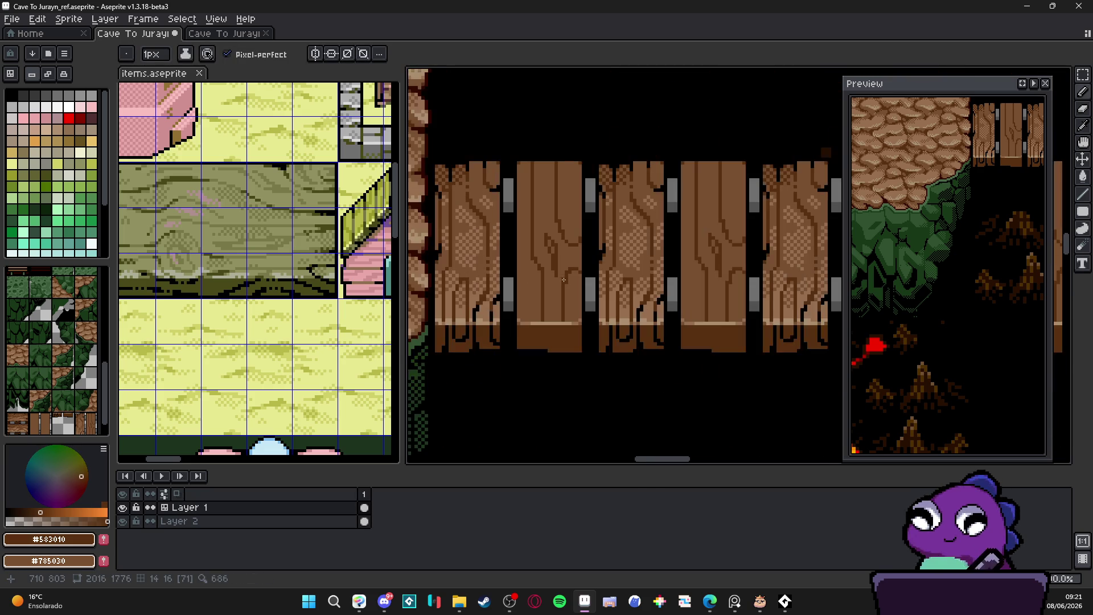
{"action": "scroll", "coordinate": [529, 305], "scroll_direction": "up", "scroll_amount": 3}
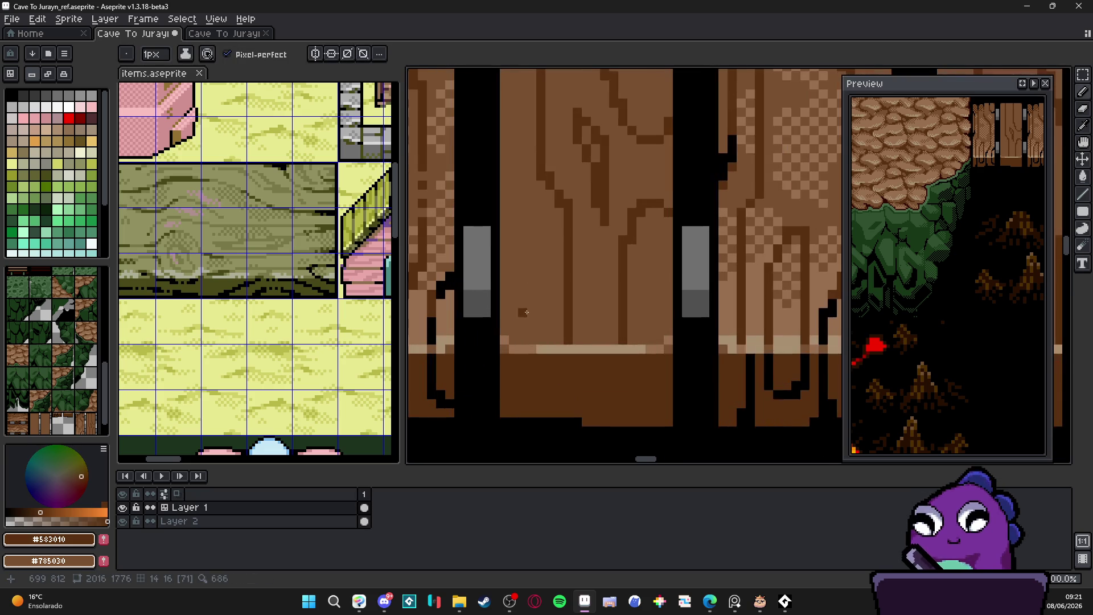
{"action": "left_click_drag", "start_coordinate": [530, 342], "coordinate": [523, 278]}
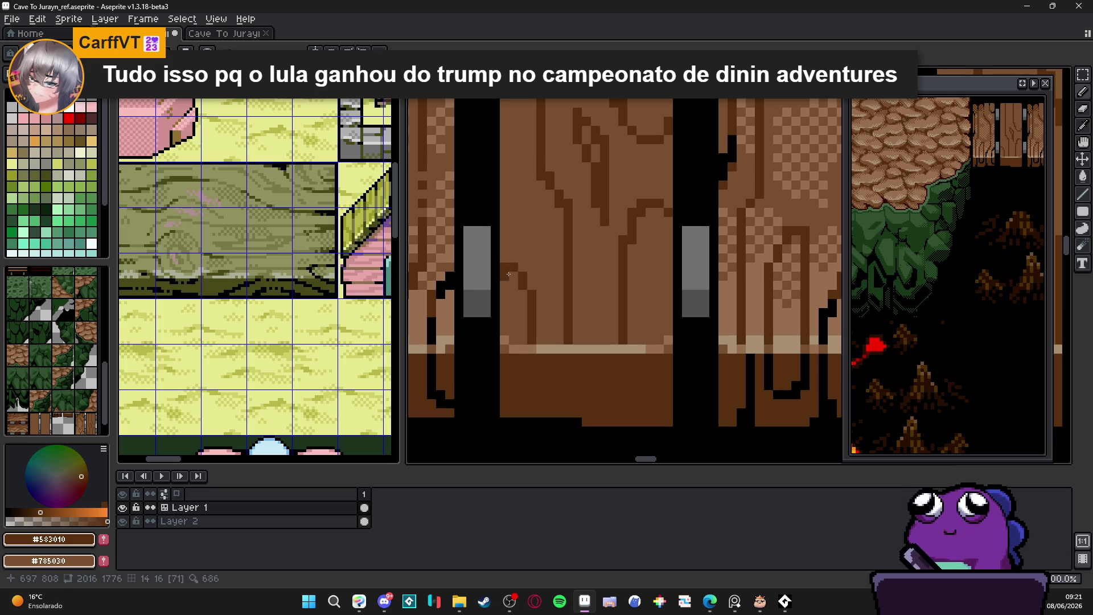
{"action": "scroll", "coordinate": [522, 291], "scroll_direction": "down", "scroll_amount": 3}
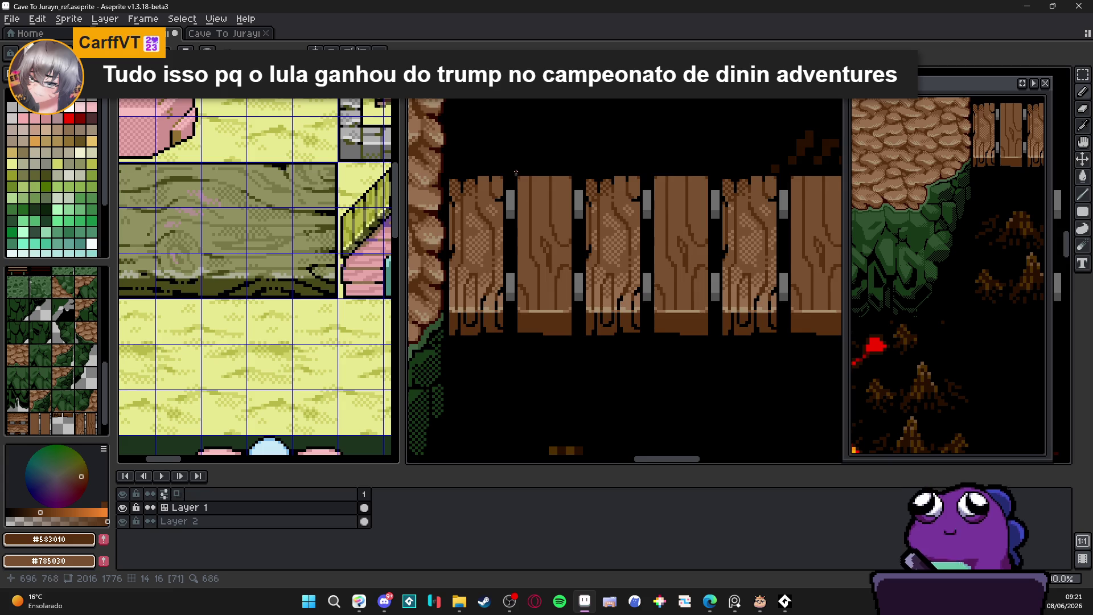
{"action": "scroll", "coordinate": [517, 175], "scroll_direction": "up", "scroll_amount": 3}
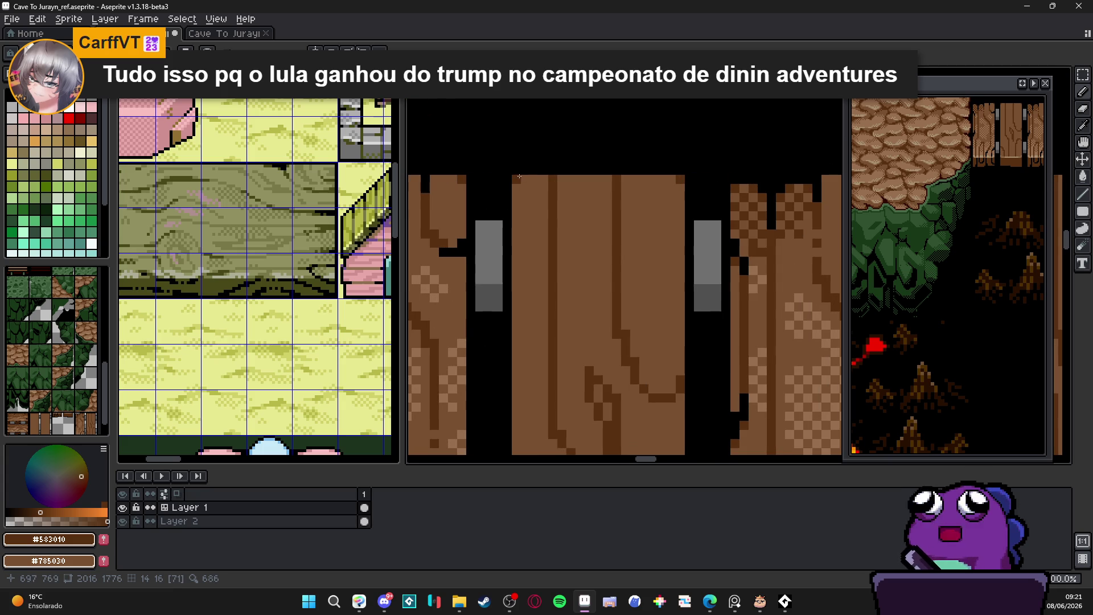
Extend a dark brown vertical grain line down the plank with extra pixels beside it.
{"action": "mouse_move", "coordinate": [523, 189]}
{"action": "left_mouse_down"}
{"action": "mouse_move", "coordinate": [525, 108]}
{"action": "mouse_move", "coordinate": [525, 225]}
{"action": "left_mouse_up"}
{"action": "left_click", "coordinate": [517, 108], "text": "alt"}
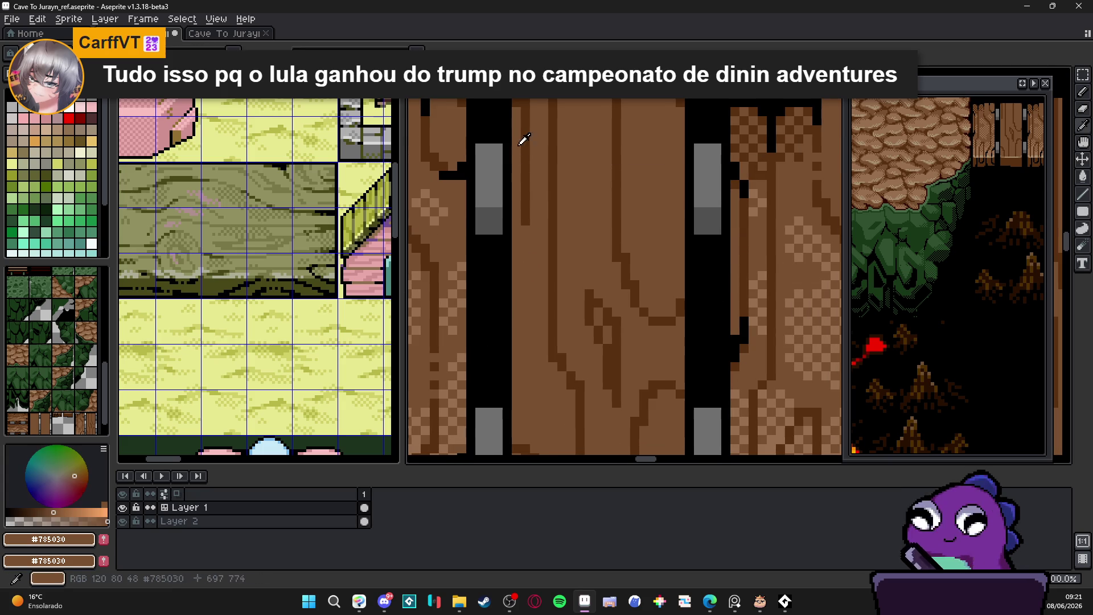
{"action": "left_click", "coordinate": [512, 105], "text": "alt"}
{"action": "left_click_drag", "start_coordinate": [526, 106], "coordinate": [525, 128]}
{"action": "left_click", "coordinate": [525, 171], "text": "alt"}
{"action": "left_click", "coordinate": [530, 230]}
{"action": "left_click_drag", "start_coordinate": [529, 228], "coordinate": [519, 262]}
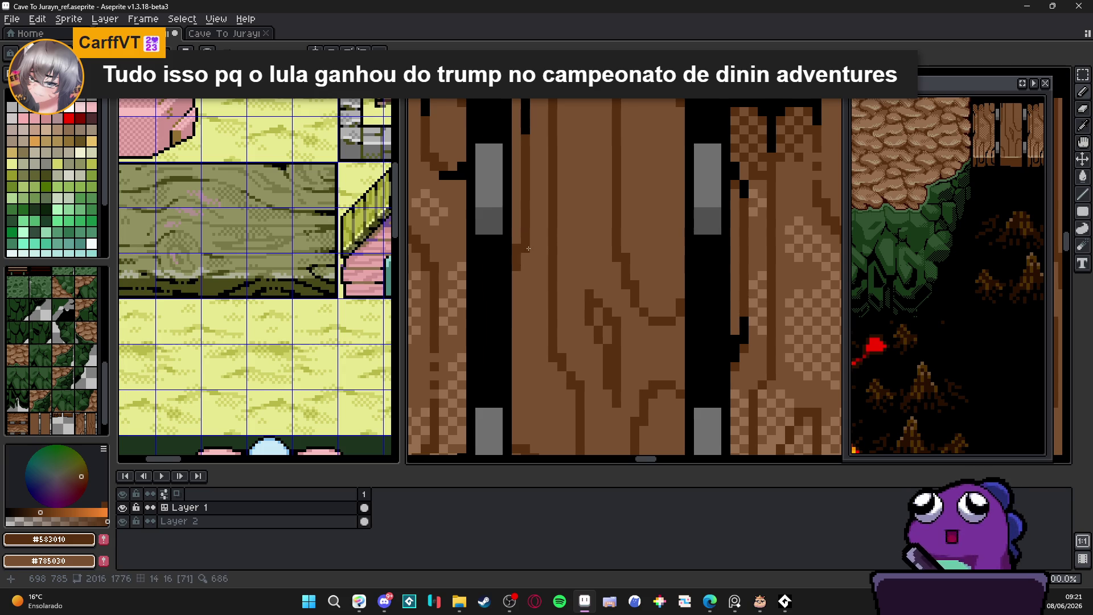
{"action": "scroll", "coordinate": [527, 248], "scroll_direction": "down", "scroll_amount": 3}
{"action": "scroll", "coordinate": [554, 274], "scroll_direction": "up", "scroll_amount": 2}
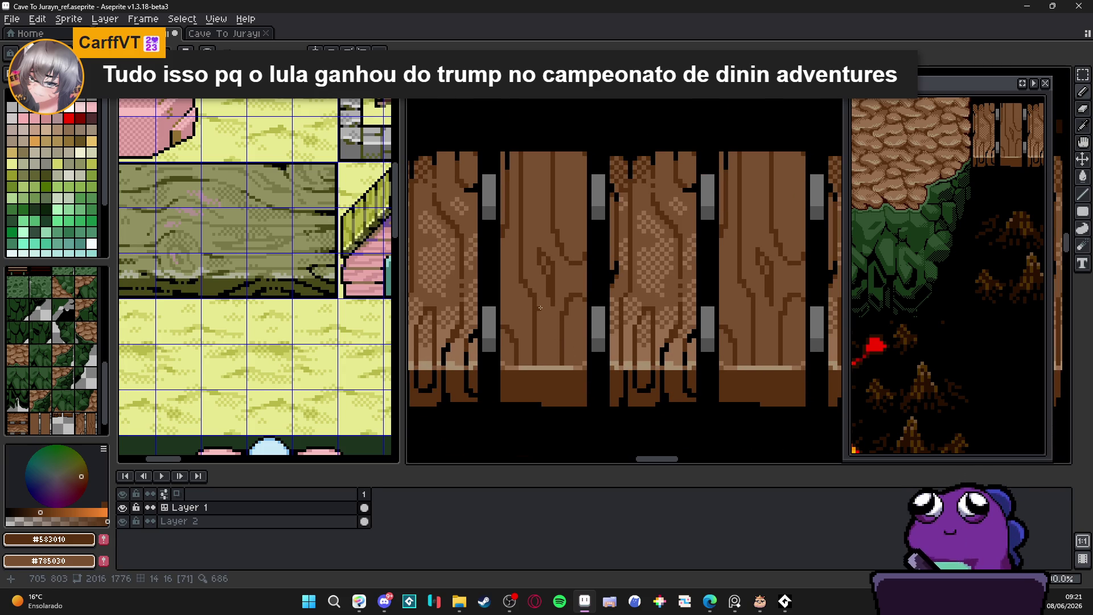
{"action": "scroll", "coordinate": [524, 225], "scroll_direction": "up", "scroll_amount": 3}
Paint the tops of three plank seams black.
{"action": "left_click", "coordinate": [524, 187], "text": "alt"}
{"action": "left_click_drag", "start_coordinate": [524, 187], "coordinate": [523, 222]}
{"action": "left_click_drag", "start_coordinate": [586, 171], "coordinate": [586, 187]}
{"action": "left_click_drag", "start_coordinate": [649, 171], "coordinate": [650, 179]}
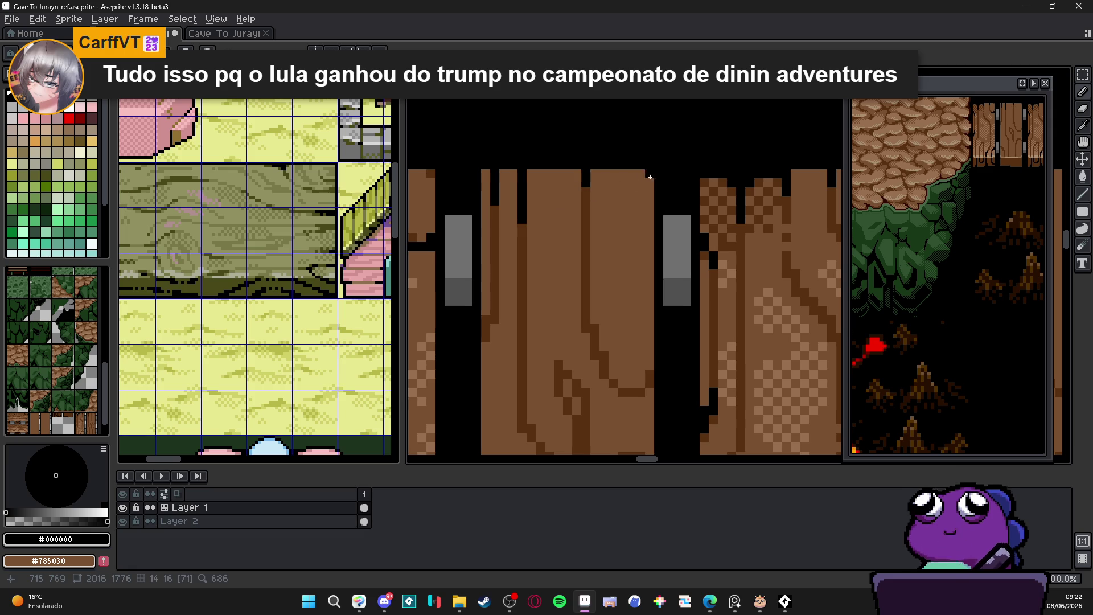
{"action": "scroll", "coordinate": [643, 199], "scroll_direction": "down", "scroll_amount": 1}
{"action": "scroll", "coordinate": [628, 293], "scroll_direction": "up", "scroll_amount": 1}
Redraw a seam line in black, touching up a small area in dark brown.
{"action": "left_click", "coordinate": [625, 291]}
{"action": "left_click_drag", "start_coordinate": [628, 297], "coordinate": [600, 308]}
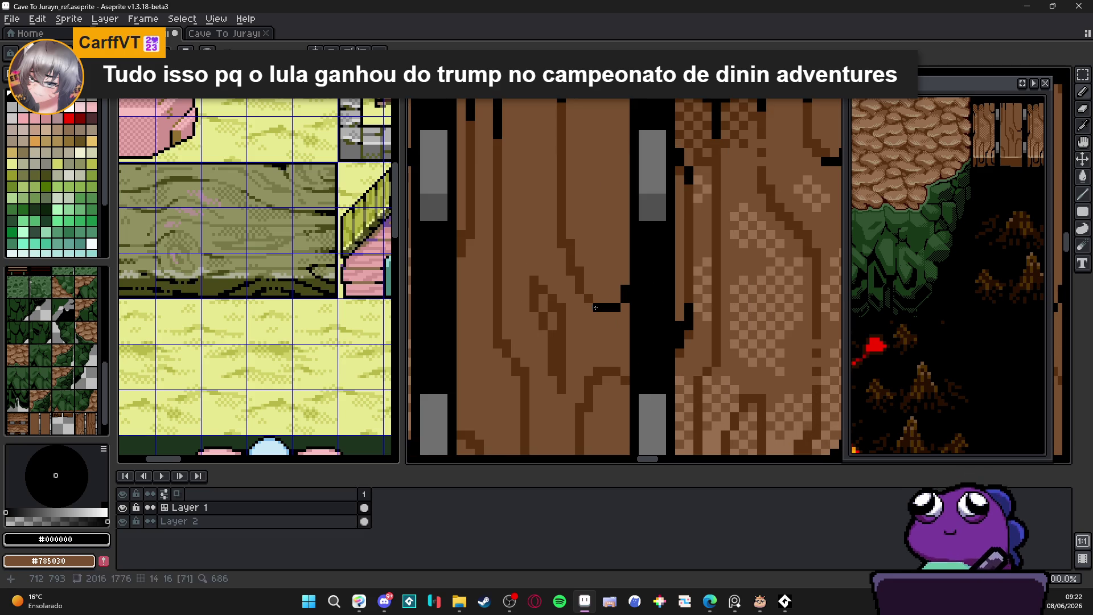
{"action": "left_click", "coordinate": [593, 299], "text": "alt"}
{"action": "left_click", "coordinate": [616, 299]}
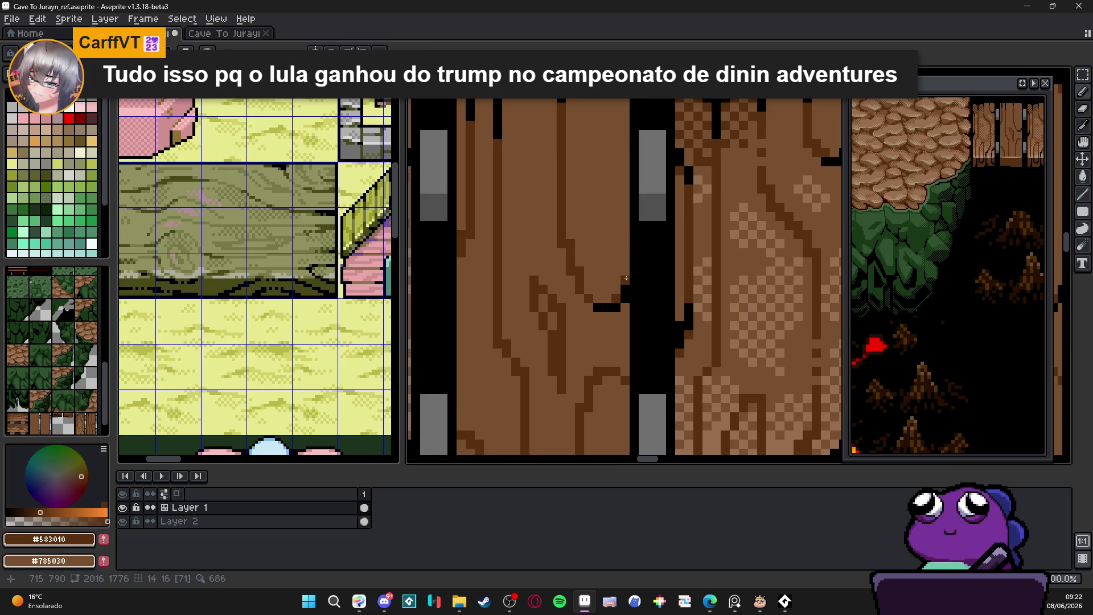
{"action": "scroll", "coordinate": [627, 278], "scroll_direction": "down", "scroll_amount": 1}
{"action": "scroll", "coordinate": [642, 316], "scroll_direction": "up", "scroll_amount": 1}
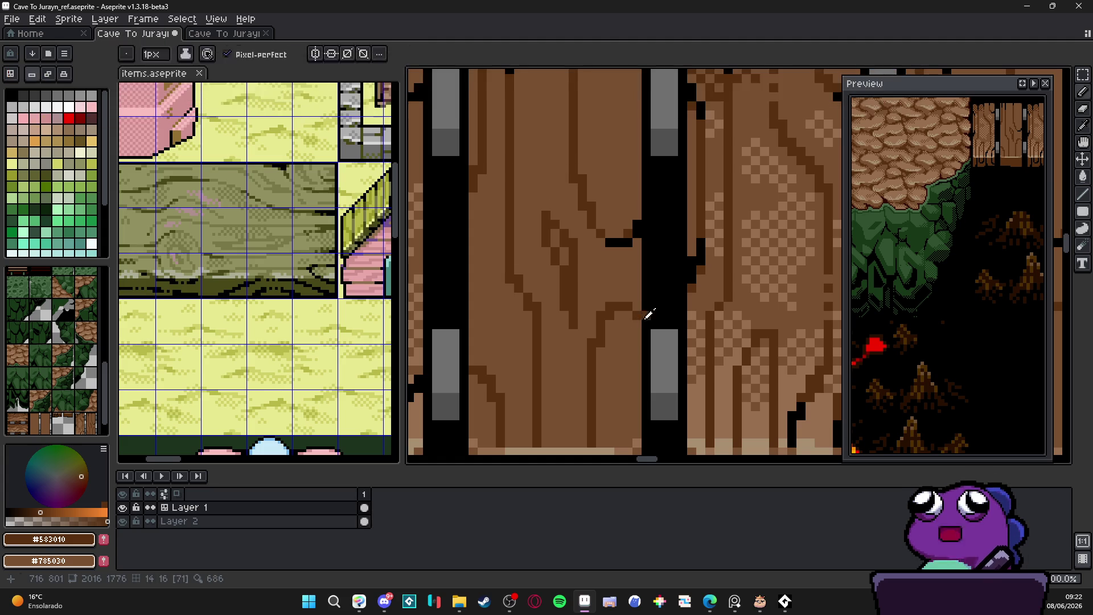
Add more black pixels along and beside the seam.
{"action": "left_click", "coordinate": [642, 319], "text": "alt"}
{"action": "left_click_drag", "start_coordinate": [626, 307], "coordinate": [616, 307]}
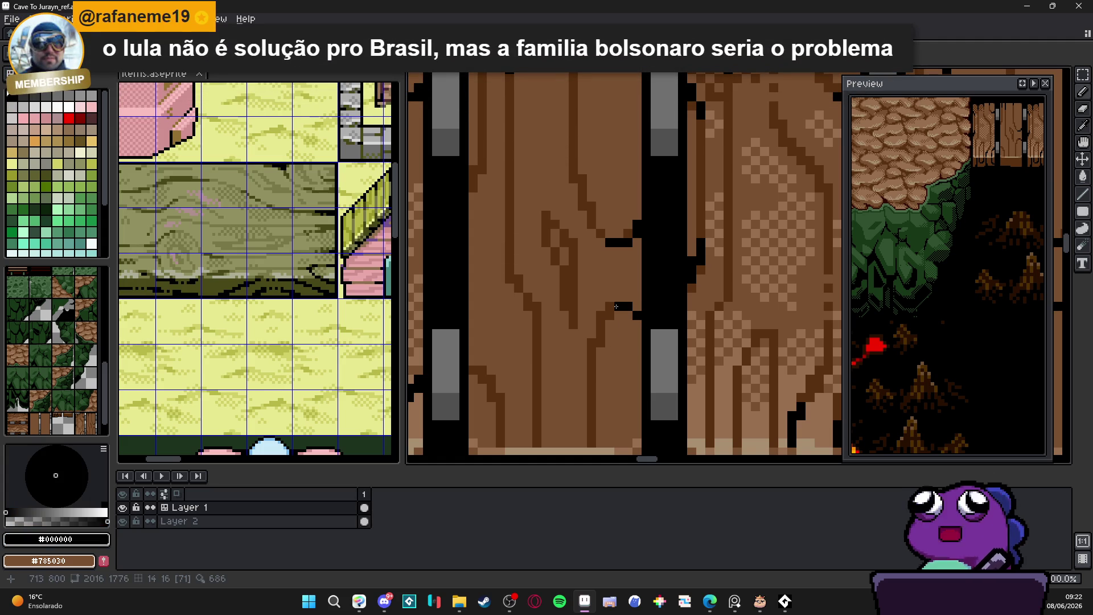
{"action": "scroll", "coordinate": [616, 306], "scroll_direction": "up", "scroll_amount": 1}
{"action": "scroll", "coordinate": [618, 256], "scroll_direction": "down", "scroll_amount": 2}
{"action": "scroll", "coordinate": [617, 228], "scroll_direction": "up", "scroll_amount": 2}
{"action": "left_click_drag", "start_coordinate": [618, 206], "coordinate": [617, 215]}
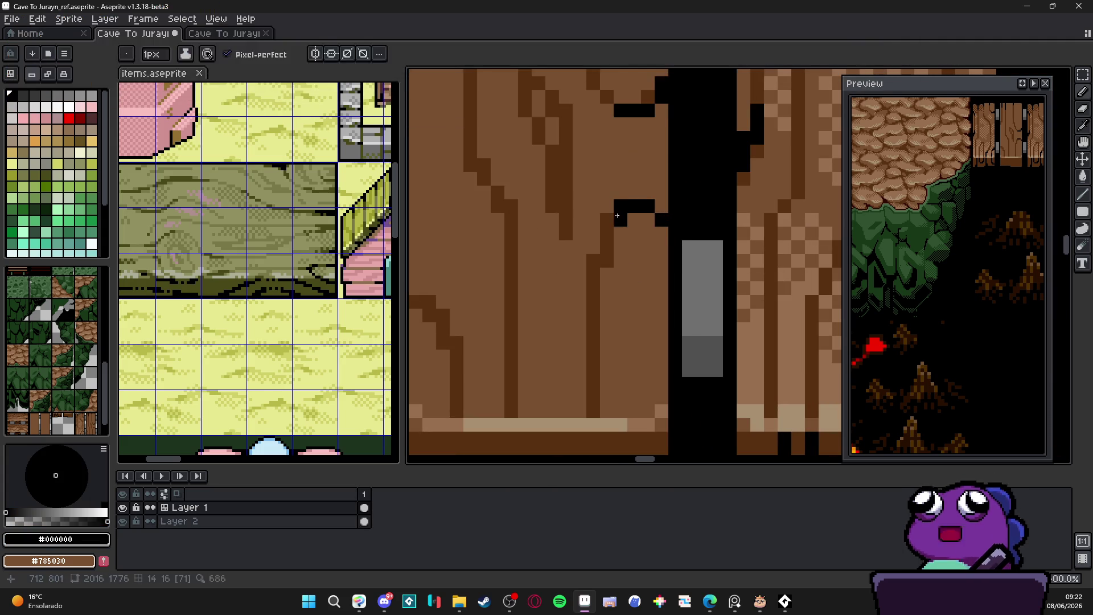
{"action": "left_click", "coordinate": [607, 220]}
{"action": "scroll", "coordinate": [607, 222], "scroll_direction": "down", "scroll_amount": 3}
{"action": "scroll", "coordinate": [607, 239], "scroll_direction": "up", "scroll_amount": 2}
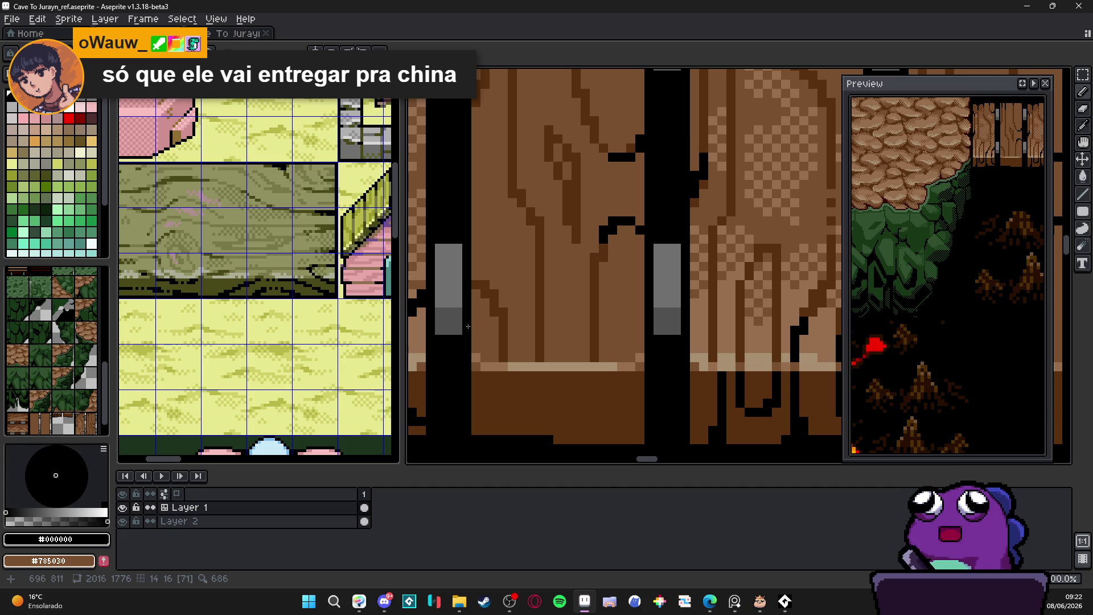
Draw black cracks below the light strip on the left planks, fixing a pixel in #583010.
{"action": "scroll", "coordinate": [459, 294], "scroll_direction": "up", "scroll_amount": 1}
{"action": "left_click_drag", "start_coordinate": [497, 279], "coordinate": [537, 397]}
{"action": "scroll", "coordinate": [523, 370], "scroll_direction": "down", "scroll_amount": 3}
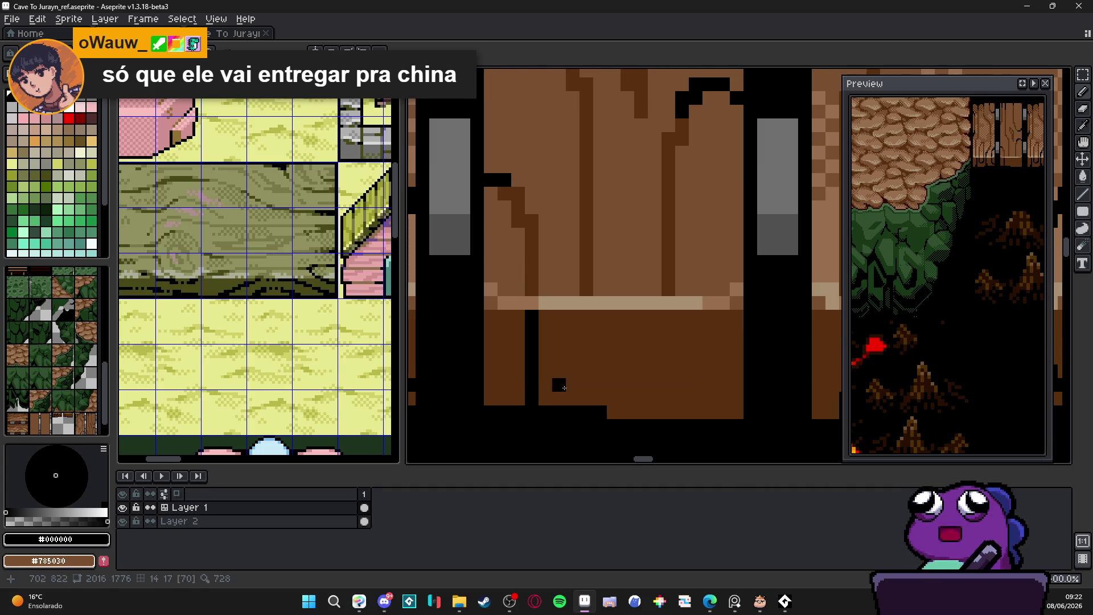
{"action": "scroll", "coordinate": [614, 371], "scroll_direction": "right", "scroll_amount": 1}
{"action": "mouse_move", "coordinate": [554, 317]}
{"action": "left_mouse_down"}
{"action": "mouse_move", "coordinate": [559, 369]}
{"action": "mouse_move", "coordinate": [581, 375]}
{"action": "mouse_move", "coordinate": [581, 419]}
{"action": "left_mouse_up"}
{"action": "left_click", "coordinate": [571, 383], "text": "alt"}
{"action": "left_click", "coordinate": [556, 377]}
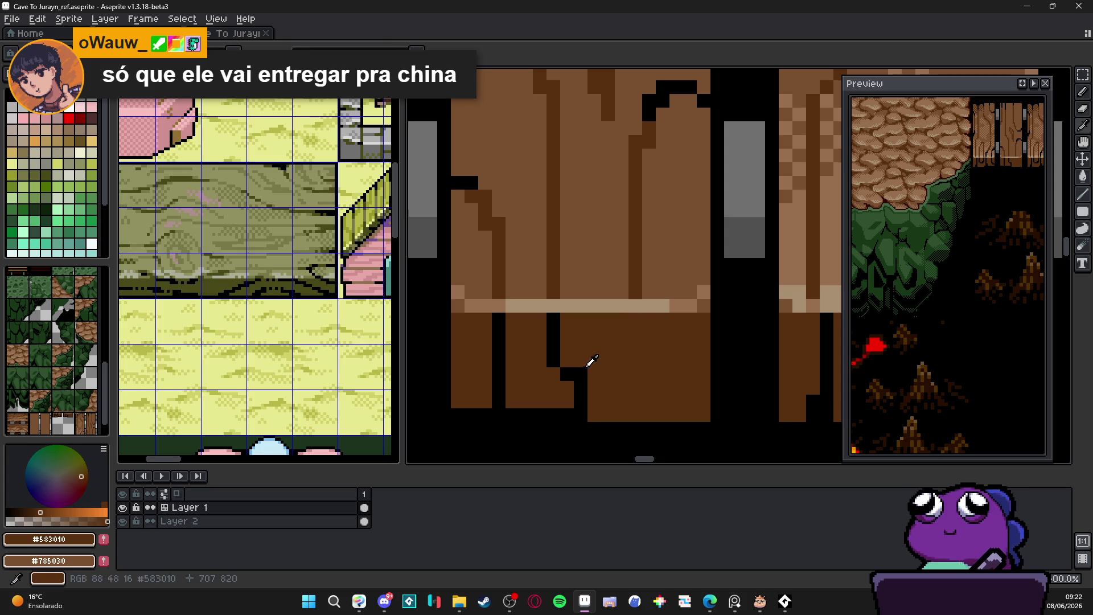
{"action": "left_click", "coordinate": [581, 387], "text": "alt"}
Carve a black crack into the next plank end and blacken its stray brown pixels.
{"action": "mouse_move", "coordinate": [635, 315]}
{"action": "left_mouse_down"}
{"action": "mouse_move", "coordinate": [639, 357]}
{"action": "mouse_move", "coordinate": [707, 375]}
{"action": "mouse_move", "coordinate": [675, 380]}
{"action": "left_mouse_up"}
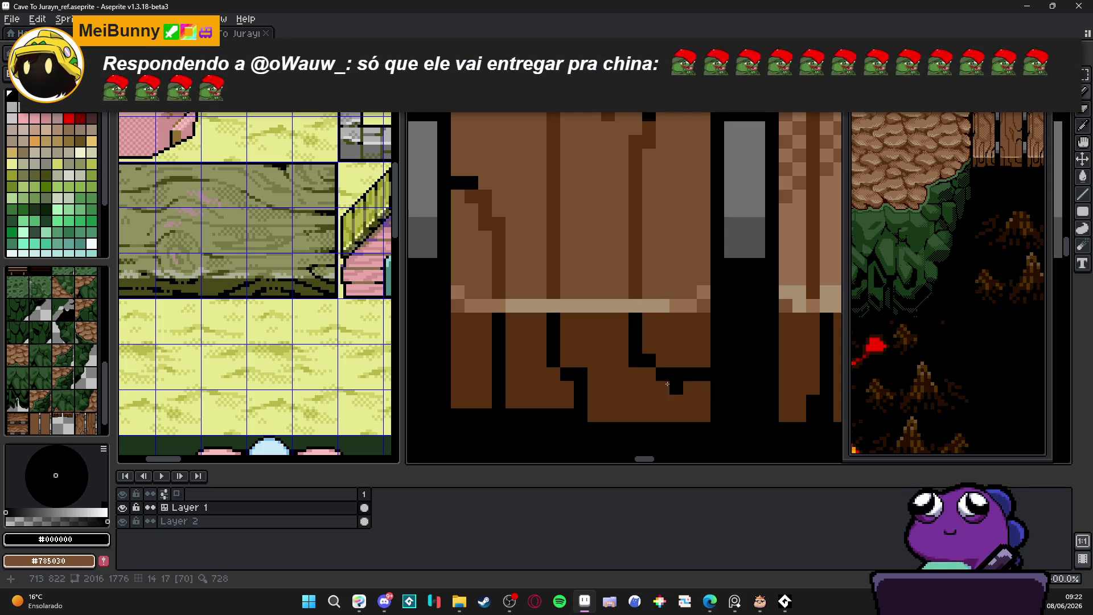
{"action": "left_click", "coordinate": [644, 374], "text": "alt"}
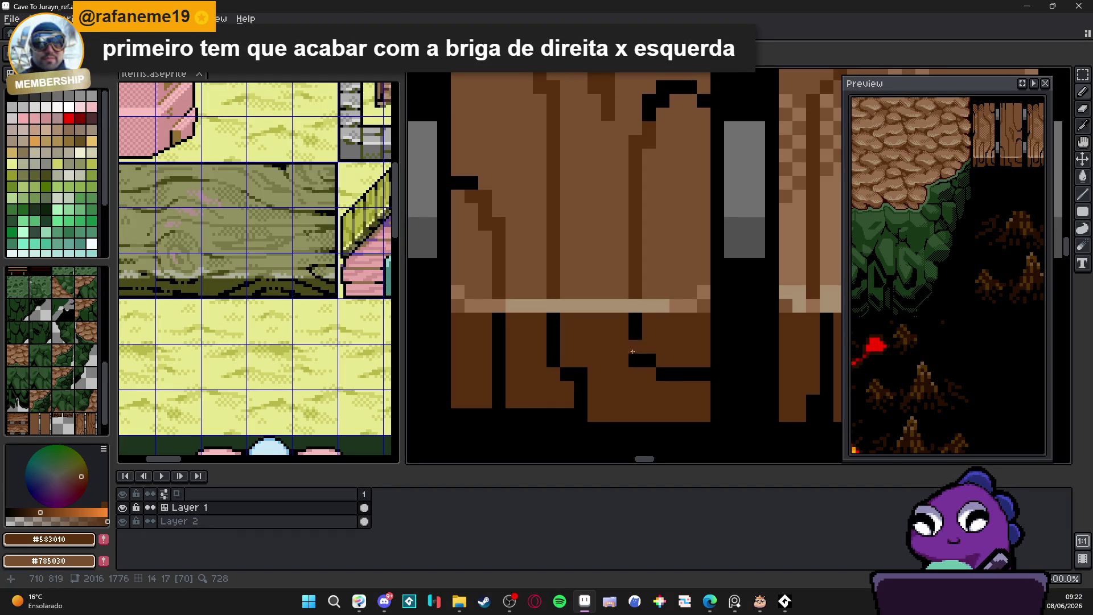
{"action": "left_click", "coordinate": [635, 342], "text": "alt"}
{"action": "left_click", "coordinate": [649, 347]}
{"action": "left_click", "coordinate": [627, 355], "text": "alt"}
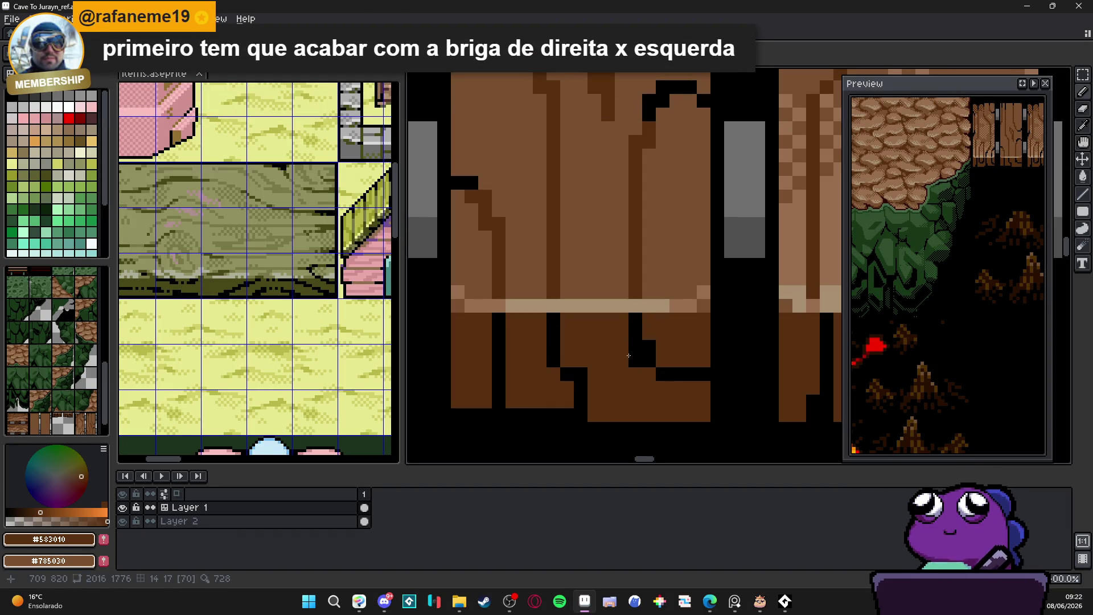
{"action": "scroll", "coordinate": [627, 355], "scroll_direction": "down", "scroll_amount": 4}
{"action": "scroll", "coordinate": [649, 376], "scroll_direction": "up", "scroll_amount": 2}
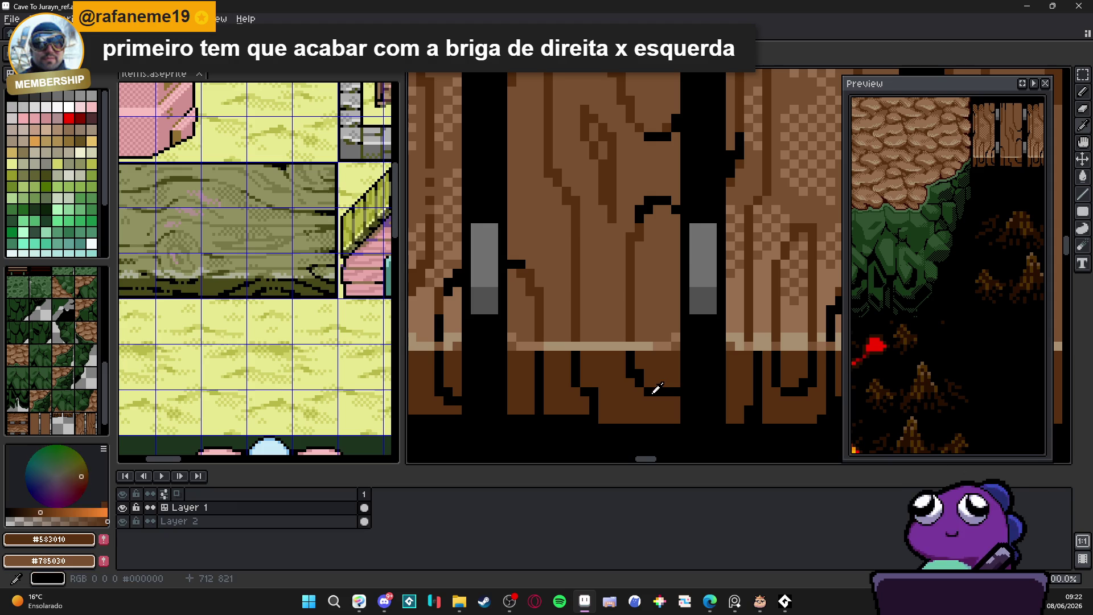
{"action": "left_click", "coordinate": [658, 389], "text": "alt"}
{"action": "scroll", "coordinate": [624, 398], "scroll_direction": "down", "scroll_amount": 2}
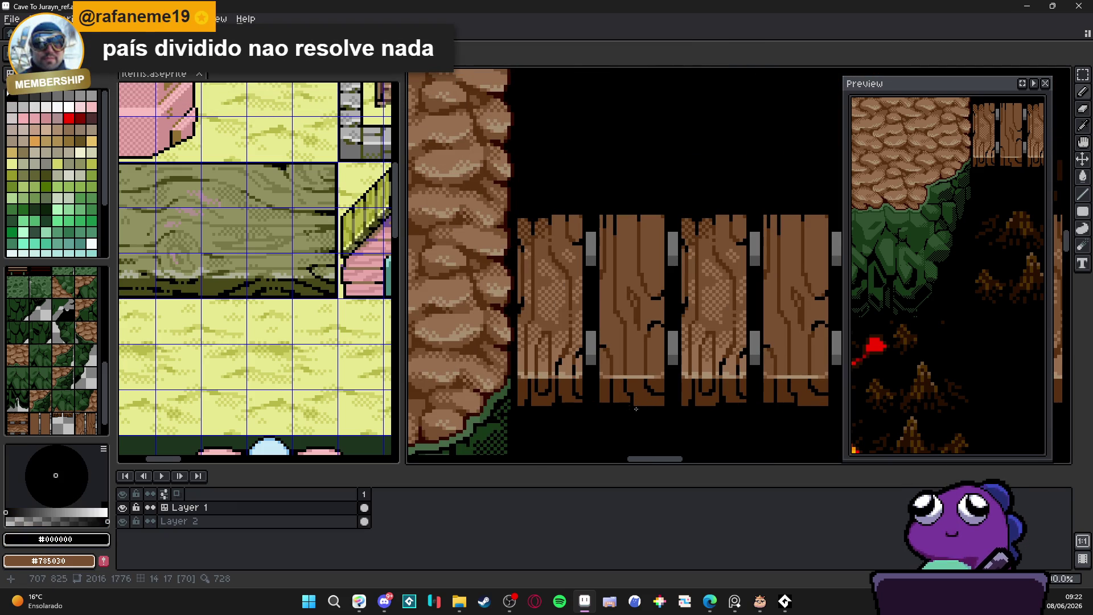
{"action": "scroll", "coordinate": [634, 409], "scroll_direction": "up", "scroll_amount": 2}
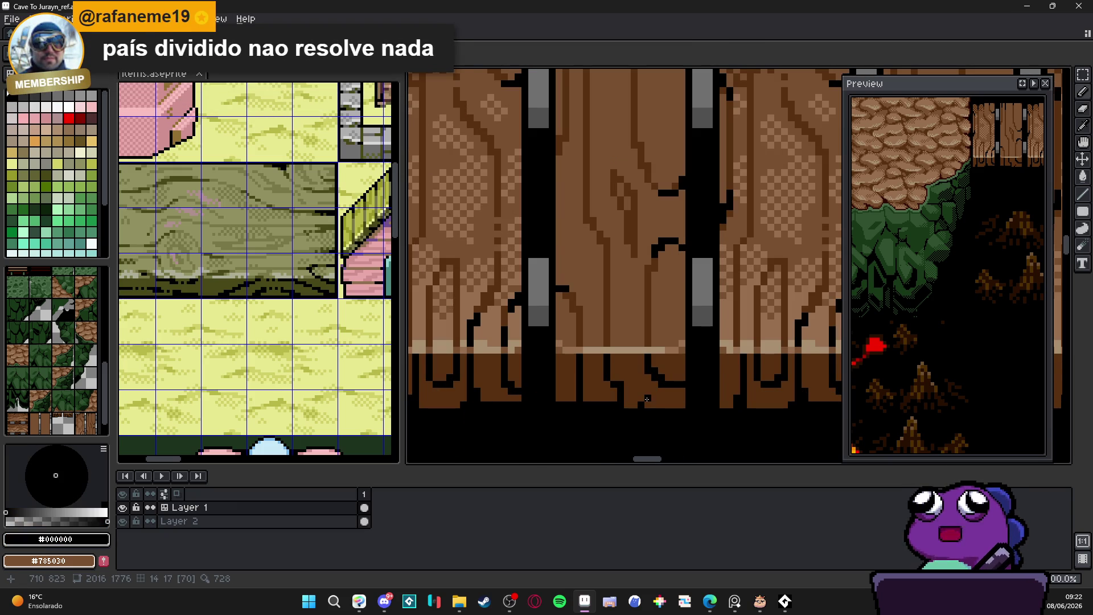
Draw a short stepped black line along the bottom of a plank.
{"action": "left_click_drag", "start_coordinate": [647, 399], "coordinate": [669, 401]}
{"action": "left_click", "coordinate": [671, 402]}
{"action": "scroll", "coordinate": [641, 399], "scroll_direction": "down", "scroll_amount": 2}
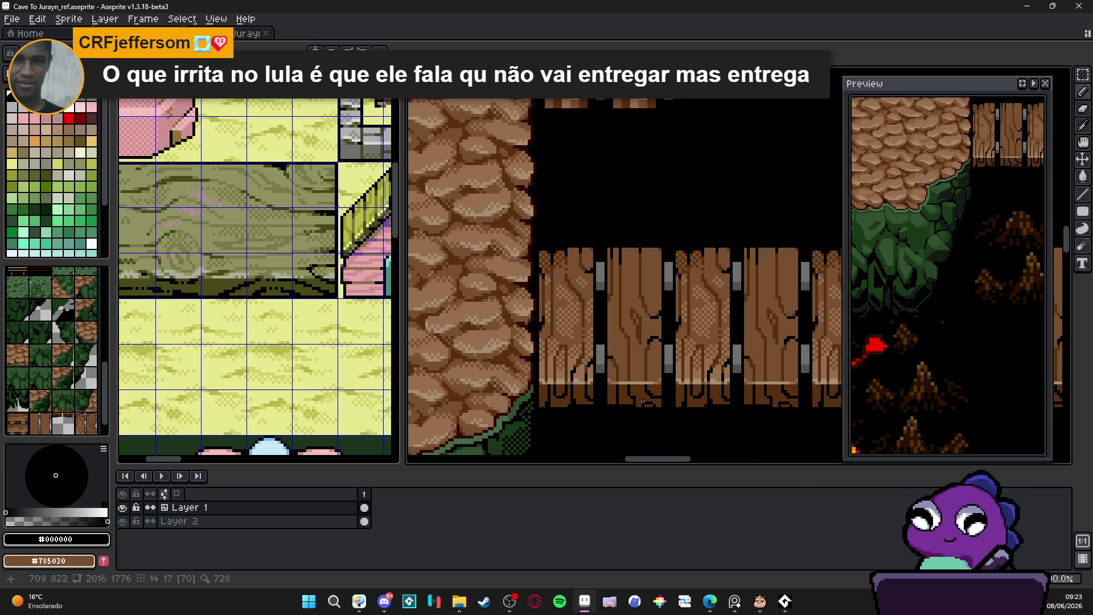
{"action": "scroll", "coordinate": [637, 399], "scroll_direction": "up", "scroll_amount": 1}
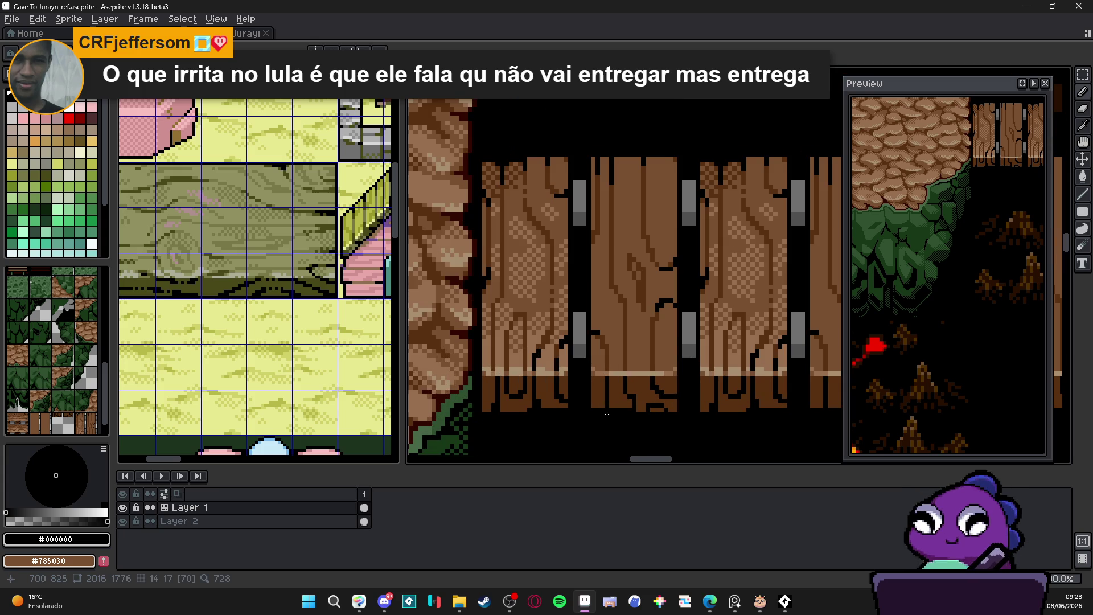
{"action": "scroll", "coordinate": [608, 411], "scroll_direction": "up", "scroll_amount": 1}
{"action": "scroll", "coordinate": [584, 404], "scroll_direction": "up", "scroll_amount": 1}
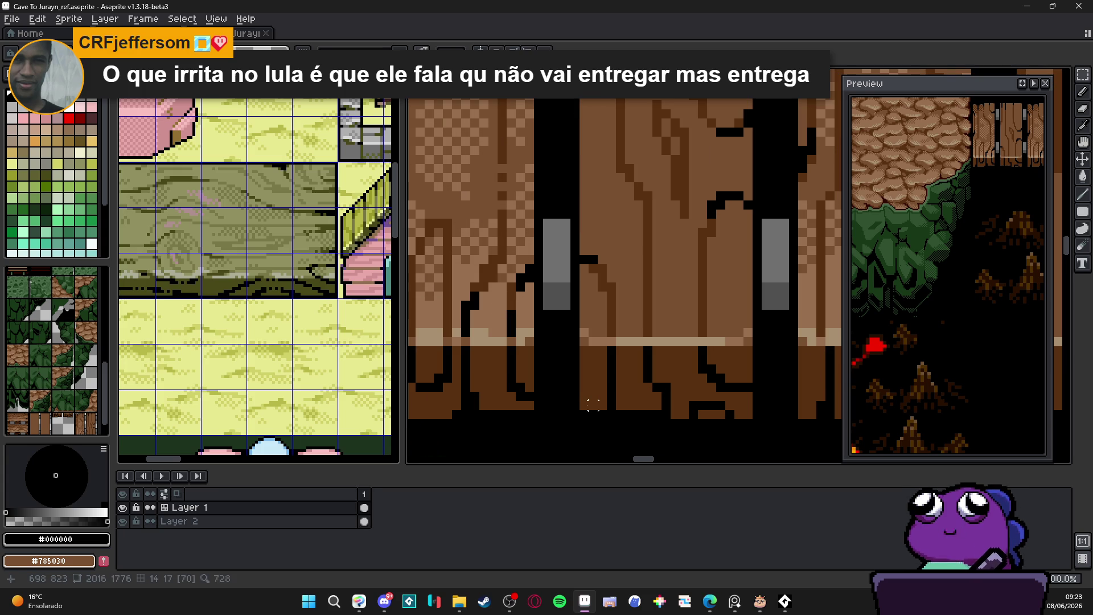
Stretch a small block of plank pixels taller.
{"action": "mouse_move", "coordinate": [580, 373]}
{"action": "left_mouse_down"}
{"action": "mouse_move", "coordinate": [608, 411]}
{"action": "mouse_move", "coordinate": [592, 427]}
{"action": "left_mouse_up"}
{"action": "scroll", "coordinate": [620, 419], "scroll_direction": "down", "scroll_amount": 3}
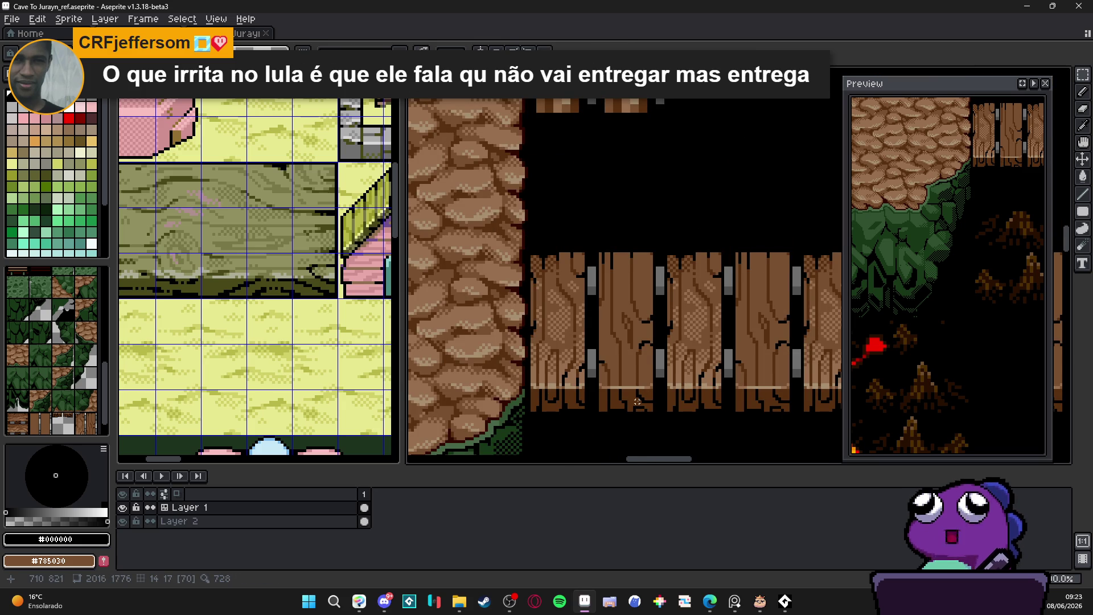
{"action": "scroll", "coordinate": [637, 401], "scroll_direction": "up", "scroll_amount": 1}
{"action": "scroll", "coordinate": [628, 396], "scroll_direction": "up", "scroll_amount": 1}
{"action": "scroll", "coordinate": [627, 397], "scroll_direction": "down", "scroll_amount": 2}
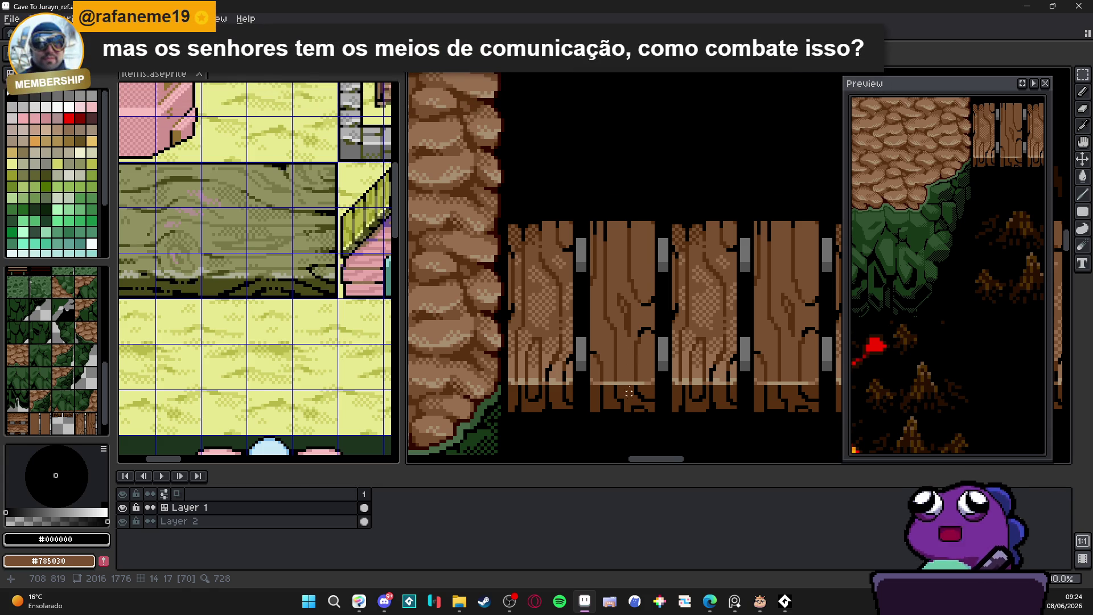
Marquee-select the middle plank, then the right plank, to shift each lower.
{"action": "scroll", "coordinate": [603, 238], "scroll_direction": "up", "scroll_amount": 2}
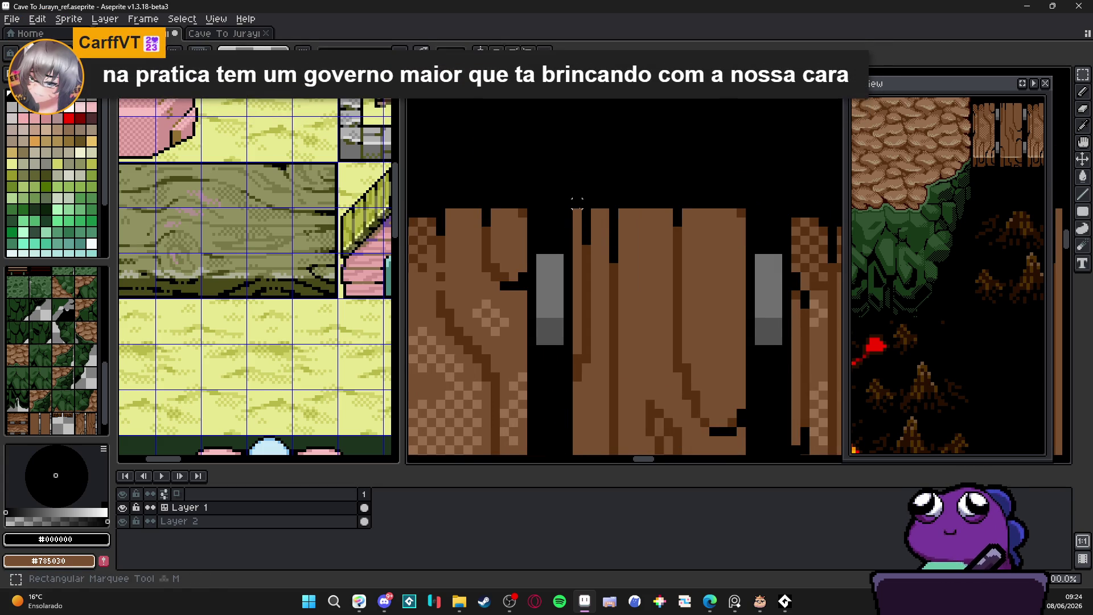
{"action": "scroll", "coordinate": [589, 216], "scroll_direction": "up", "scroll_amount": 1}
{"action": "mouse_move", "coordinate": [587, 198]}
{"action": "left_mouse_down"}
{"action": "mouse_move", "coordinate": [641, 307]}
{"action": "mouse_move", "coordinate": [627, 289]}
{"action": "left_mouse_up"}
{"action": "scroll", "coordinate": [598, 285], "scroll_direction": "down", "scroll_amount": 2}
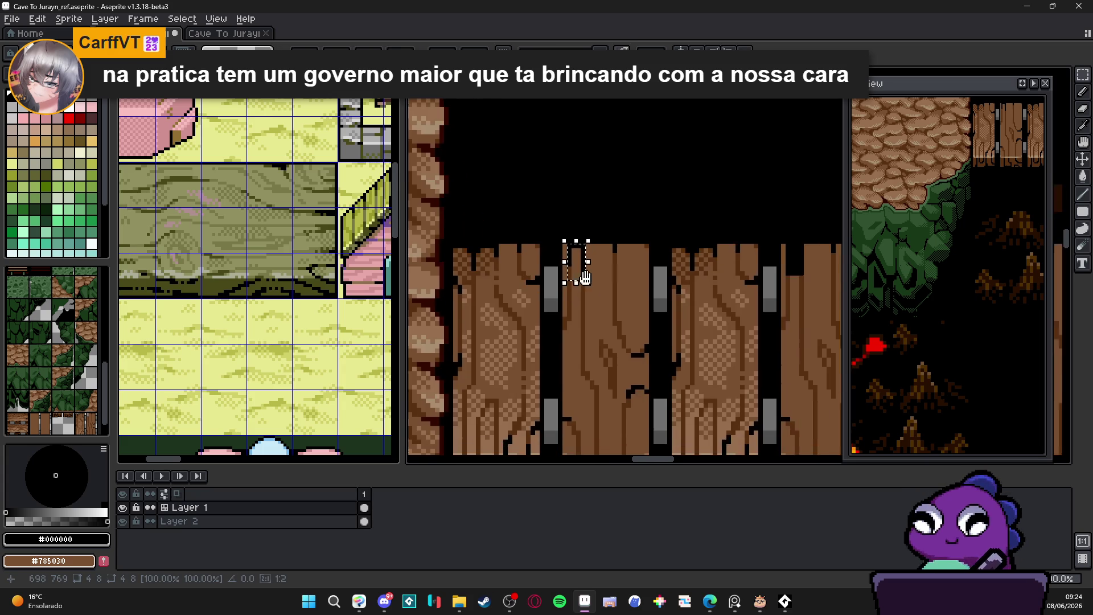
{"action": "scroll", "coordinate": [618, 239], "scroll_direction": "up", "scroll_amount": 1}
{"action": "left_click_drag", "start_coordinate": [607, 239], "coordinate": [688, 319]}
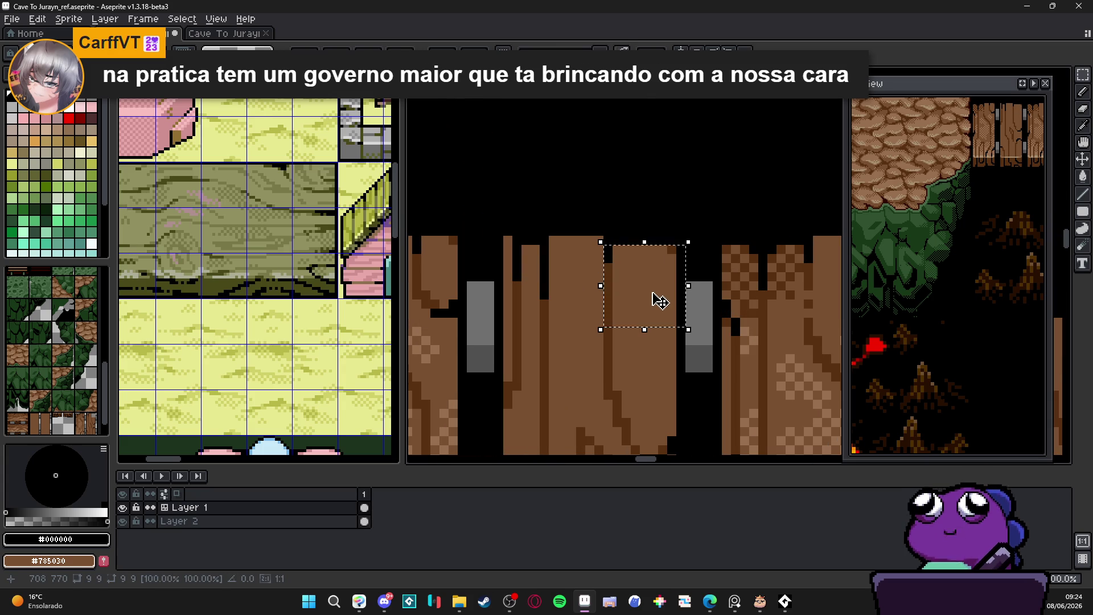
{"action": "scroll", "coordinate": [578, 299], "scroll_direction": "down", "scroll_amount": 3}
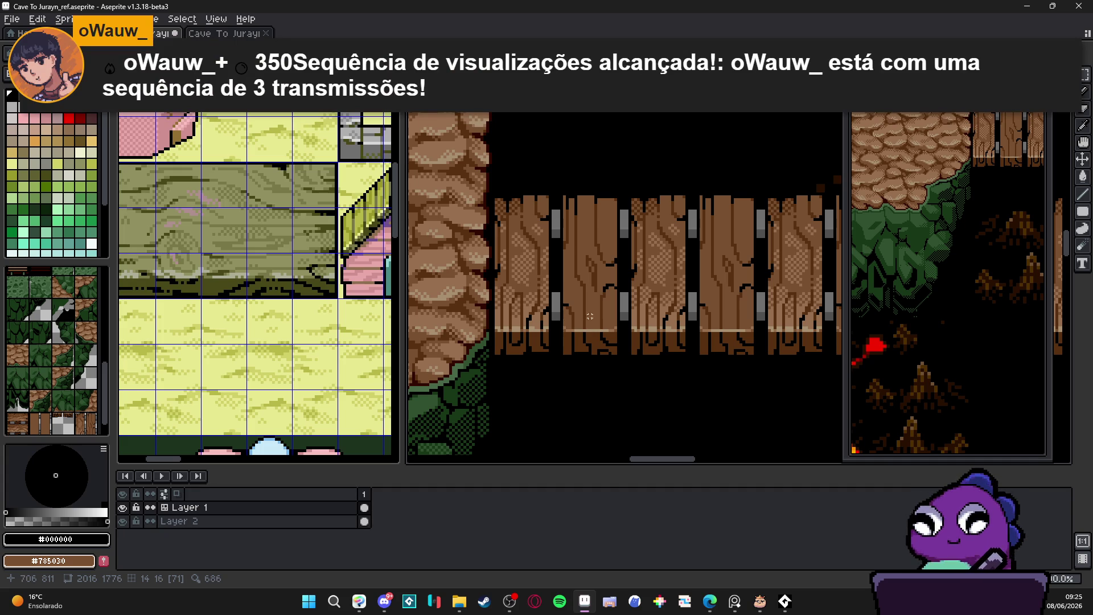
{"action": "scroll", "coordinate": [586, 312], "scroll_direction": "up", "scroll_amount": 1}
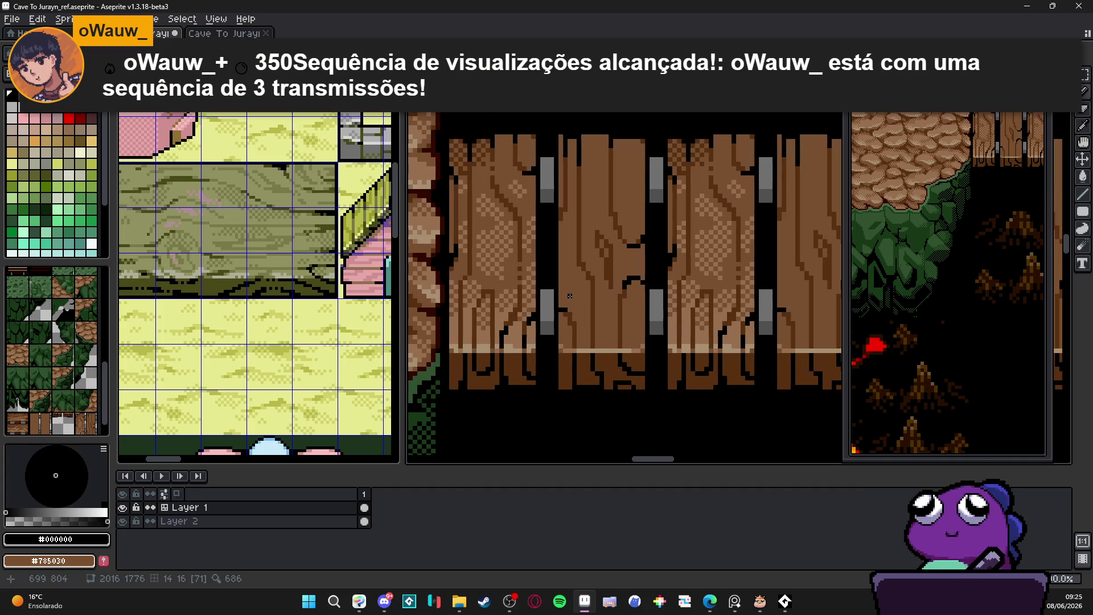
{"action": "scroll", "coordinate": [583, 310], "scroll_direction": "down", "scroll_amount": 1}
{"action": "mouse_move", "coordinate": [569, 177]}
{"action": "left_mouse_down"}
{"action": "mouse_move", "coordinate": [586, 308]}
{"action": "mouse_move", "coordinate": [569, 336]}
{"action": "left_mouse_up"}
{"action": "left_click", "coordinate": [574, 308]}
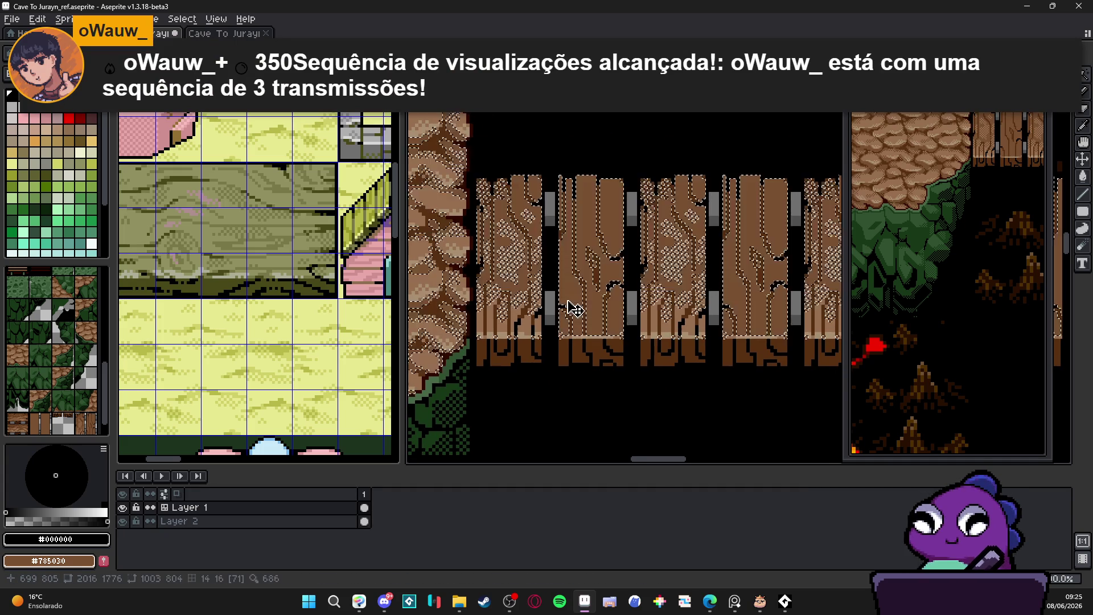
{"action": "scroll", "coordinate": [520, 296], "scroll_direction": "up", "scroll_amount": 2}
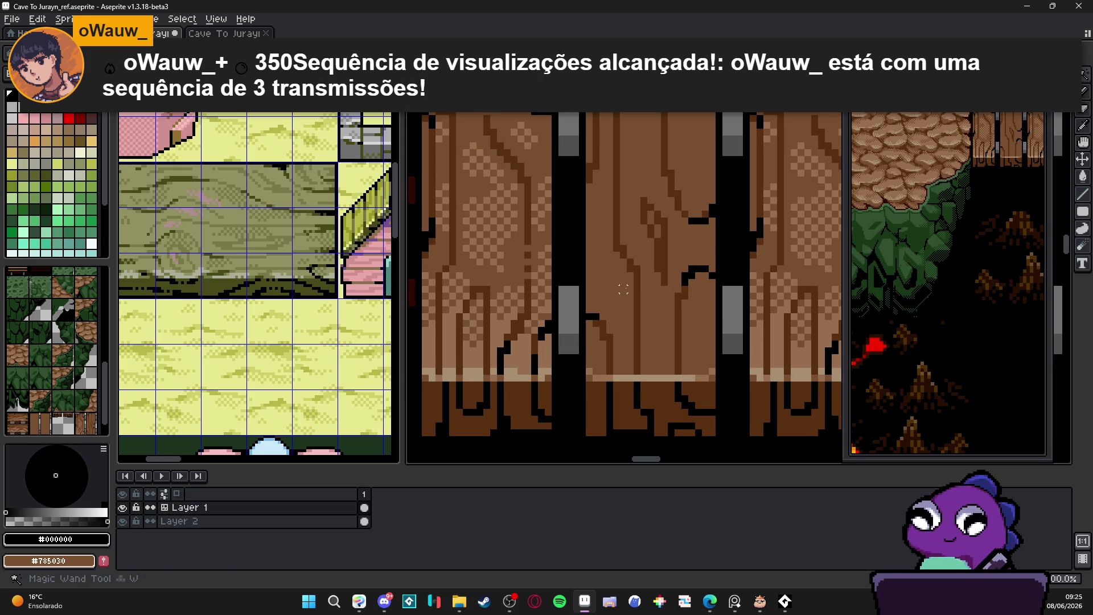
{"action": "scroll", "coordinate": [486, 337], "scroll_direction": "up", "scroll_amount": 2}
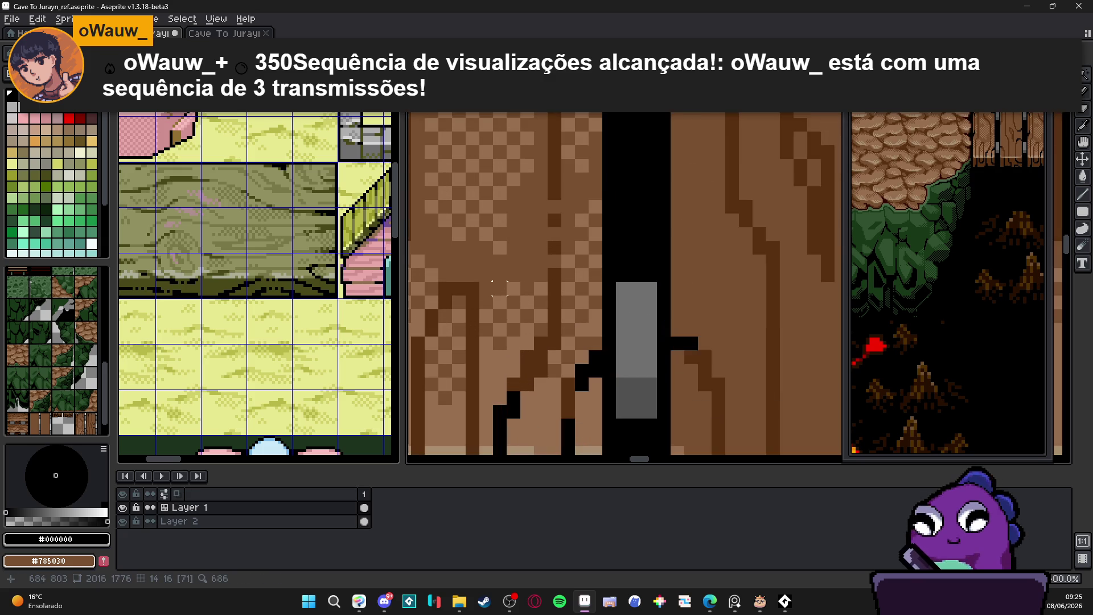
{"action": "left_click_drag", "start_coordinate": [500, 289], "coordinate": [512, 302]}
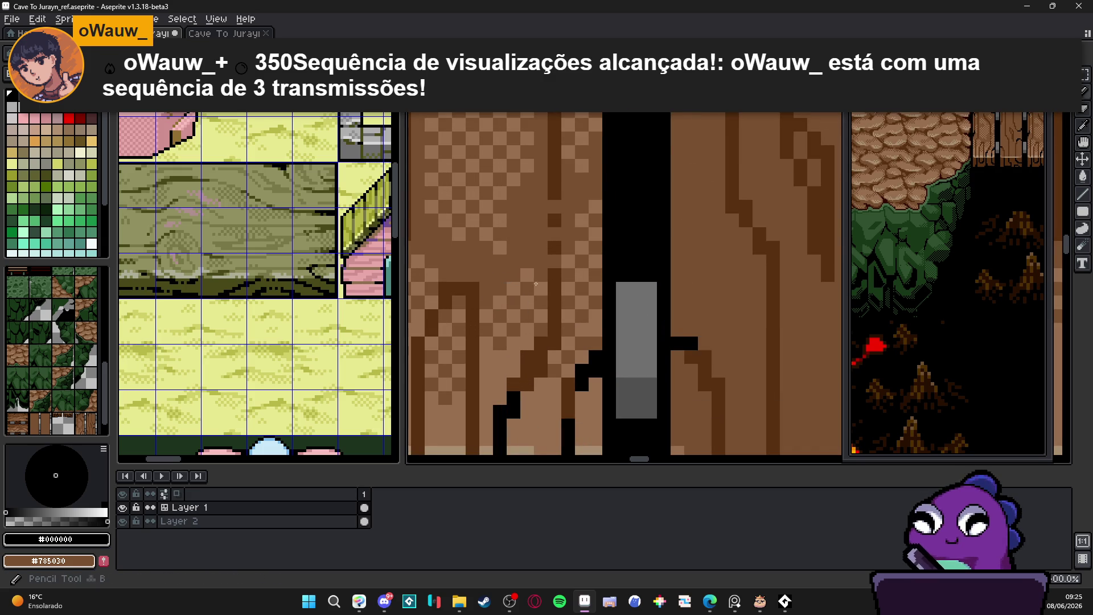
{"action": "scroll", "coordinate": [515, 297], "scroll_direction": "down", "scroll_amount": 2}
{"action": "key", "text": "w"}
{"action": "left_click", "coordinate": [569, 288]}
{"action": "scroll", "coordinate": [550, 293], "scroll_direction": "up", "scroll_amount": 2}
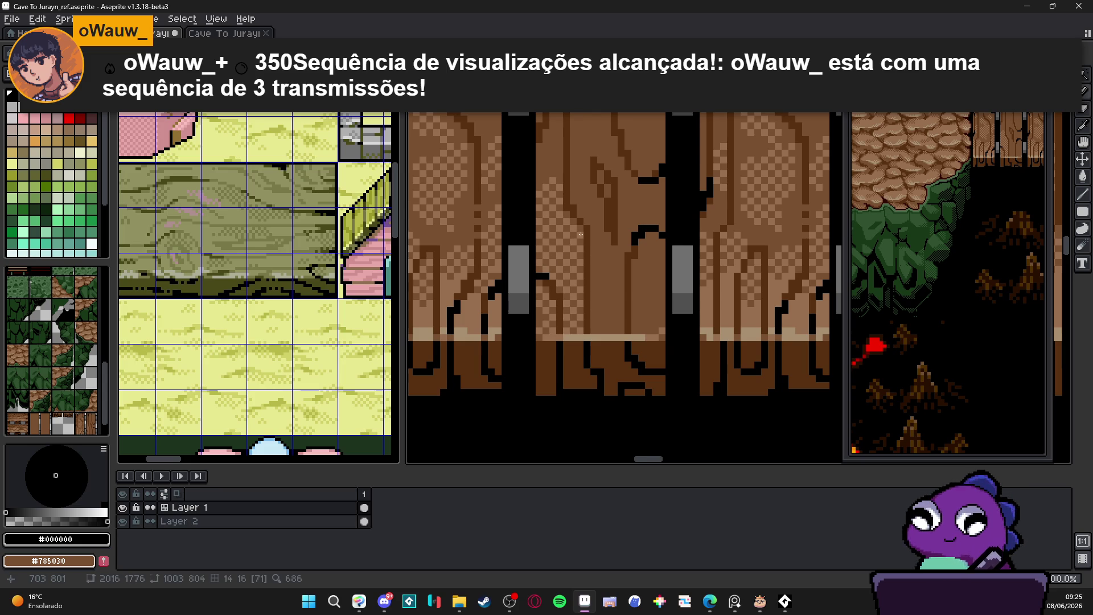
{"action": "scroll", "coordinate": [578, 231], "scroll_direction": "down", "scroll_amount": 2}
{"action": "scroll", "coordinate": [578, 247], "scroll_direction": "up", "scroll_amount": 2}
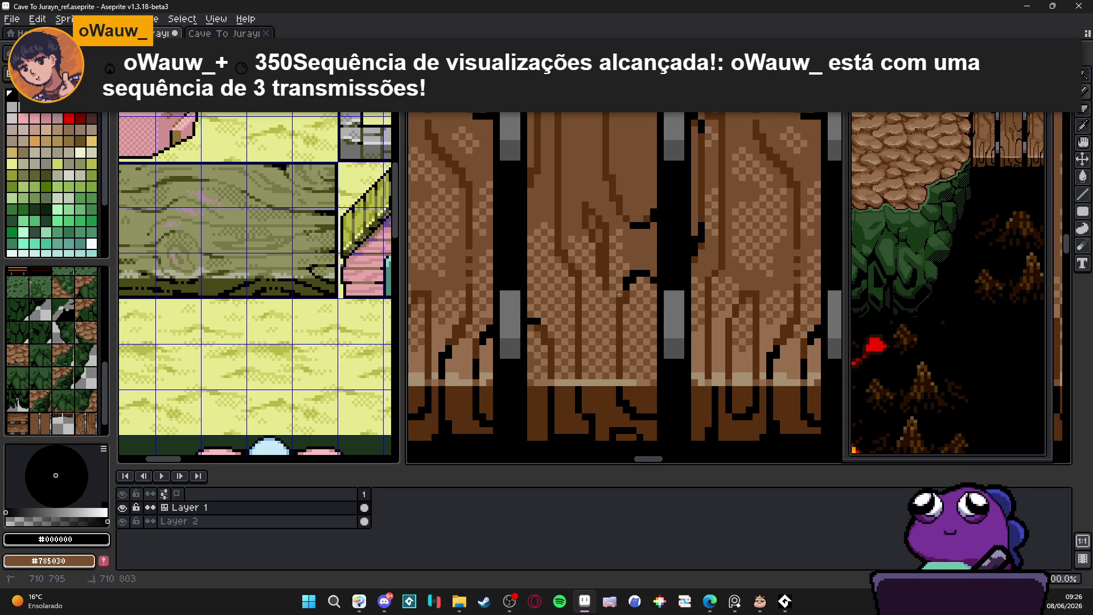
{"action": "left_click_drag", "start_coordinate": [607, 213], "coordinate": [628, 293]}
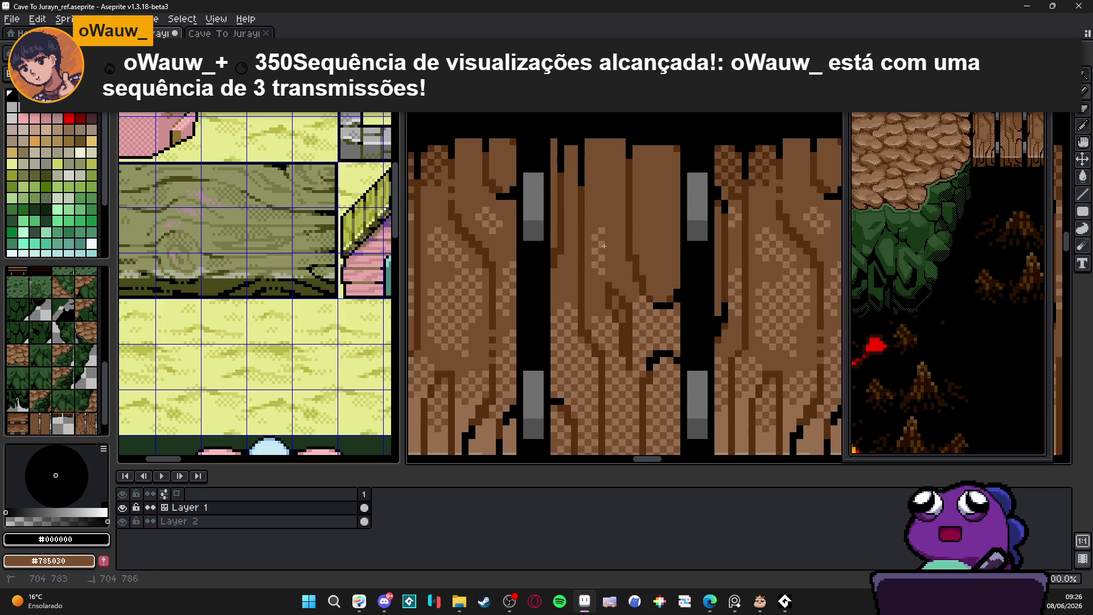
{"action": "scroll", "coordinate": [603, 258], "scroll_direction": "down", "scroll_amount": 4}
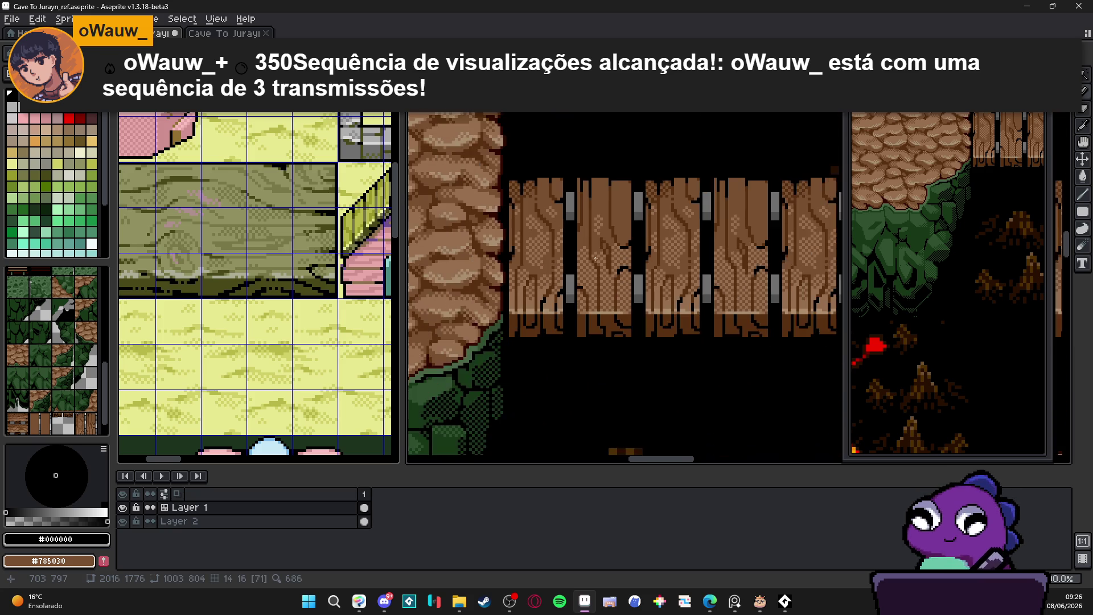
{"action": "scroll", "coordinate": [597, 258], "scroll_direction": "up", "scroll_amount": 2}
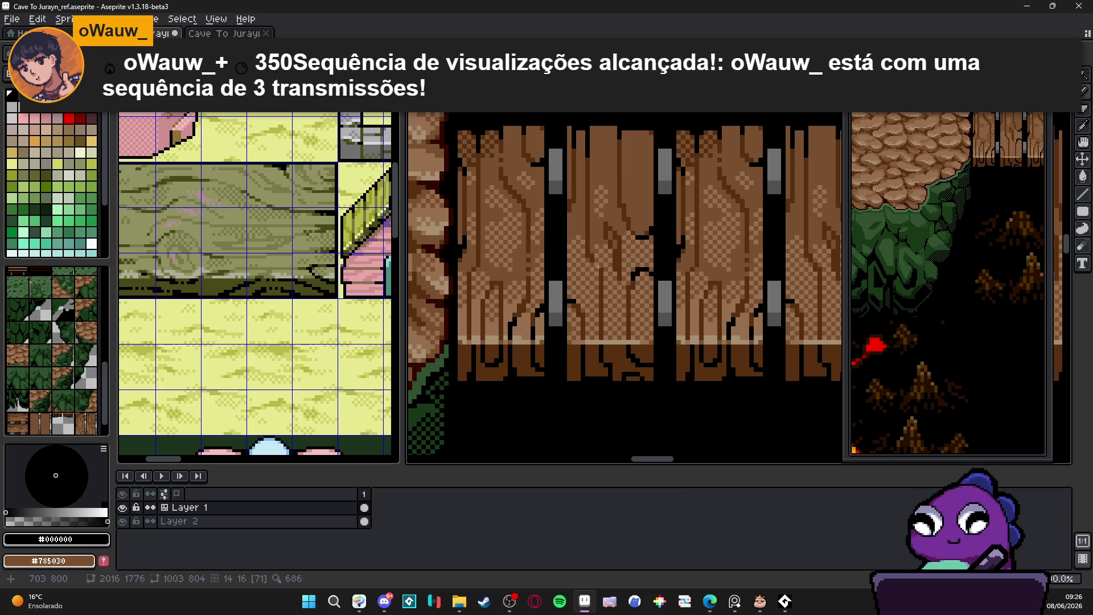
{"action": "scroll", "coordinate": [598, 266], "scroll_direction": "down", "scroll_amount": 3}
{"action": "scroll", "coordinate": [623, 265], "scroll_direction": "up", "scroll_amount": 2}
{"action": "scroll", "coordinate": [616, 226], "scroll_direction": "down", "scroll_amount": 1}
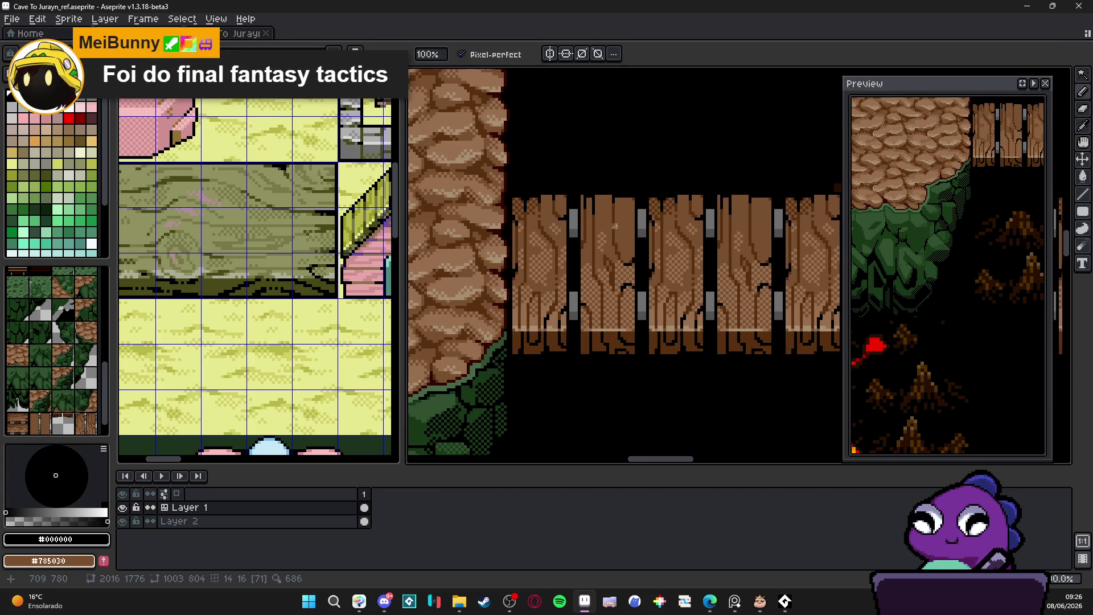
{"action": "scroll", "coordinate": [619, 316], "scroll_direction": "down", "scroll_amount": 1}
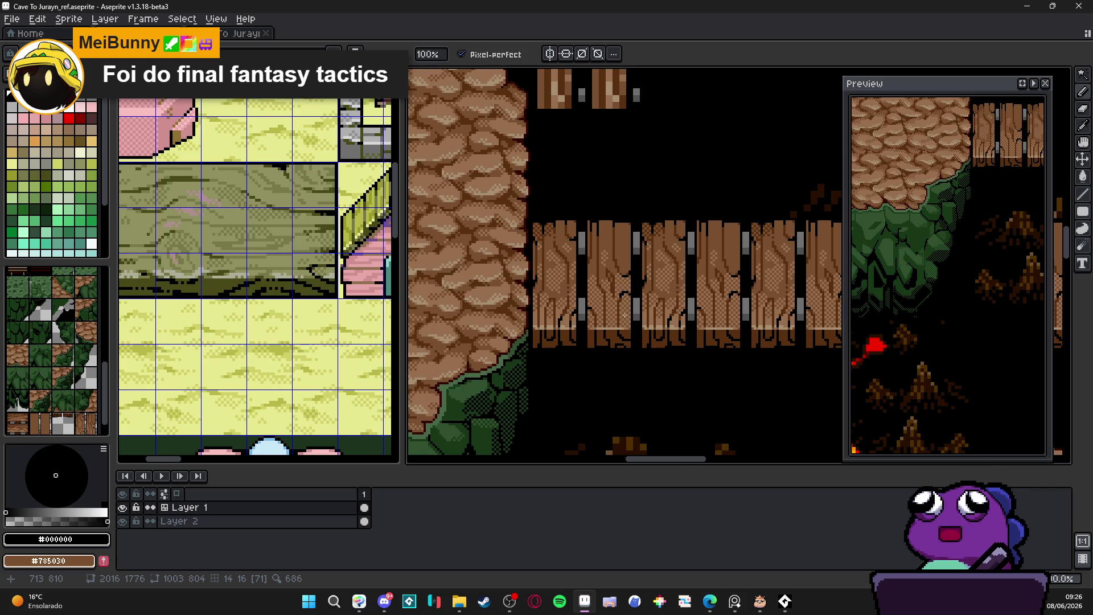
{"action": "scroll", "coordinate": [621, 317], "scroll_direction": "up", "scroll_amount": 2}
{"action": "scroll", "coordinate": [609, 324], "scroll_direction": "down", "scroll_amount": 2}
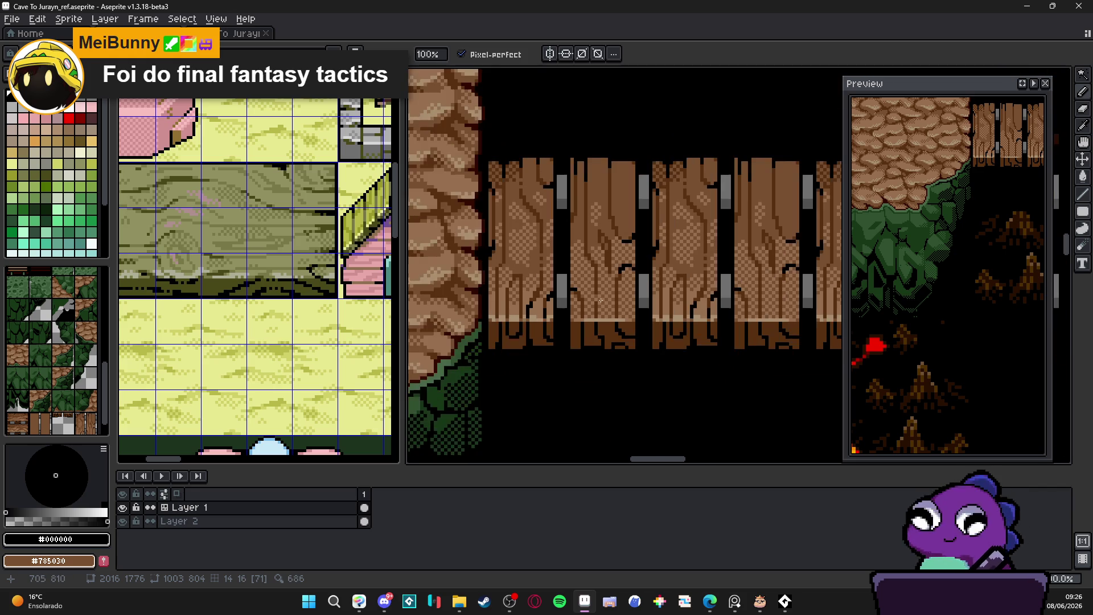
{"action": "scroll", "coordinate": [595, 238], "scroll_direction": "up", "scroll_amount": 3}
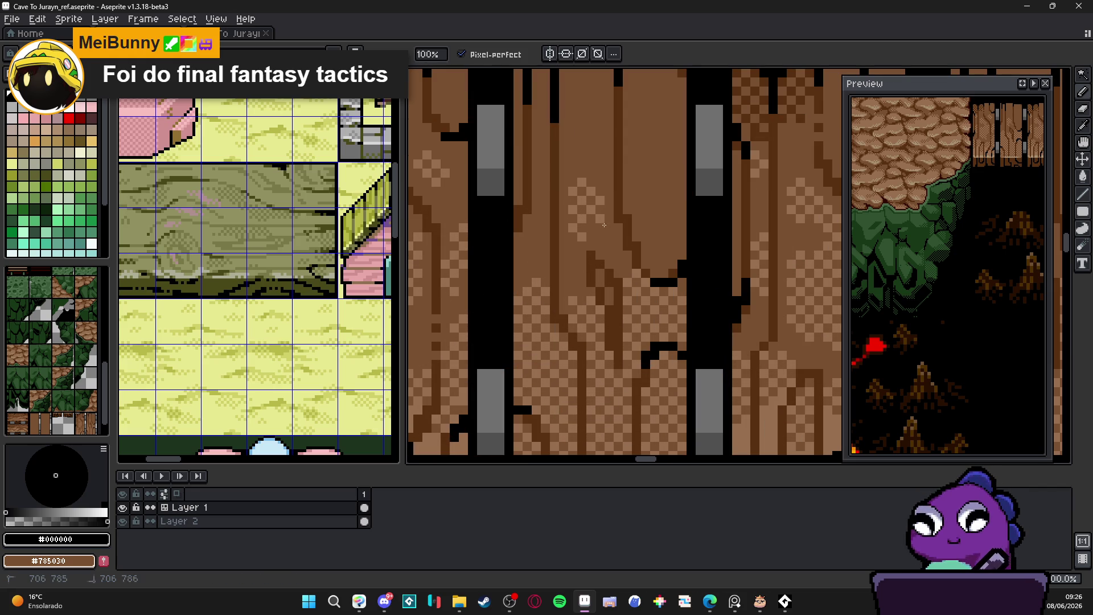
{"action": "left_click_drag", "start_coordinate": [642, 188], "coordinate": [676, 229]}
Add light checkered dither pixels up the middle plank to its top.
{"action": "left_click", "coordinate": [677, 186]}
{"action": "left_click", "coordinate": [645, 172]}
{"action": "left_click", "coordinate": [646, 210]}
{"action": "left_click", "coordinate": [669, 140]}
{"action": "left_click", "coordinate": [650, 123]}
{"action": "left_click", "coordinate": [655, 109]}
{"action": "left_click", "coordinate": [650, 105]}
{"action": "left_click", "coordinate": [669, 120]}
{"action": "scroll", "coordinate": [647, 234], "scroll_direction": "down", "scroll_amount": 2}
{"action": "scroll", "coordinate": [647, 234], "scroll_direction": "down", "scroll_amount": 1}
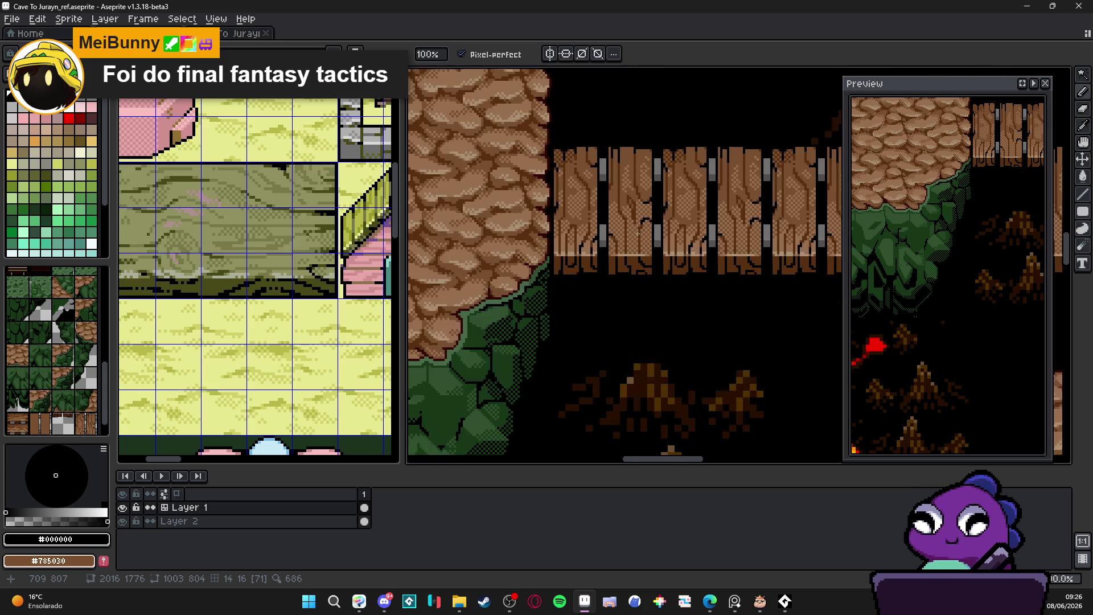
{"action": "scroll", "coordinate": [527, 281], "scroll_direction": "up", "scroll_amount": 2}
{"action": "scroll", "coordinate": [528, 281], "scroll_direction": "up", "scroll_amount": 1}
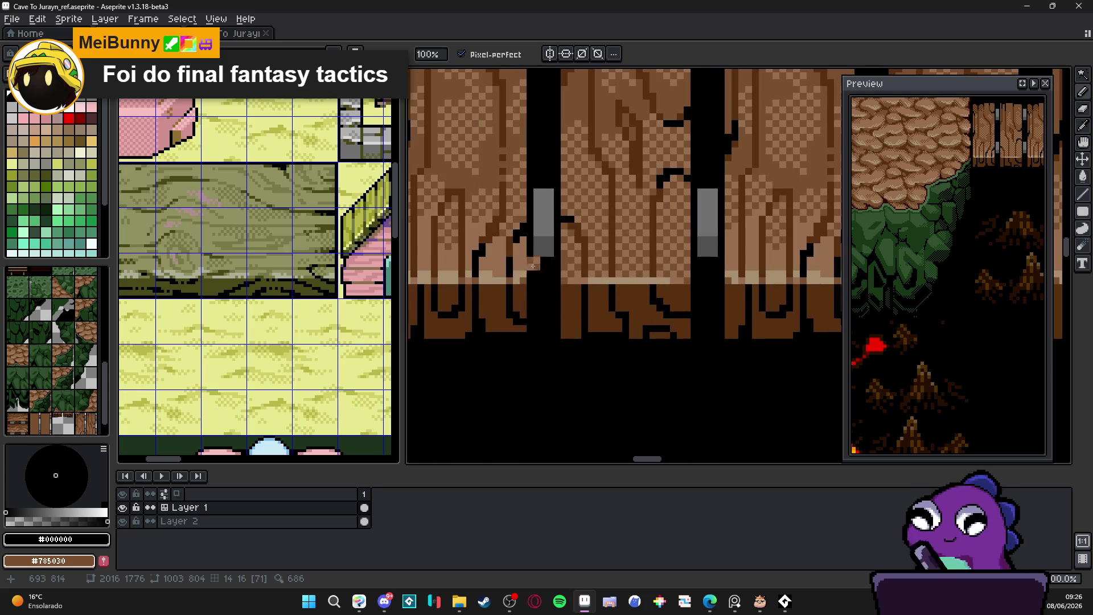
Set both colours to #987050 and draw two vertical dotted light grain lines on the plank.
{"action": "left_click", "coordinate": [499, 263], "text": "alt"}
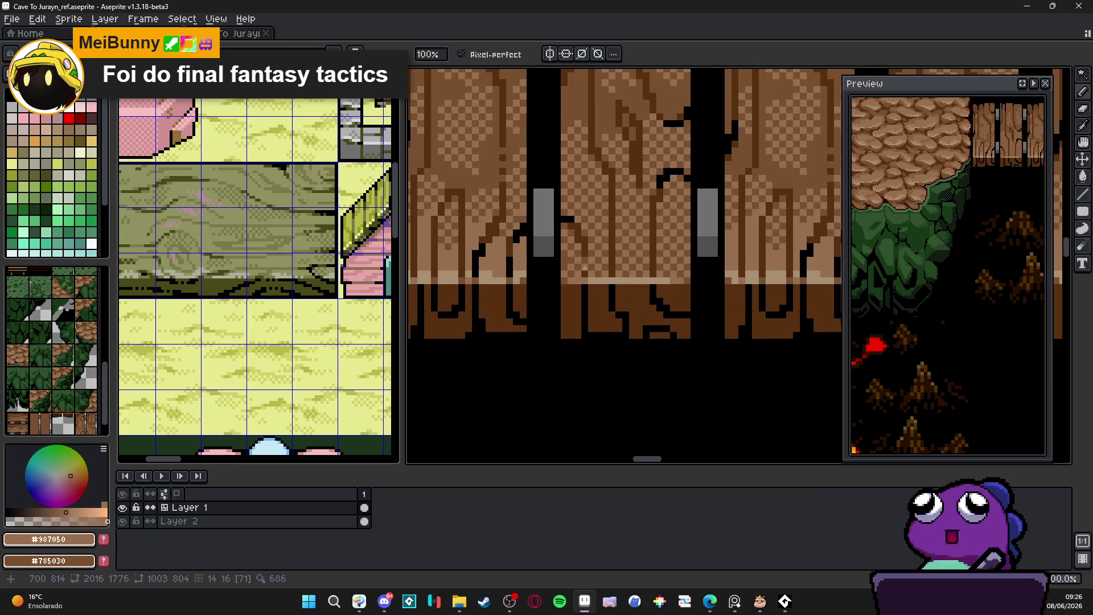
{"action": "right_click", "coordinate": [506, 256], "text": "alt"}
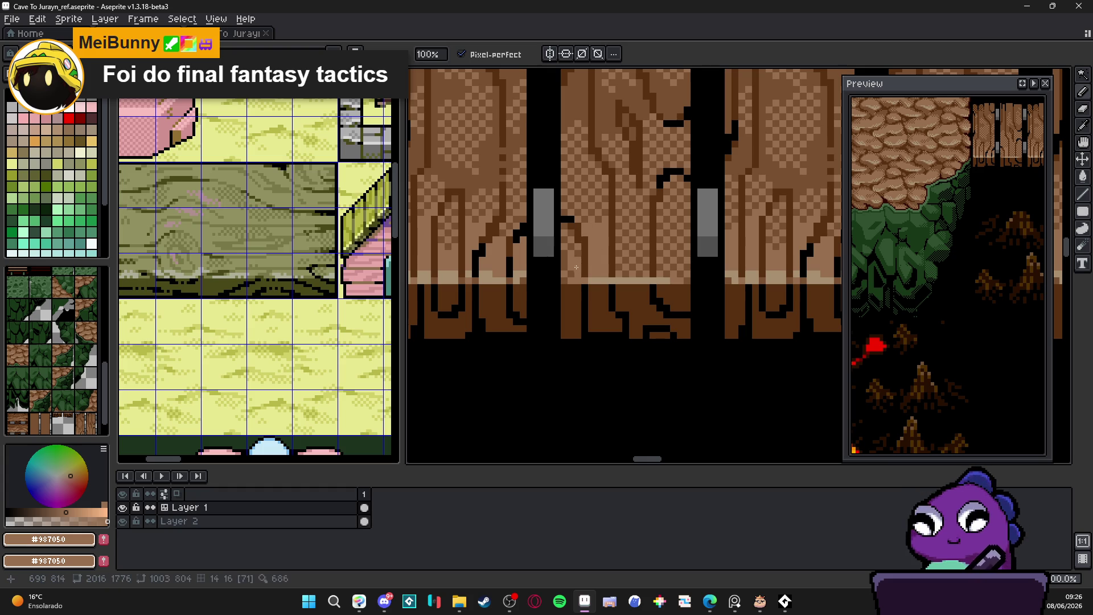
{"action": "left_click", "coordinate": [576, 258]}
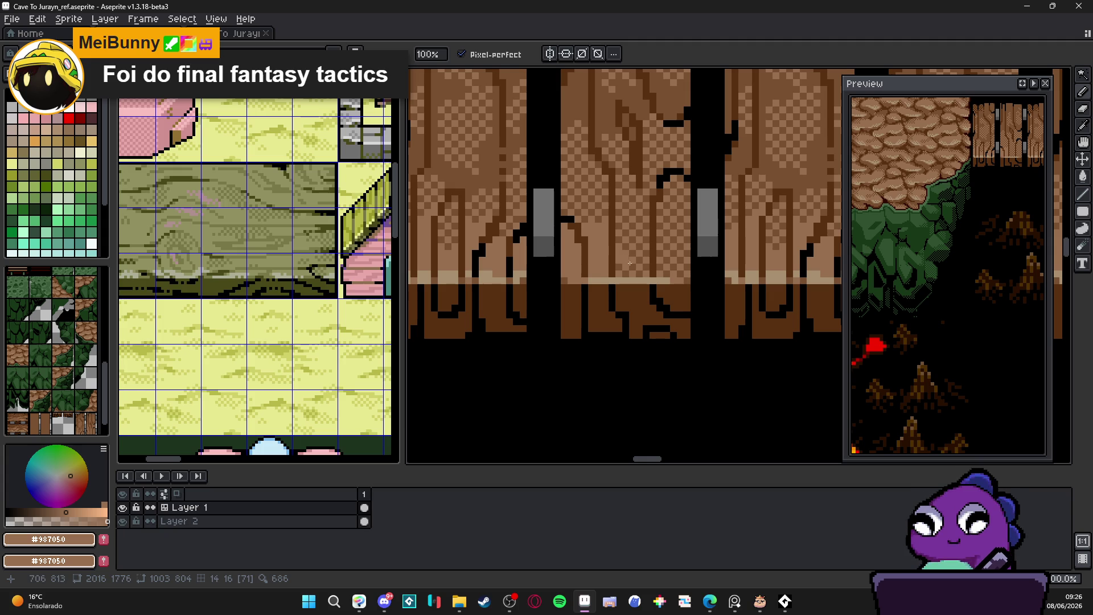
{"action": "left_click_drag", "start_coordinate": [631, 216], "coordinate": [648, 277]}
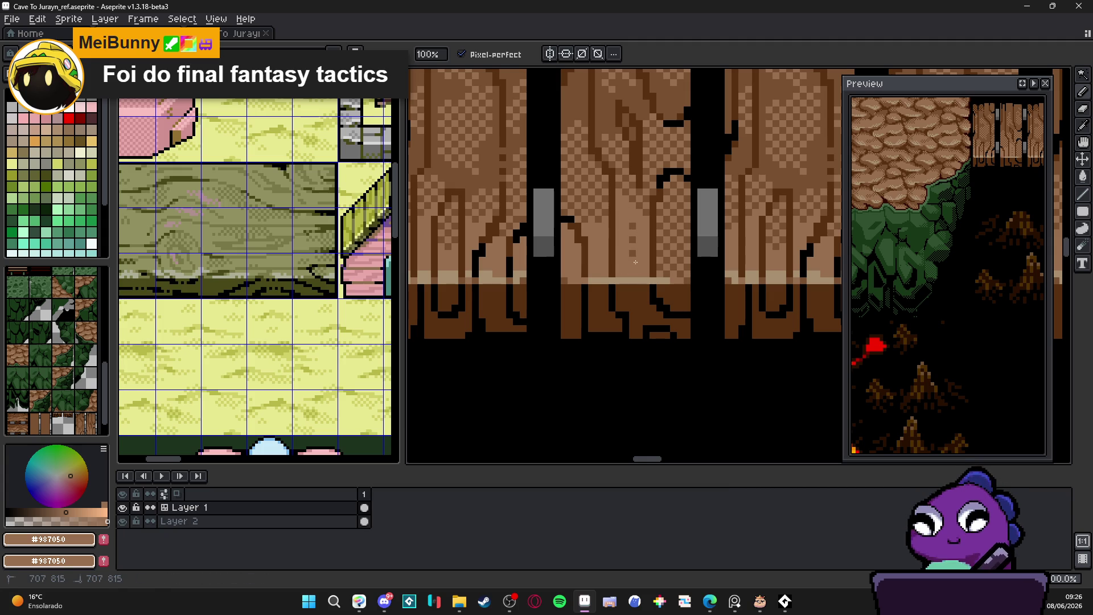
{"action": "mouse_move", "coordinate": [666, 226]}
{"action": "left_mouse_down"}
{"action": "mouse_move", "coordinate": [682, 231]}
{"action": "mouse_move", "coordinate": [673, 278]}
{"action": "left_mouse_up"}
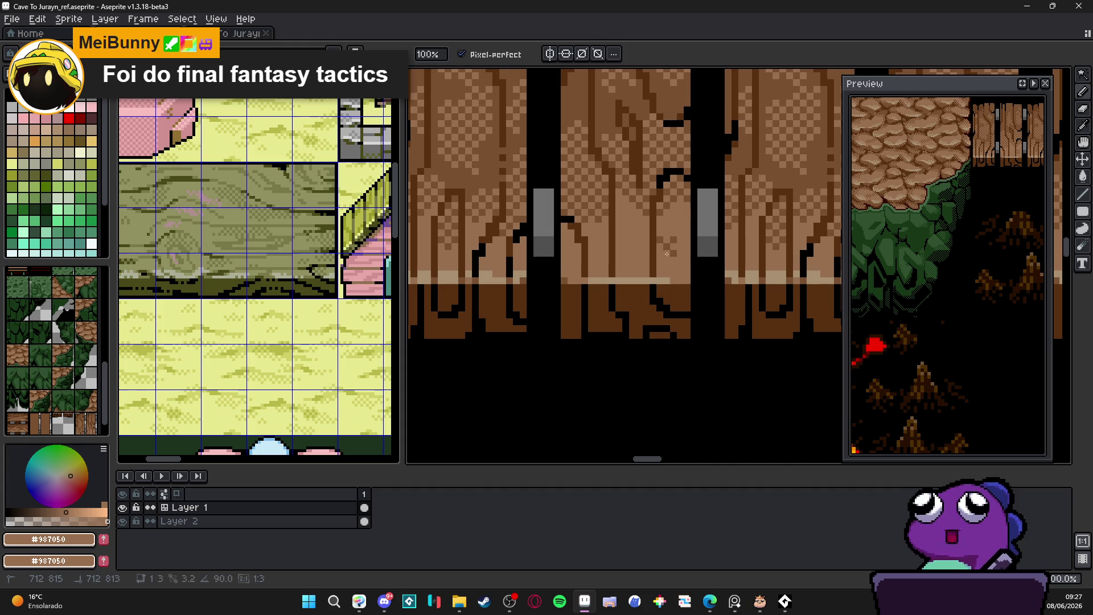
{"action": "left_click_drag", "start_coordinate": [616, 205], "coordinate": [625, 213]}
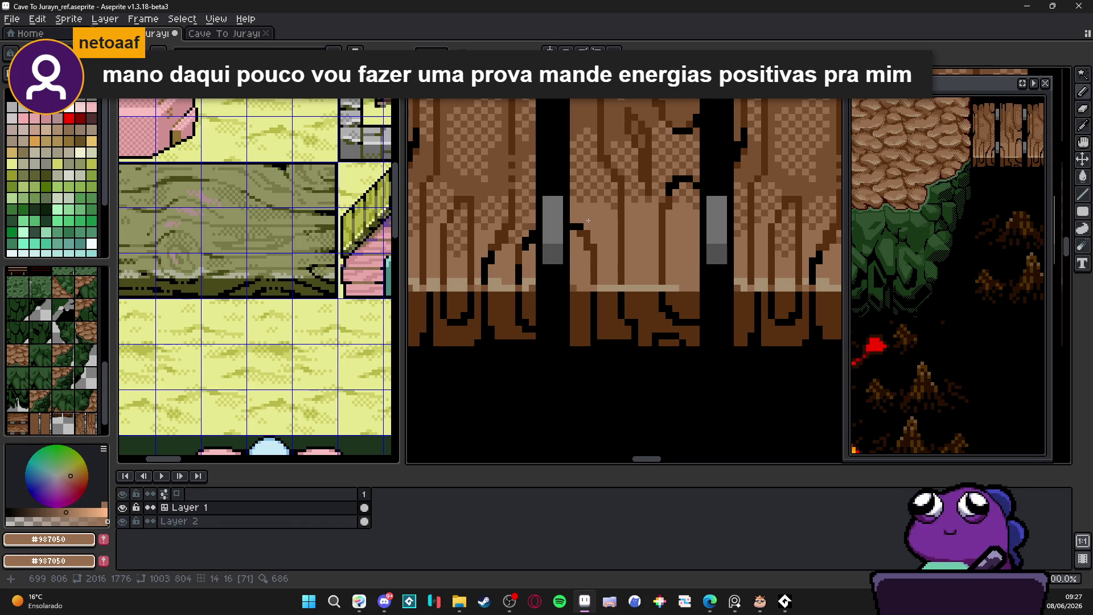
{"action": "scroll", "coordinate": [588, 220], "scroll_direction": "down", "scroll_amount": 2}
Bring the plank row into view and eyedrop the light beige #a89070 from the highlight line.
{"action": "scroll", "coordinate": [588, 221], "scroll_direction": "up", "scroll_amount": 1}
{"action": "mouse_move", "coordinate": [589, 228]}
{"action": "left_mouse_down"}
{"action": "mouse_move", "coordinate": [606, 307]}
{"action": "mouse_move", "coordinate": [590, 331]}
{"action": "left_mouse_up"}
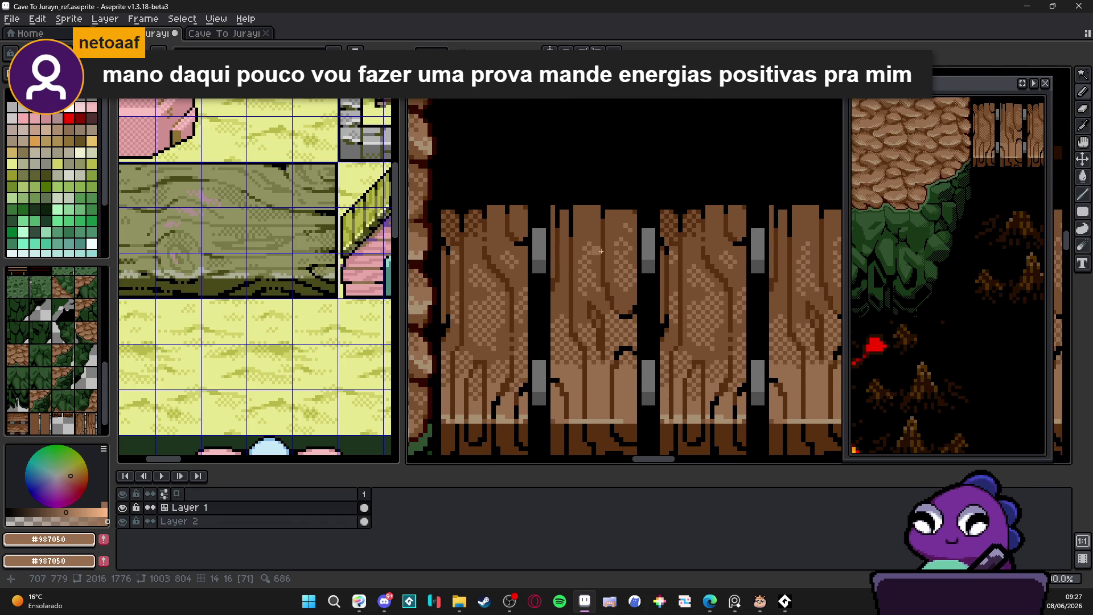
{"action": "scroll", "coordinate": [603, 334], "scroll_direction": "down", "scroll_amount": 2}
{"action": "scroll", "coordinate": [603, 335], "scroll_direction": "up", "scroll_amount": 4}
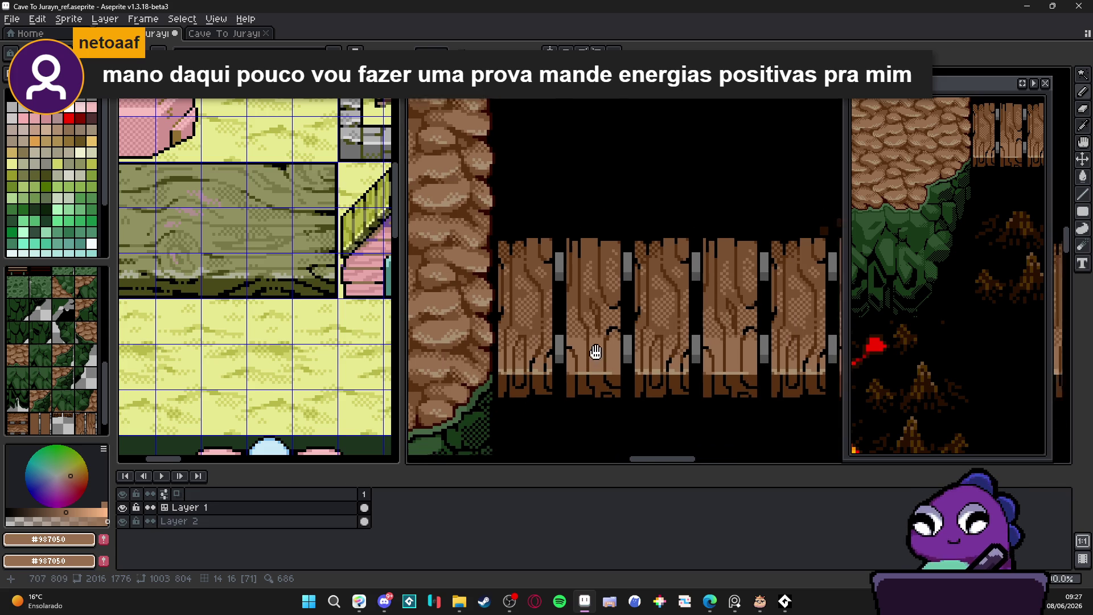
{"action": "scroll", "coordinate": [593, 374], "scroll_direction": "up", "scroll_amount": 1}
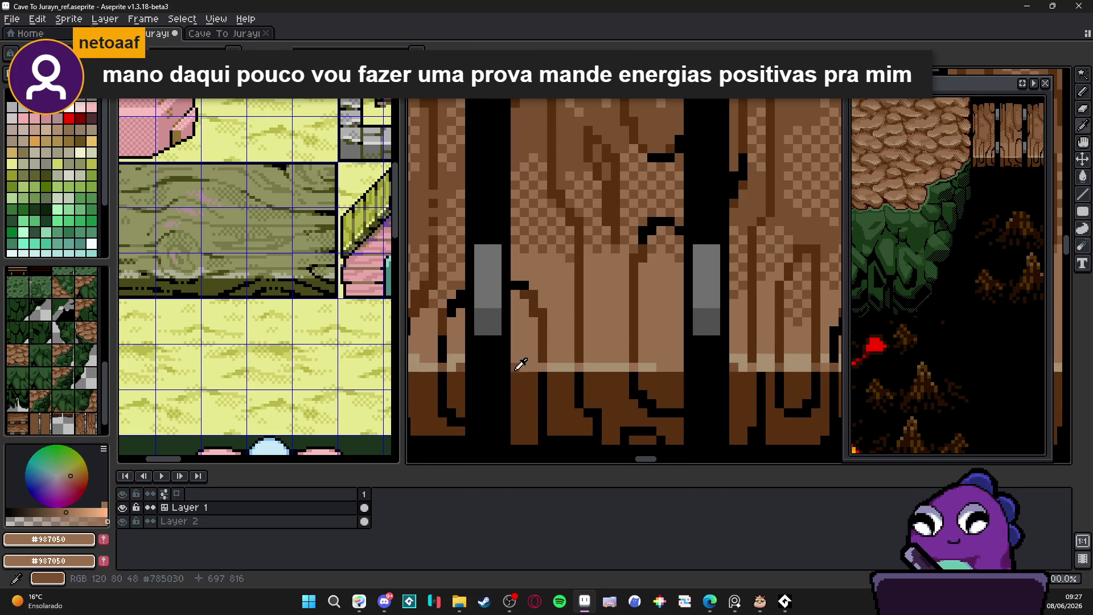
{"action": "left_click", "coordinate": [678, 368], "text": "alt"}
{"action": "scroll", "coordinate": [678, 369], "scroll_direction": "down", "scroll_amount": 1}
{"action": "scroll", "coordinate": [664, 376], "scroll_direction": "up", "scroll_amount": 1}
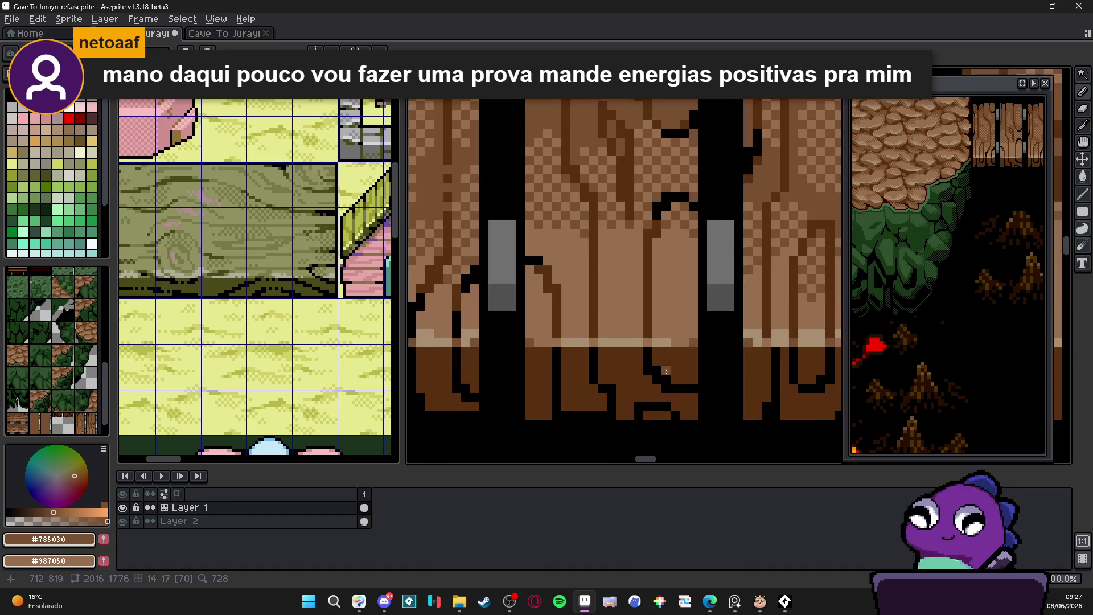
{"action": "left_click", "coordinate": [664, 339], "text": "alt"}
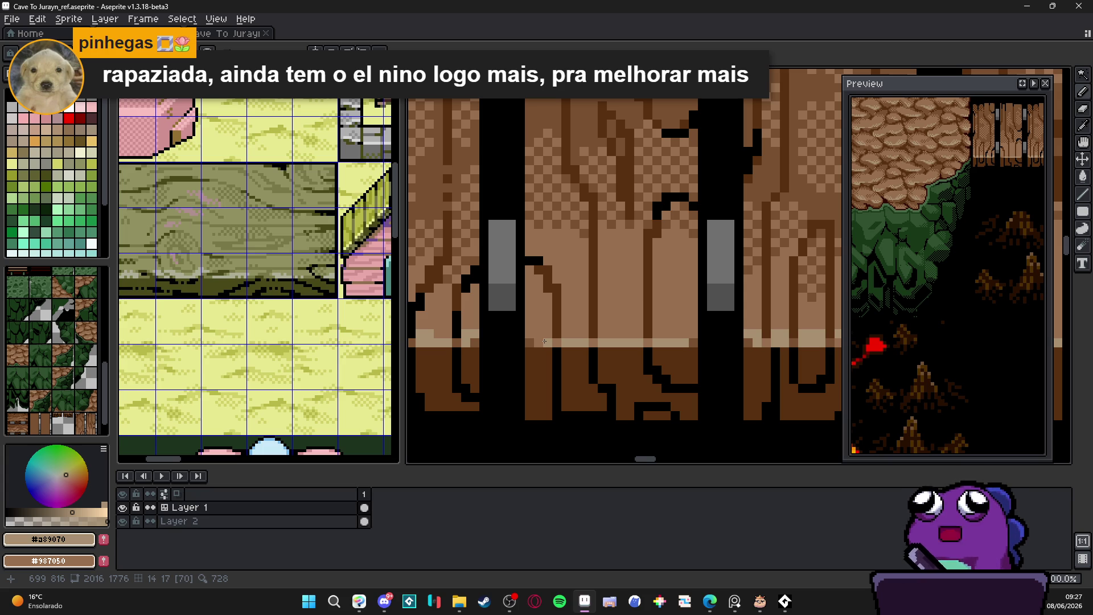
Draw the beige highlight along the plank bottoms and zoom in to check it.
{"action": "scroll", "coordinate": [545, 342], "scroll_direction": "down", "scroll_amount": 1}
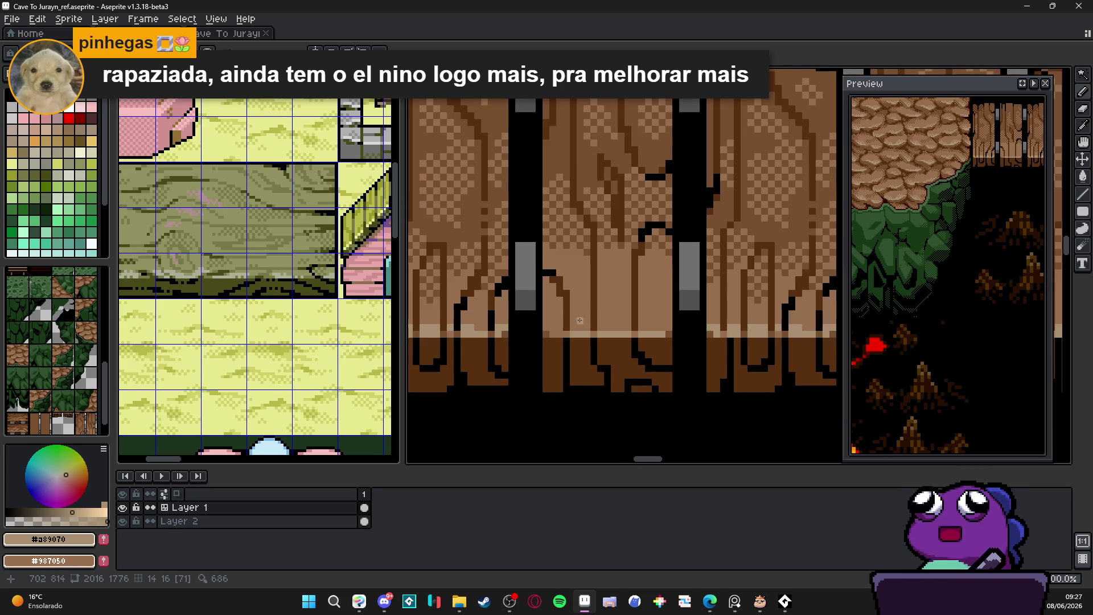
{"action": "scroll", "coordinate": [555, 341], "scroll_direction": "up", "scroll_amount": 1}
{"action": "left_click_drag", "start_coordinate": [559, 341], "coordinate": [546, 338]}
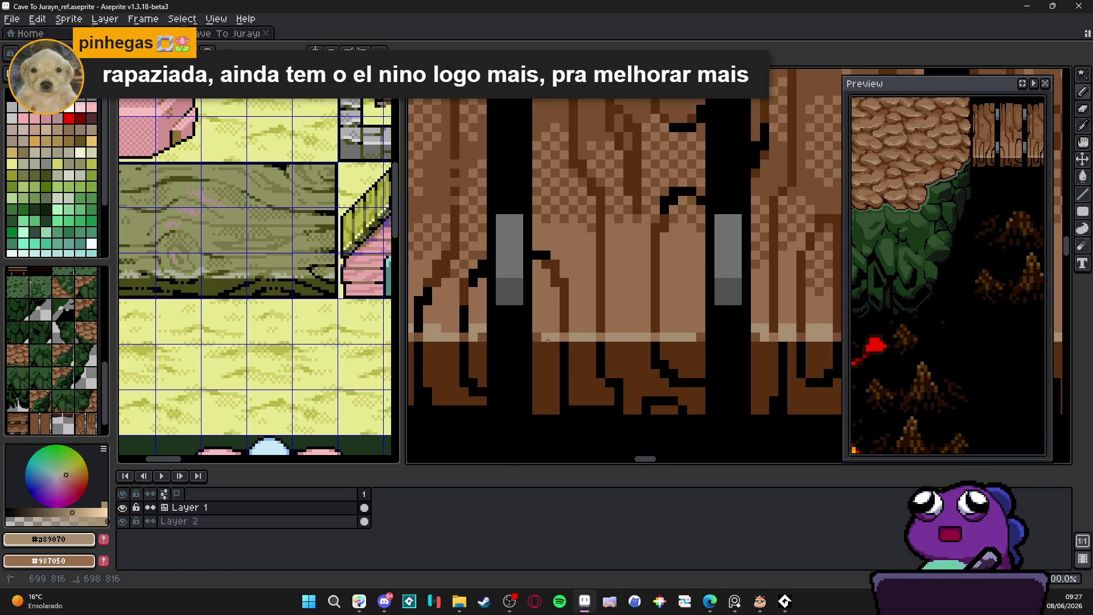
{"action": "scroll", "coordinate": [709, 320], "scroll_direction": "up", "scroll_amount": 1}
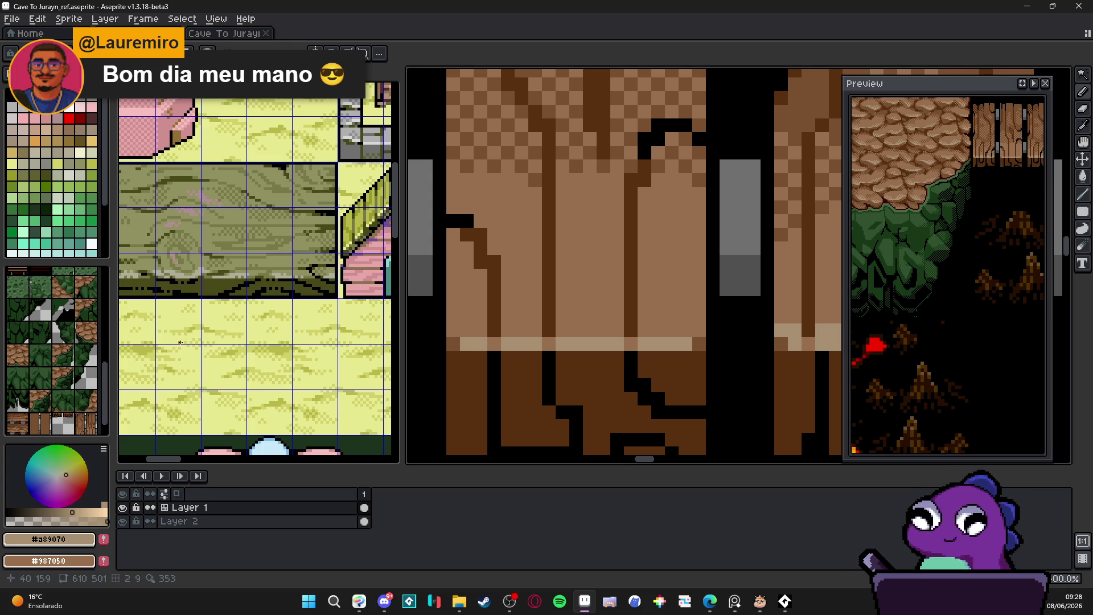
{"action": "scroll", "coordinate": [582, 274], "scroll_direction": "down", "scroll_amount": 3}
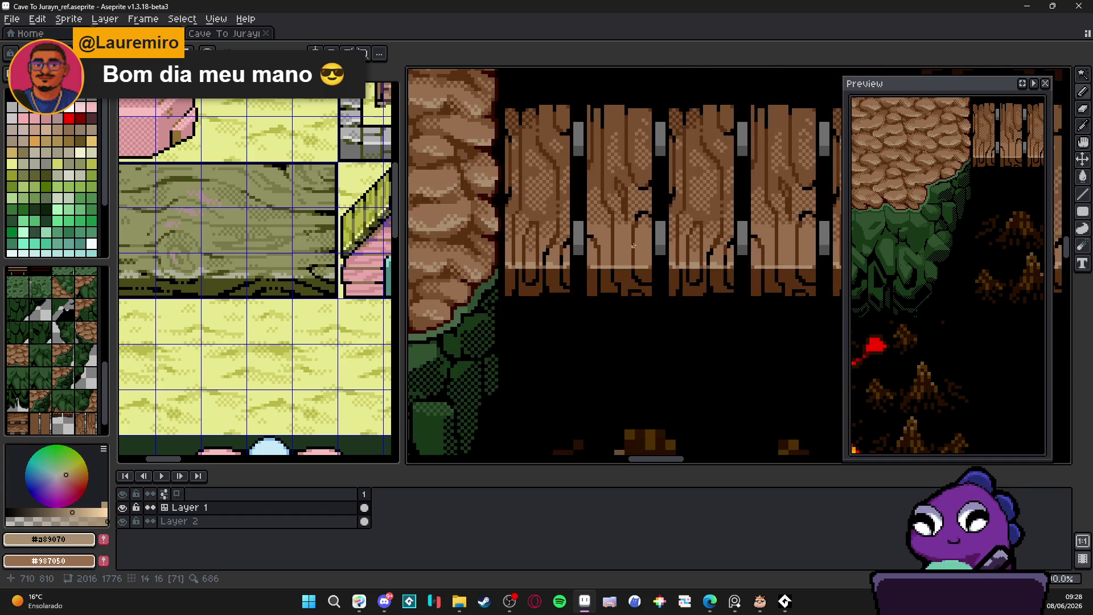
Eyedrop the grey hinge colour from the bridge.
{"action": "scroll", "coordinate": [582, 274], "scroll_direction": "down", "scroll_amount": 2}
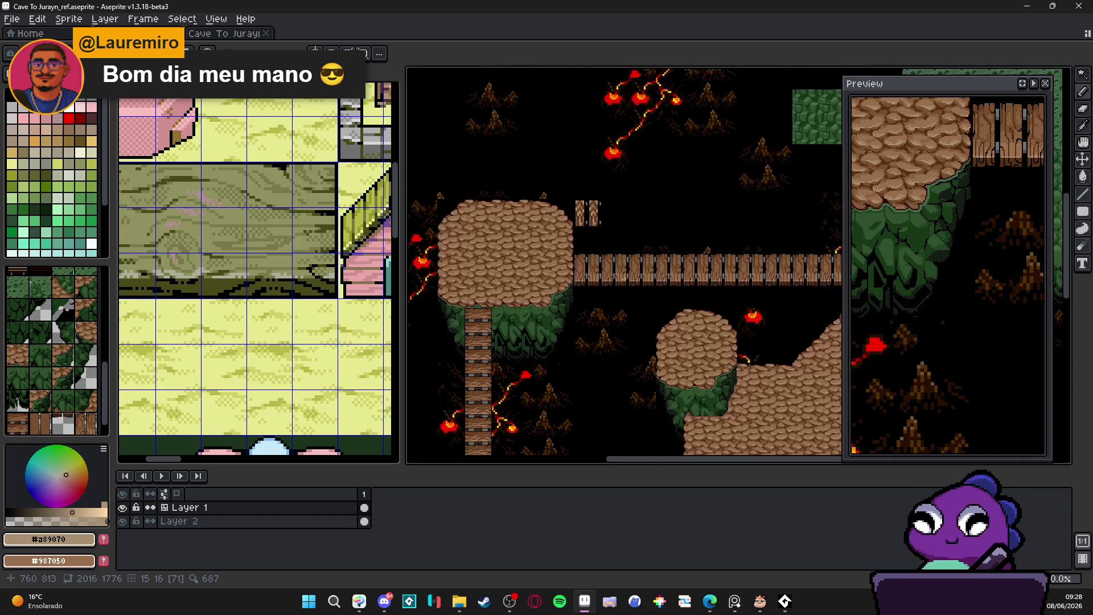
{"action": "scroll", "coordinate": [613, 247], "scroll_direction": "up", "scroll_amount": 2}
{"action": "scroll", "coordinate": [648, 297], "scroll_direction": "down", "scroll_amount": 3}
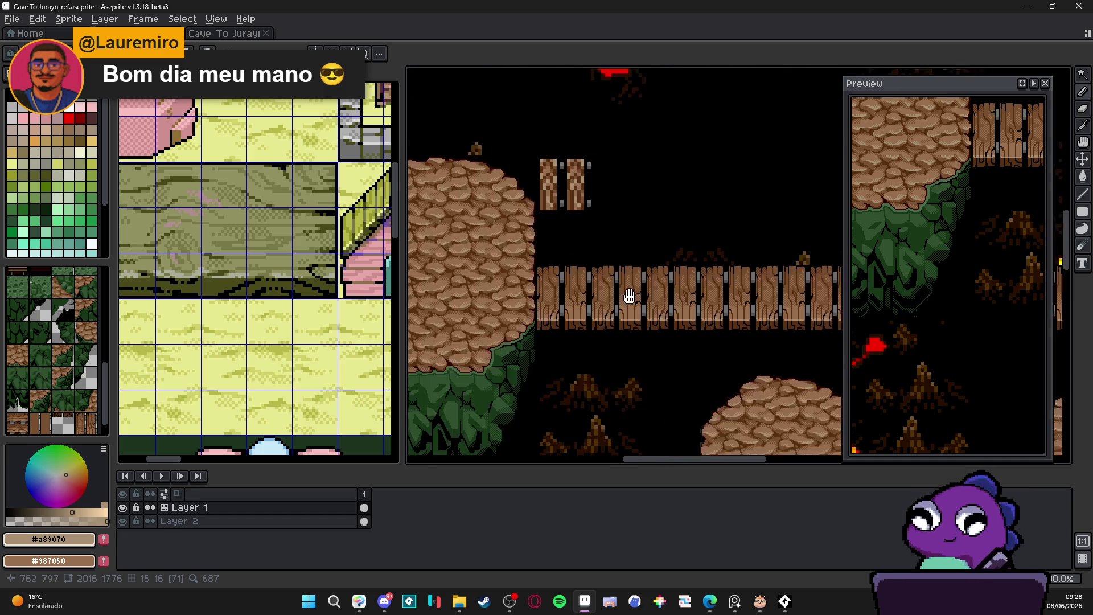
{"action": "scroll", "coordinate": [574, 282], "scroll_direction": "up", "scroll_amount": 2}
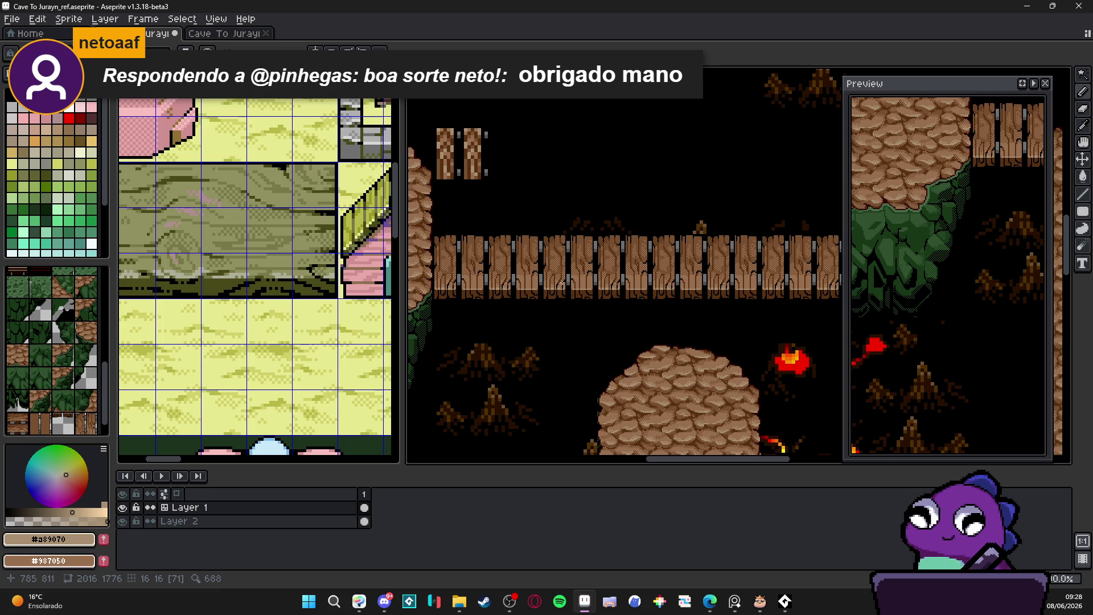
{"action": "scroll", "coordinate": [562, 283], "scroll_direction": "up", "scroll_amount": 5}
{"action": "left_click", "coordinate": [495, 302], "text": "alt"}
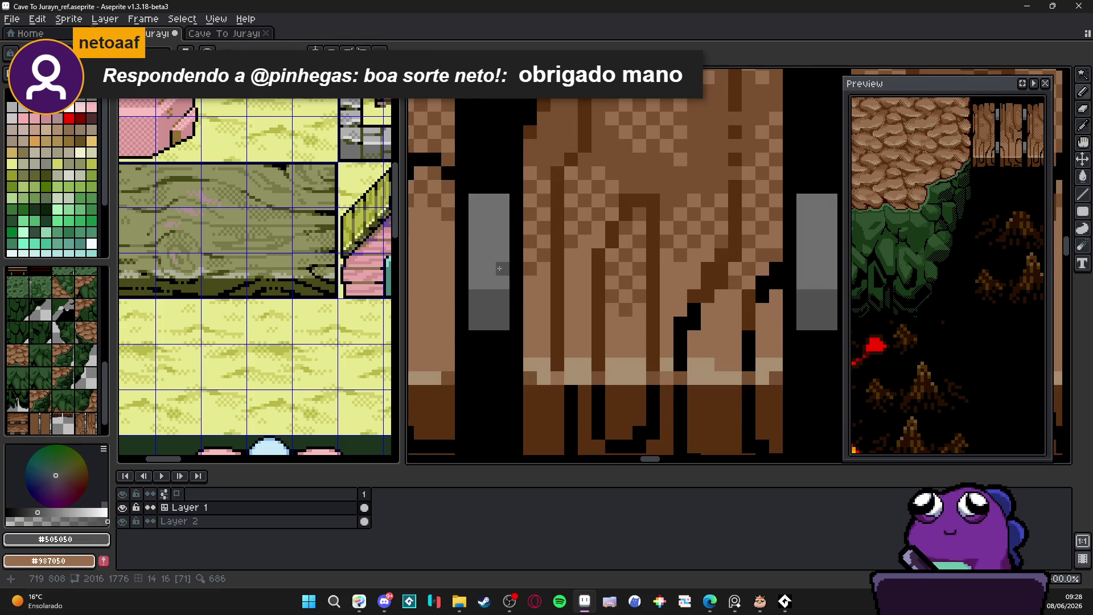
Save Cave To Jurayn_ref.aseprite with the finished plank bridge.
{"action": "scroll", "coordinate": [583, 265], "scroll_direction": "down", "scroll_amount": 3}
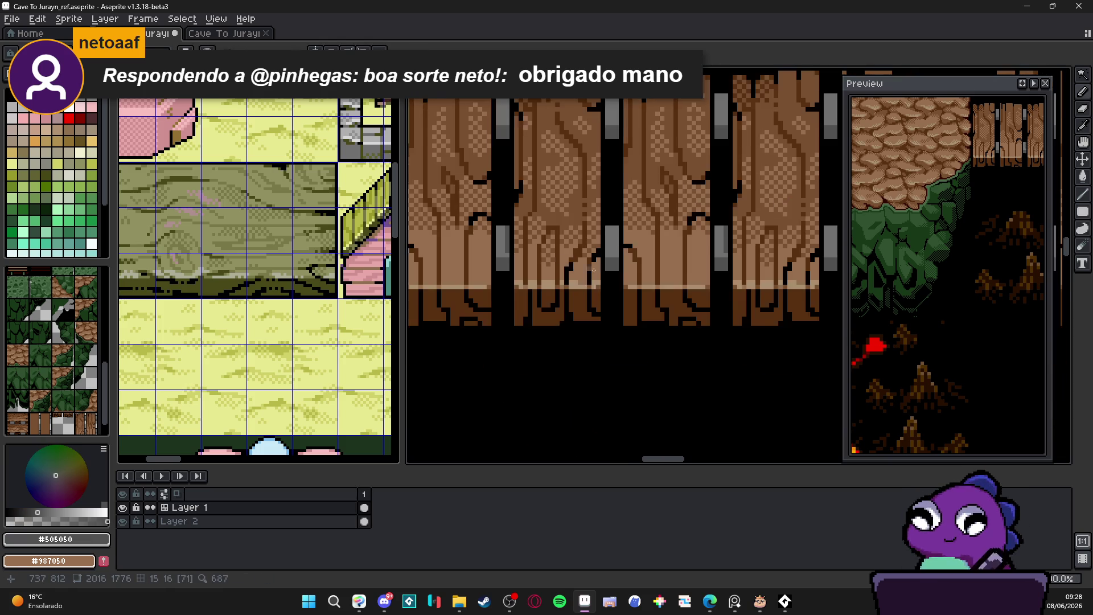
{"action": "scroll", "coordinate": [593, 256], "scroll_direction": "up", "scroll_amount": 2}
{"action": "scroll", "coordinate": [631, 241], "scroll_direction": "down", "scroll_amount": 2}
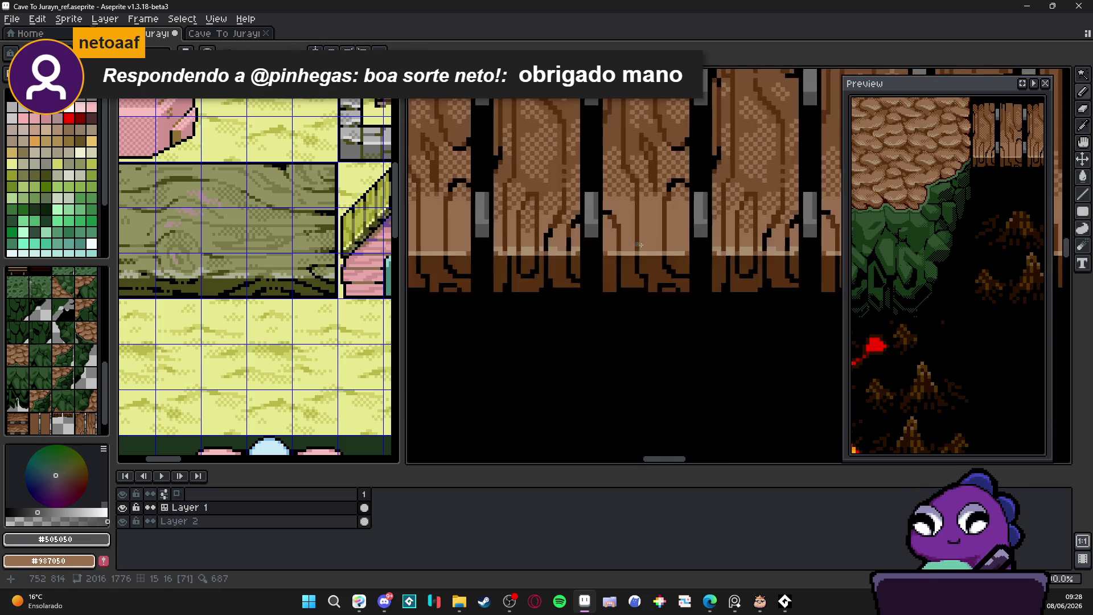
{"action": "scroll", "coordinate": [626, 239], "scroll_direction": "down", "scroll_amount": 2}
{"action": "scroll", "coordinate": [604, 229], "scroll_direction": "up", "scroll_amount": 4}
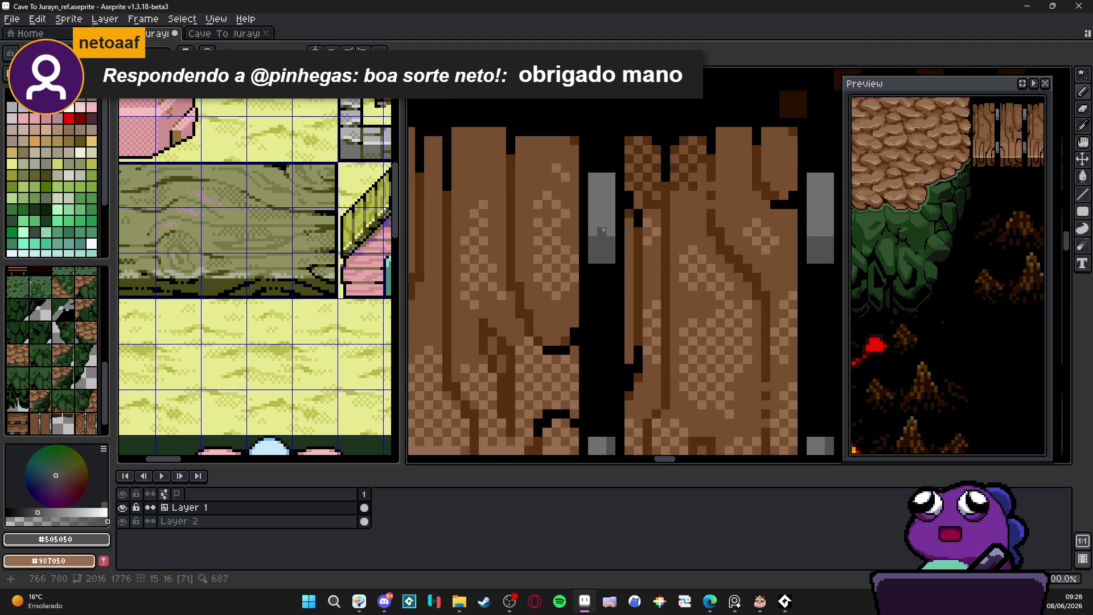
{"action": "scroll", "coordinate": [600, 227], "scroll_direction": "down", "scroll_amount": 2}
{"action": "scroll", "coordinate": [581, 226], "scroll_direction": "up", "scroll_amount": 2}
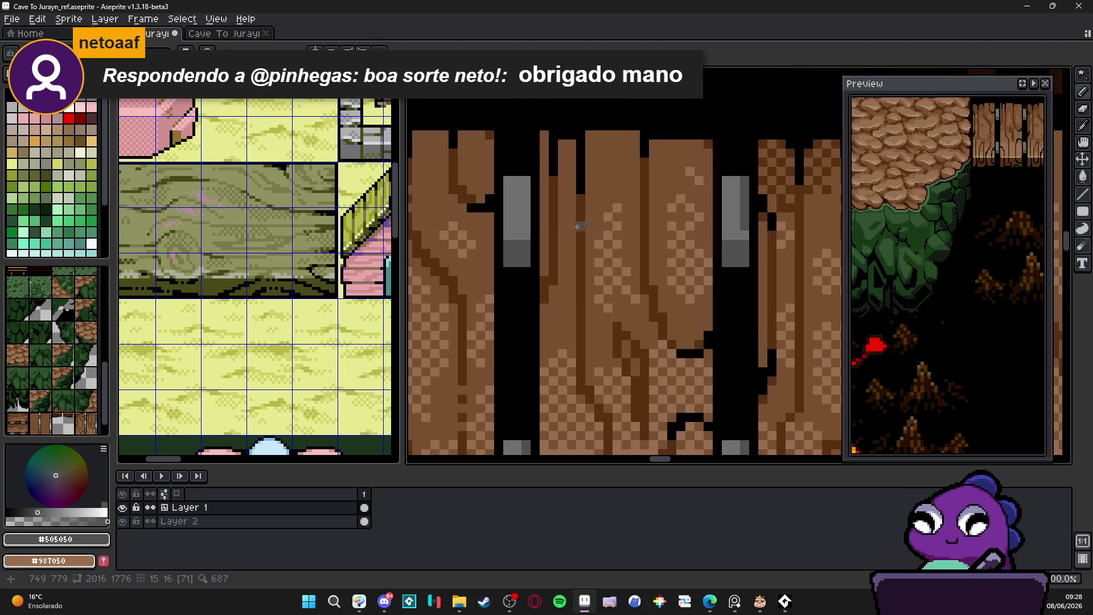
{"action": "scroll", "coordinate": [564, 273], "scroll_direction": "down", "scroll_amount": 2}
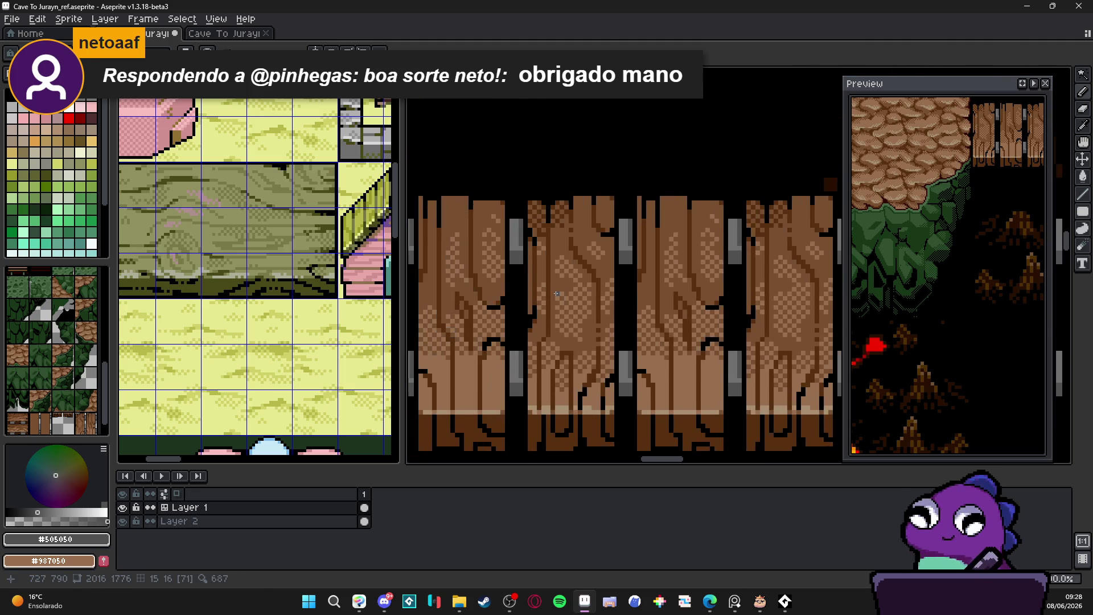
{"action": "scroll", "coordinate": [546, 286], "scroll_direction": "down", "scroll_amount": 5}
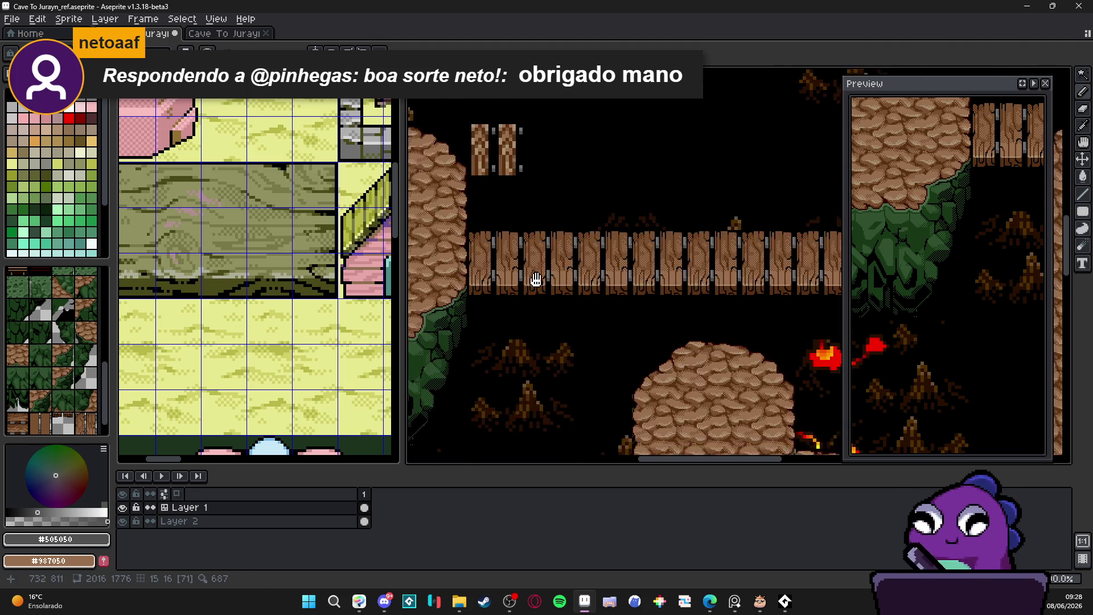
{"action": "scroll", "coordinate": [535, 281], "scroll_direction": "down", "scroll_amount": 2}
{"action": "key", "text": "ctrl+s"}
Marquee-select the small two-plank piece above the bridge and save again.
{"action": "scroll", "coordinate": [518, 218], "scroll_direction": "up", "scroll_amount": 2}
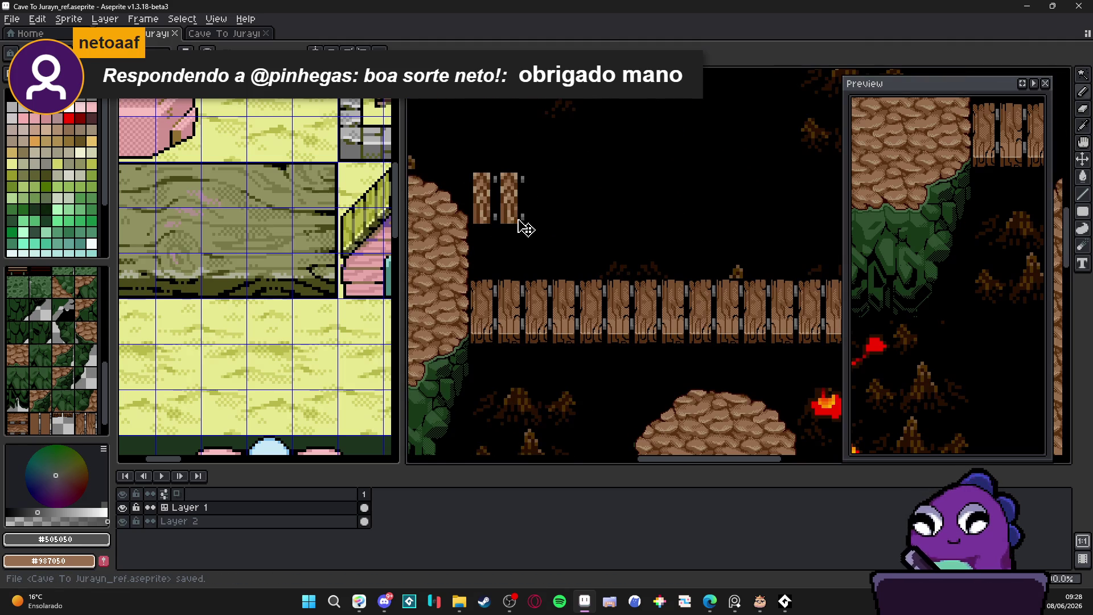
{"action": "key", "text": "m"}
{"action": "left_click_drag", "start_coordinate": [468, 166], "coordinate": [525, 223]}
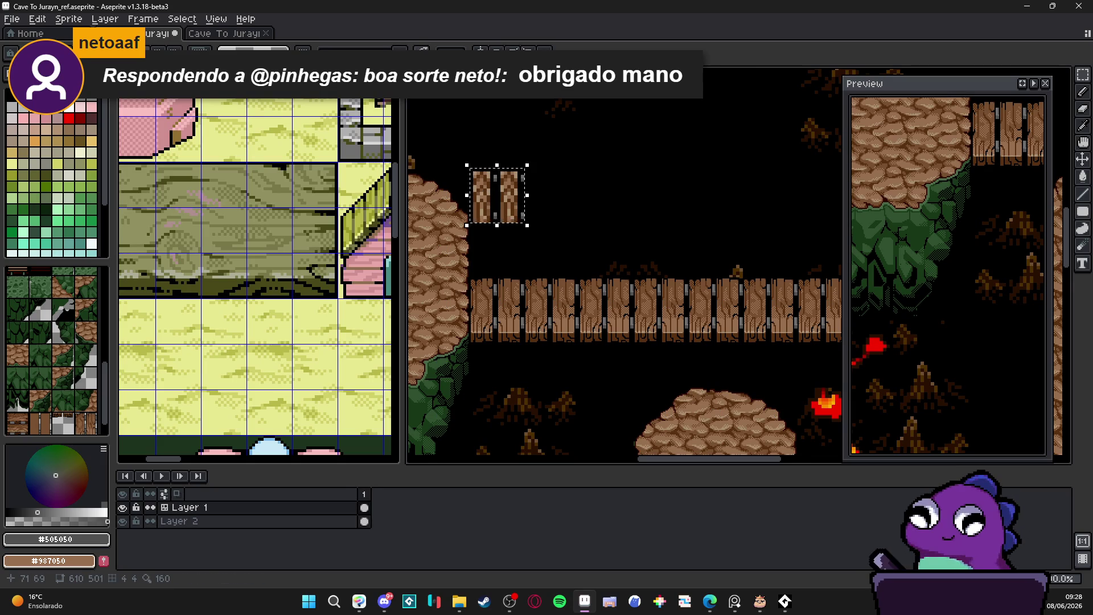
{"action": "scroll", "coordinate": [618, 195], "scroll_direction": "down", "scroll_amount": 4}
{"action": "scroll", "coordinate": [619, 195], "scroll_direction": "up", "scroll_amount": 2}
{"action": "key", "text": "ctrl+s"}
Zoom and pan over to another part of the cave map.
{"action": "scroll", "coordinate": [569, 204], "scroll_direction": "up", "scroll_amount": 2}
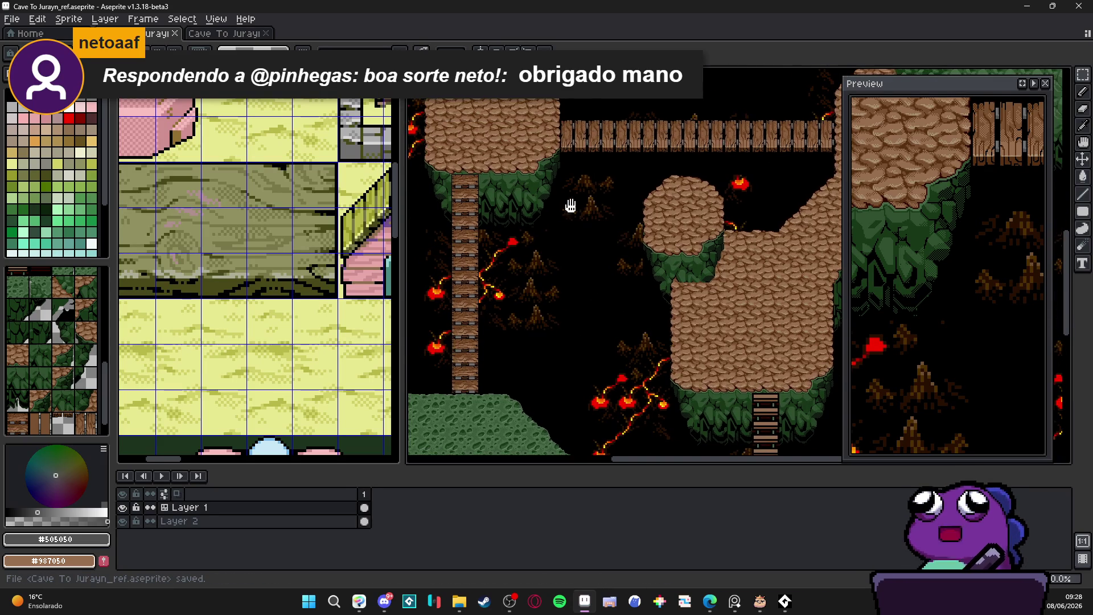
{"action": "scroll", "coordinate": [569, 204], "scroll_direction": "left", "scroll_amount": 5}
{"action": "scroll", "coordinate": [532, 232], "scroll_direction": "up", "scroll_amount": 2}
{"action": "scroll", "coordinate": [585, 245], "scroll_direction": "down", "scroll_amount": 1}
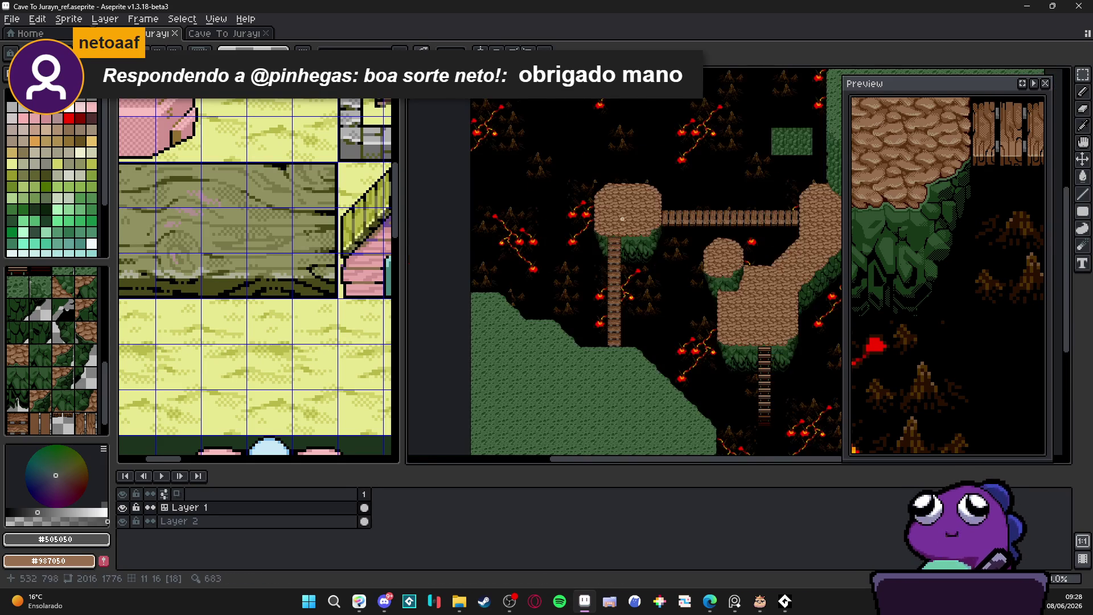
{"action": "scroll", "coordinate": [584, 250], "scroll_direction": "up", "scroll_amount": 2}
{"action": "scroll", "coordinate": [585, 274], "scroll_direction": "down", "scroll_amount": 2}
{"action": "scroll", "coordinate": [586, 289], "scroll_direction": "up", "scroll_amount": 1}
{"action": "scroll", "coordinate": [585, 289], "scroll_direction": "down", "scroll_amount": 2}
{"action": "scroll", "coordinate": [598, 257], "scroll_direction": "up", "scroll_amount": 1}
{"action": "scroll", "coordinate": [612, 227], "scroll_direction": "down", "scroll_amount": 1}
{"action": "left_click_drag", "start_coordinate": [611, 227], "coordinate": [583, 195]}
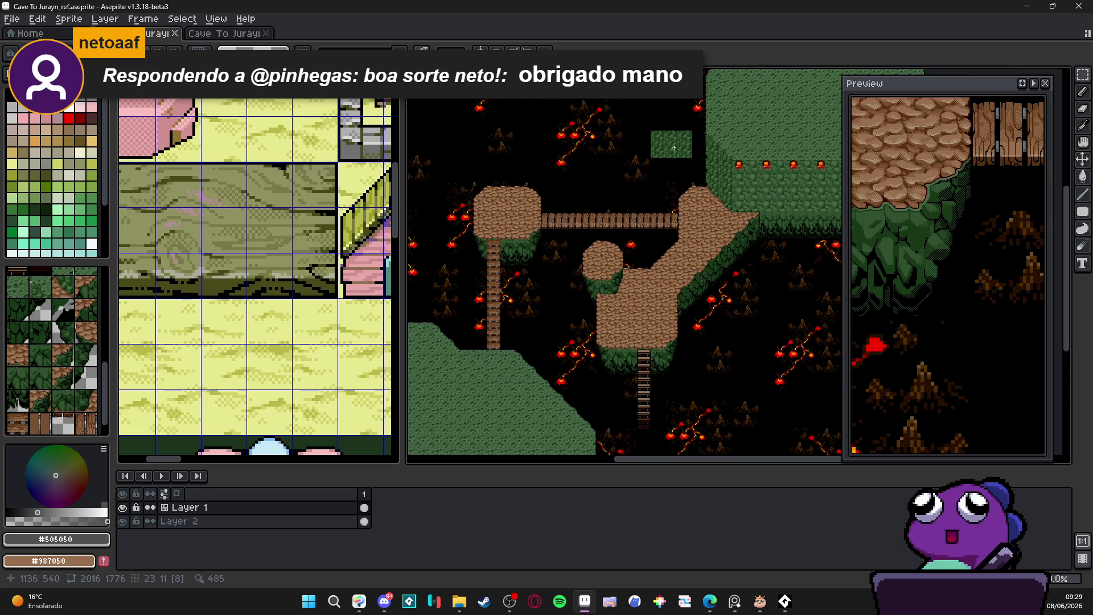
Shift the view toward the left rock pillar and narrow the tileset panel to widen the canvas.
{"action": "scroll", "coordinate": [569, 216], "scroll_direction": "up", "scroll_amount": 2}
{"action": "scroll", "coordinate": [558, 234], "scroll_direction": "down", "scroll_amount": 2}
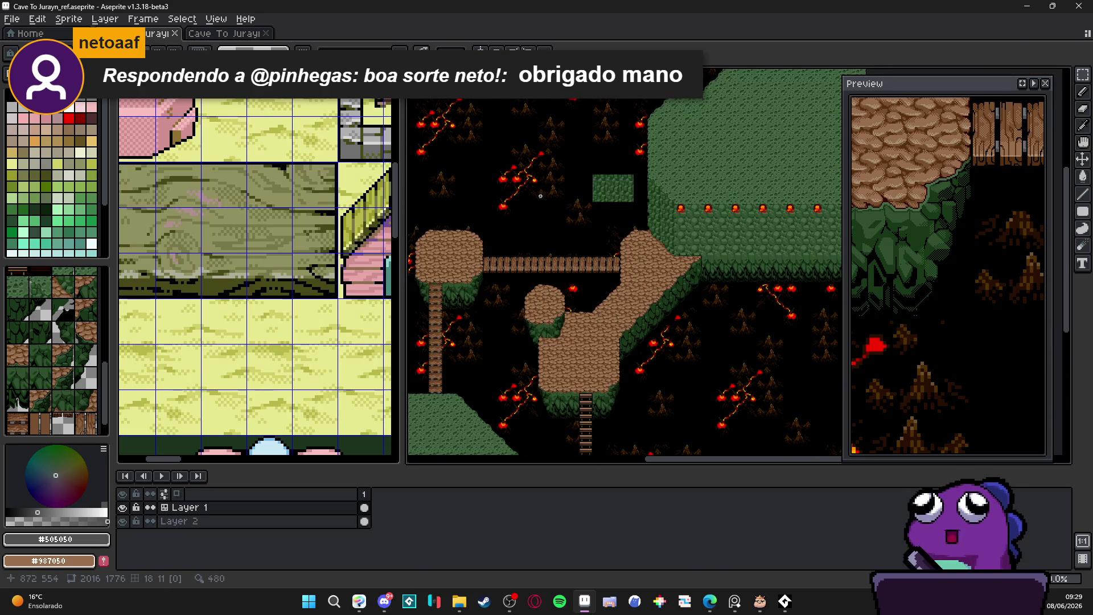
{"action": "scroll", "coordinate": [564, 188], "scroll_direction": "up", "scroll_amount": 4}
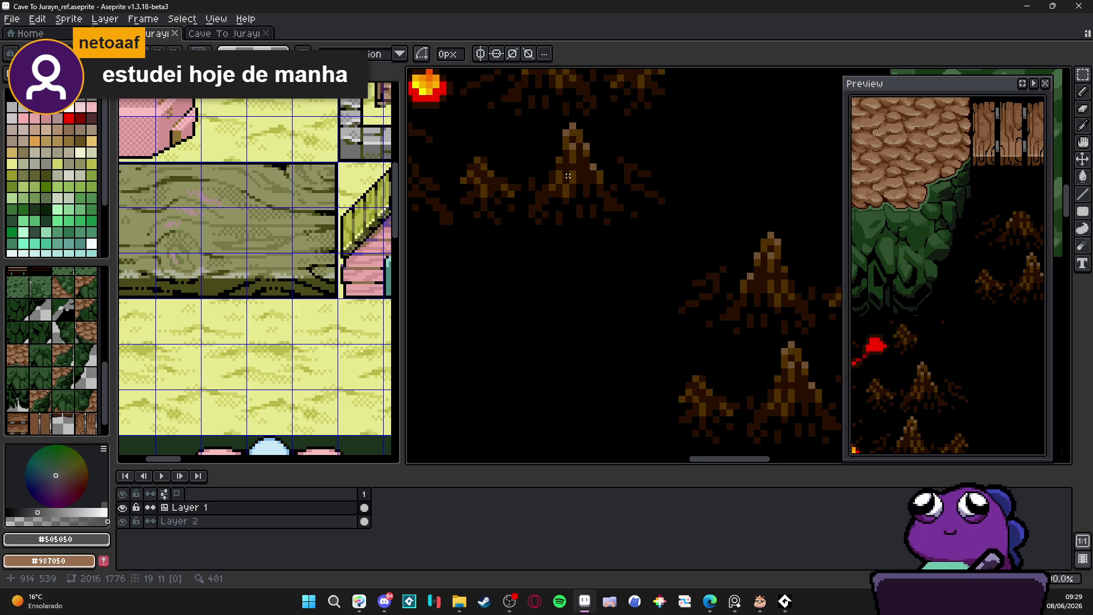
{"action": "scroll", "coordinate": [652, 261], "scroll_direction": "down", "scroll_amount": 4}
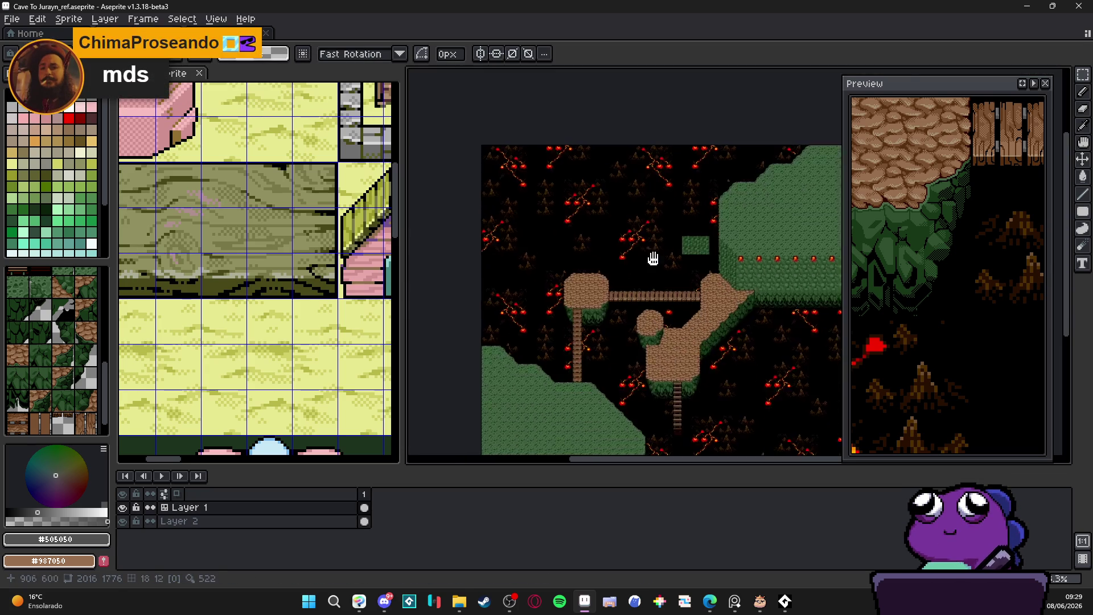
{"action": "scroll", "coordinate": [618, 312], "scroll_direction": "up", "scroll_amount": 1}
{"action": "scroll", "coordinate": [618, 312], "scroll_direction": "up", "scroll_amount": 2}
{"action": "scroll", "coordinate": [684, 319], "scroll_direction": "down", "scroll_amount": 2}
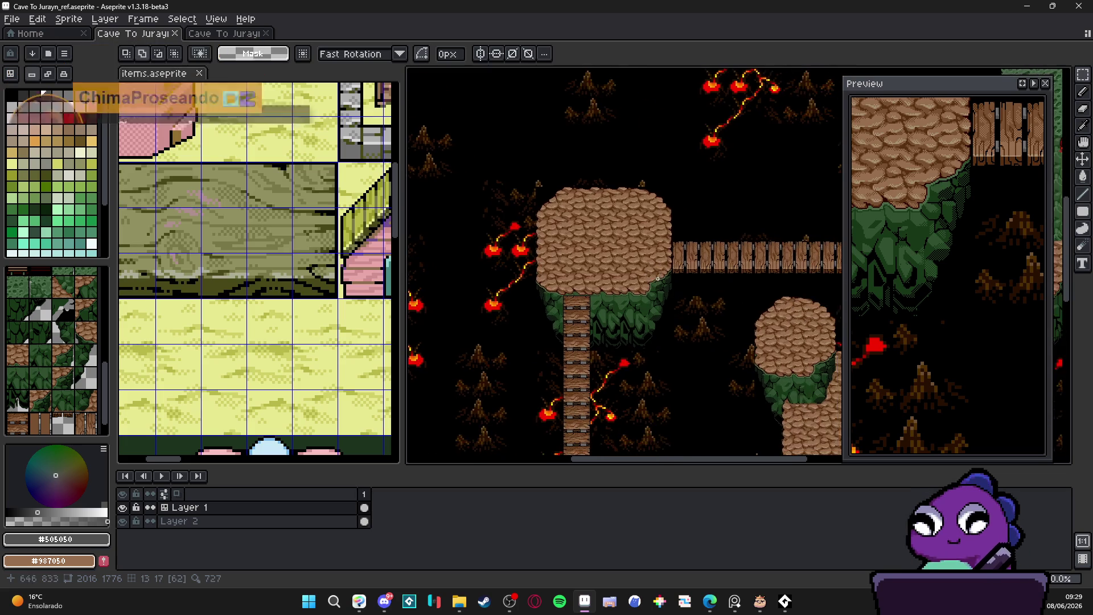
{"action": "scroll", "coordinate": [661, 264], "scroll_direction": "up", "scroll_amount": 2}
{"action": "left_click_drag", "start_coordinate": [661, 264], "coordinate": [700, 261]}
{"action": "left_click_drag", "start_coordinate": [402, 298], "coordinate": [237, 298]}
{"action": "mouse_move", "coordinate": [560, 297]}
{"action": "left_mouse_down"}
{"action": "mouse_move", "coordinate": [408, 320]}
{"action": "mouse_move", "coordinate": [396, 283]}
{"action": "mouse_move", "coordinate": [441, 296]}
{"action": "left_mouse_up"}
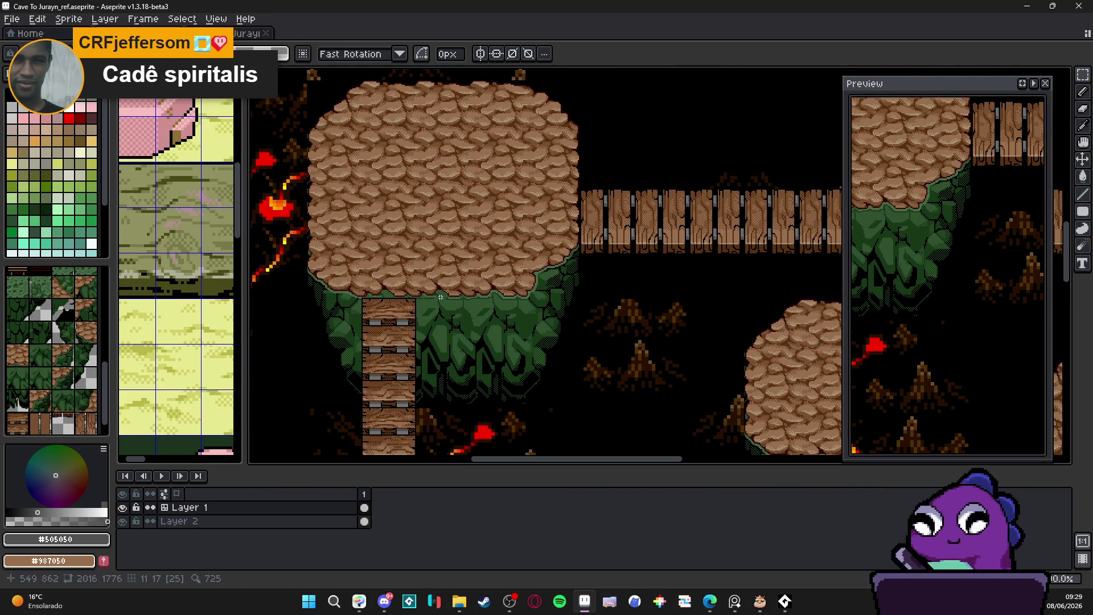